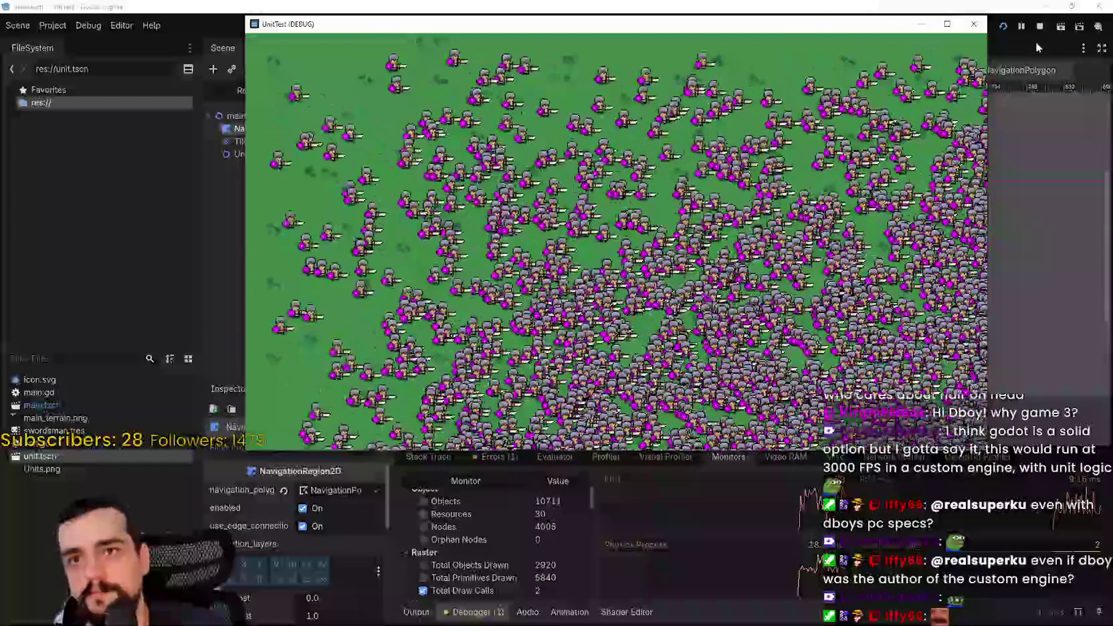
Close the game window and review main.gd's spawn_units(3000) call from the unit scene
click(1039, 27)
click(370, 92)
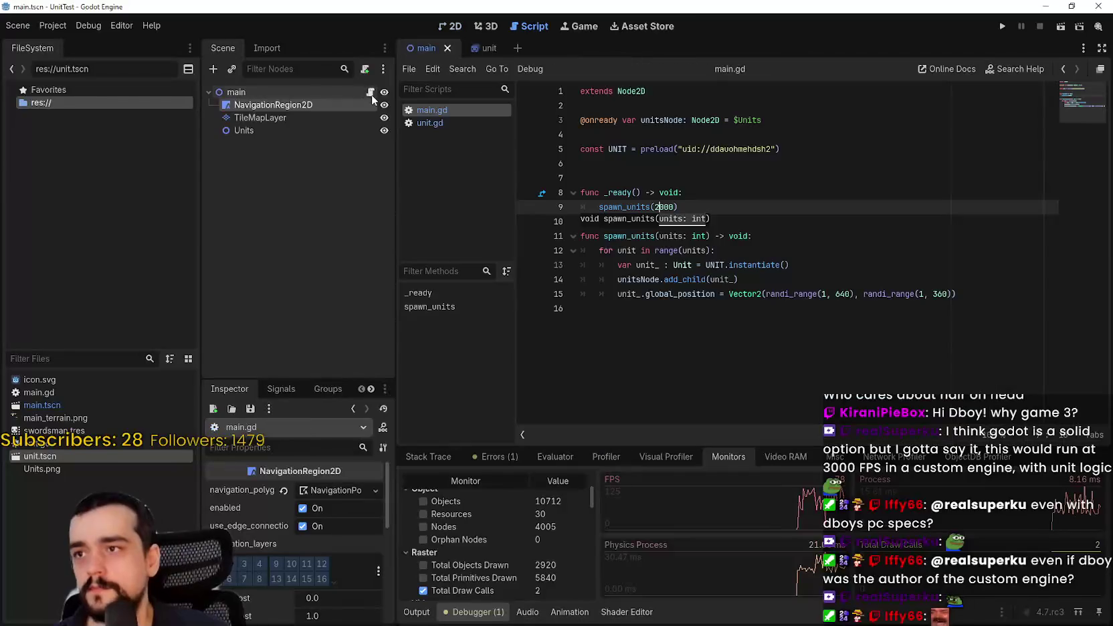
click(473, 48)
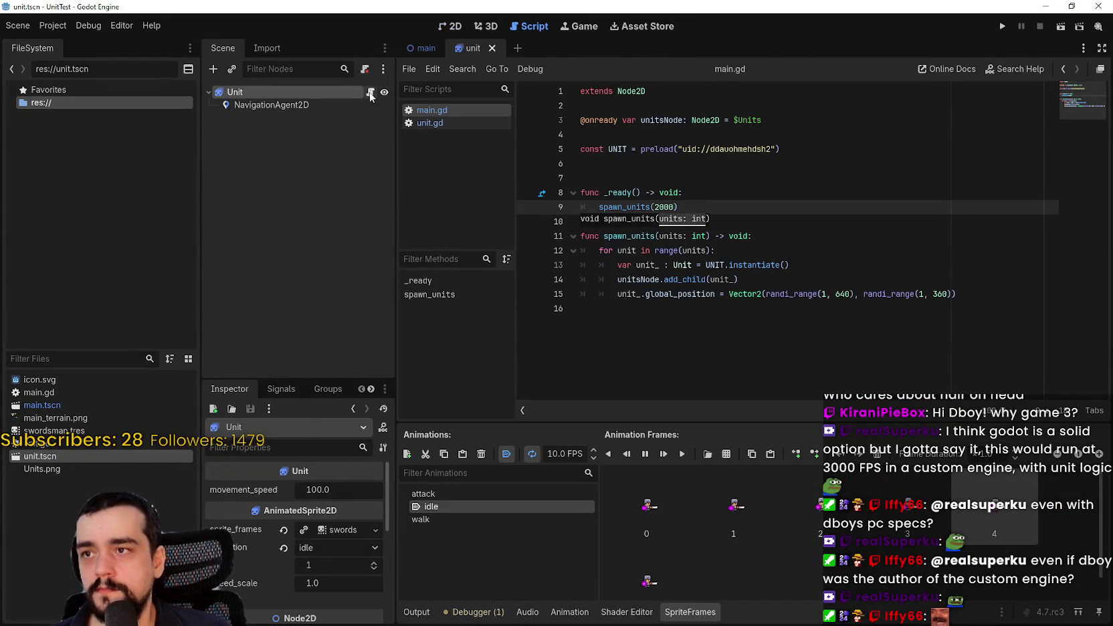
click(432, 109)
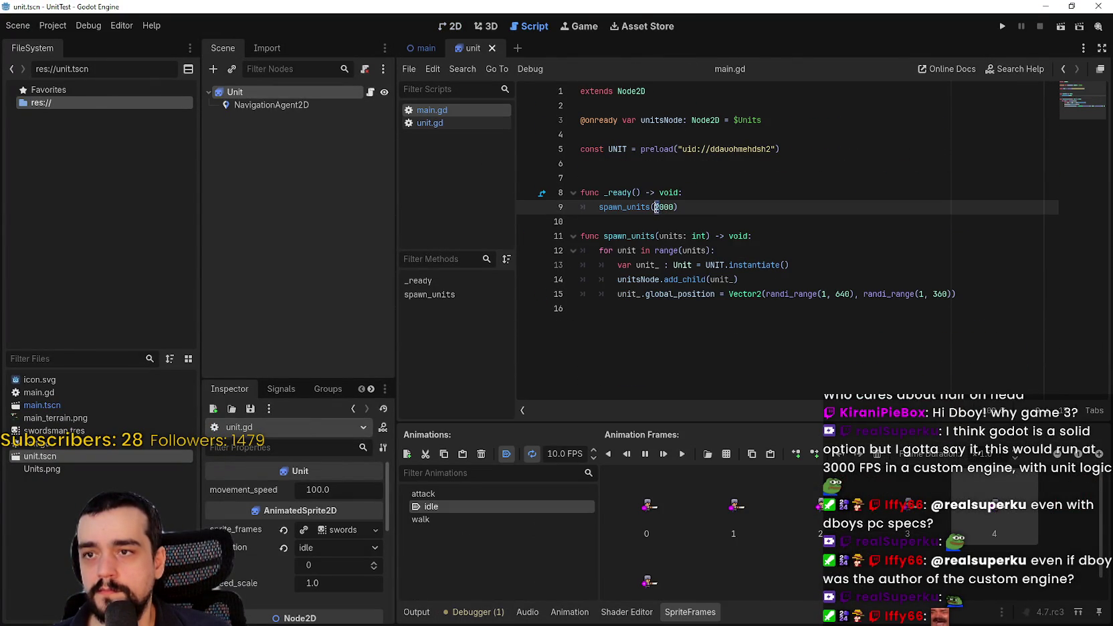
Relaunch the project so 3000 units spawn, and bring the game window to the front
click(1003, 26)
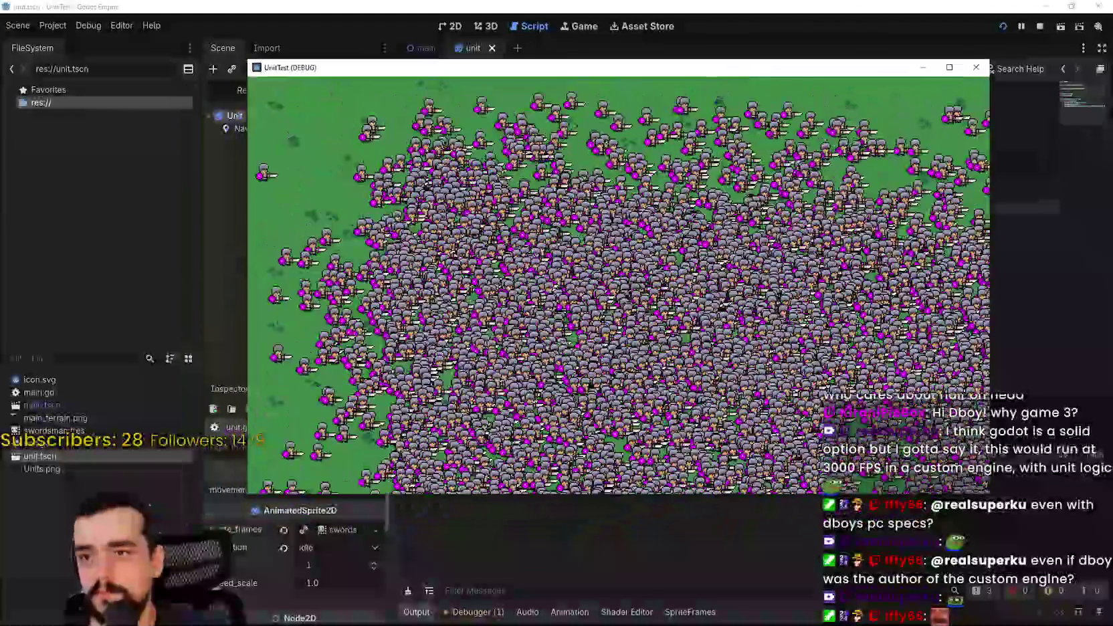
click(466, 615)
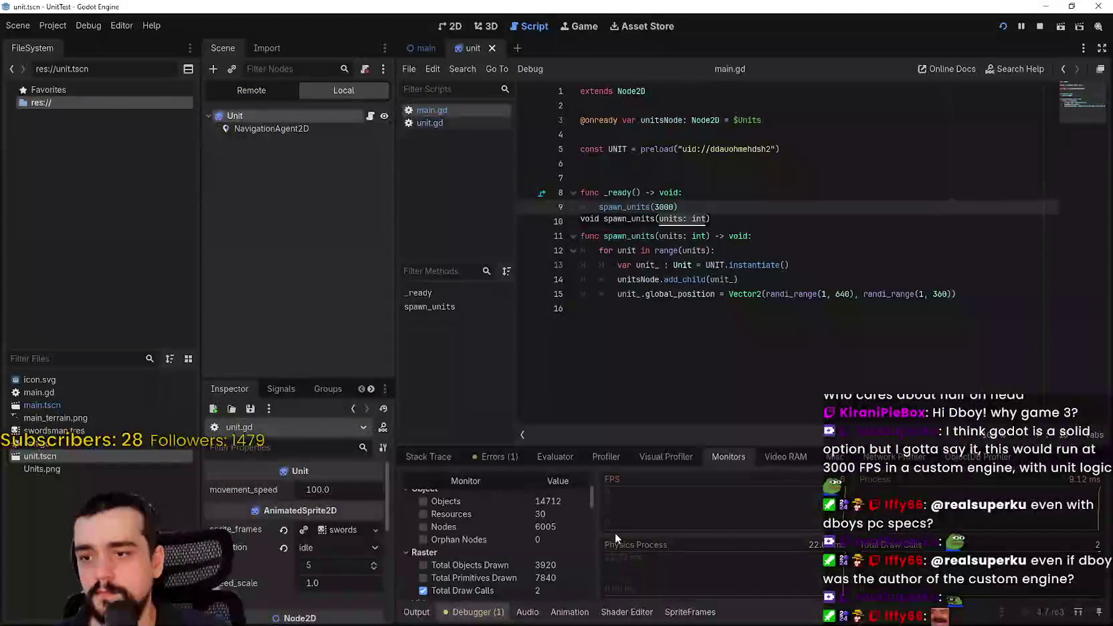
key(alt+Tab)
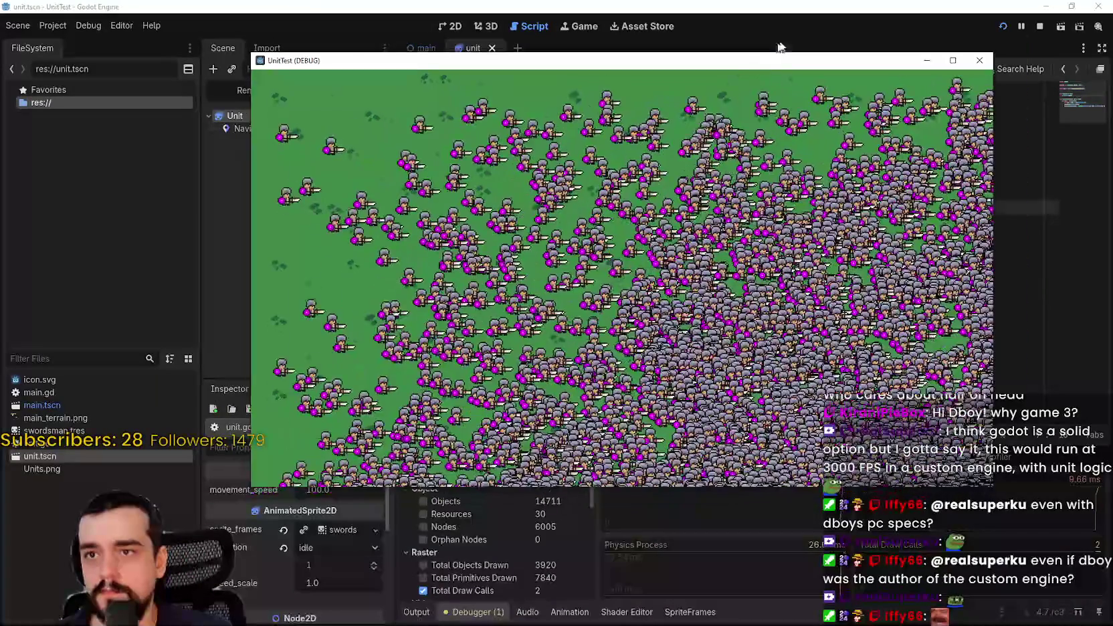
Move the UnitTest debug window to the top, watch the unit swarm, then stop it with F8
drag(749, 72, 802, 22)
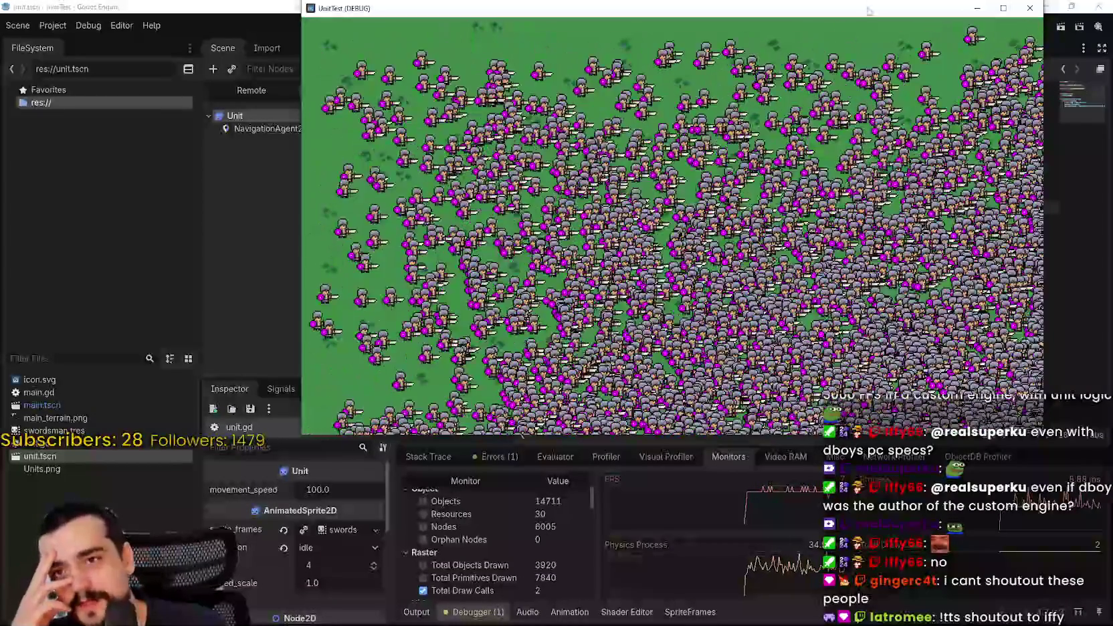
drag(669, 8, 662, 28)
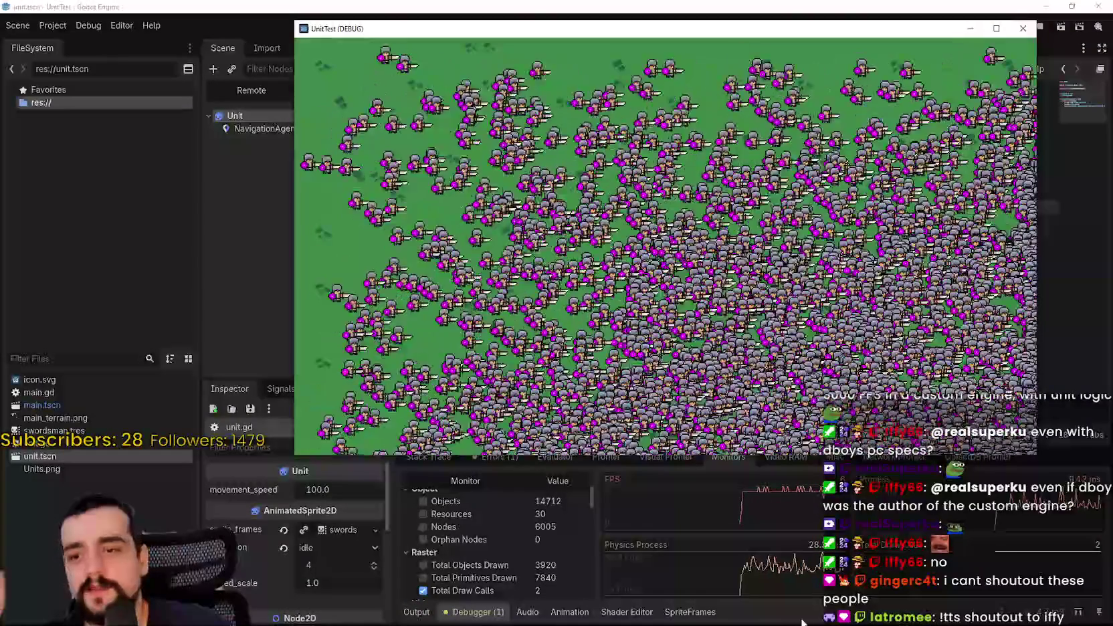
key(F8)
Start profiling in the Debugger's Profiler and make the profiler panel taller
click(527, 455)
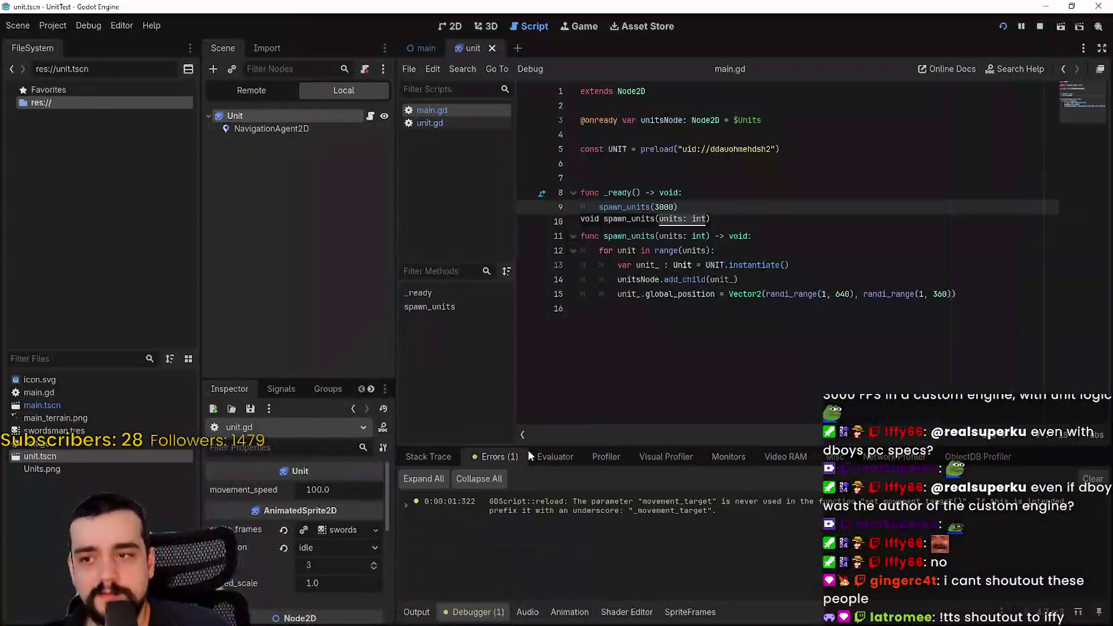
click(592, 457)
click(420, 479)
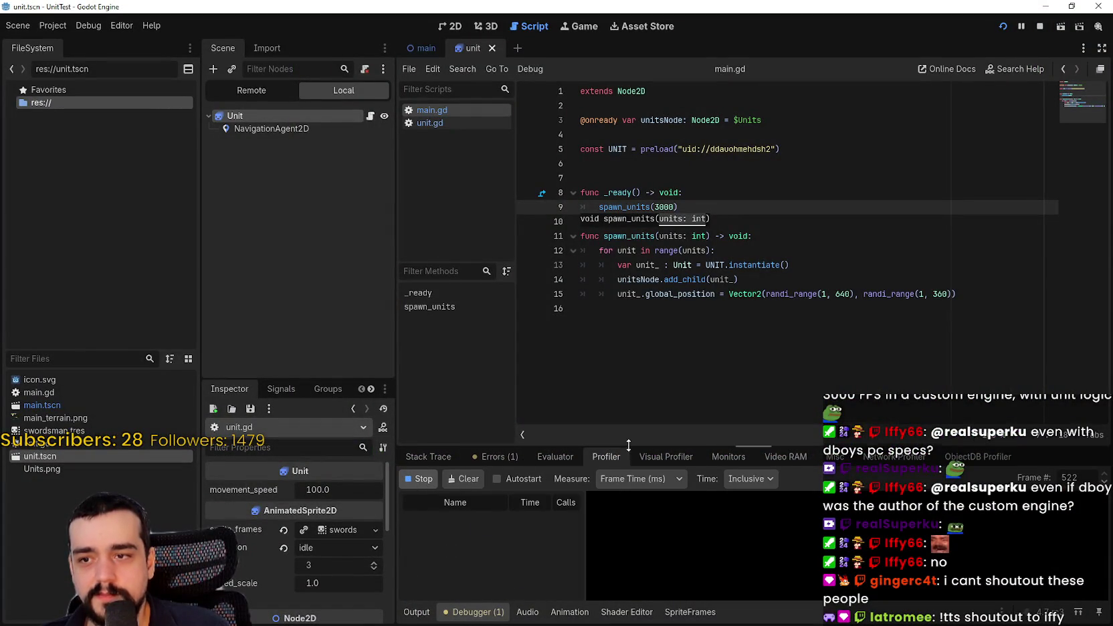
drag(628, 445, 628, 295)
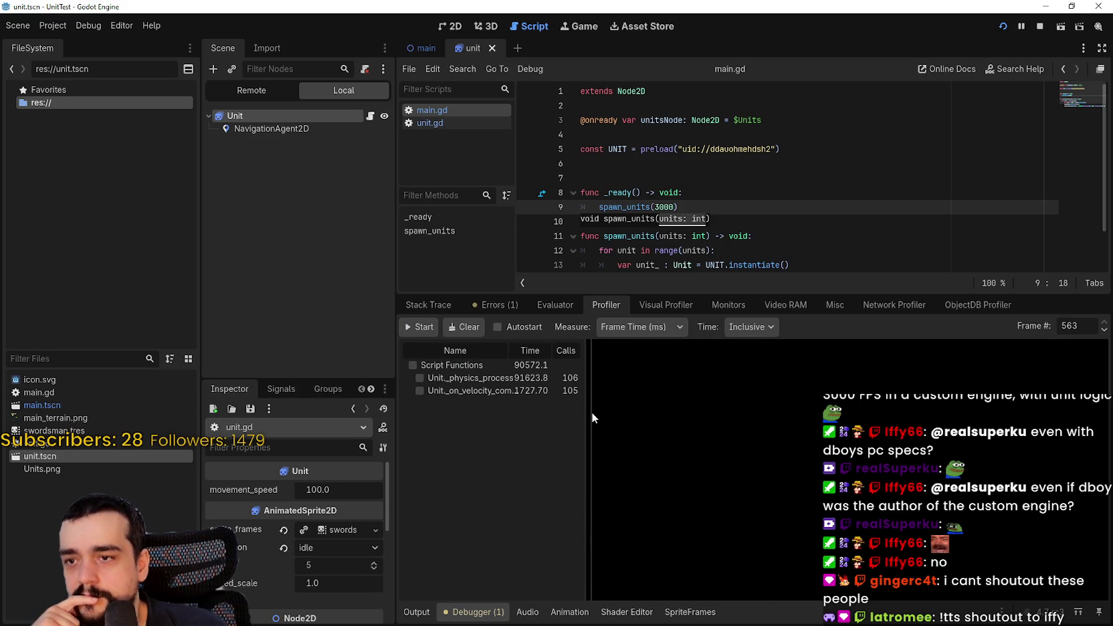
Restart and stop the capture, pick a frame, and scroll to the Script Functions timings
click(420, 331)
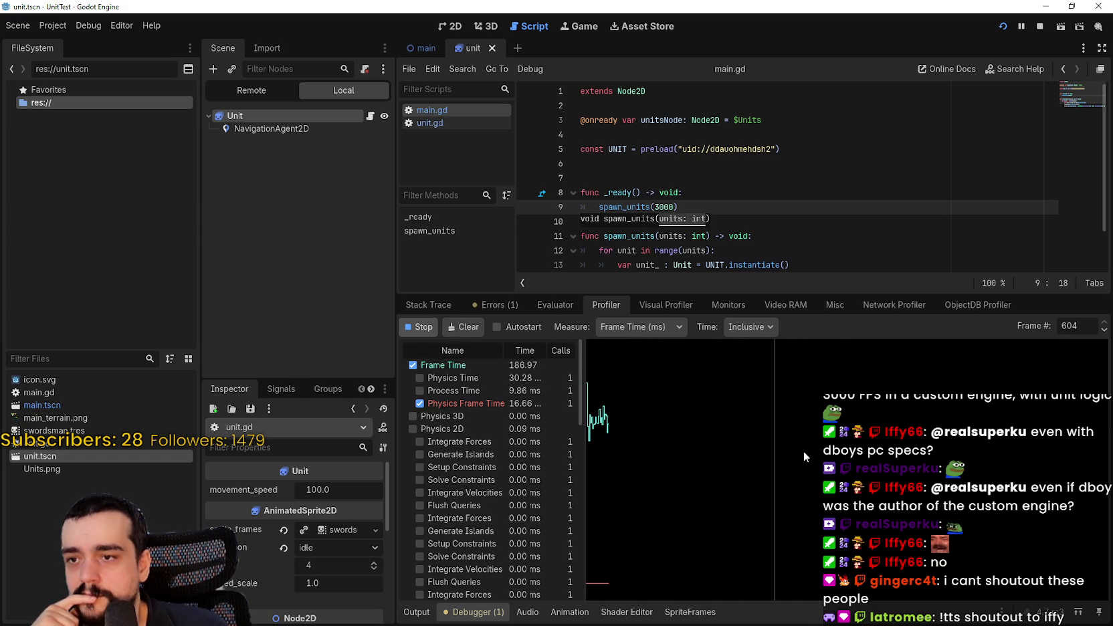
click(418, 328)
click(600, 415)
drag(581, 376, 578, 573)
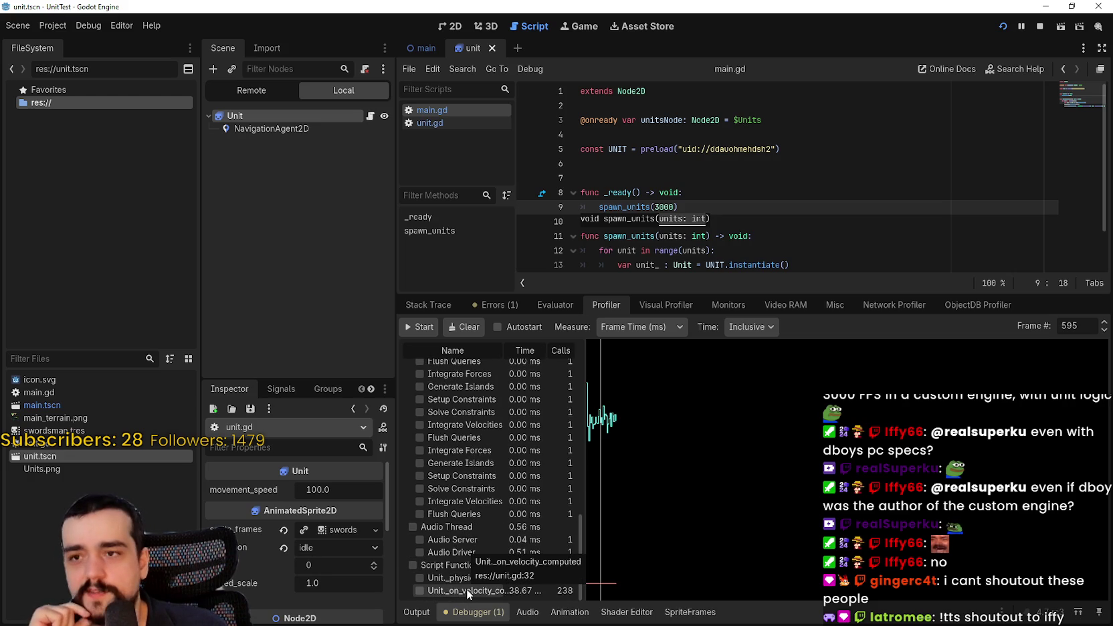
click(646, 182)
Open unit.gd and jump to the _on_velocity_computed definition via Lookup Symbol
scroll(645, 183, down, 1)
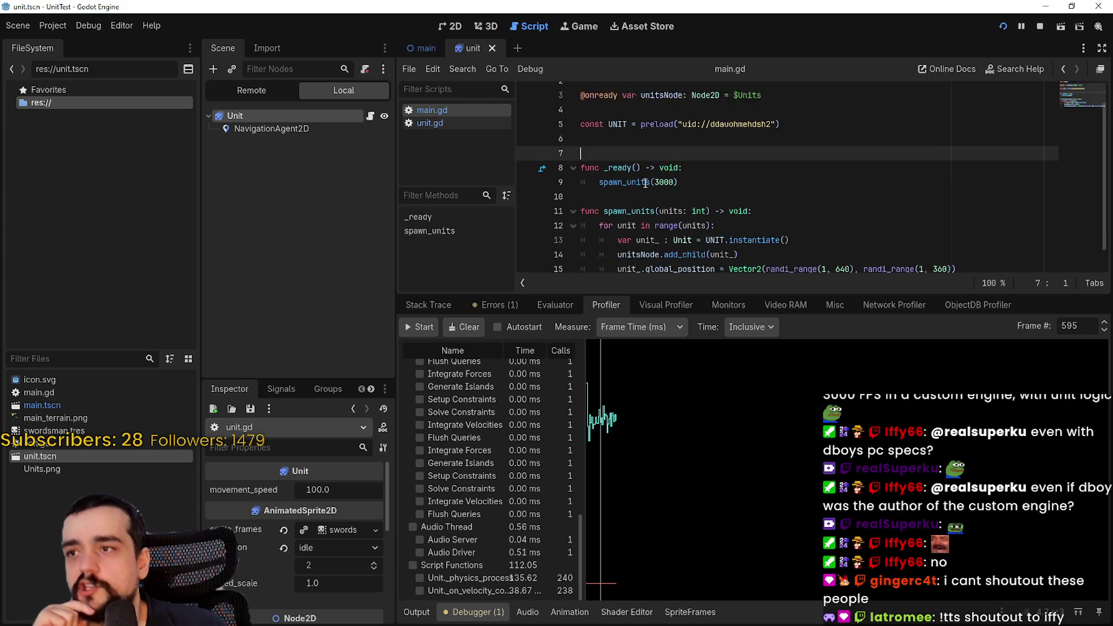
click(454, 123)
scroll(786, 172, down, 5)
scroll(786, 172, down, 2)
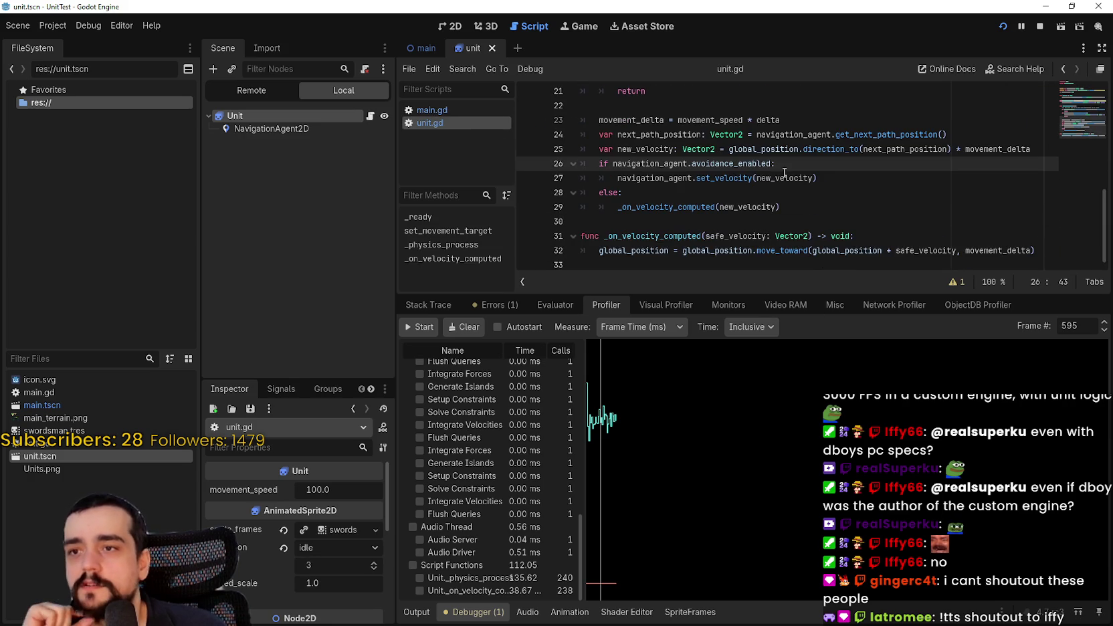
double_click(705, 207)
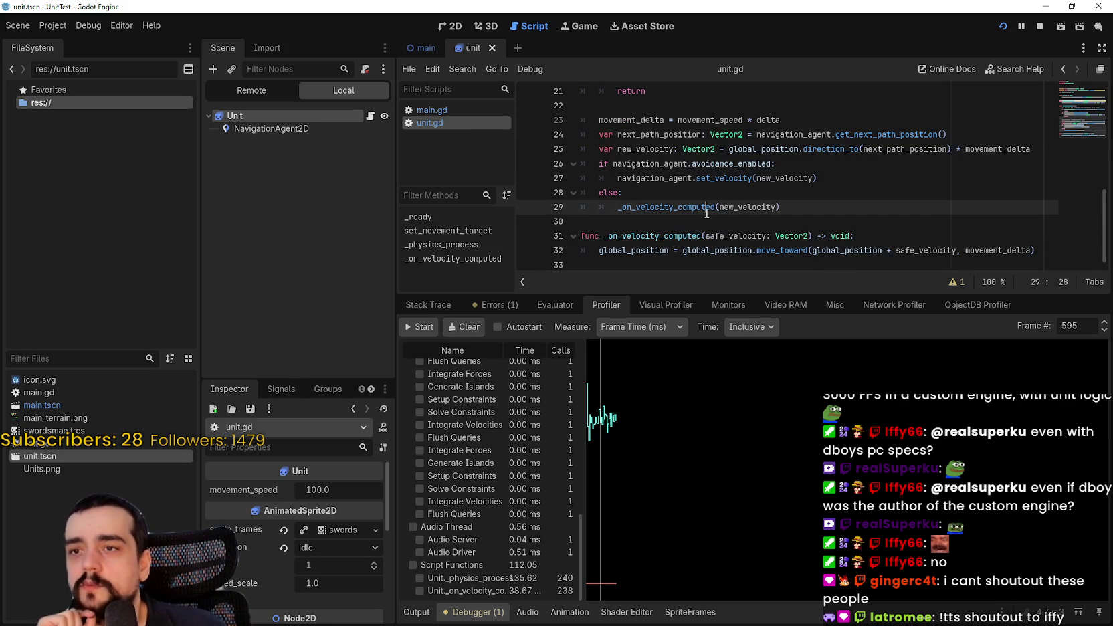
click(807, 199)
scroll(1078, 105, up, 8)
drag(1079, 104, 1080, 107)
drag(756, 149, 650, 135)
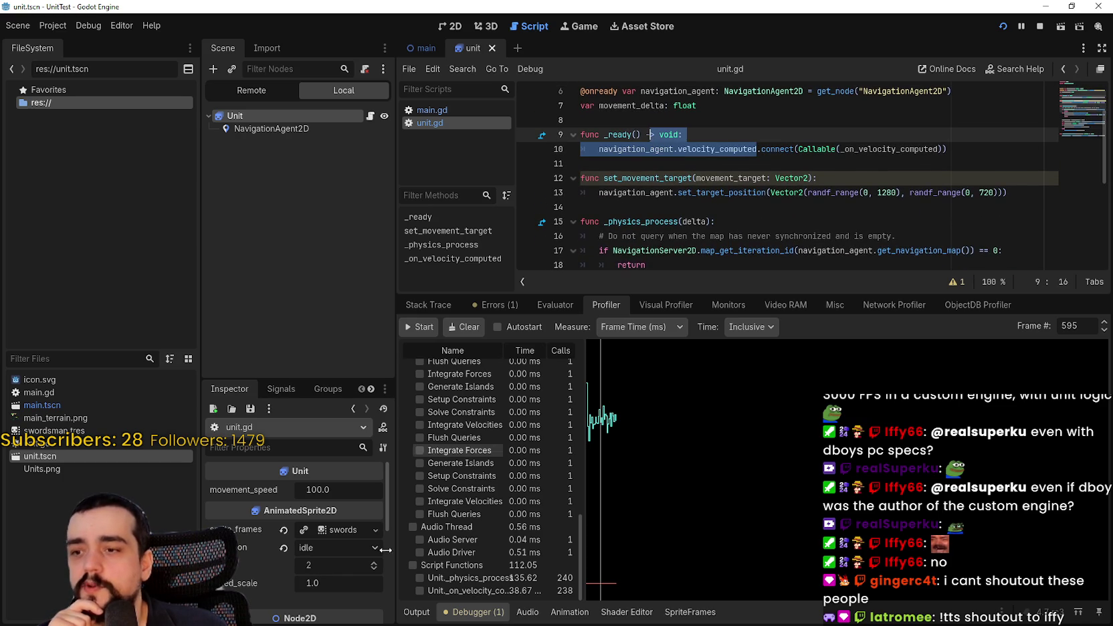
click(823, 153)
right_click(875, 149)
click(899, 331)
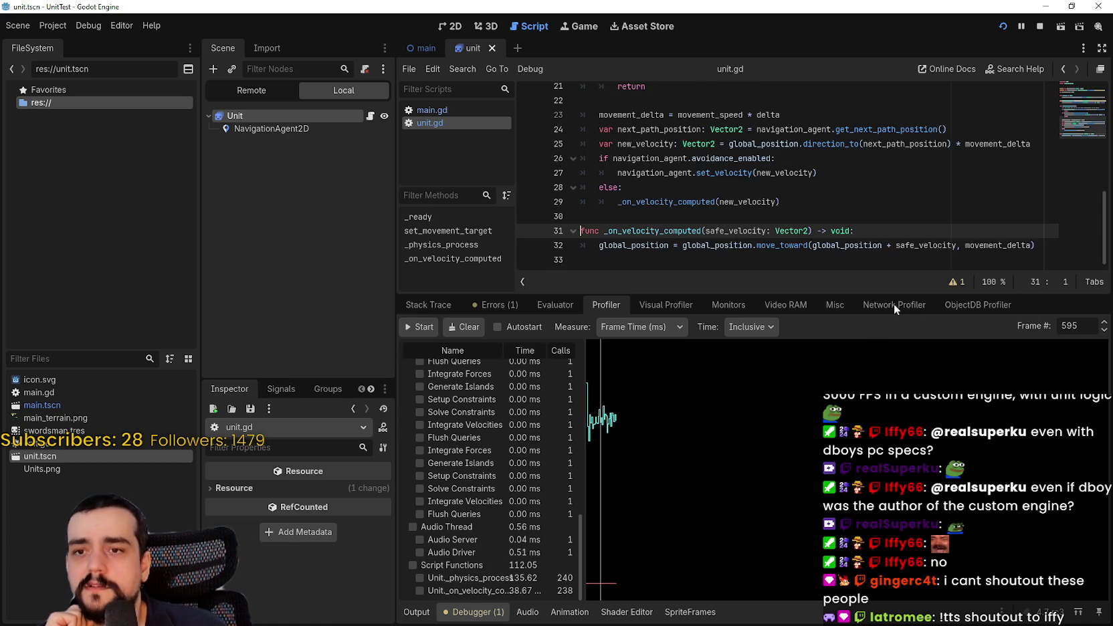
Read the docs for move_toward and set_velocity in unit.gd's movement code
click(632, 250)
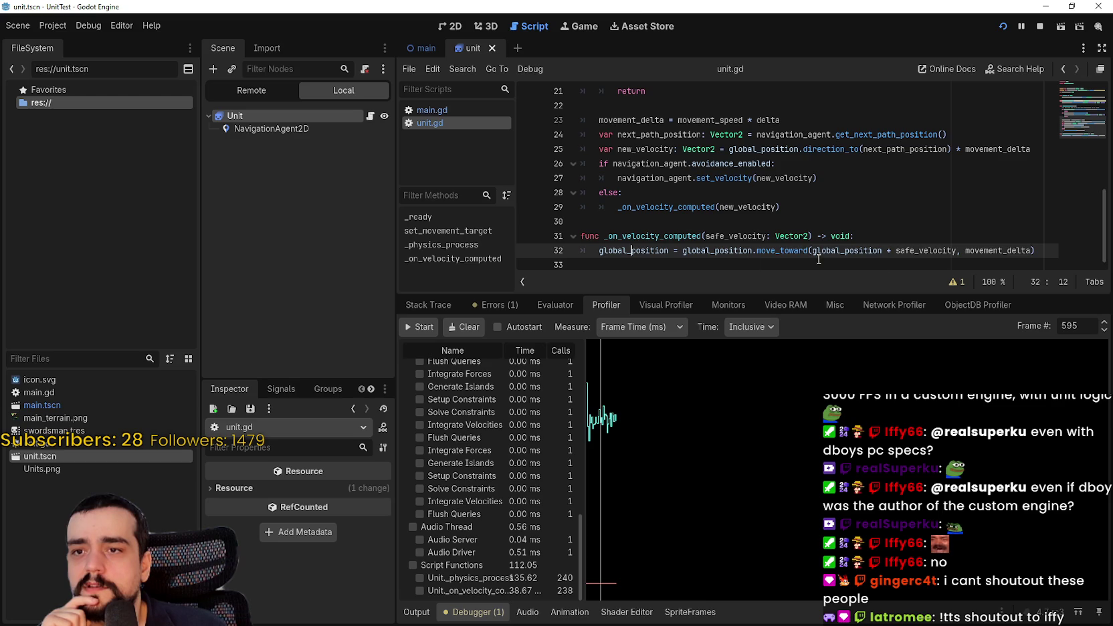
key(Down)
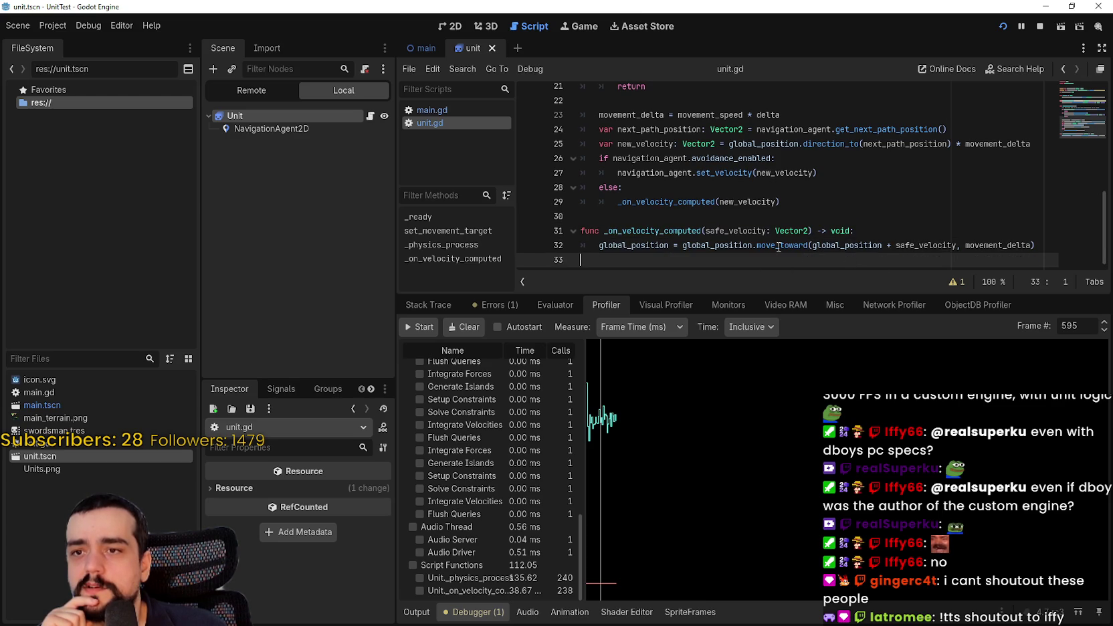
mouse_move(777, 245)
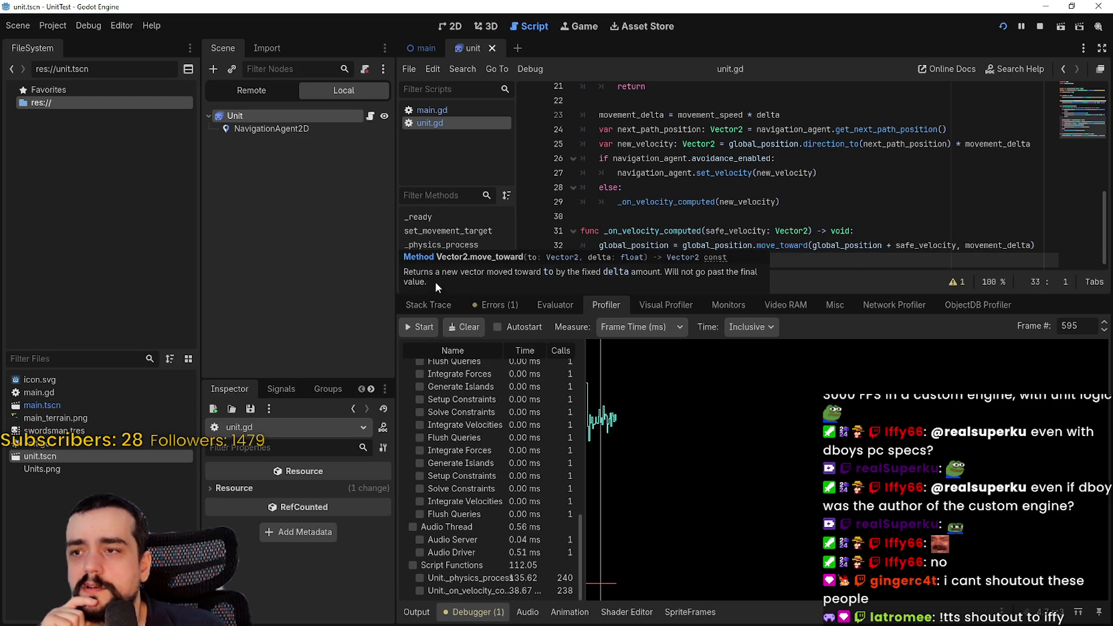
click(903, 220)
mouse_move(784, 251)
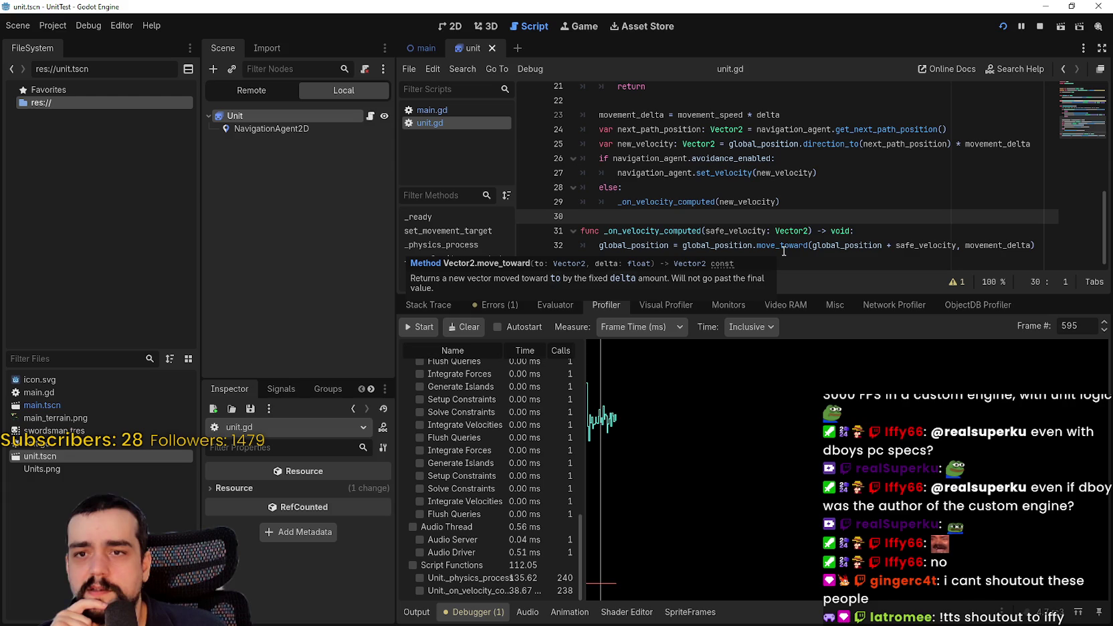
click(760, 187)
scroll(755, 225, up, 1)
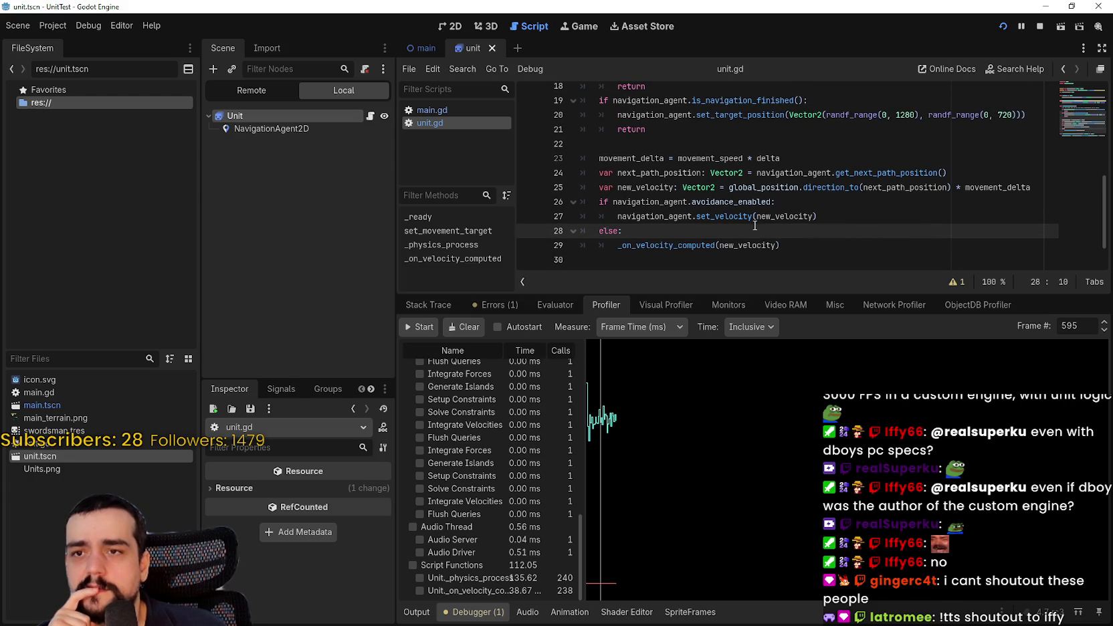
mouse_move(729, 221)
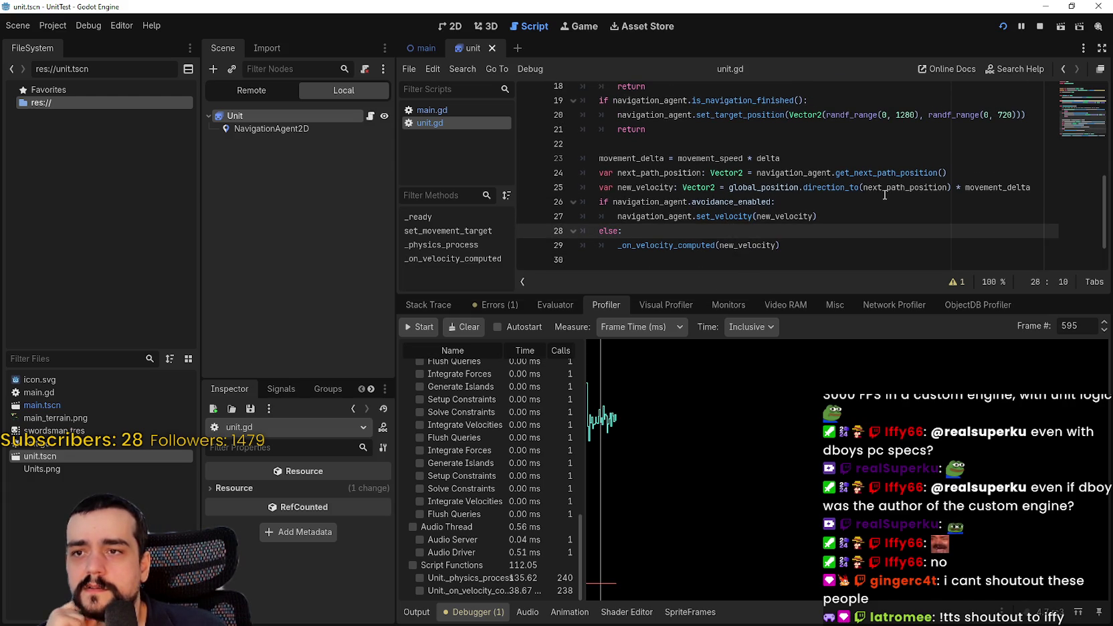
click(726, 217)
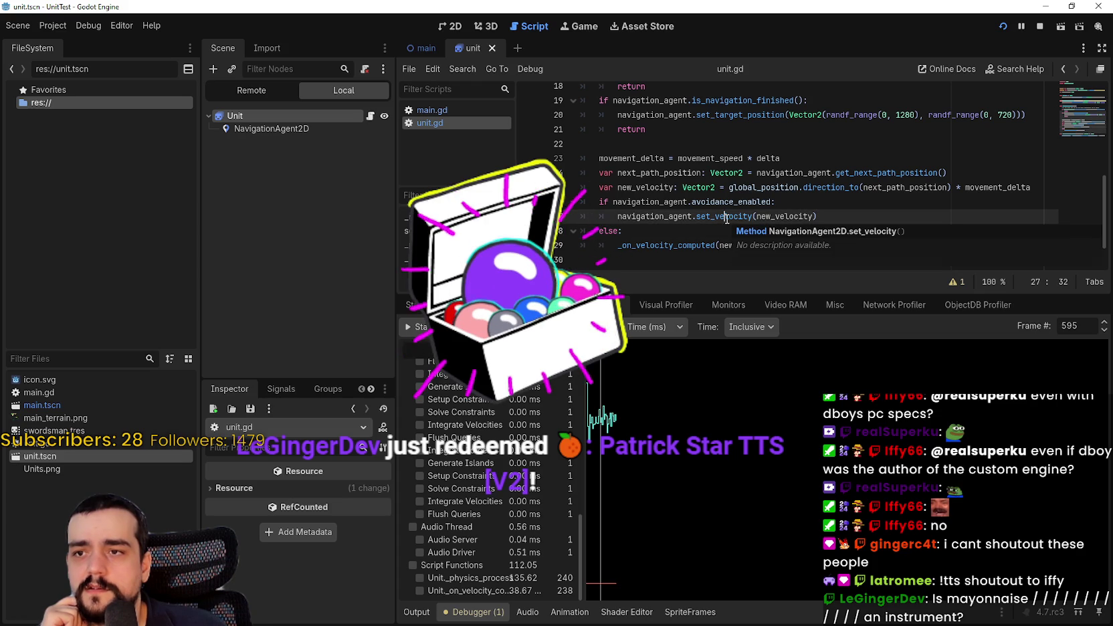
Select direction_to on line 25 and scroll through the surrounding velocity code
double_click(830, 187)
scroll(880, 222, up, 1)
scroll(870, 214, up, 5)
scroll(816, 185, down, 4)
scroll(816, 186, down, 3)
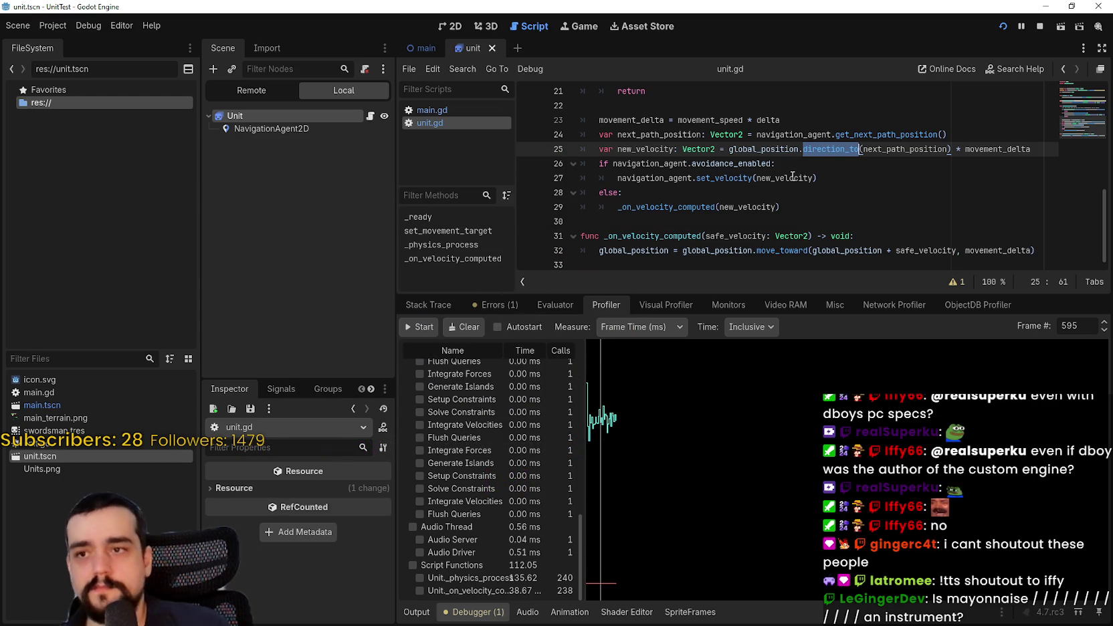
scroll(789, 198, up, 7)
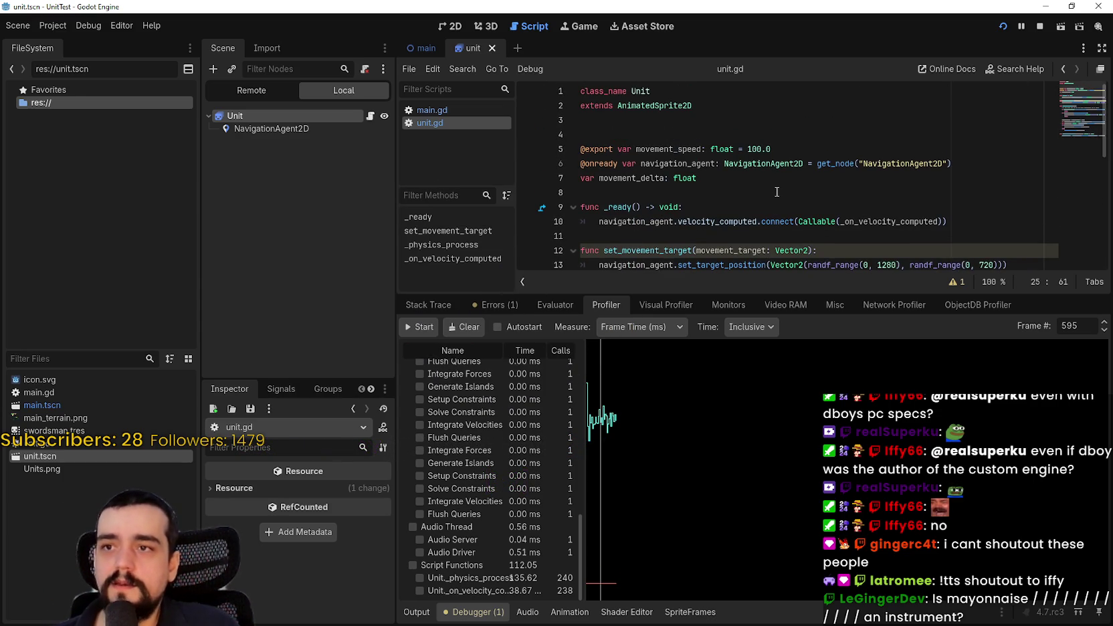
scroll(776, 192, down, 7)
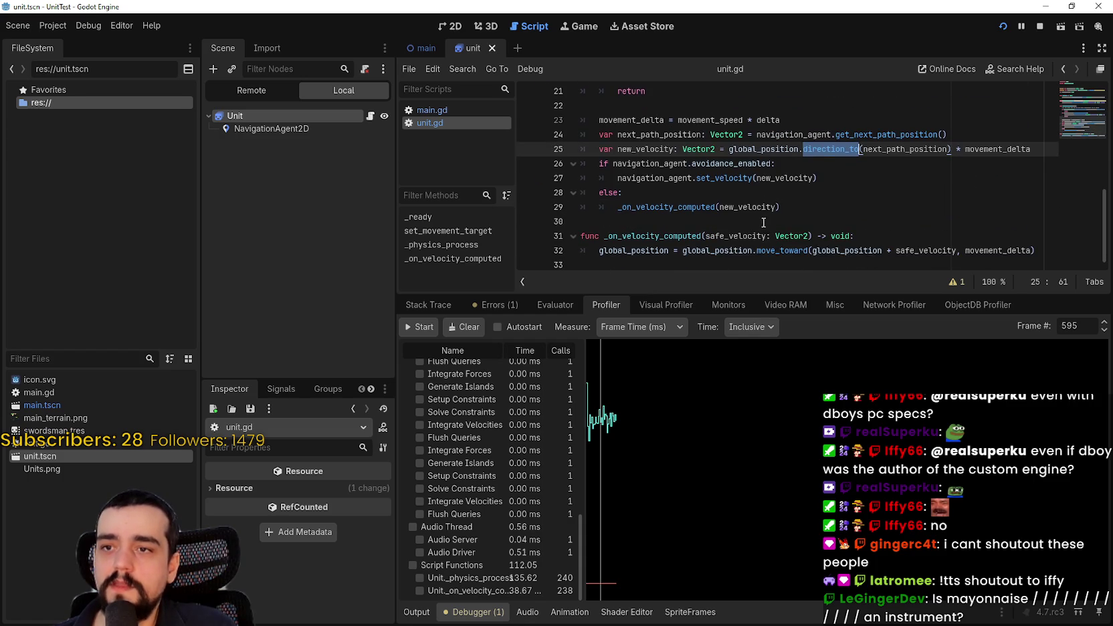
mouse_move(780, 251)
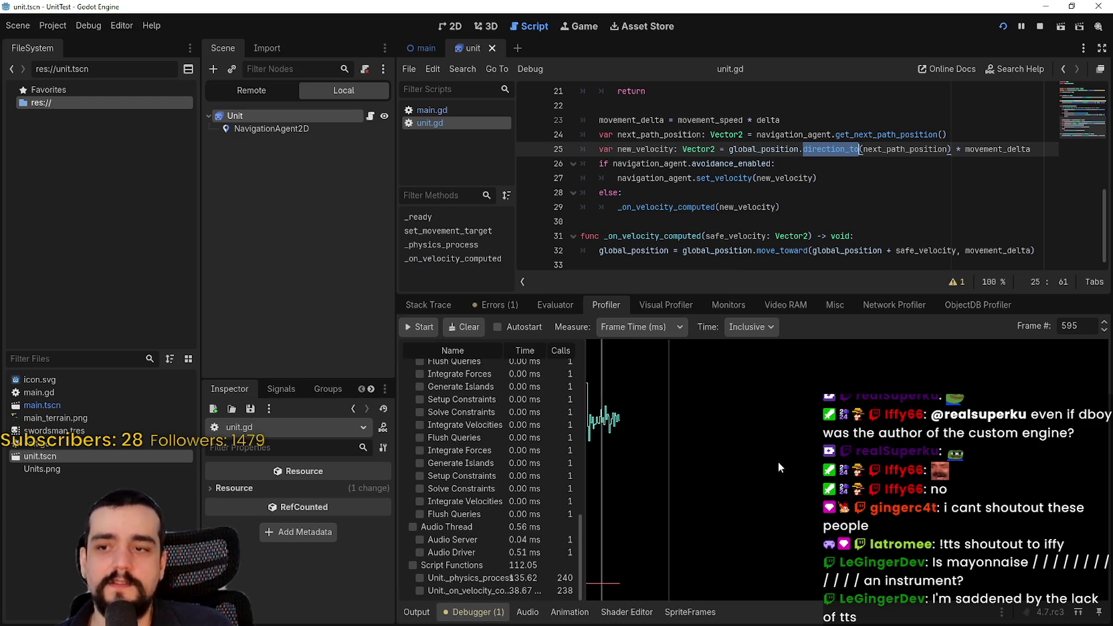
Scrub the profiler graph and select frame 606 to view its timings
mouse_move(583, 398)
mouse_down()
mouse_move(649, 408)
mouse_move(597, 420)
mouse_up()
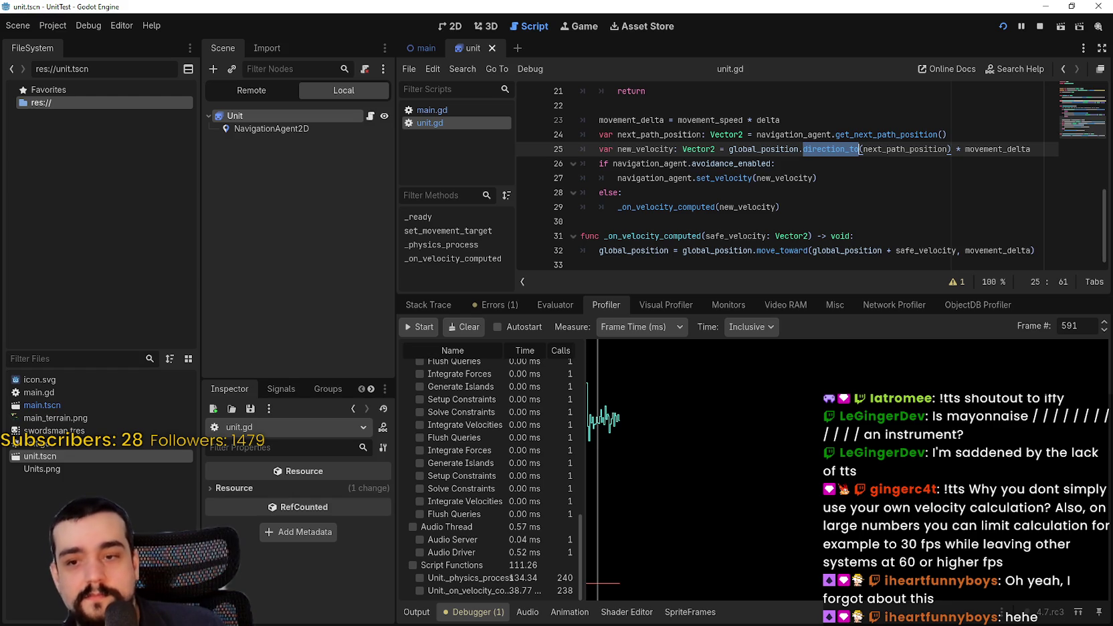
click(613, 407)
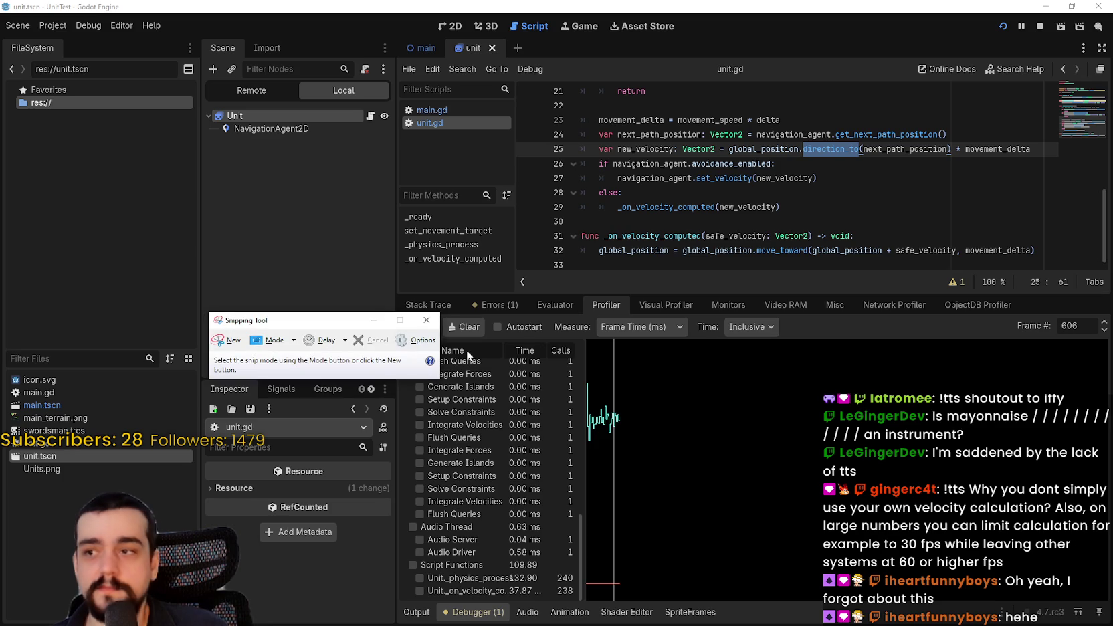
Start and cancel a screen snip, then return to unit.gd's _on_velocity_computed line
key(super+shift+s)
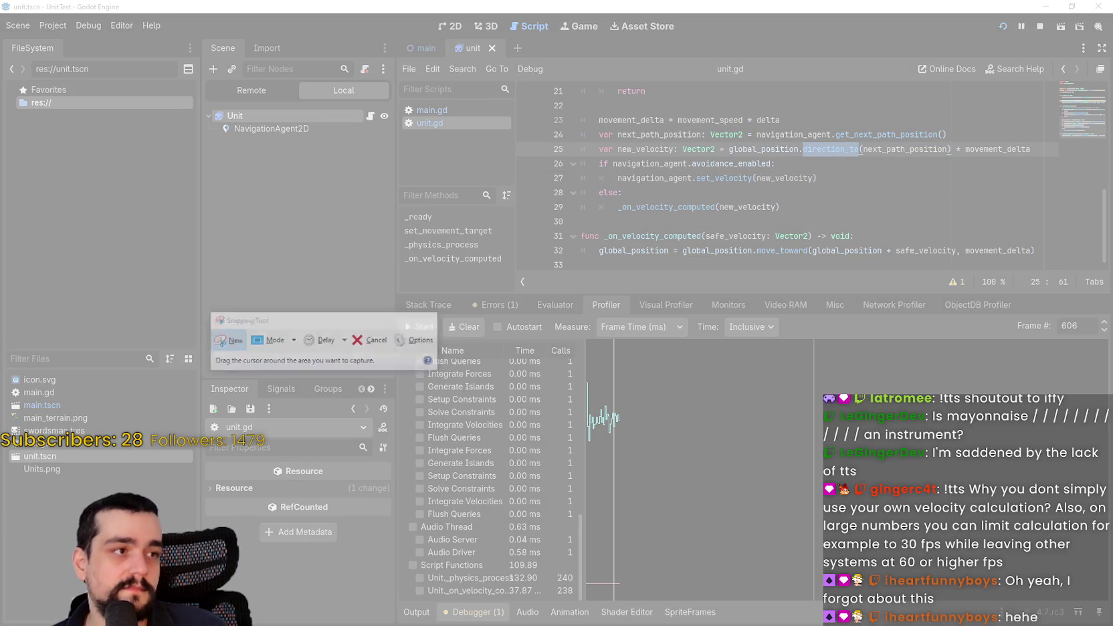
key(Escape)
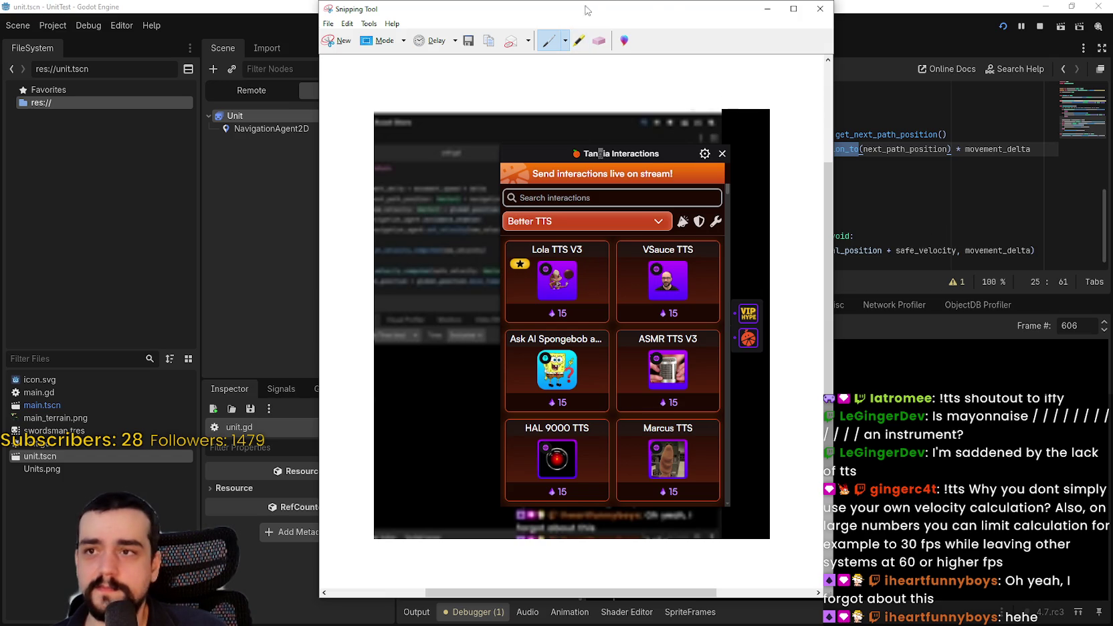
drag(586, 6, 1112, 7)
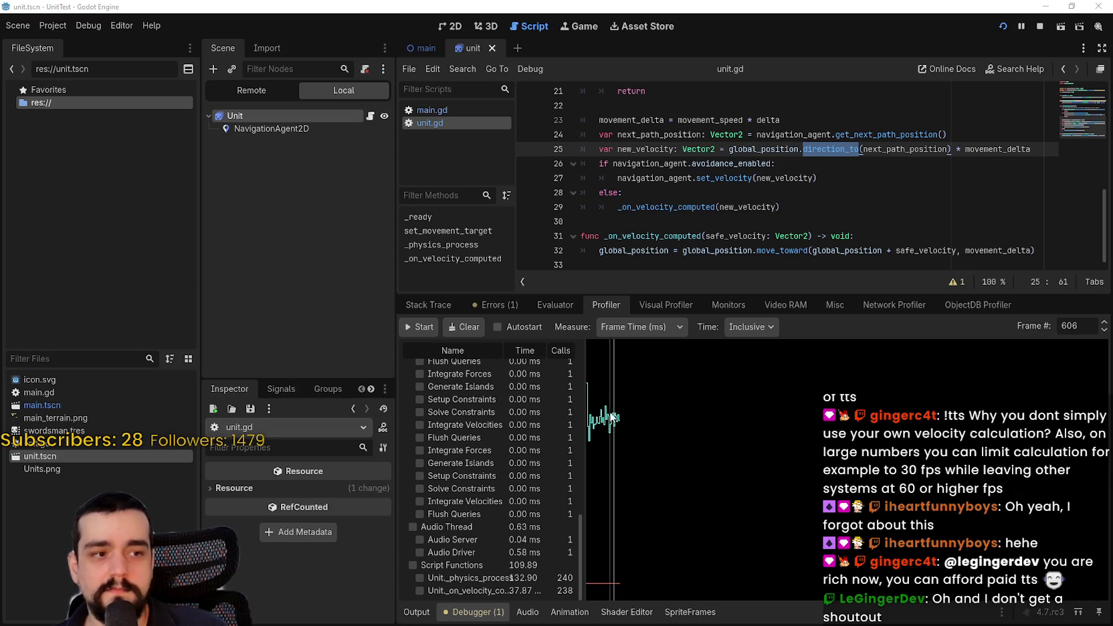
click(608, 236)
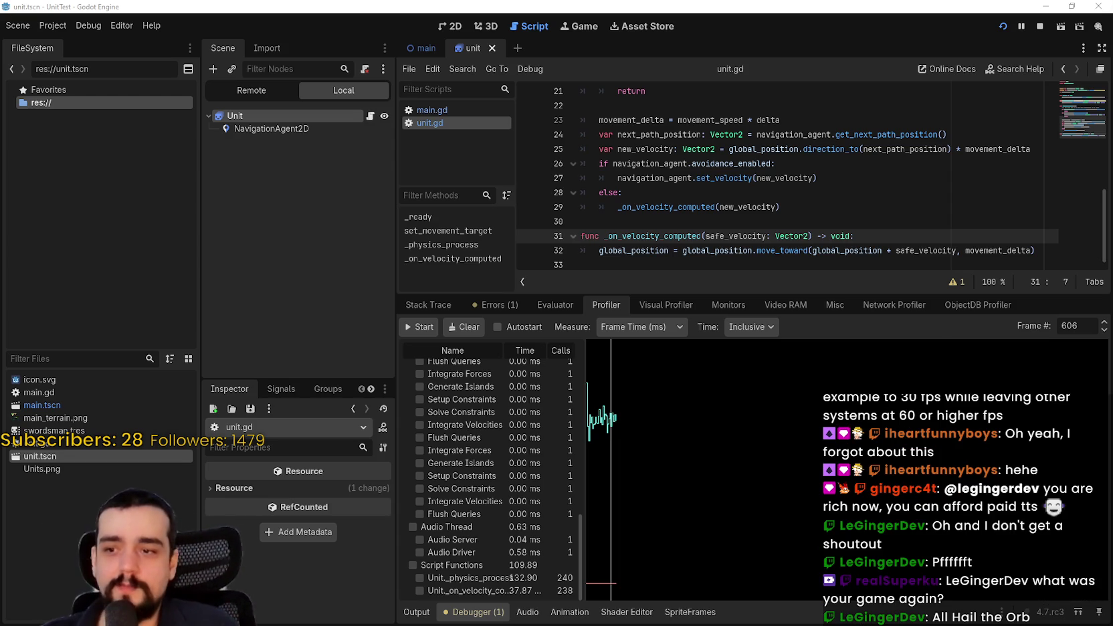
click(600, 415)
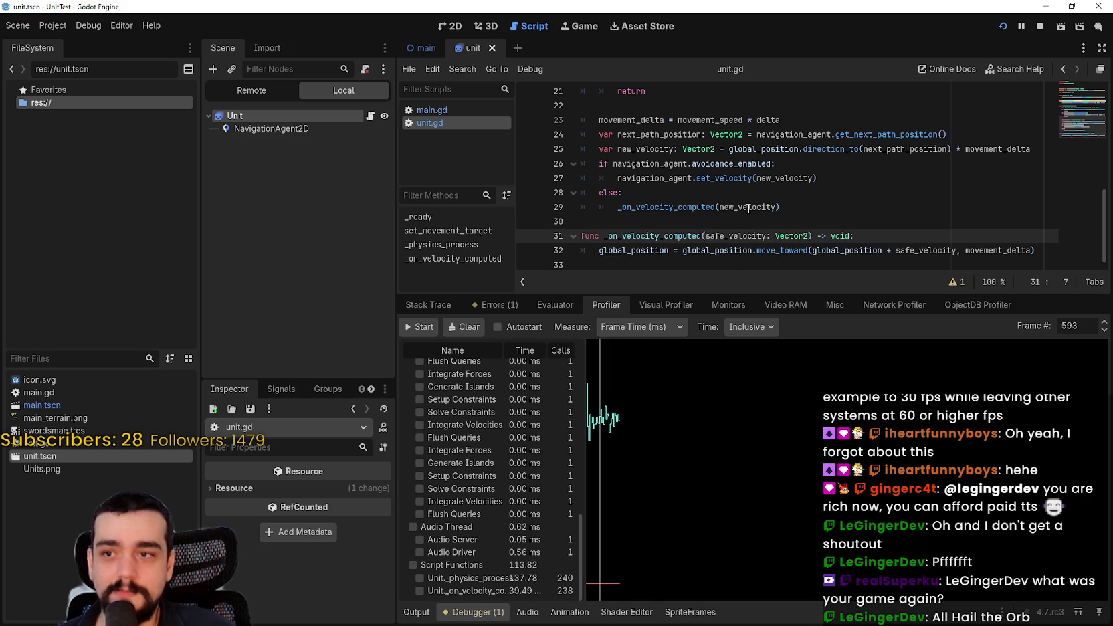
click(830, 237)
scroll(910, 244, up, 1)
scroll(910, 245, down, 1)
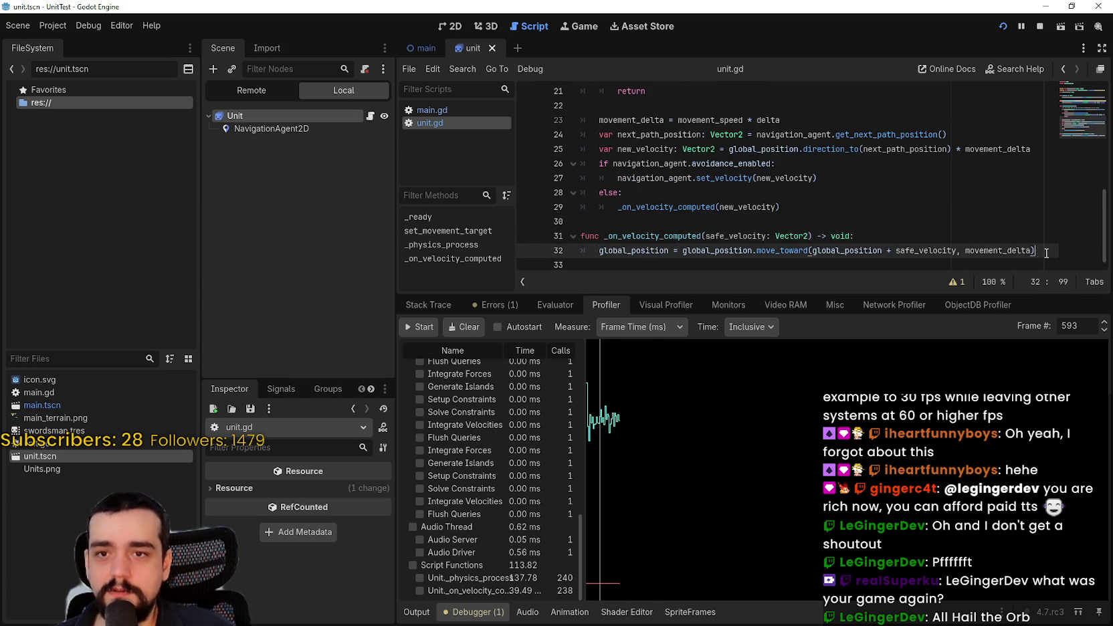
drag(819, 250, 710, 235)
click(764, 250)
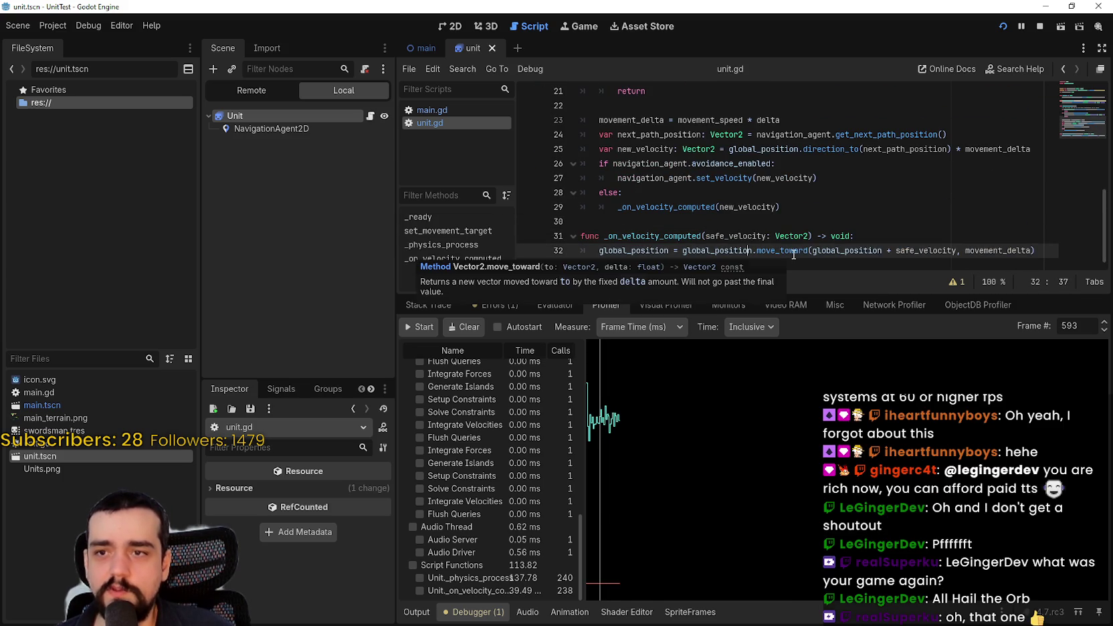
mouse_move(793, 253)
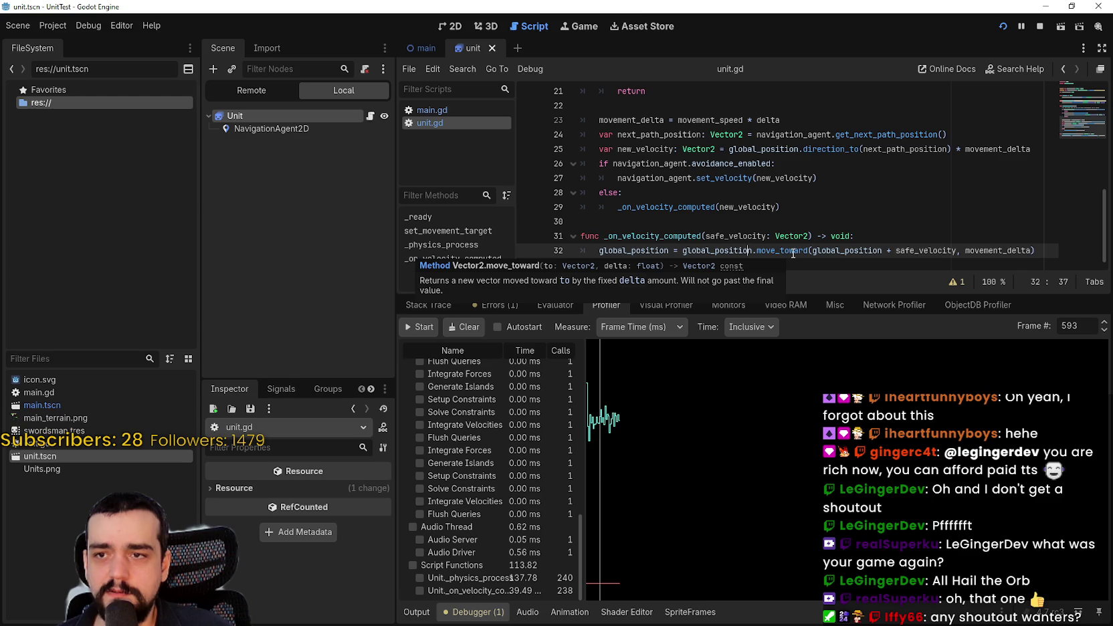
click(923, 238)
drag(1068, 258, 999, 254)
click(998, 253)
scroll(856, 207, up, 3)
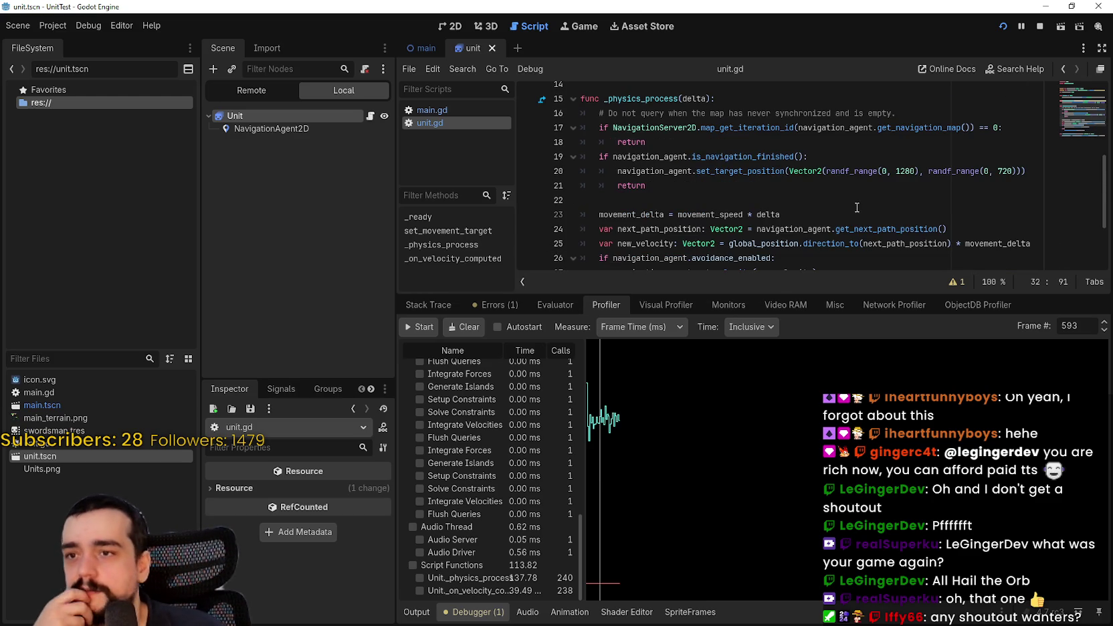
scroll(857, 207, down, 3)
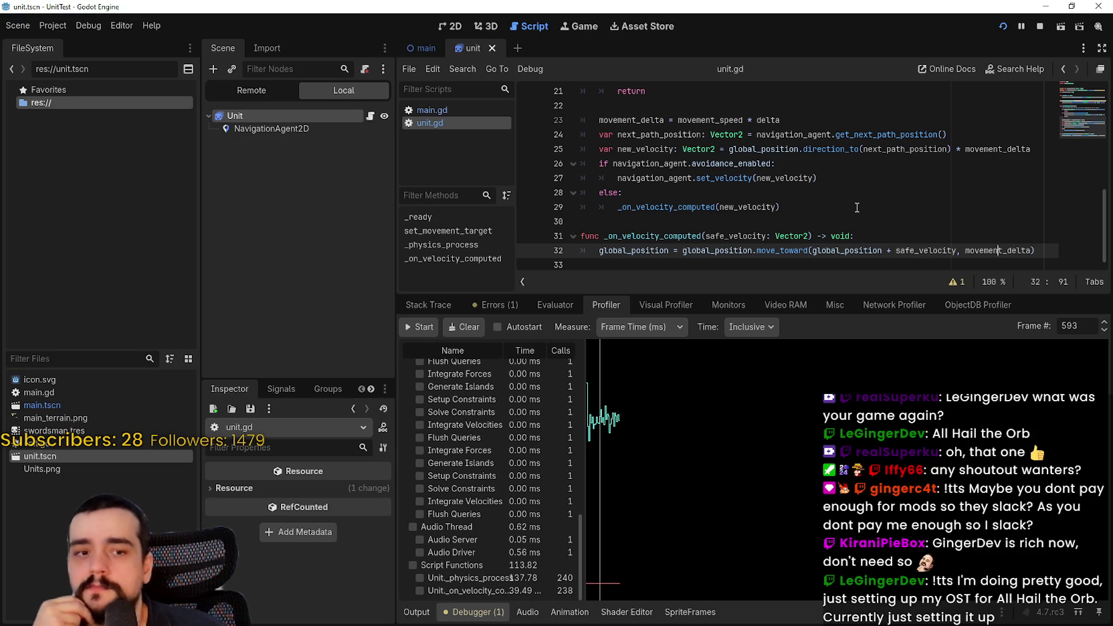
scroll(857, 207, up, 3)
scroll(857, 207, up, 2)
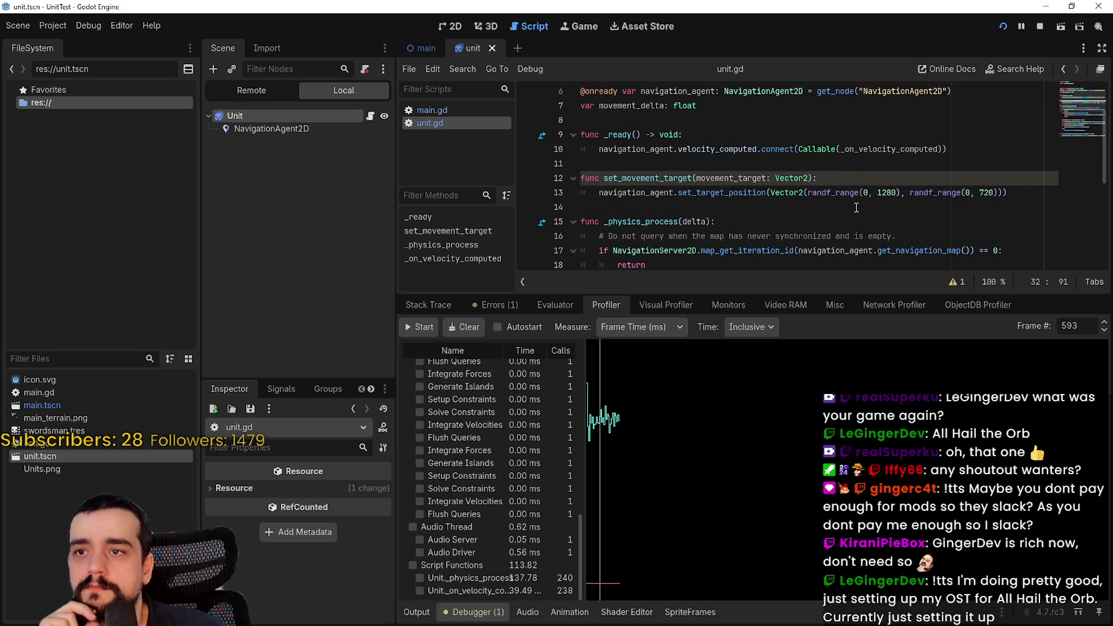
double_click(710, 192)
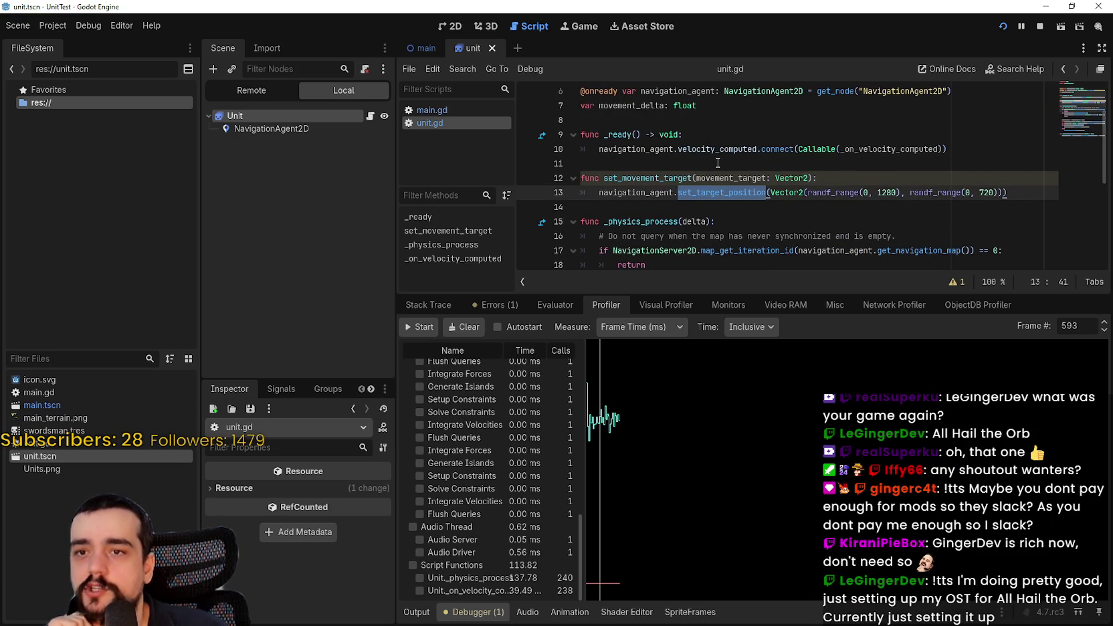
scroll(719, 162, down, 3)
scroll(718, 162, down, 4)
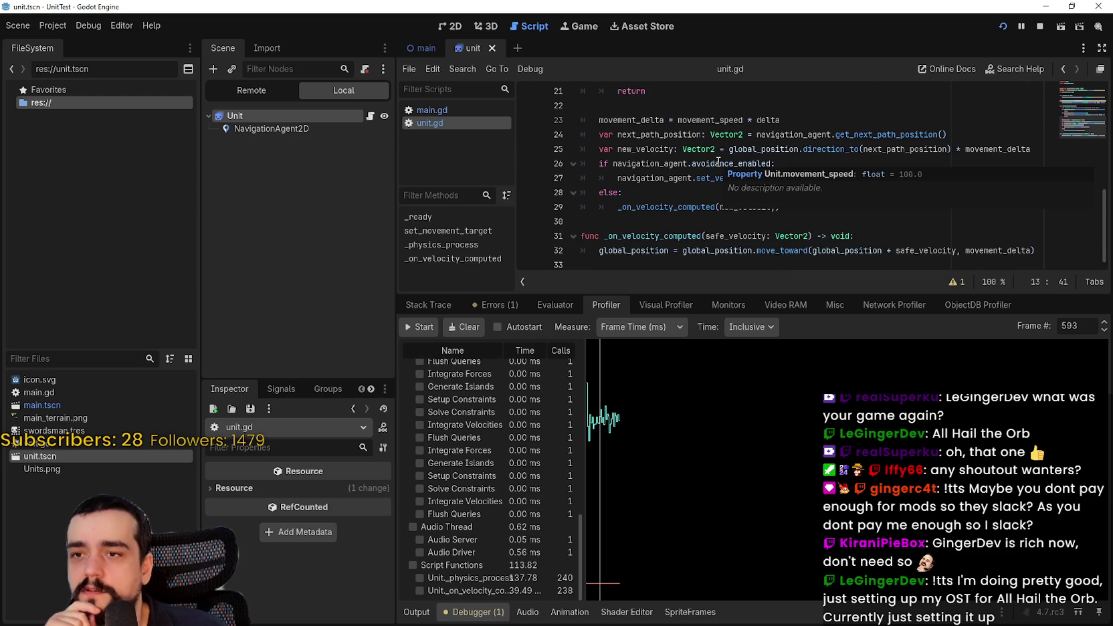
click(776, 246)
click(771, 211)
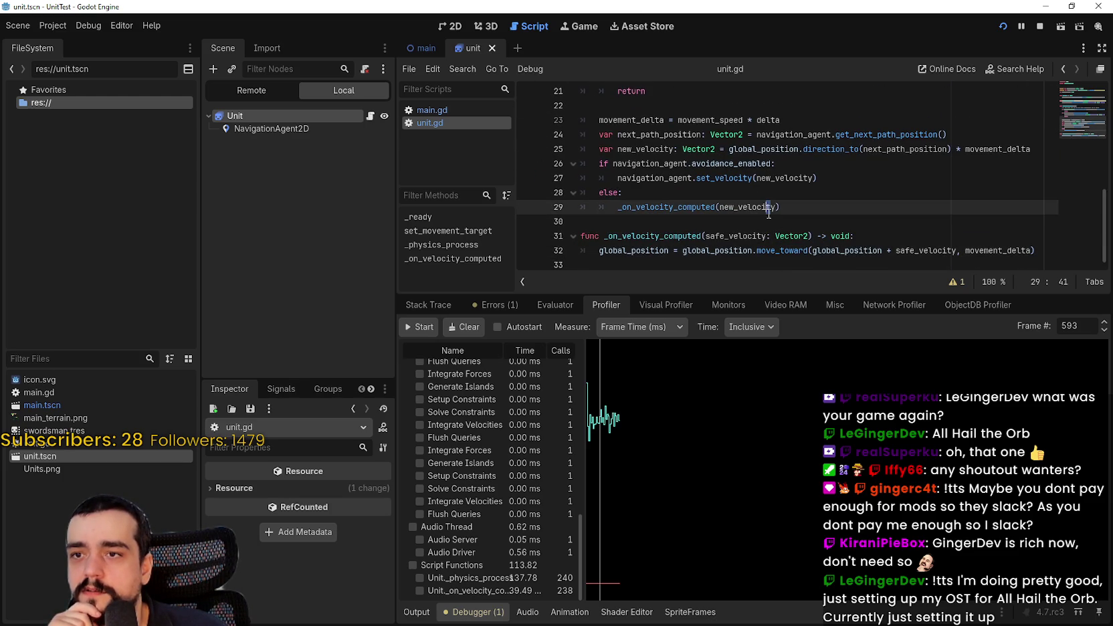
click(769, 223)
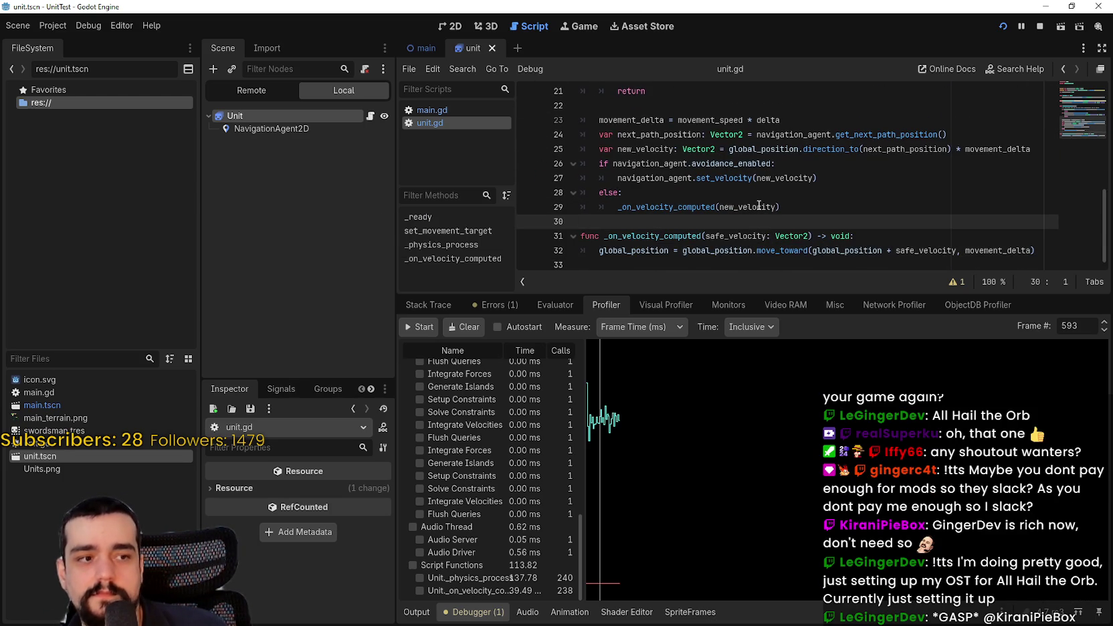
Stop the running UnitTest game from the editor's run controls
mouse_move(758, 205)
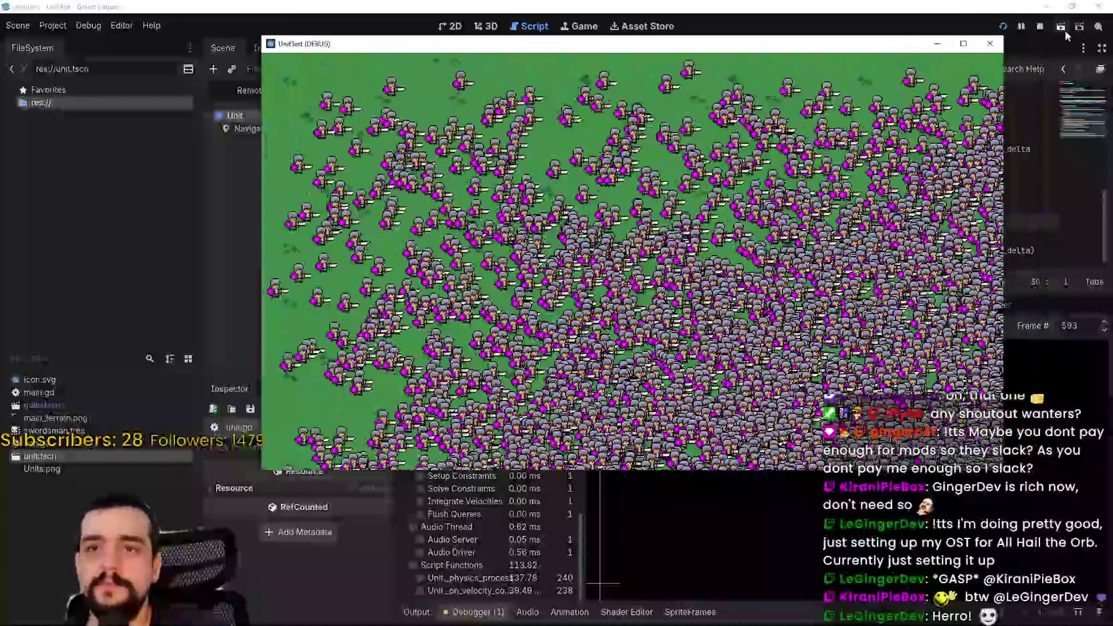
click(1037, 28)
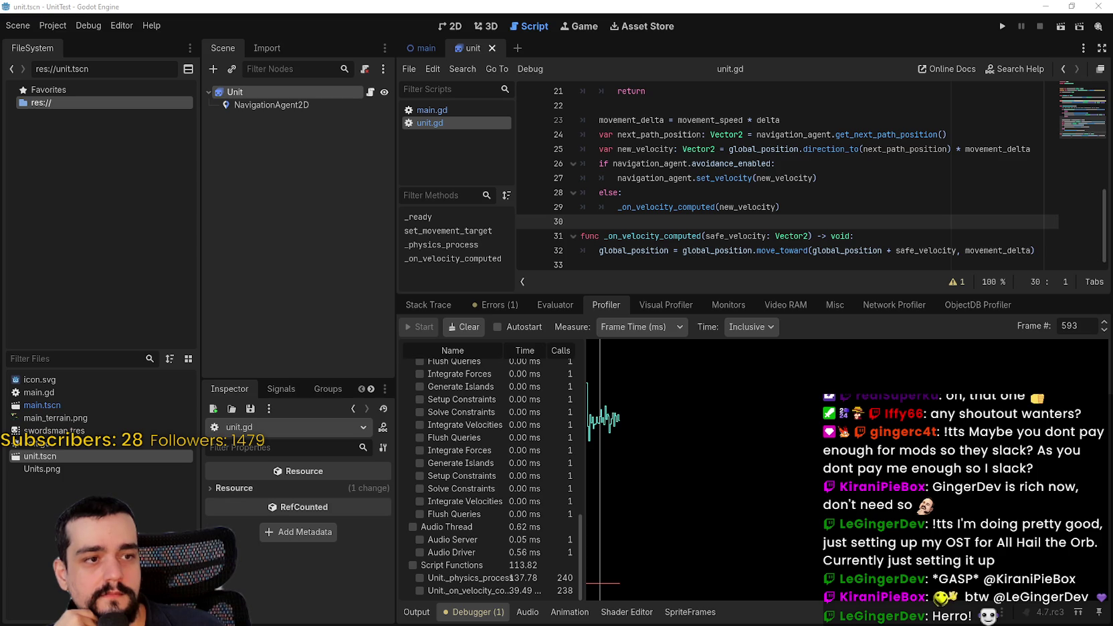
Switch to villager_npc.gd in Notepad and scroll through its state machine code
key(alt+Tab)
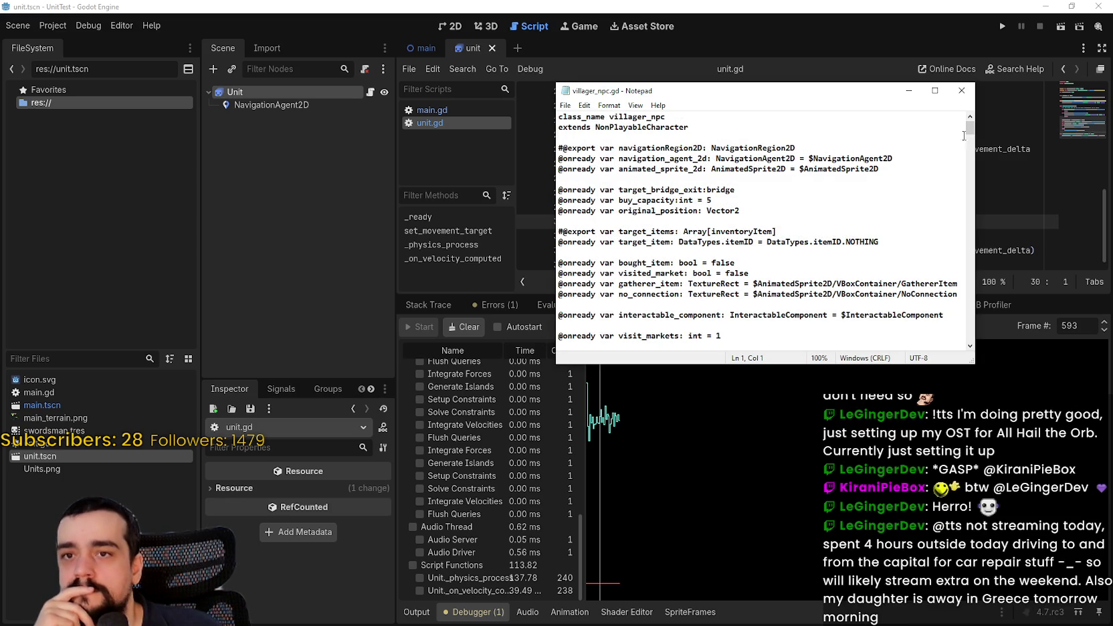
scroll(711, 366, down, 11)
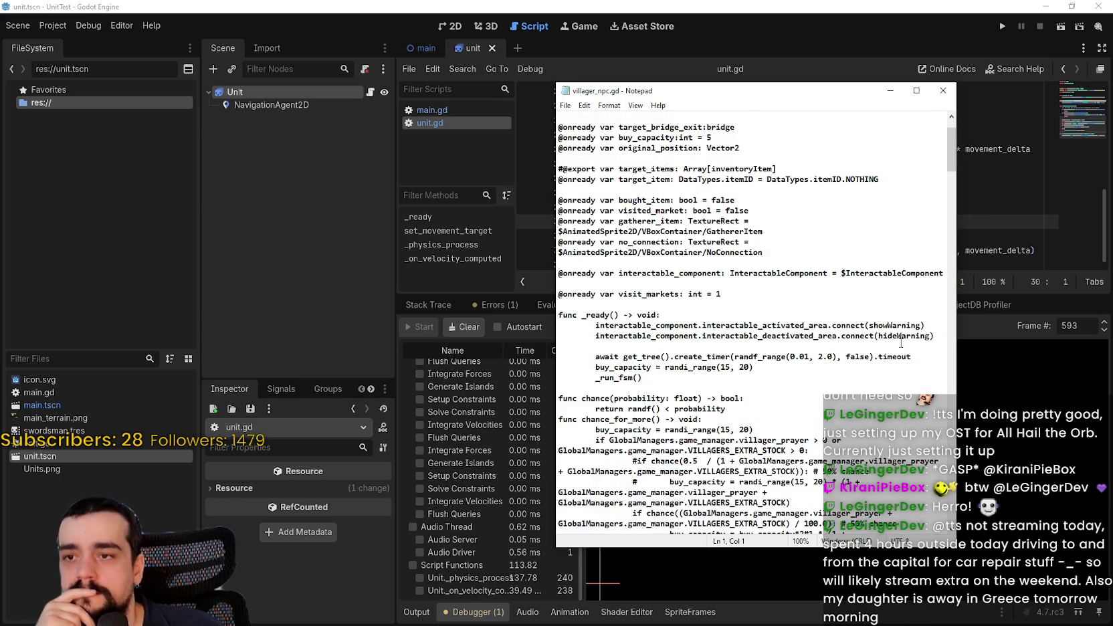
scroll(711, 367, down, 8)
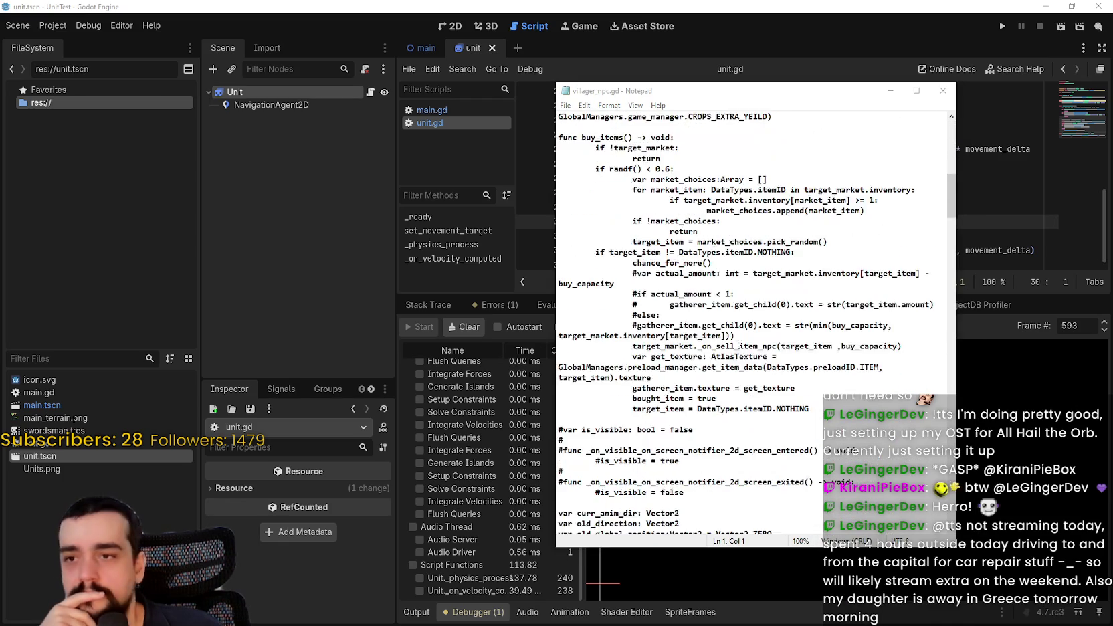
mouse_move(950, 193)
mouse_down()
mouse_move(947, 272)
mouse_move(971, 297)
mouse_move(968, 283)
mouse_move(961, 330)
mouse_move(959, 313)
mouse_up()
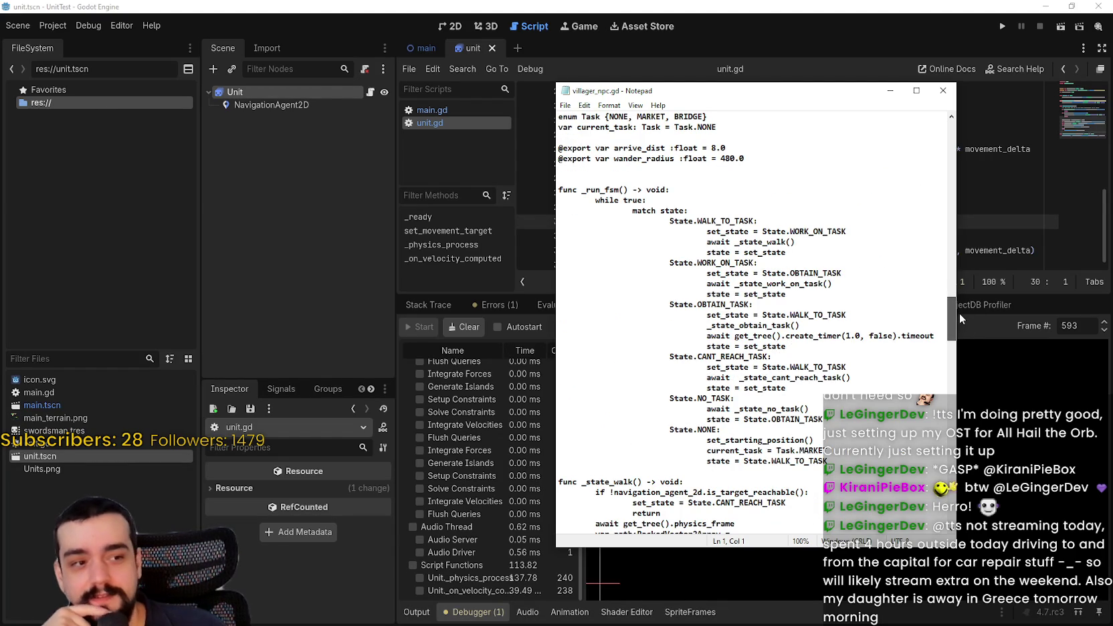
mouse_move(959, 317)
mouse_down()
mouse_move(957, 294)
mouse_move(956, 315)
mouse_up()
click(841, 401)
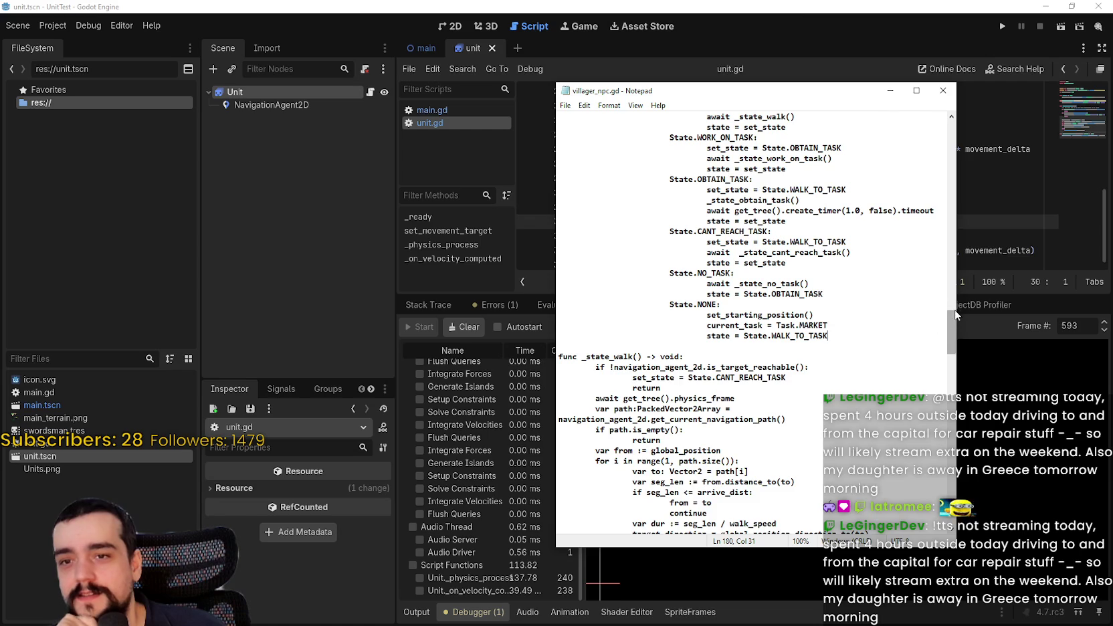
scroll(666, 335, up, 10)
scroll(666, 335, down, 3)
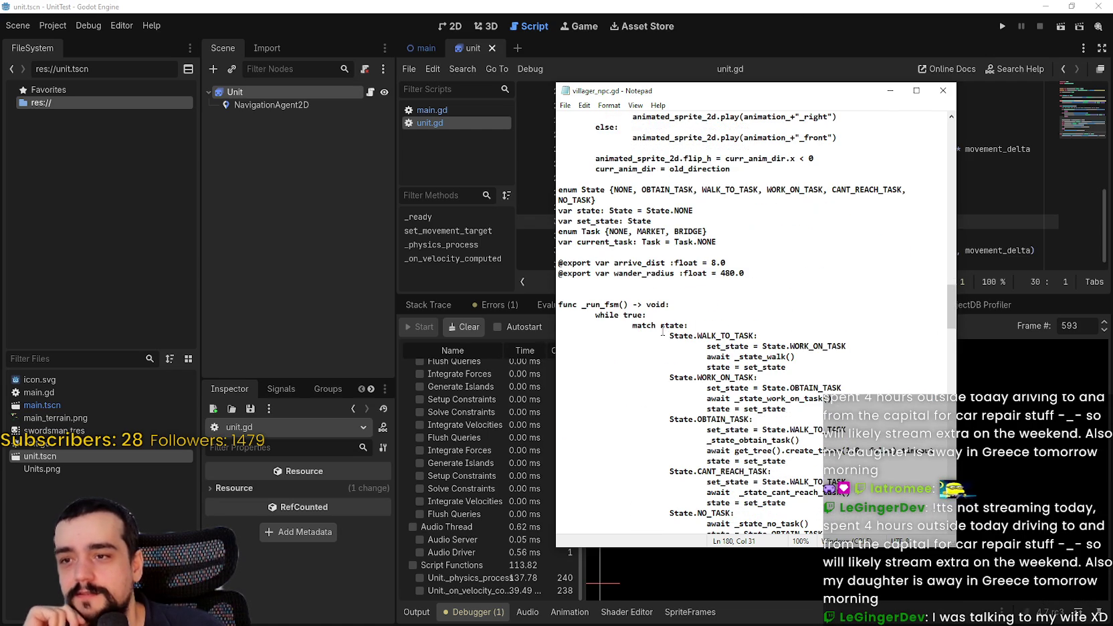
mouse_move(953, 309)
mouse_down()
mouse_move(940, 428)
mouse_move(908, 535)
mouse_move(1111, 558)
mouse_up()
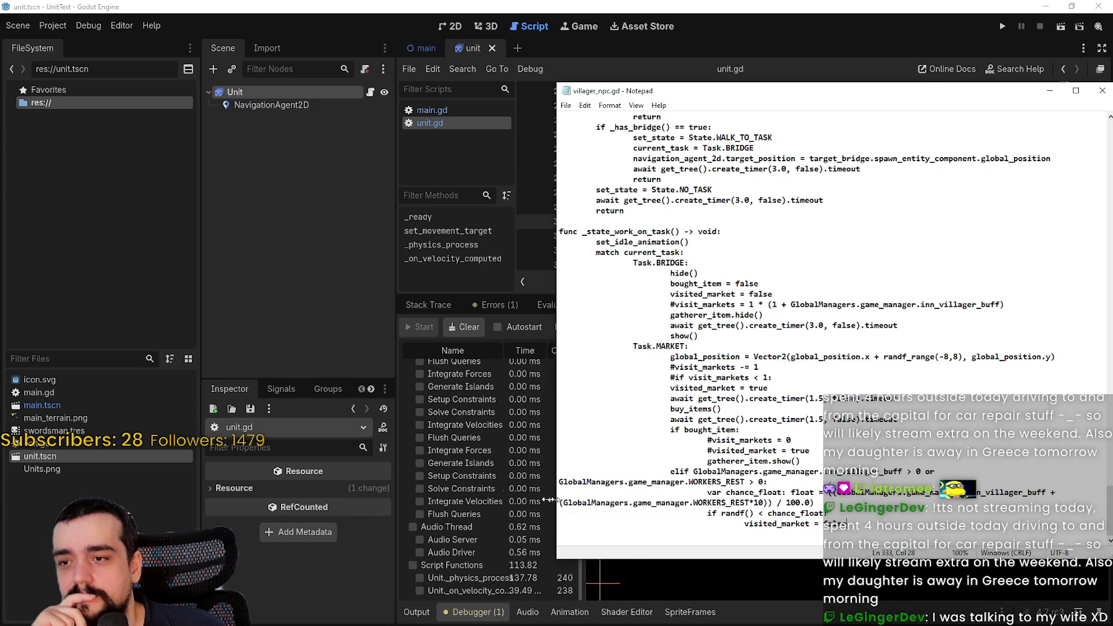
Widen Notepad and select the code from the bottom up to the navigationRegion2D export line
drag(553, 500, 33, 500)
mouse_move(334, 528)
mouse_down()
mouse_move(211, 368)
mouse_move(200, 280)
mouse_move(40, 358)
mouse_move(40, 378)
mouse_move(227, 302)
mouse_move(134, 200)
mouse_move(79, 4)
mouse_move(267, 143)
mouse_move(361, 244)
mouse_move(401, 385)
mouse_move(398, 364)
mouse_move(412, 357)
mouse_move(275, 319)
mouse_move(205, 283)
mouse_move(74, 366)
mouse_move(40, 288)
mouse_move(77, 148)
mouse_move(17, 148)
mouse_up()
scroll(395, 384, up, 6)
scroll(401, 371, up, 10)
scroll(73, 366, up, 3)
right_click(106, 149)
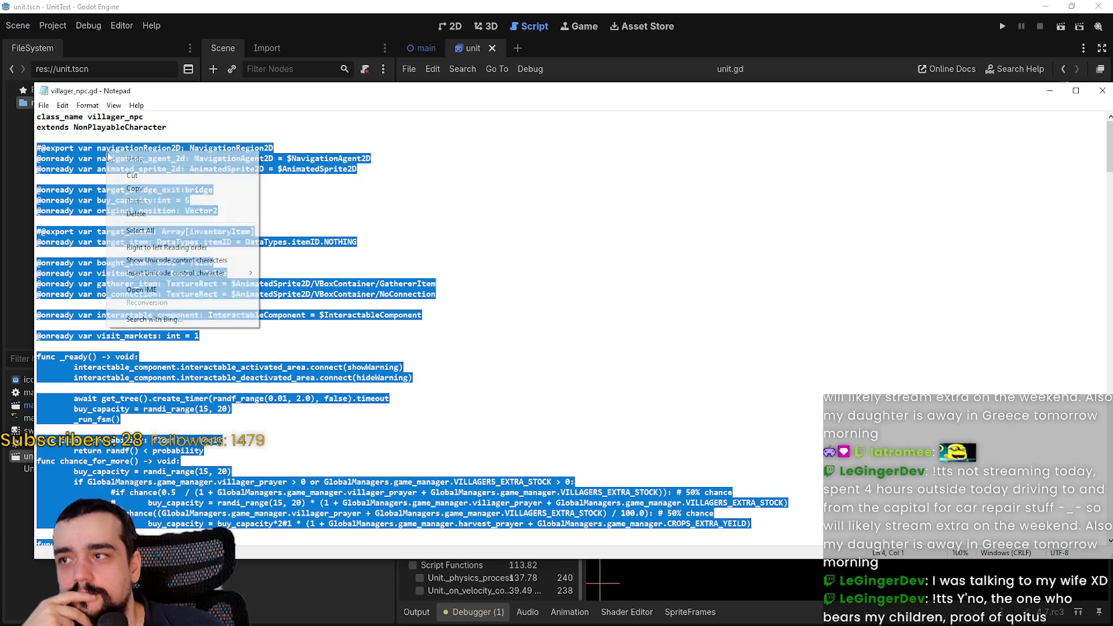
Copy the selected villager code, close Notepad, and enlarge the script editing area
click(133, 187)
click(1105, 93)
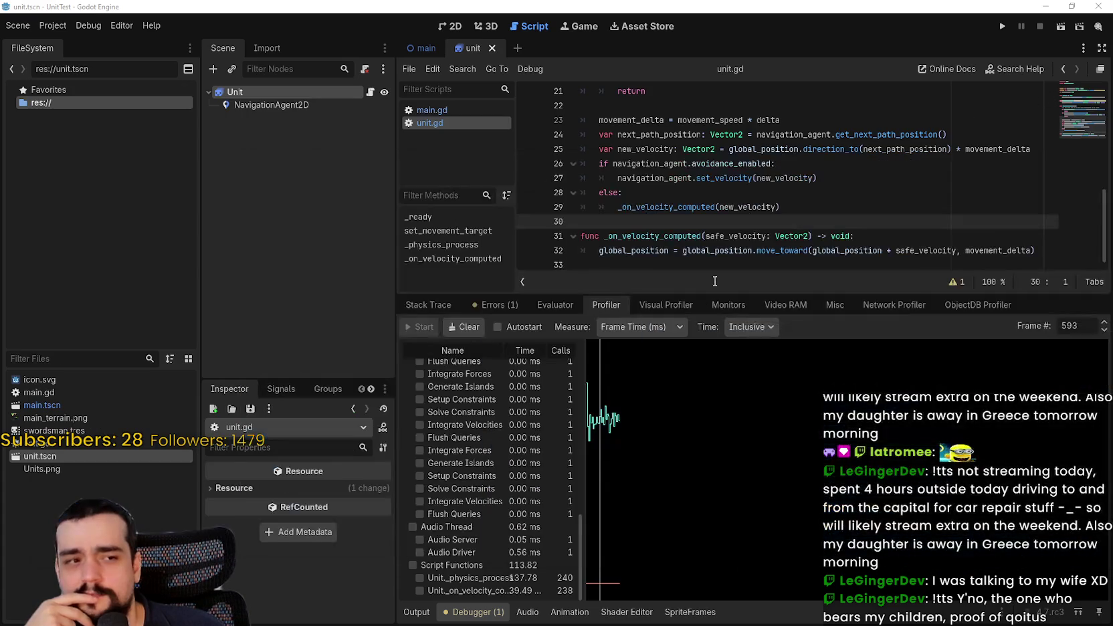
click(769, 327)
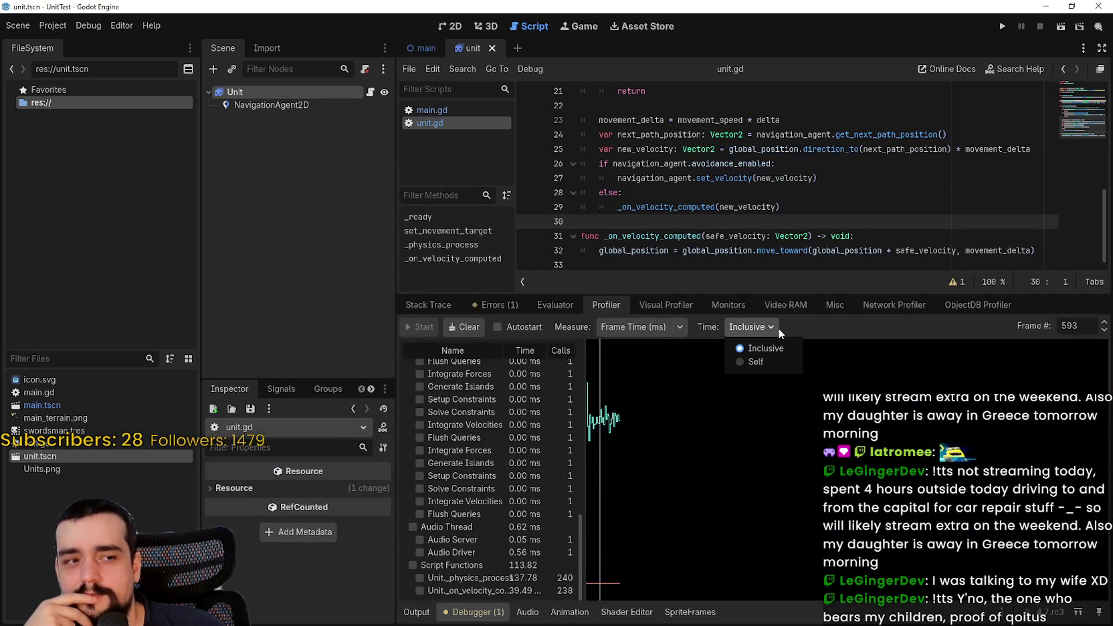
click(792, 293)
drag(788, 292, 756, 457)
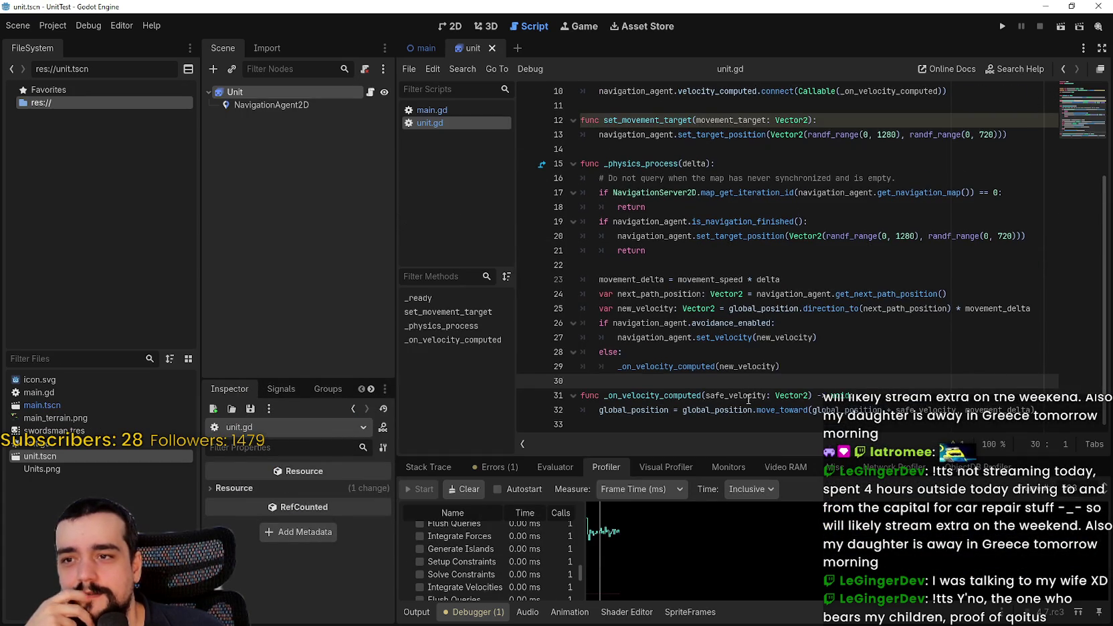
Paste the villager code at line 33 of unit.gd and delete _state_work_on_task to the file end
click(746, 424)
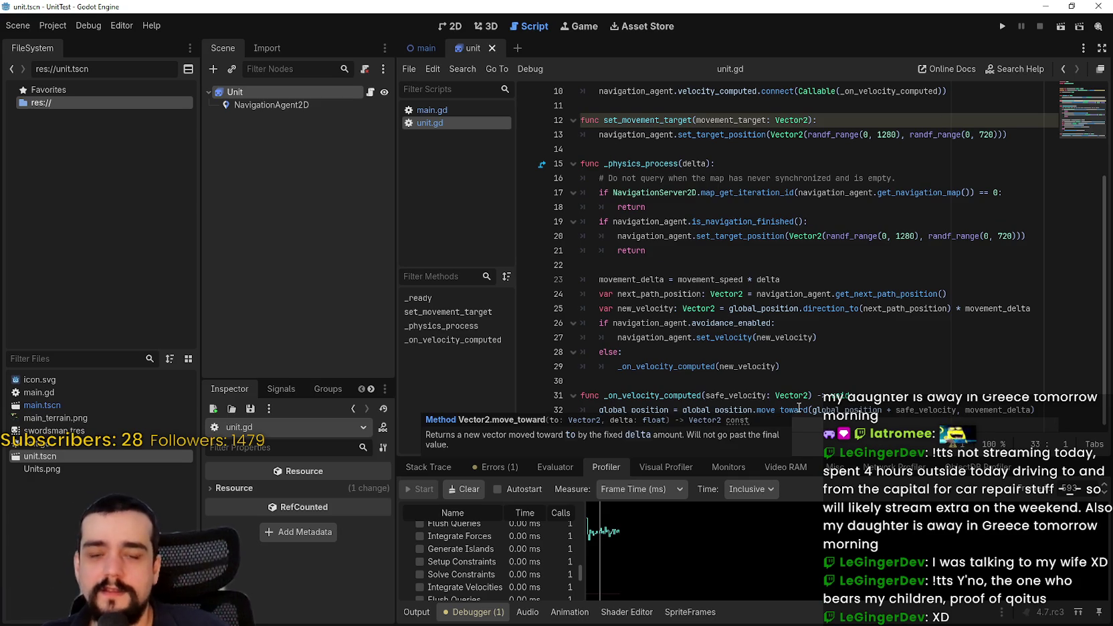
key(ctrl+v)
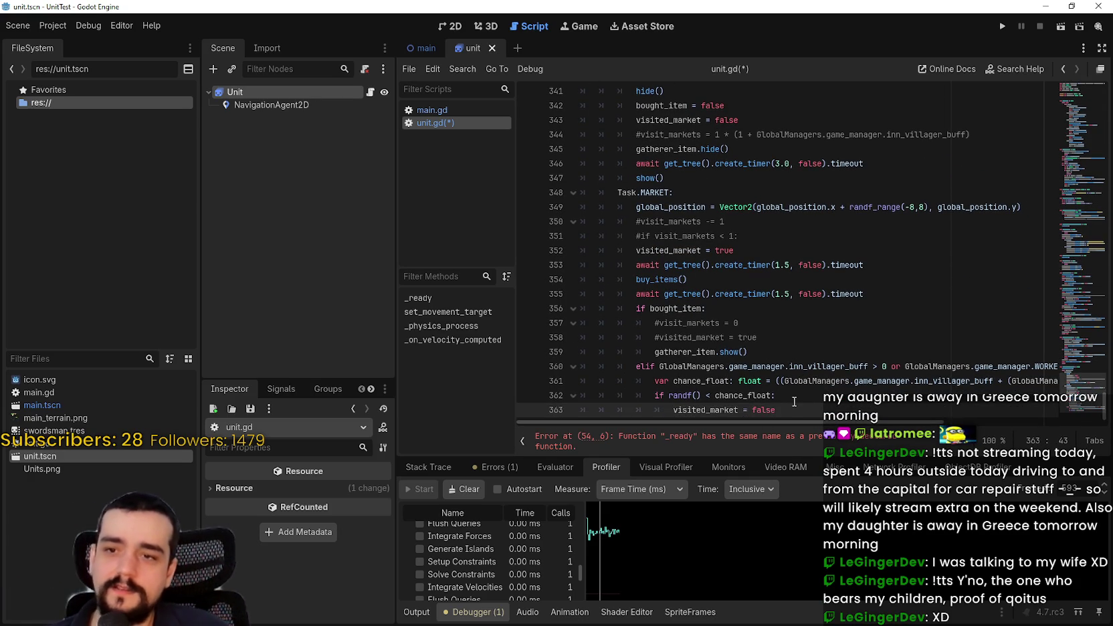
mouse_move(789, 410)
mouse_down()
mouse_move(589, 361)
mouse_move(588, 331)
mouse_move(602, 348)
mouse_move(671, 311)
mouse_move(581, 277)
mouse_up()
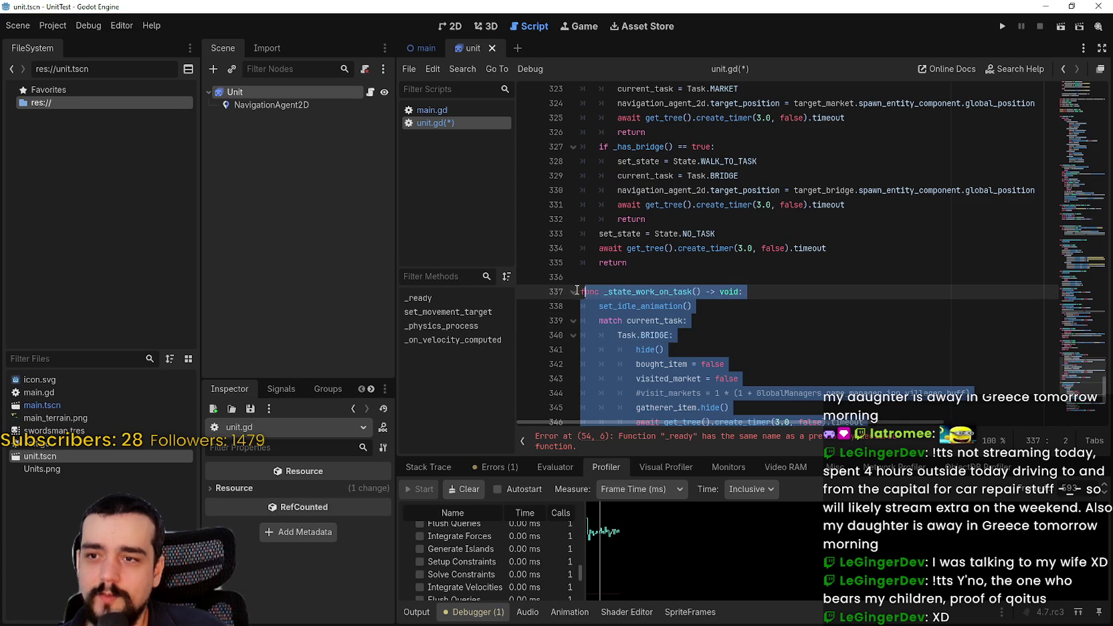
key(BackSpace)
scroll(740, 302, up, 8)
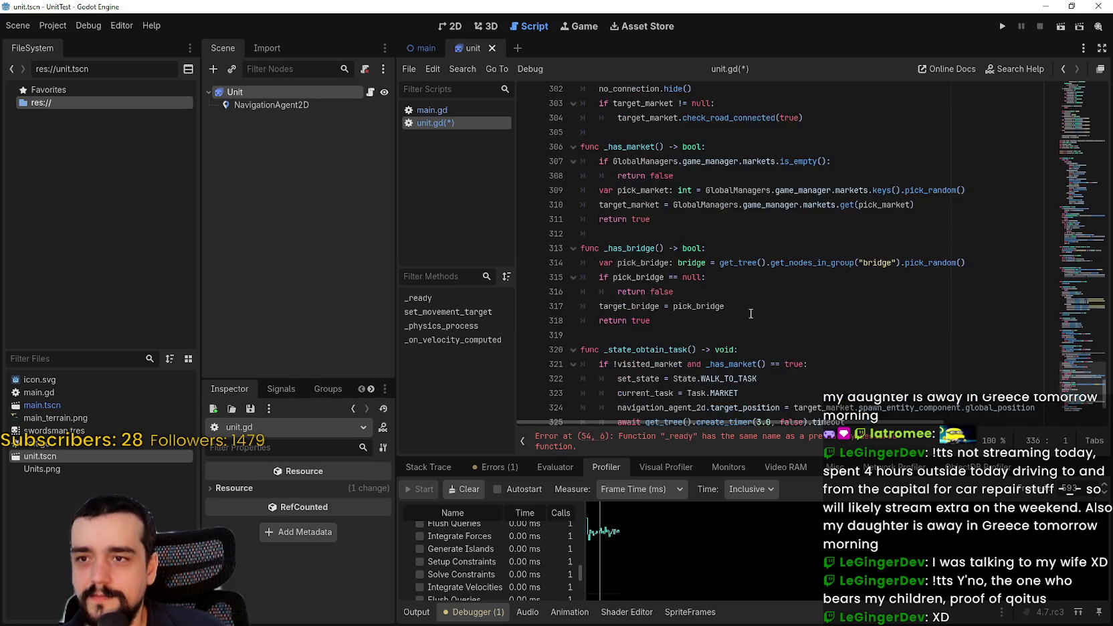
Remove the trailing empty line and cut the _state_obtain_task function from unit.gd
scroll(742, 307, down, 5)
click(747, 311)
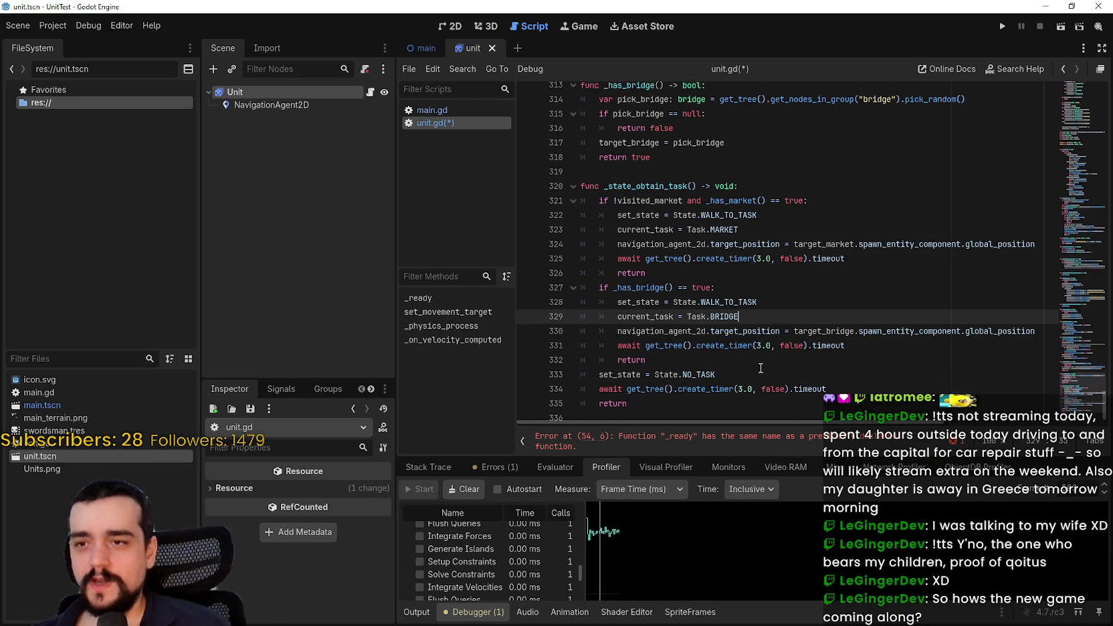
click(733, 395)
key(Delete)
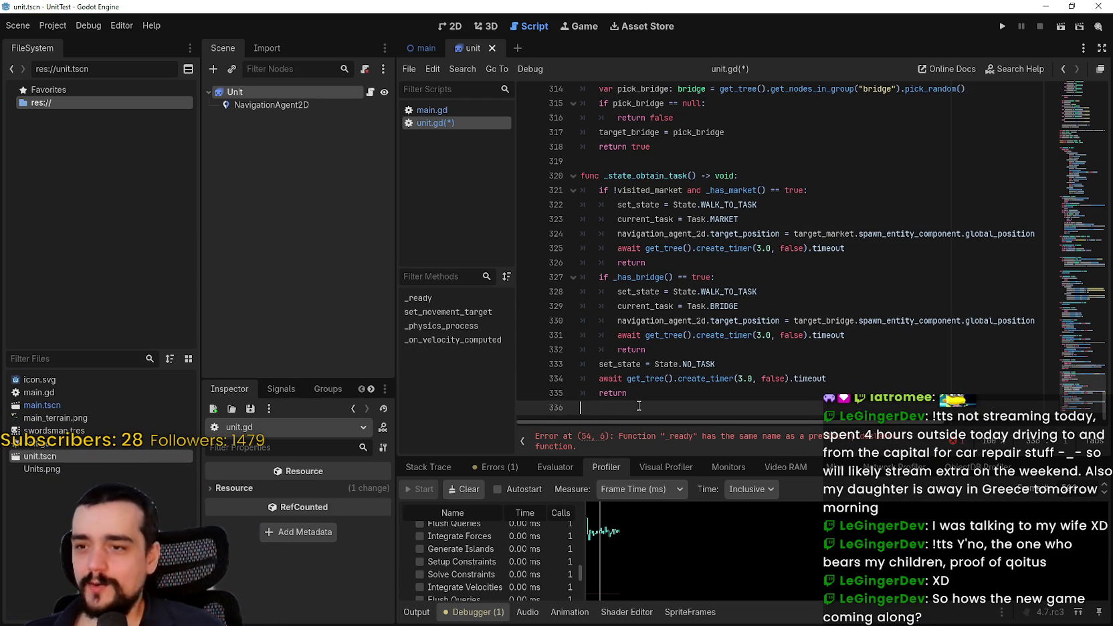
scroll(684, 315, up, 1)
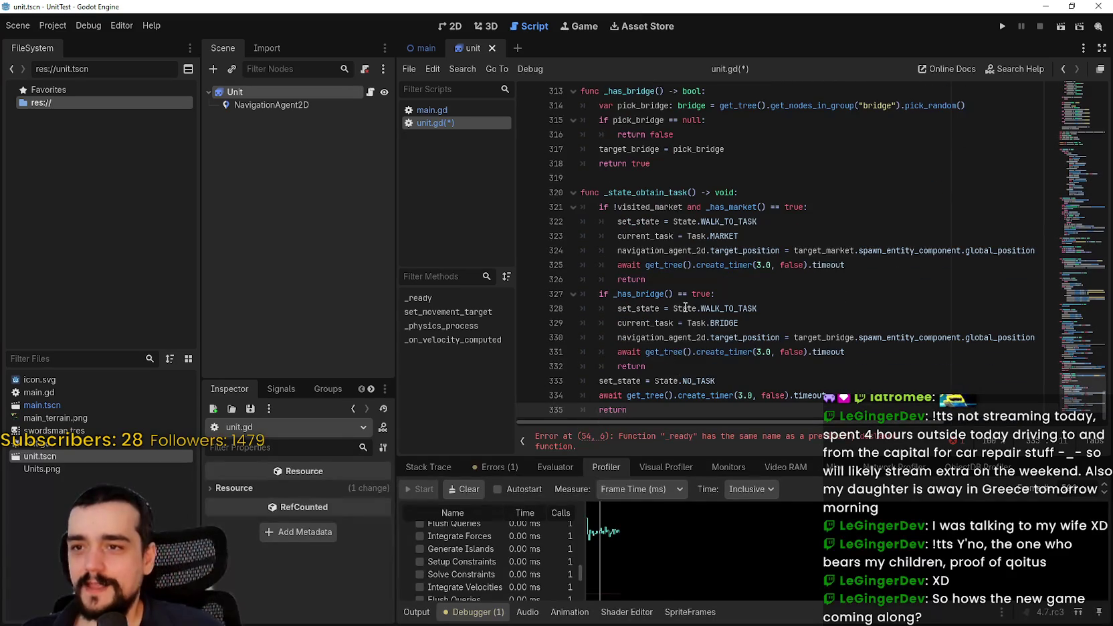
mouse_move(657, 410)
mouse_down()
mouse_move(655, 313)
mouse_move(649, 367)
mouse_move(622, 337)
mouse_move(588, 329)
mouse_up()
scroll(656, 313, up, 5)
scroll(649, 367, down, 1)
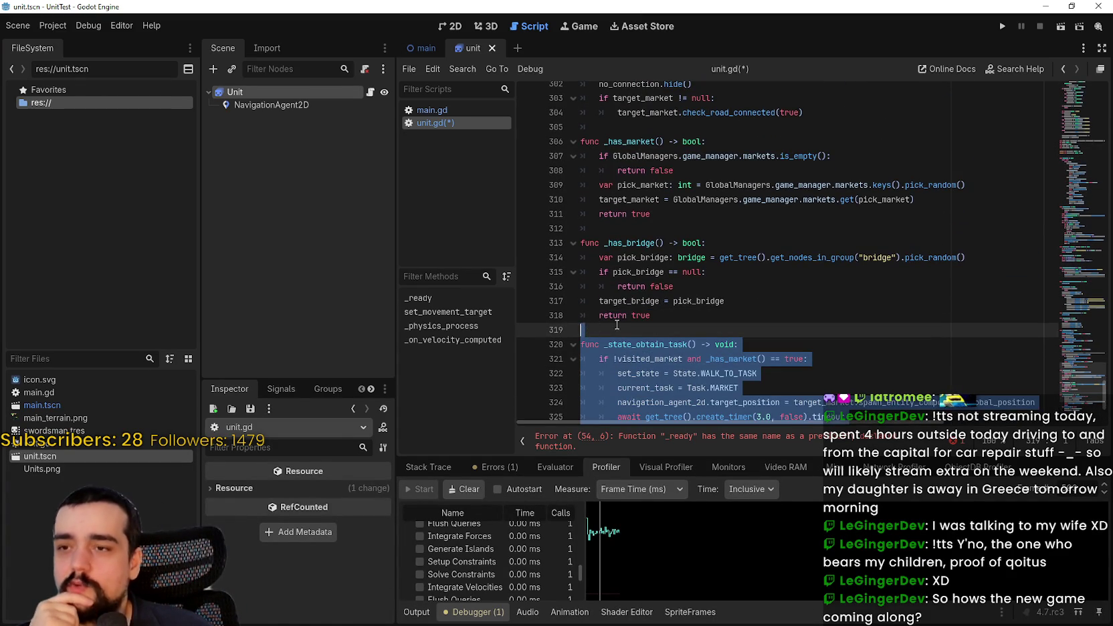
key(ctrl+x)
Cut the _has_bridge and _has_market functions and remove the leftover blank lines
scroll(668, 361, up, 4)
scroll(695, 392, down, 2)
mouse_move(696, 393)
mouse_down()
mouse_move(662, 378)
mouse_move(602, 294)
mouse_move(612, 318)
mouse_up()
scroll(612, 319, up, 1)
scroll(612, 315, down, 1)
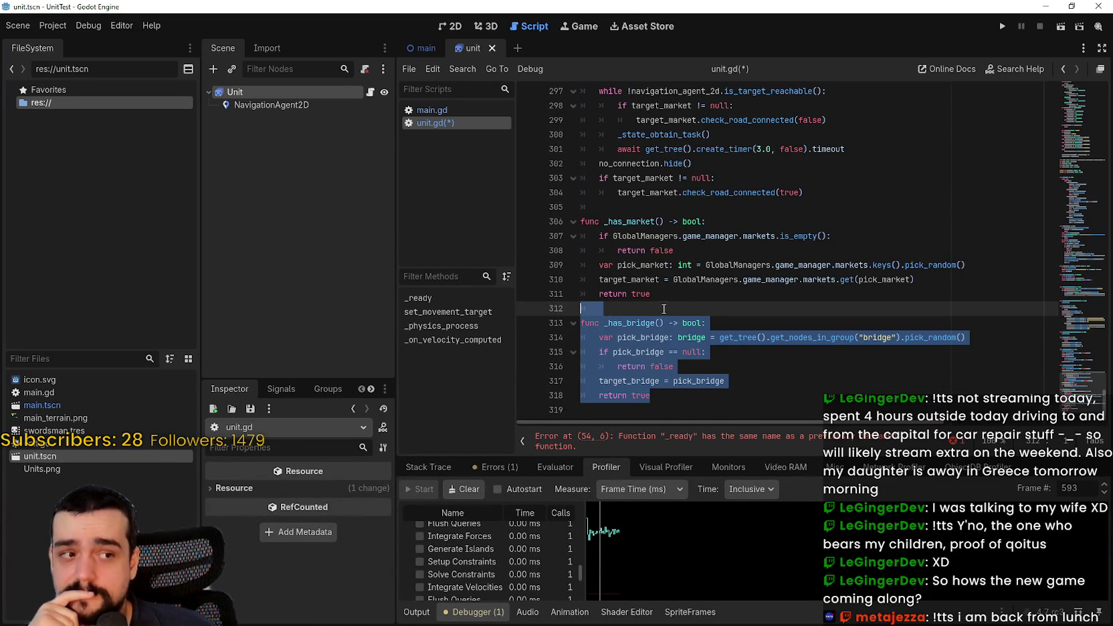
key(ctrl+x)
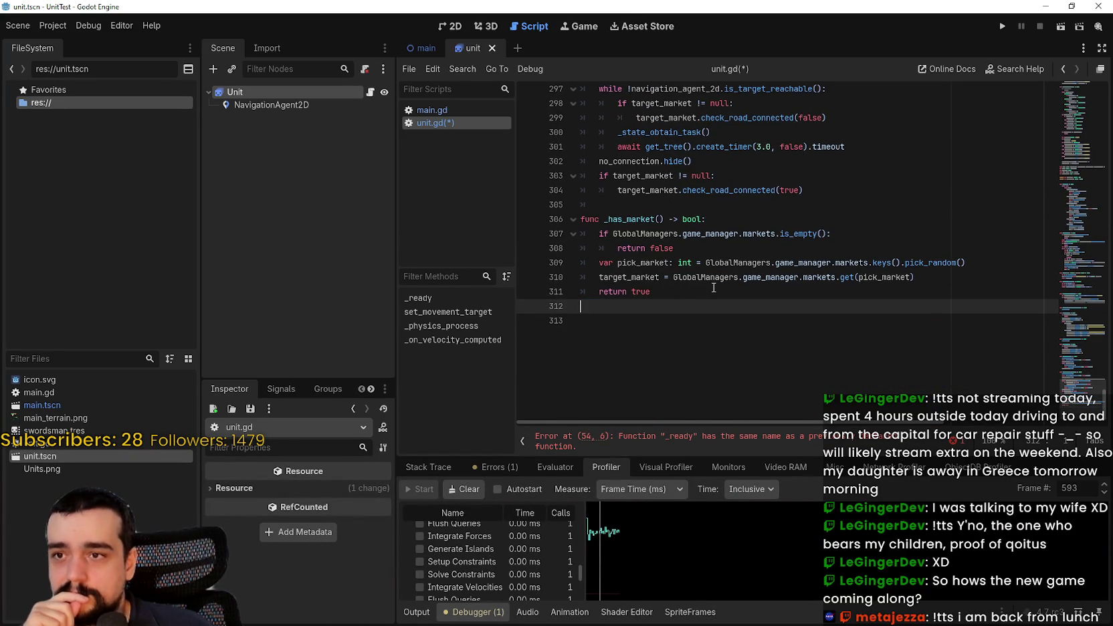
scroll(714, 288, up, 3)
scroll(668, 347, down, 1)
mouse_move(652, 380)
mouse_down()
mouse_move(596, 323)
mouse_move(592, 293)
mouse_up()
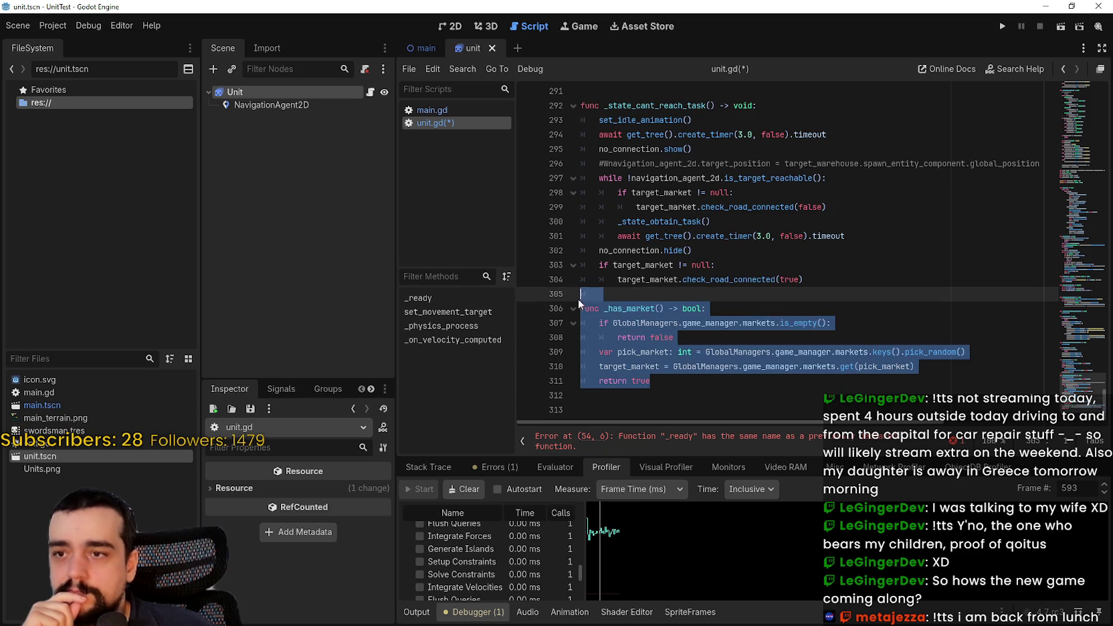
key(ctrl+x)
scroll(695, 281, up, 2)
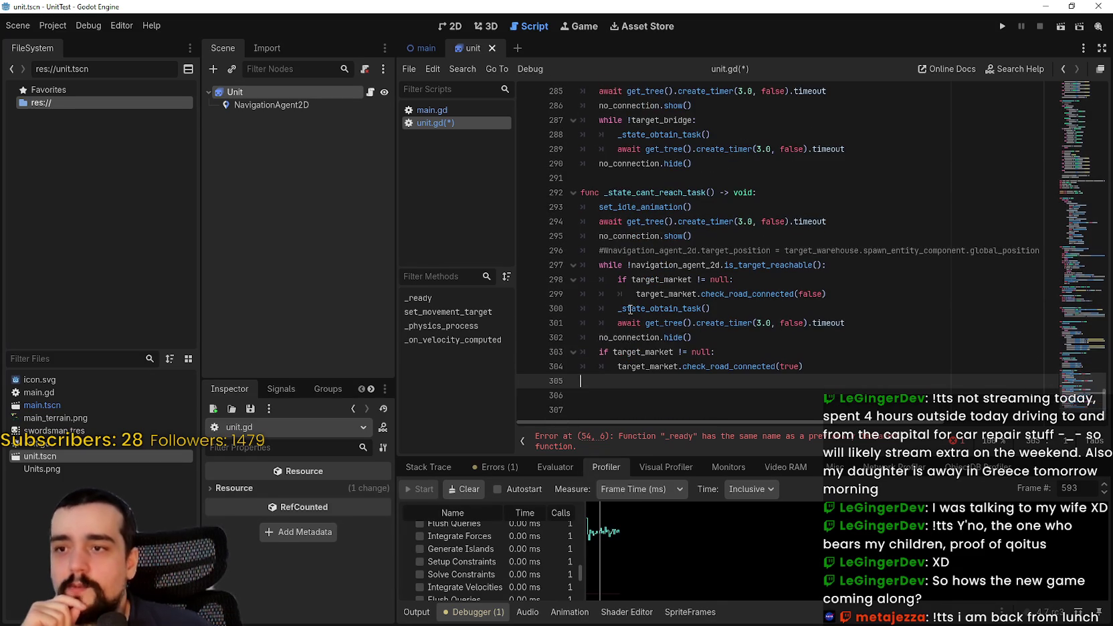
click(620, 410)
key(BackSpace)
key(BackSpace)
key(BackSpace)
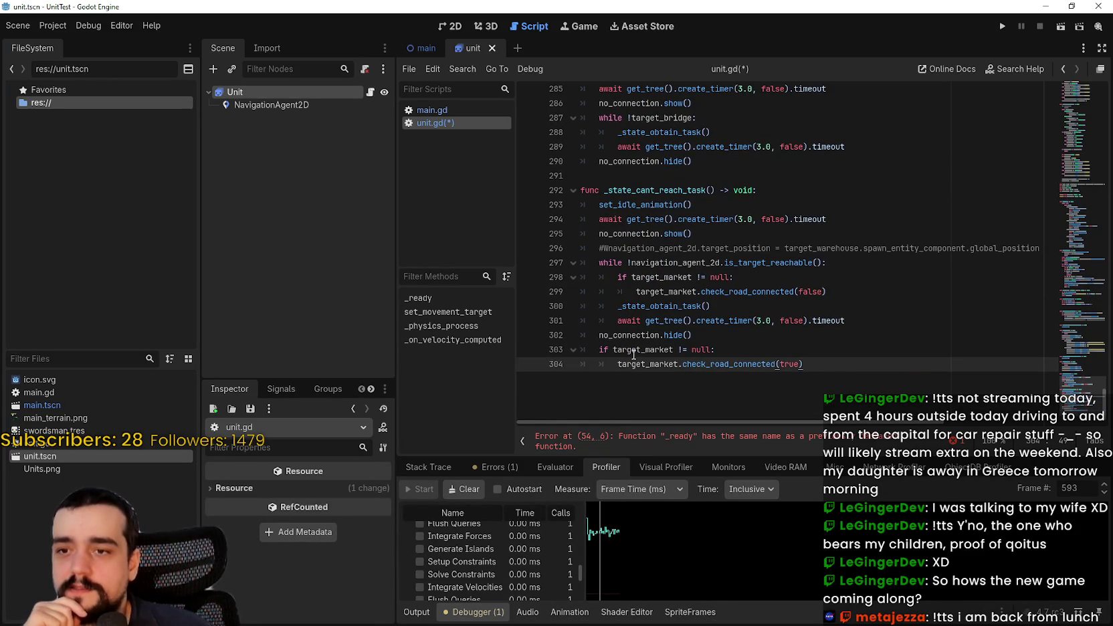
Delete _state_cant_reach_task and _state_no_task so unit.gd ends with hideWarning at line 281
scroll(633, 355, up, 2)
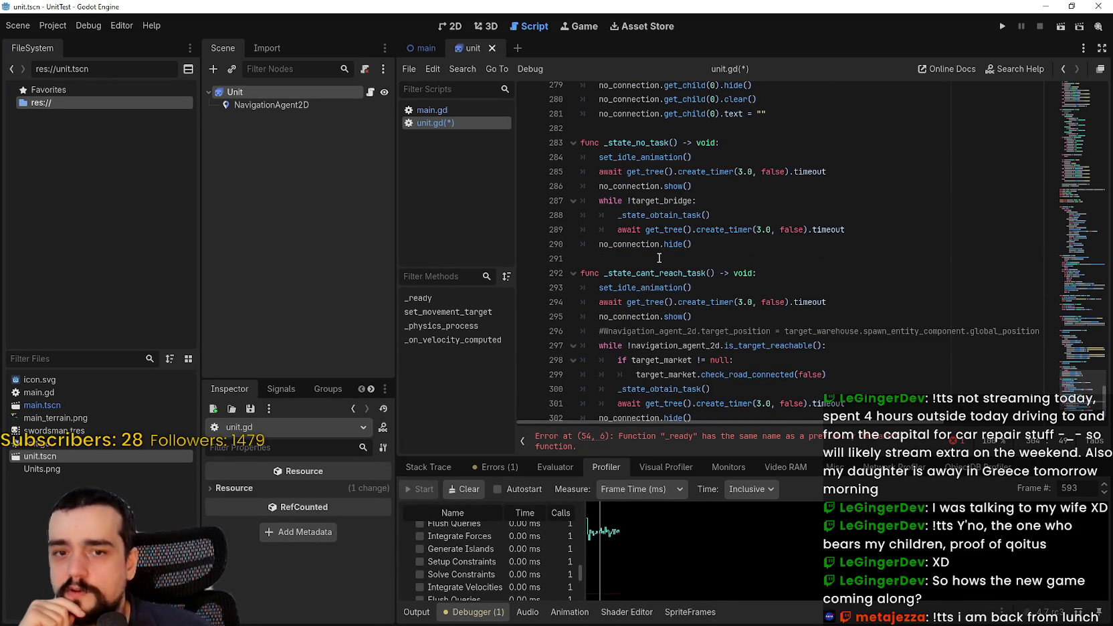
click(659, 258)
scroll(664, 274, down, 1)
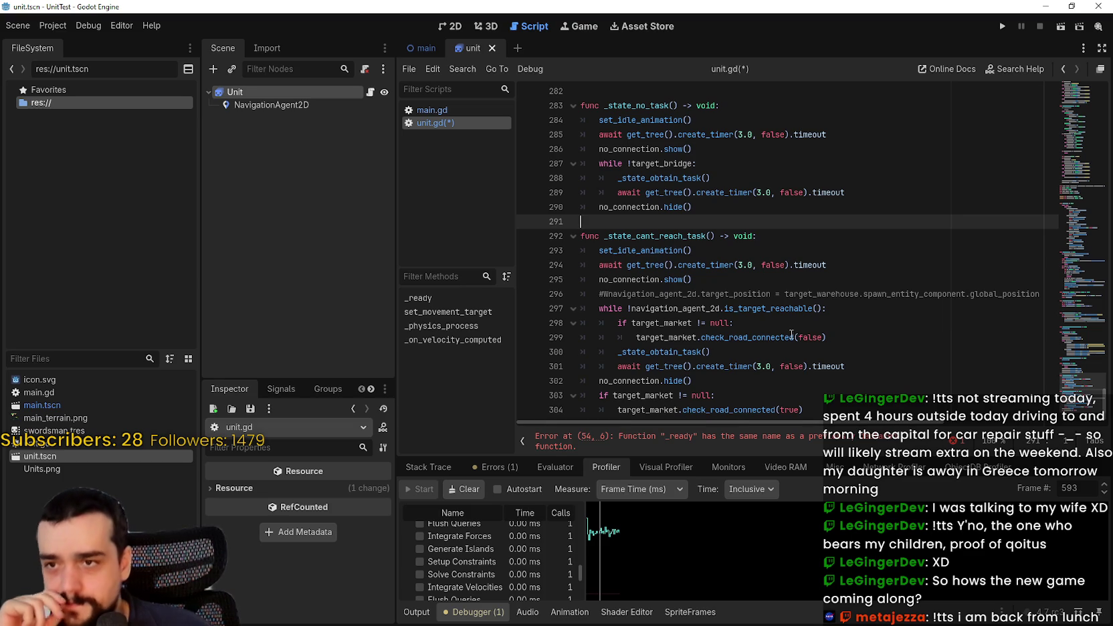
mouse_move(826, 404)
mouse_down()
mouse_move(669, 301)
mouse_move(581, 221)
mouse_up()
scroll(699, 268, up, 3)
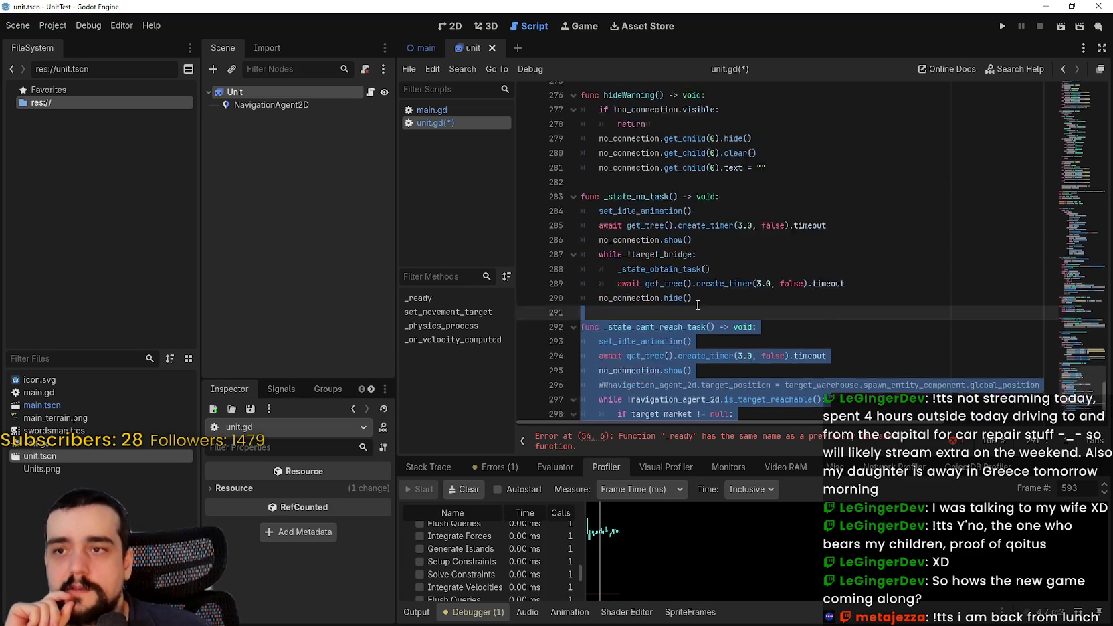
key(Delete)
drag(700, 263, 674, 233)
mouse_move(701, 332)
mouse_down()
mouse_move(673, 235)
mouse_move(581, 234)
mouse_up()
scroll(578, 220, up, 4)
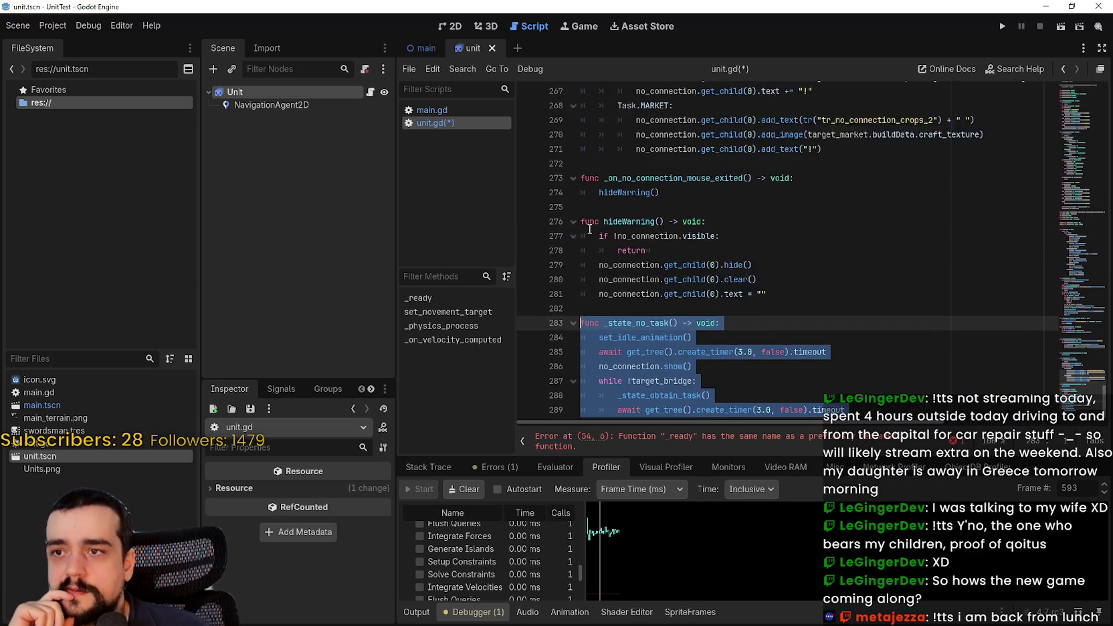
key(Delete)
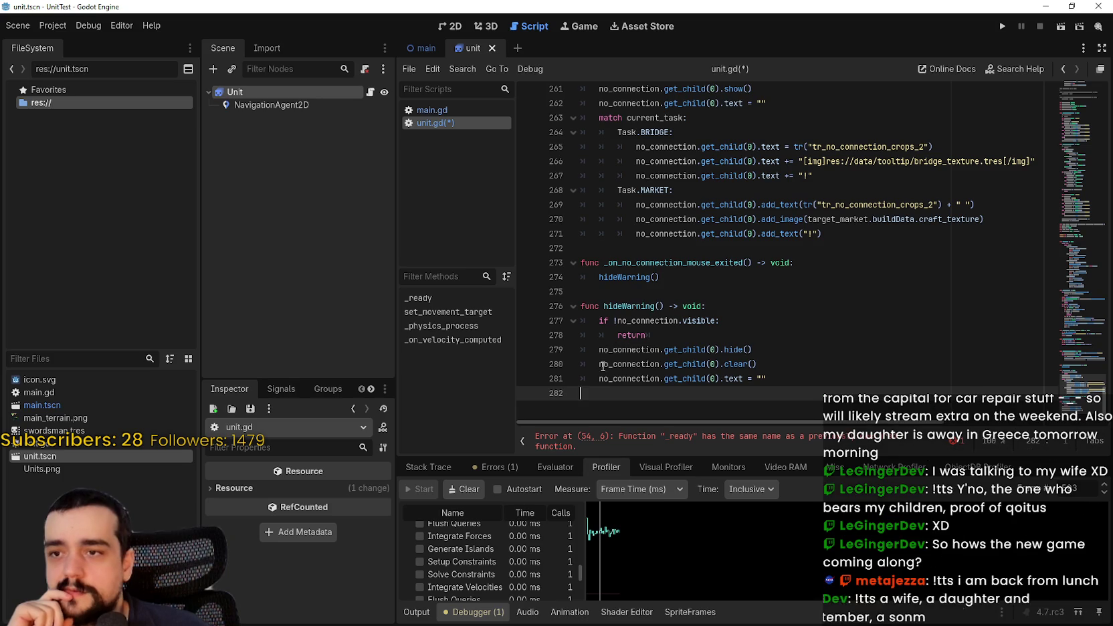
mouse_move(615, 398)
mouse_down()
mouse_move(600, 349)
mouse_move(601, 378)
mouse_move(626, 338)
mouse_move(605, 334)
mouse_move(602, 315)
mouse_move(609, 407)
mouse_move(572, 239)
mouse_up()
scroll(601, 361, up, 5)
scroll(605, 334, up, 2)
scroll(602, 348, up, 6)
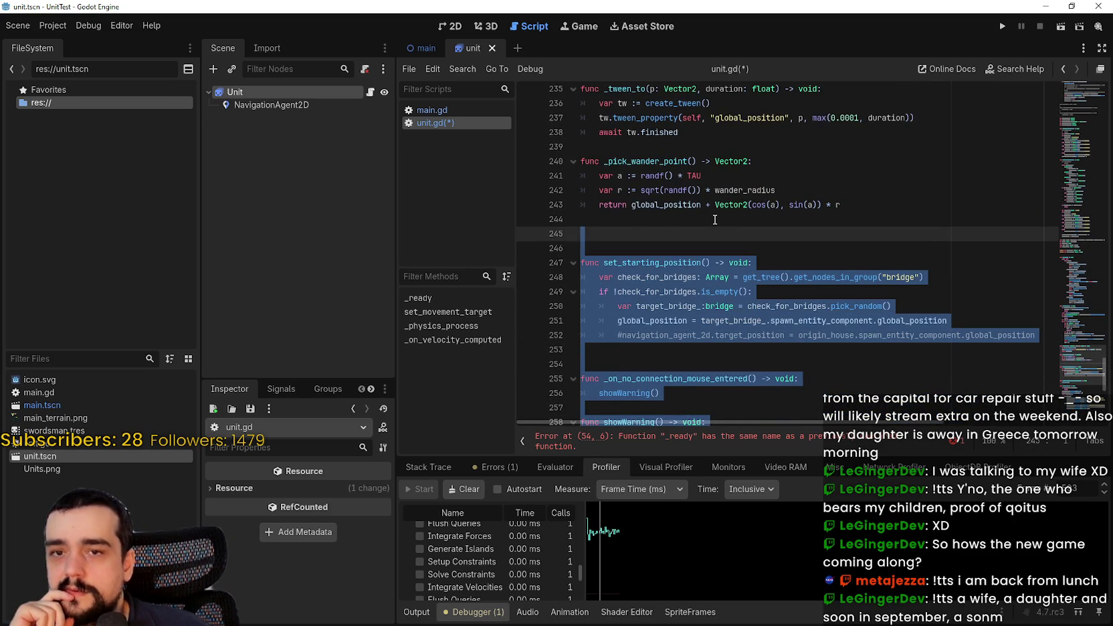
key(Delete)
key(BackSpace)
key(BackSpace)
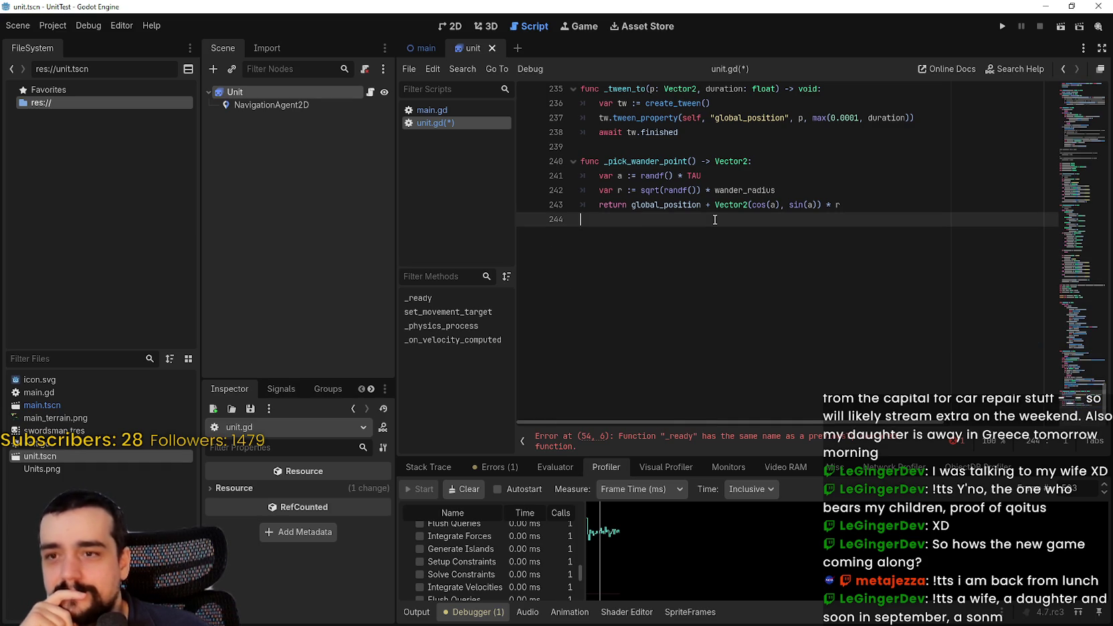
scroll(750, 275, up, 8)
scroll(750, 275, down, 4)
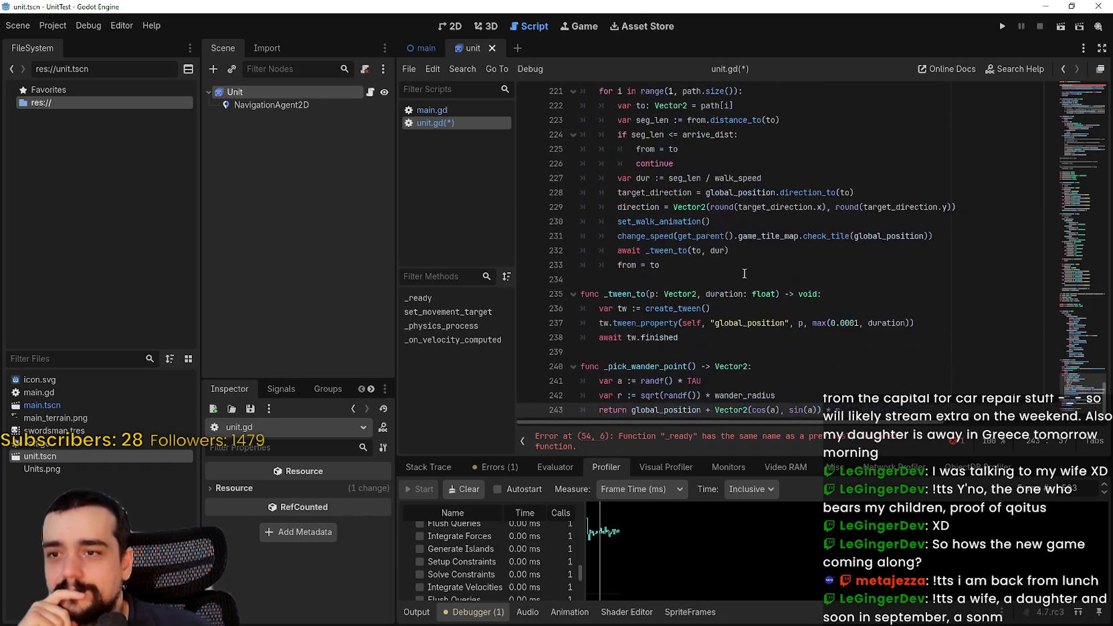
click(706, 357)
click(668, 280)
scroll(710, 308, up, 3)
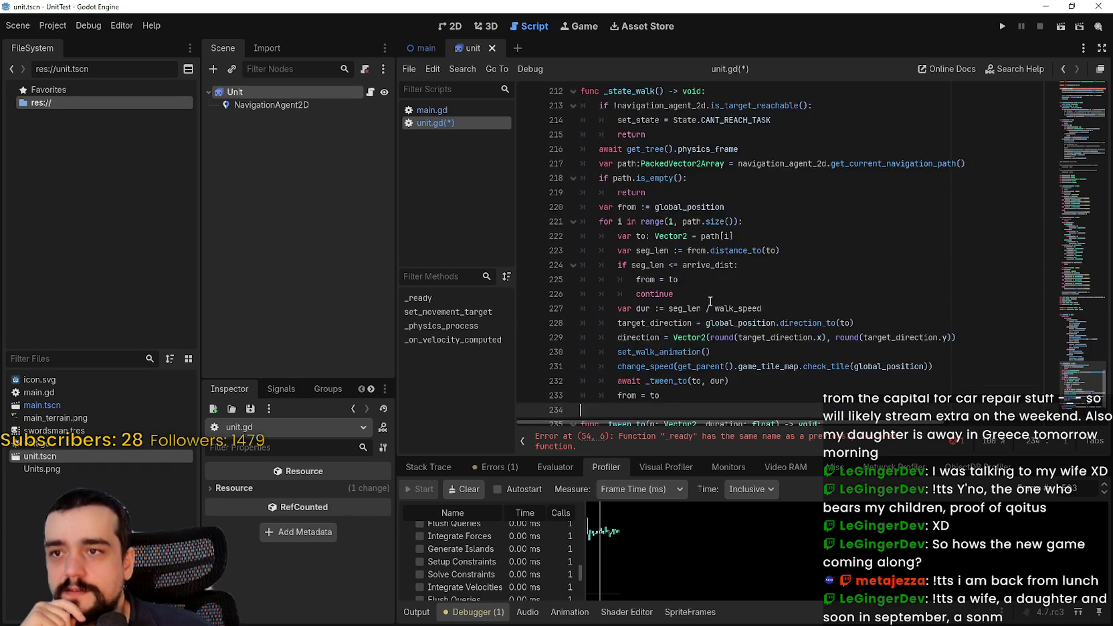
scroll(710, 308, down, 3)
scroll(706, 287, up, 7)
scroll(705, 281, up, 3)
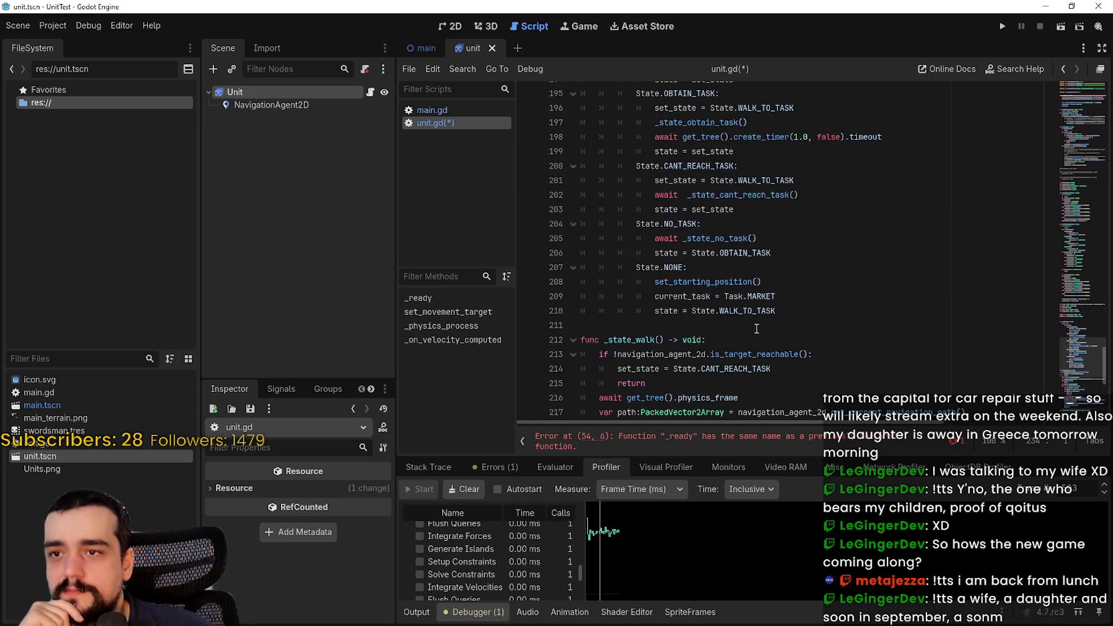
click(811, 357)
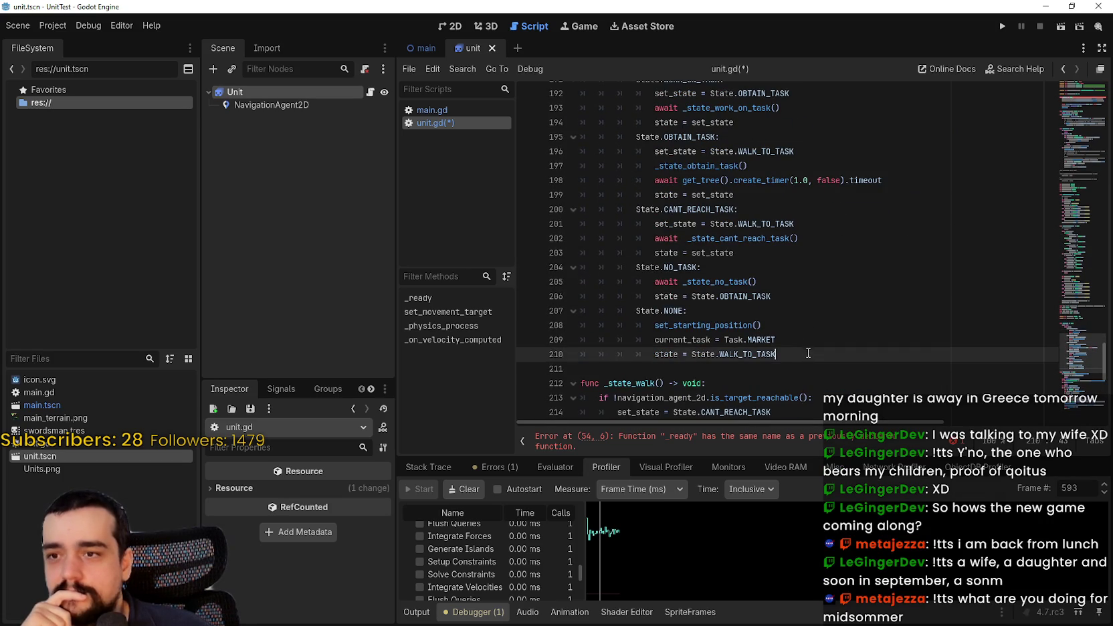
click(811, 369)
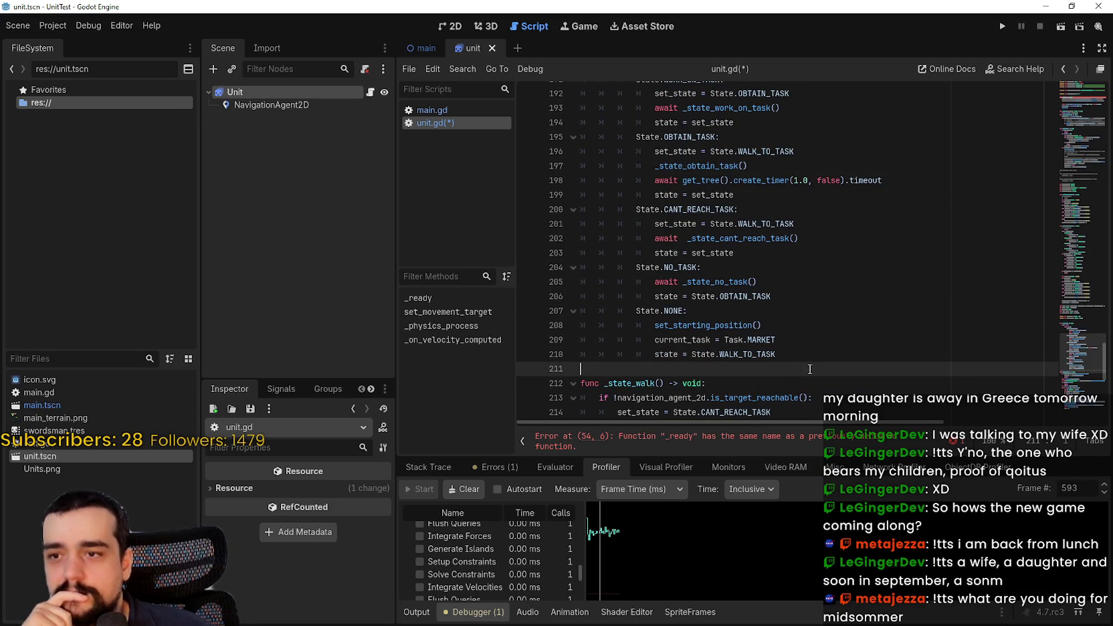
double_click(672, 266)
click(722, 329)
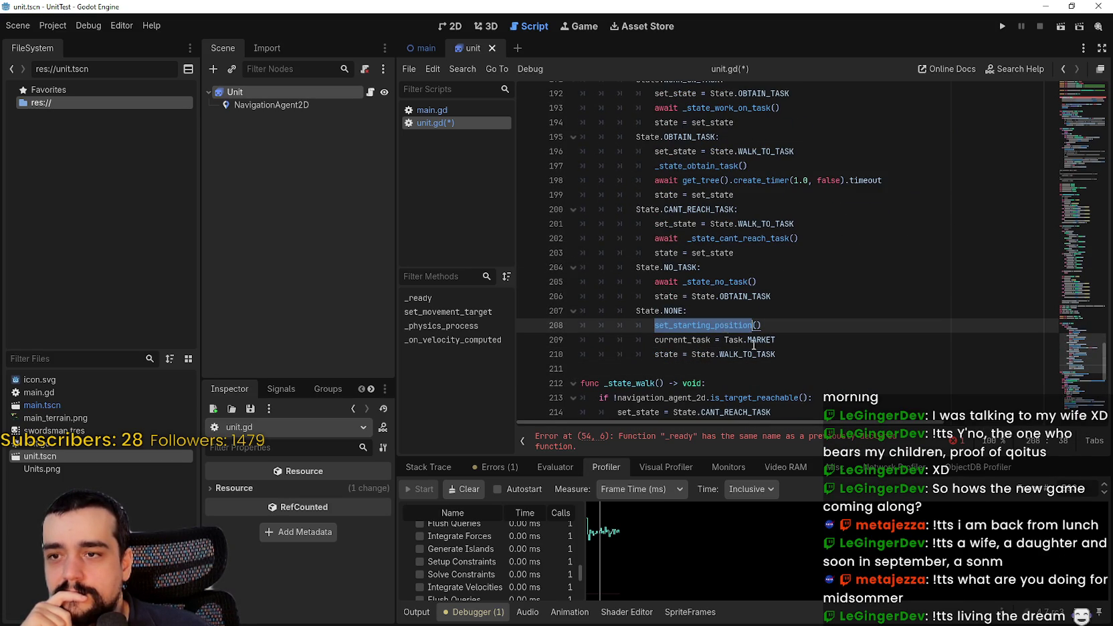
drag(776, 354, 605, 314)
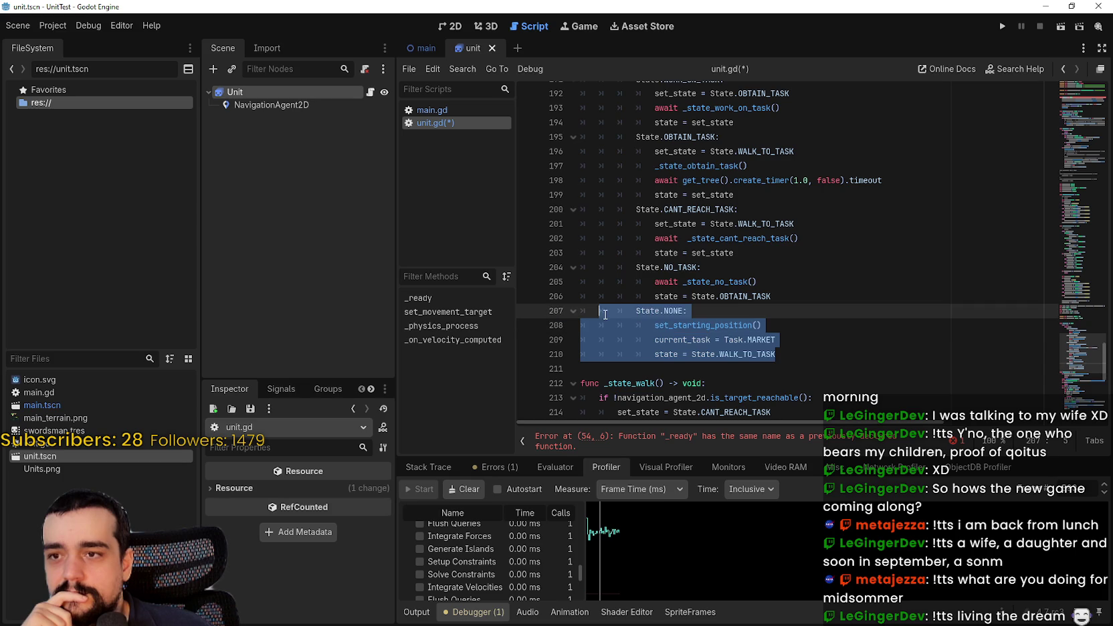
click(753, 367)
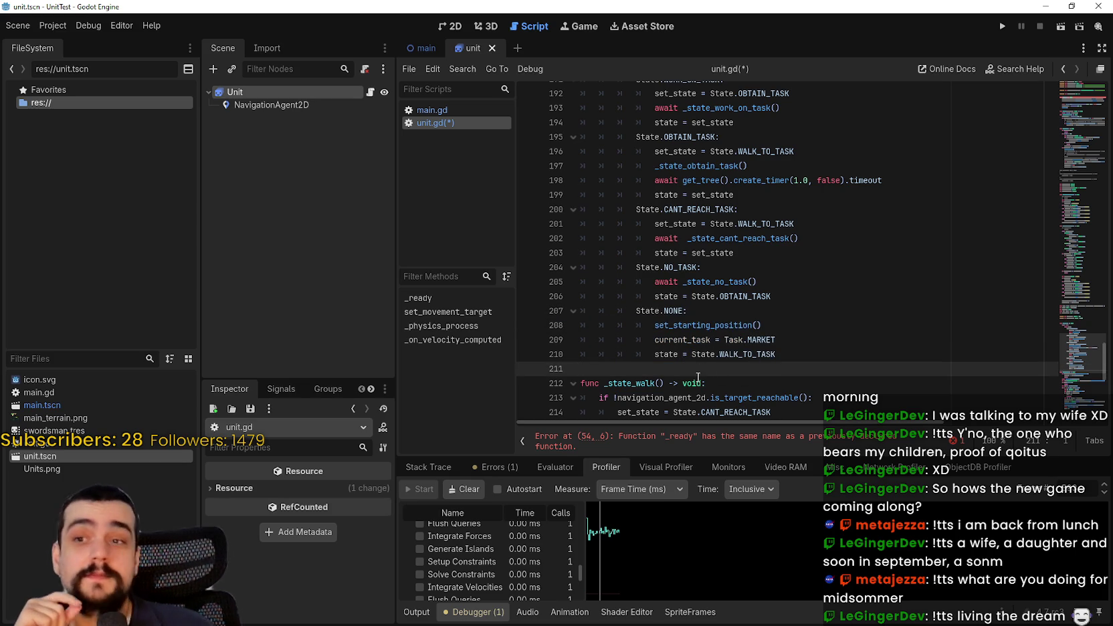
scroll(763, 379, up, 2)
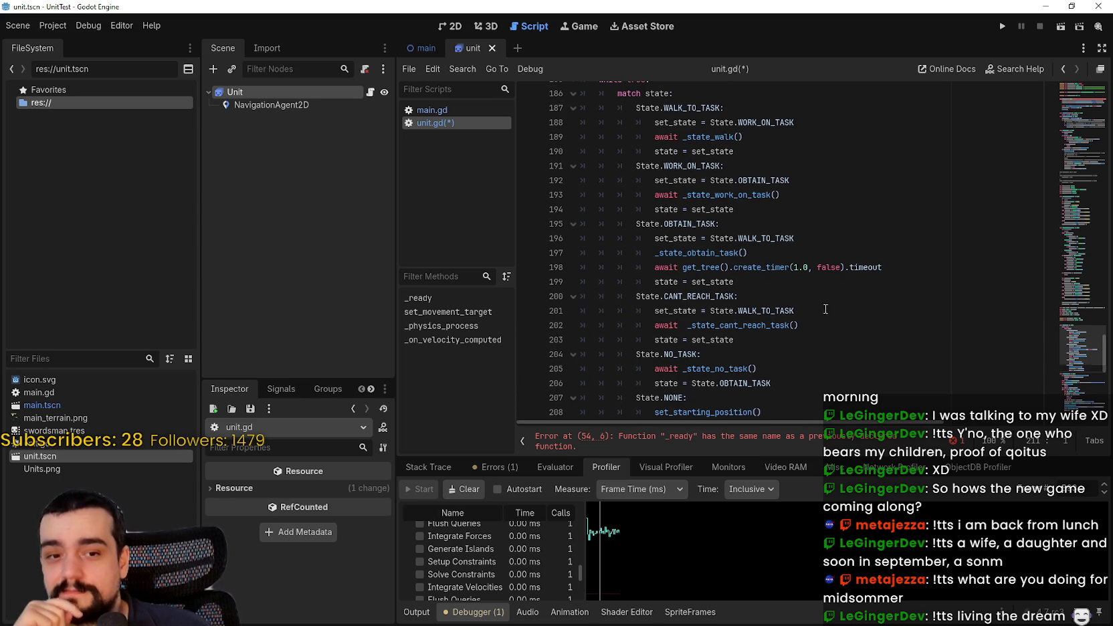
scroll(814, 313, up, 2)
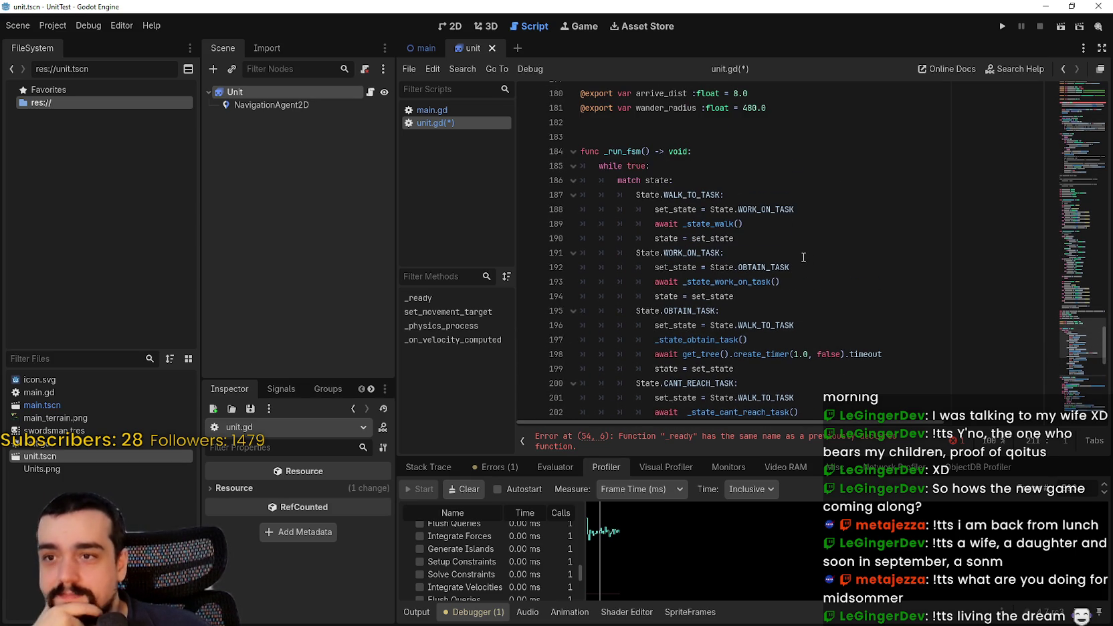
scroll(803, 257, down, 3)
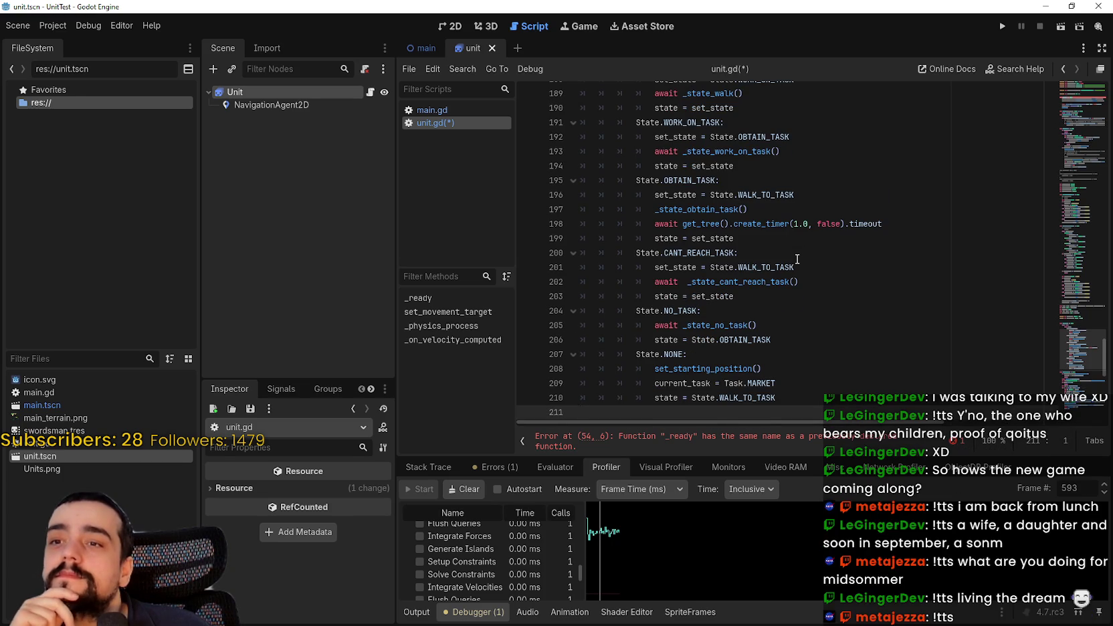
scroll(797, 259, down, 1)
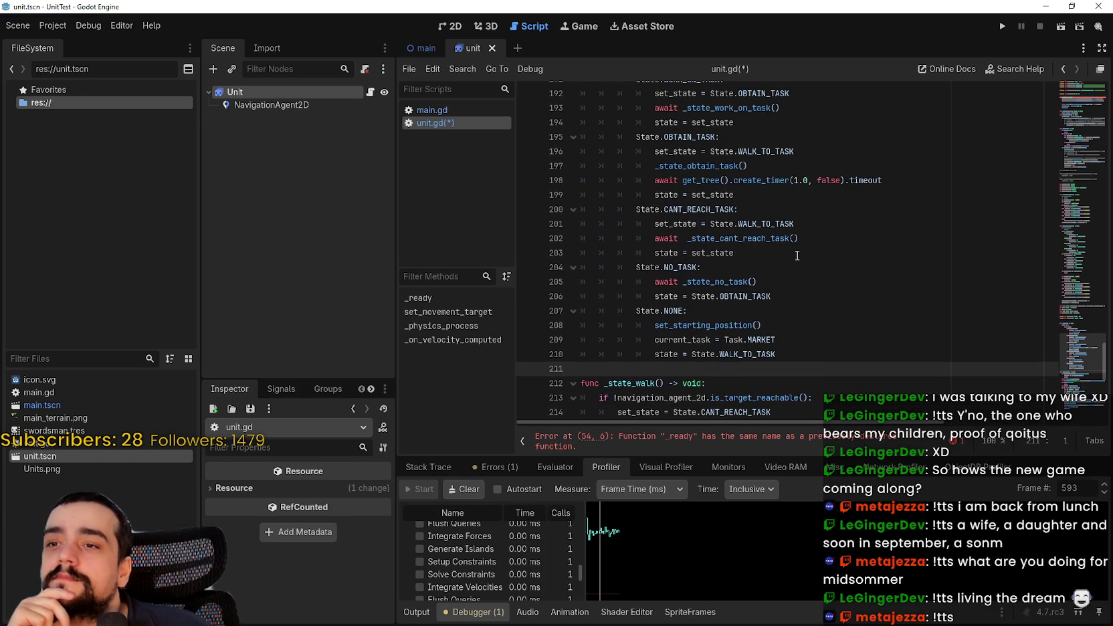
scroll(797, 255, down, 4)
scroll(796, 254, down, 2)
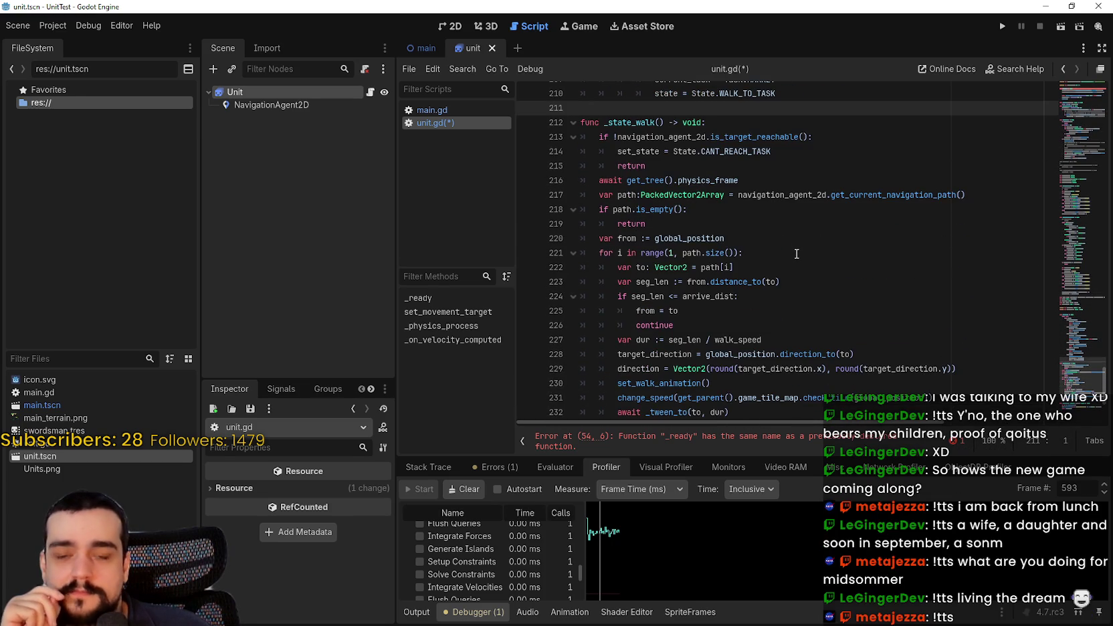
scroll(796, 253, down, 1)
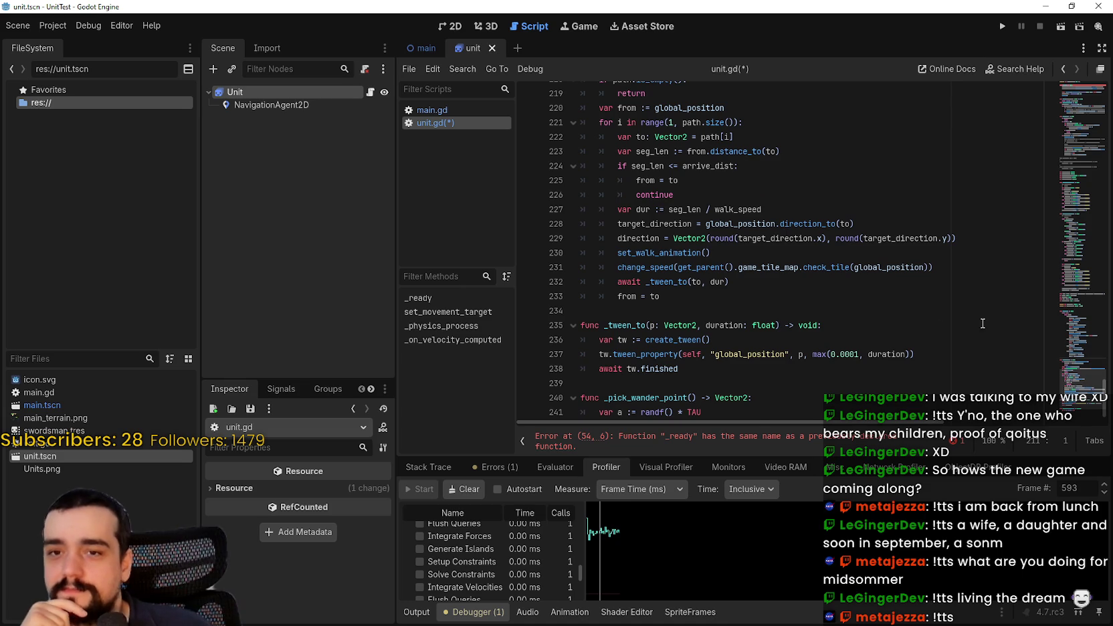
key(ctrl+z)
click(781, 440)
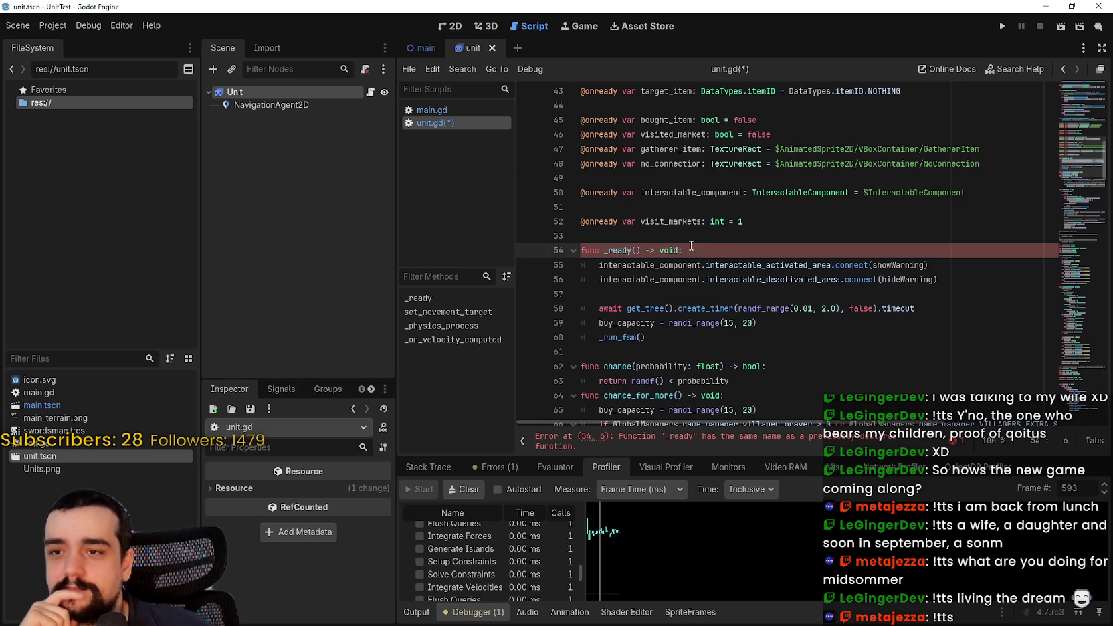
click(755, 292)
scroll(752, 287, up, 9)
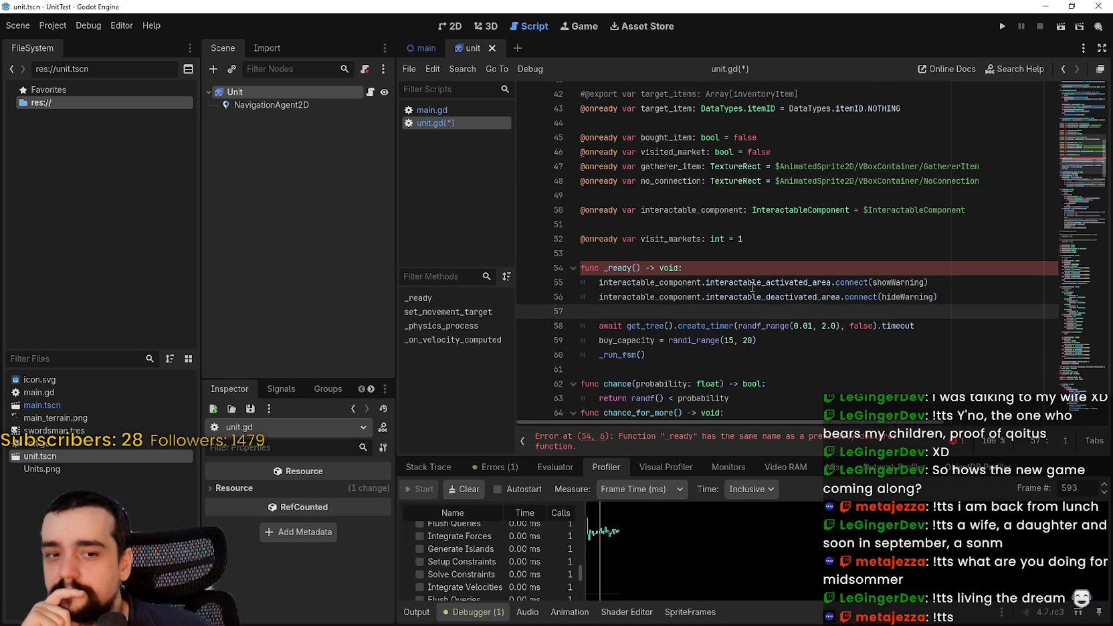
click(629, 313)
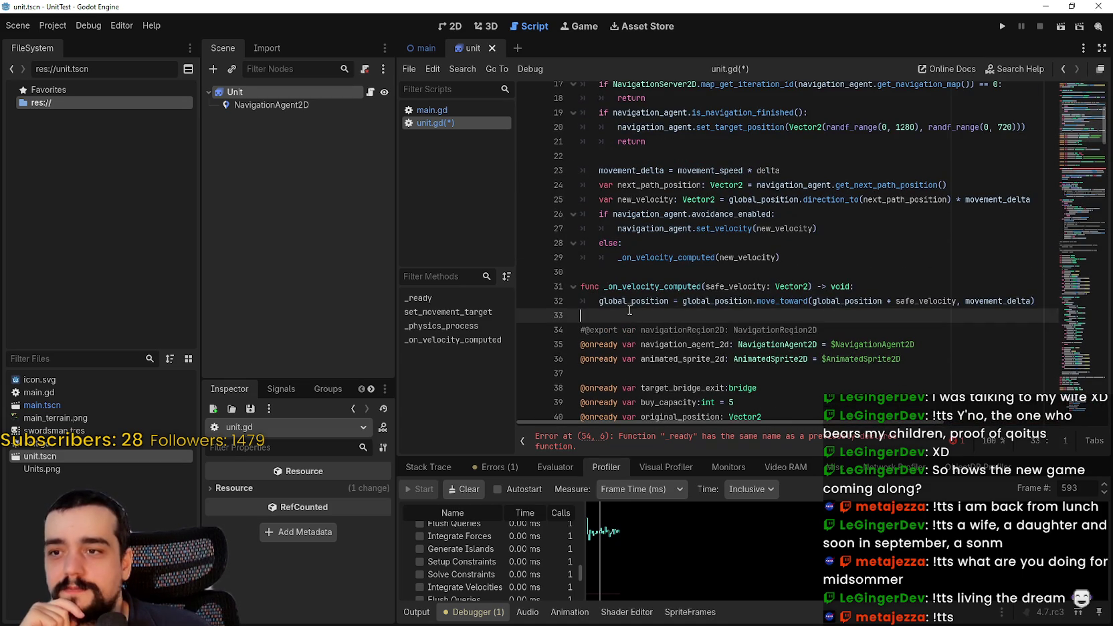
click(1082, 99)
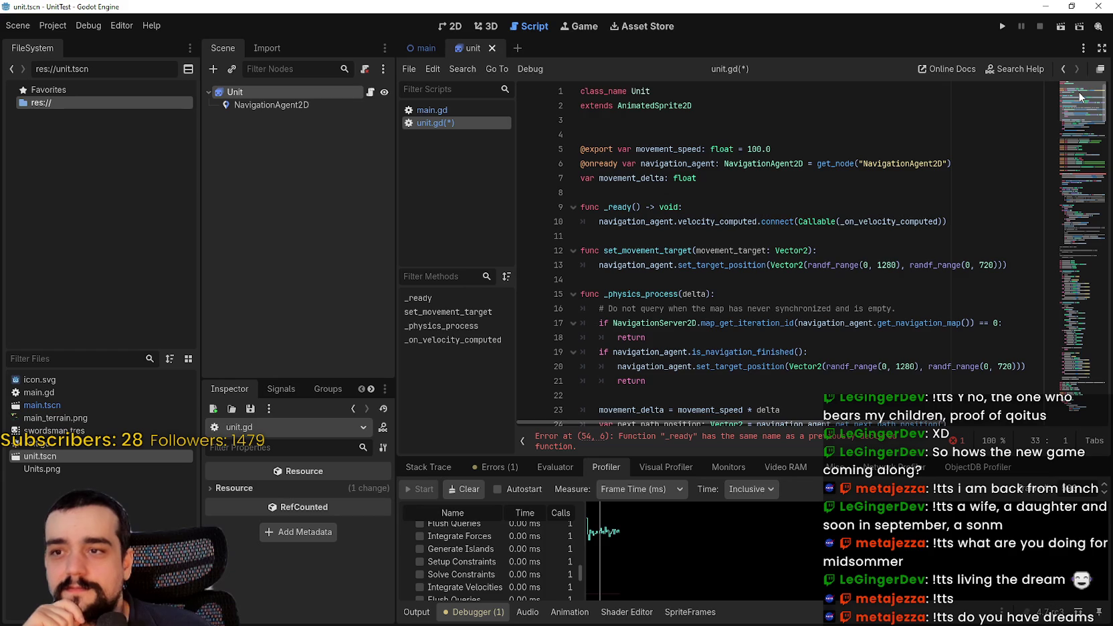
drag(1069, 103, 1060, 127)
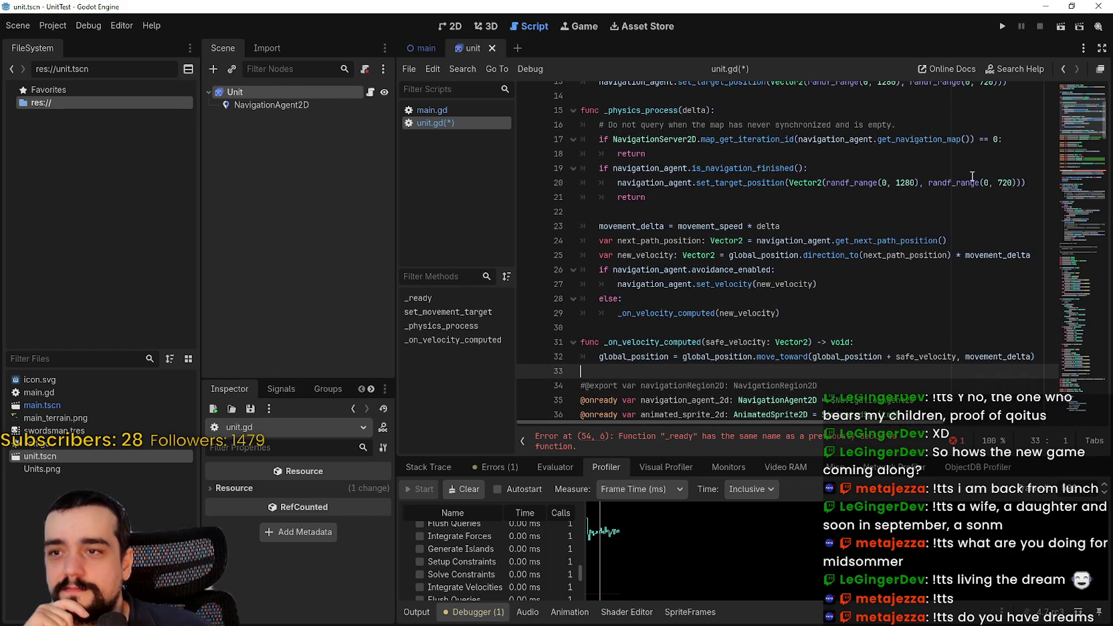
scroll(600, 361, up, 1)
scroll(805, 352, down, 4)
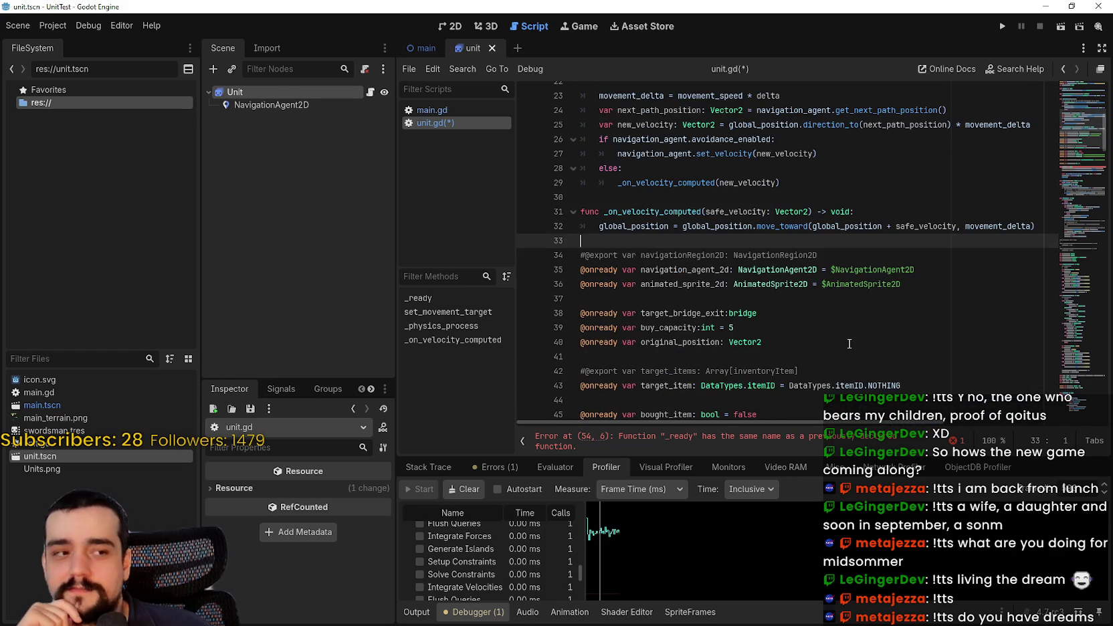
scroll(847, 338, up, 2)
mouse_move(852, 321)
mouse_down()
mouse_move(803, 315)
mouse_move(699, 161)
mouse_move(691, 258)
mouse_move(673, 121)
mouse_up()
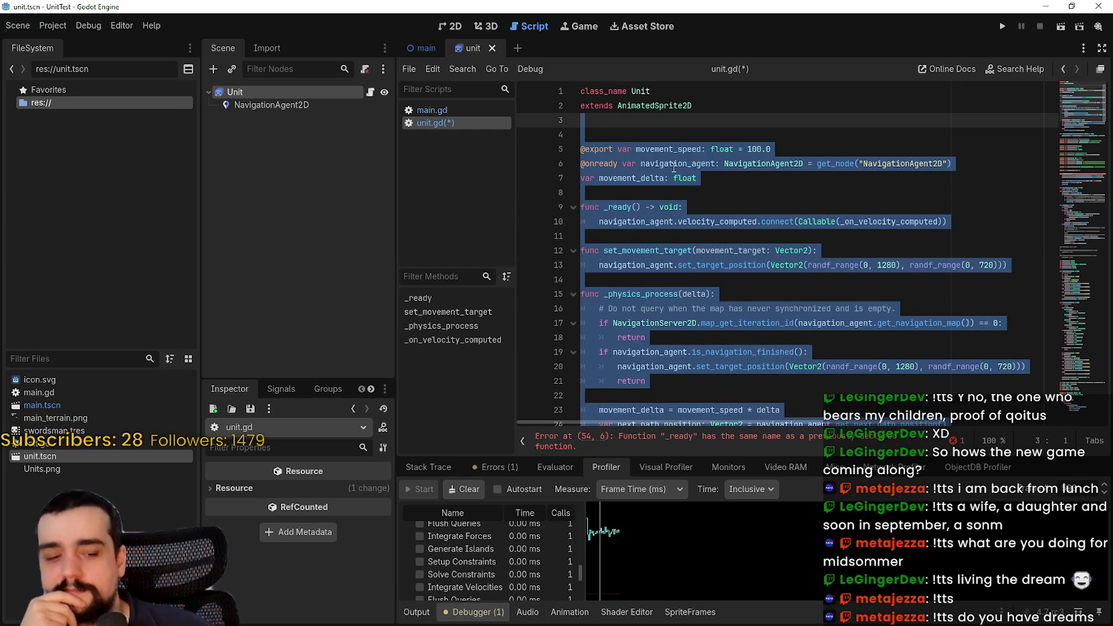
Remove the old navigation code and the target_items, target_bridge_exit and buy_capacity declarations
key(ctrl+v)
drag(906, 252, 585, 228)
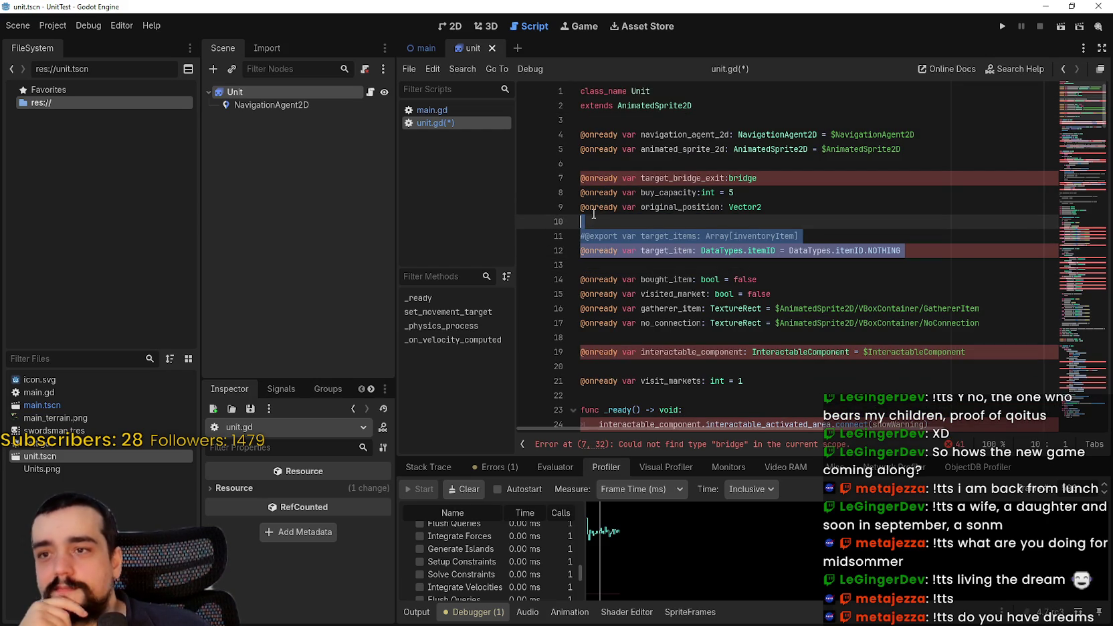
text(=)
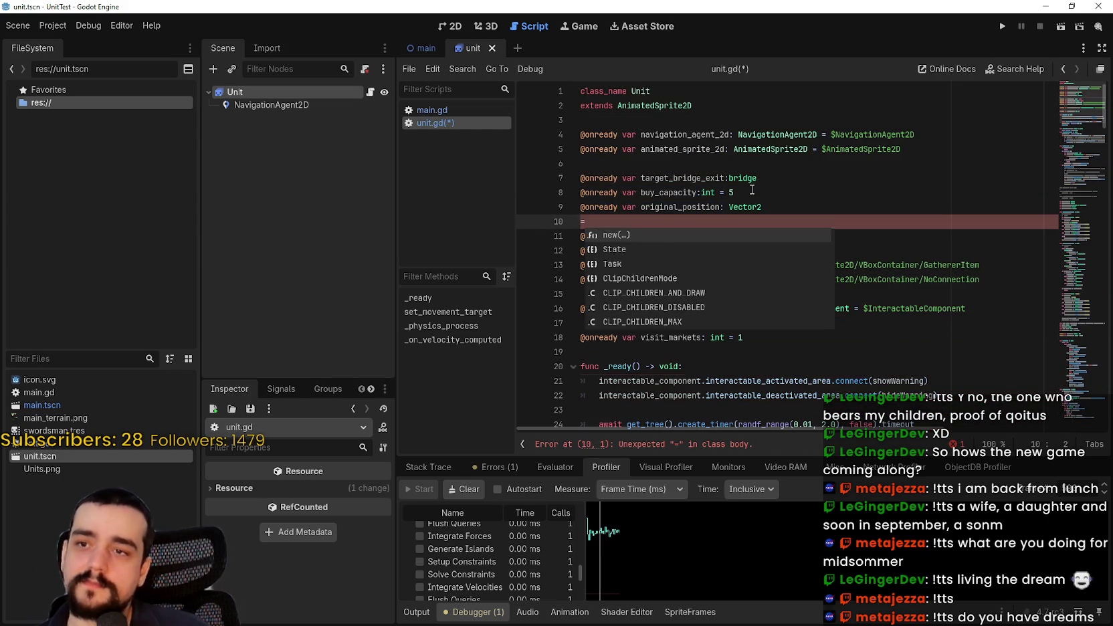
key(BackSpace)
mouse_move(752, 192)
mouse_down()
mouse_move(689, 179)
mouse_move(685, 167)
mouse_up()
key(BackSpace)
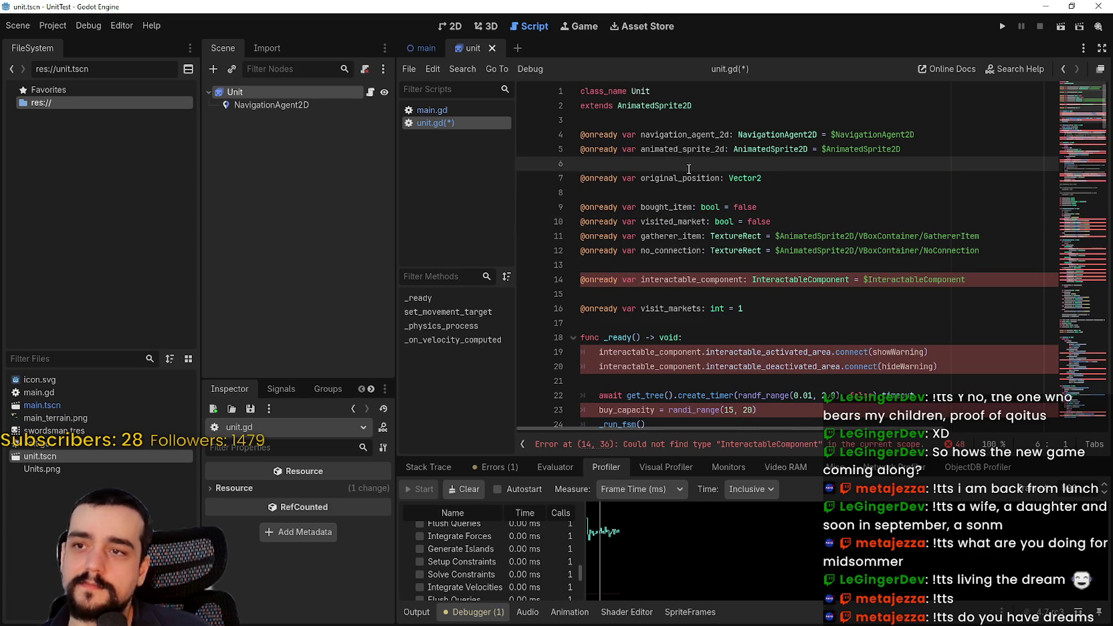
Delete the bought_item, visited_market, gatherer_item, no_connection and interactable_component variable lines
click(806, 220)
drag(806, 220, 598, 195)
key(BackSpace)
drag(980, 221, 581, 196)
key(BackSpace)
mouse_move(968, 207)
mouse_down()
mouse_move(582, 205)
mouse_move(622, 241)
mouse_move(685, 222)
mouse_up()
key(BackSpace)
key(BackSpace)
key(BackSpace)
key(BackSpace)
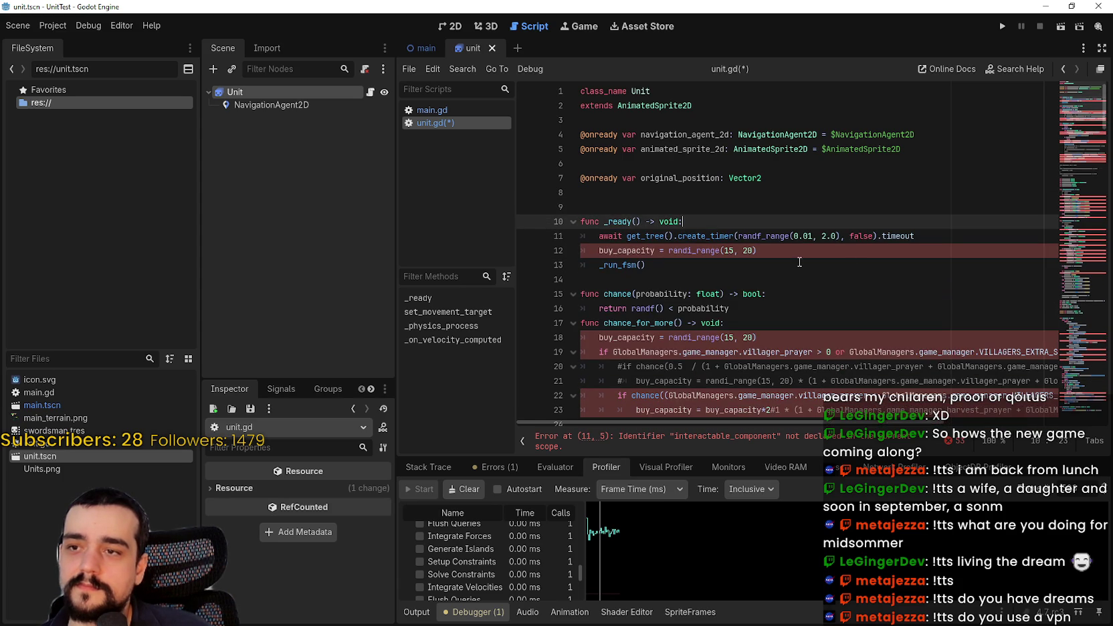
Remove the timer await and buy_capacity lines from _ready so only _run_fsm() remains
click(947, 242)
key(shift+Home)
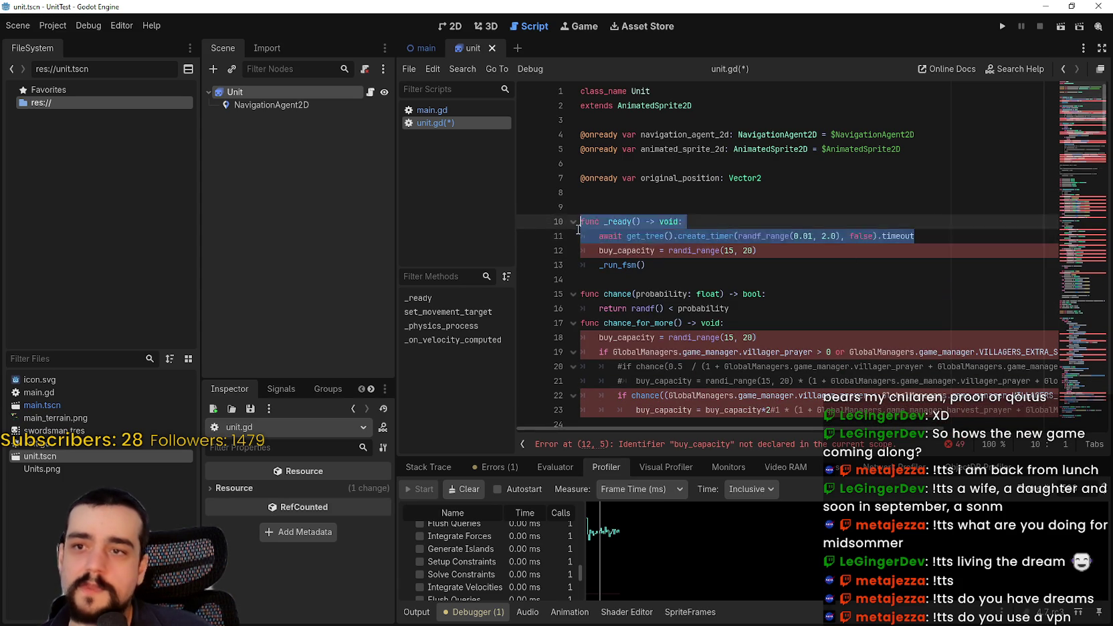
key(BackSpace)
key(BackSpace)
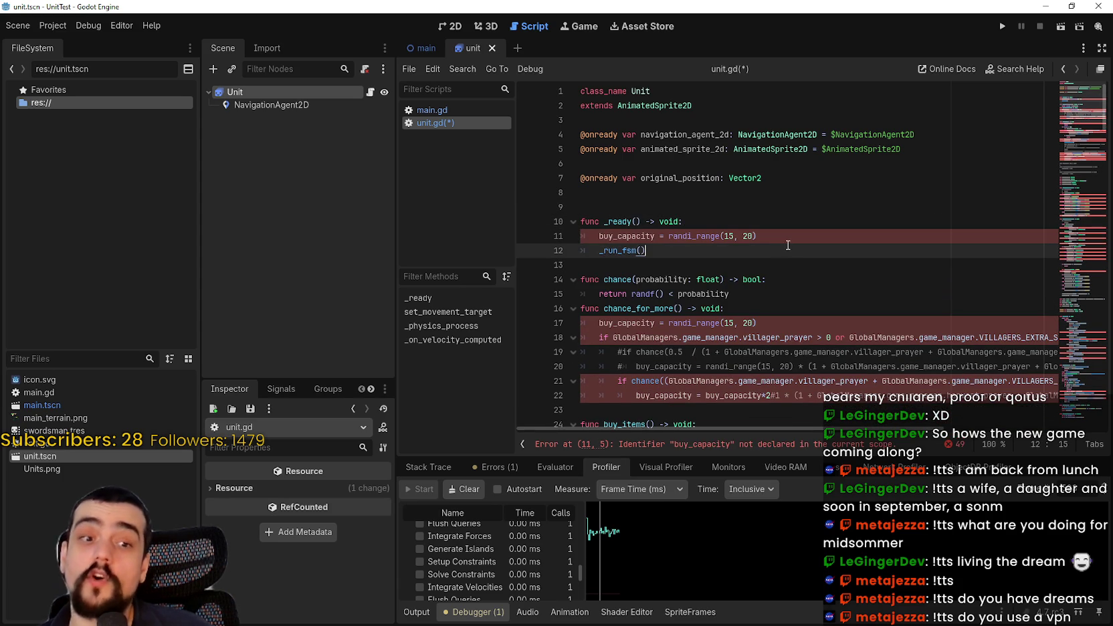
key(Down)
key(End)
key(shift+Home)
key(shift+Home)
key(BackSpace)
key(BackSpace)
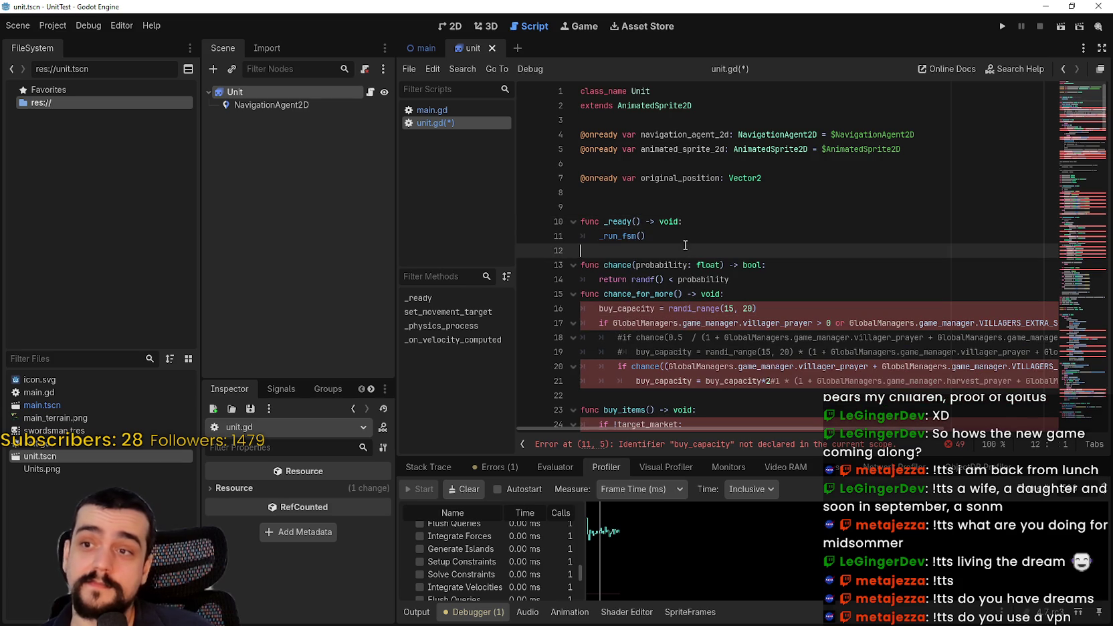
key(Down)
key(Down)
scroll(689, 279, down, 4)
scroll(614, 286, down, 10)
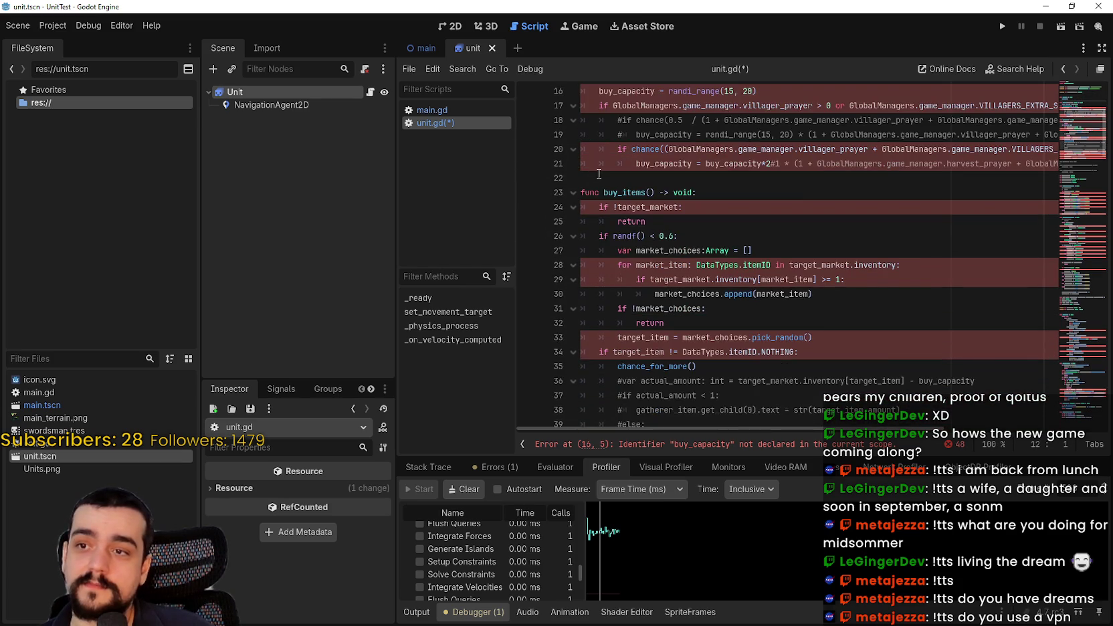
mouse_move(638, 220)
mouse_down()
mouse_move(652, 235)
mouse_move(587, 228)
mouse_up()
Delete the chance and buy_items functions, then check where the movement variables are used
key(Delete)
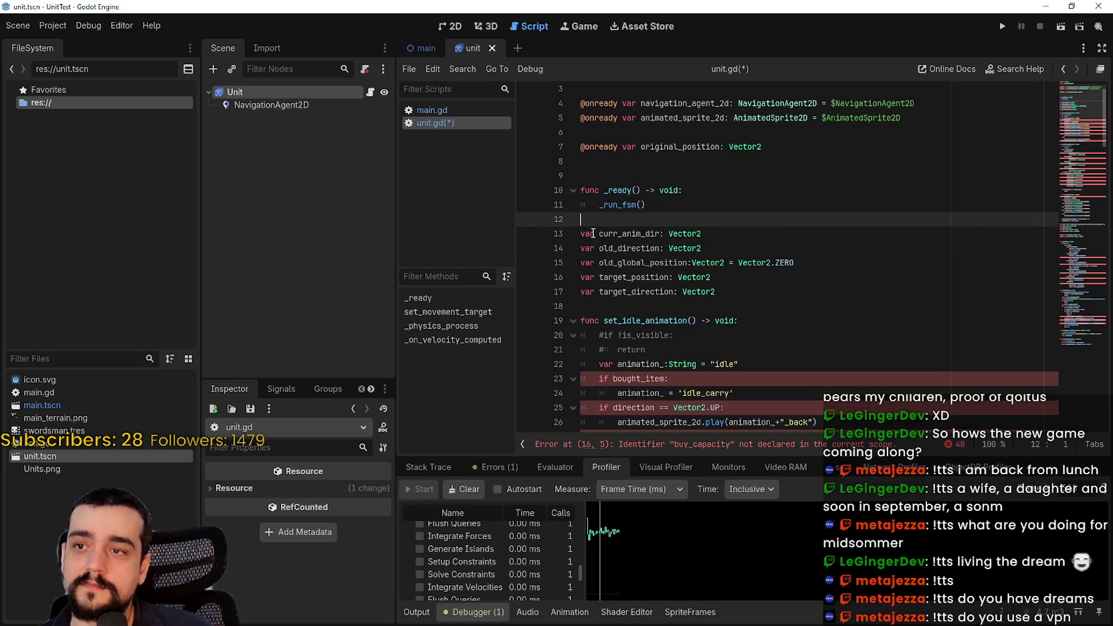
click(765, 294)
double_click(649, 276)
double_click(649, 292)
double_click(656, 249)
double_click(655, 264)
click(641, 234)
Comment out the entire set_idle_animation function with Ctrl+K
click(635, 309)
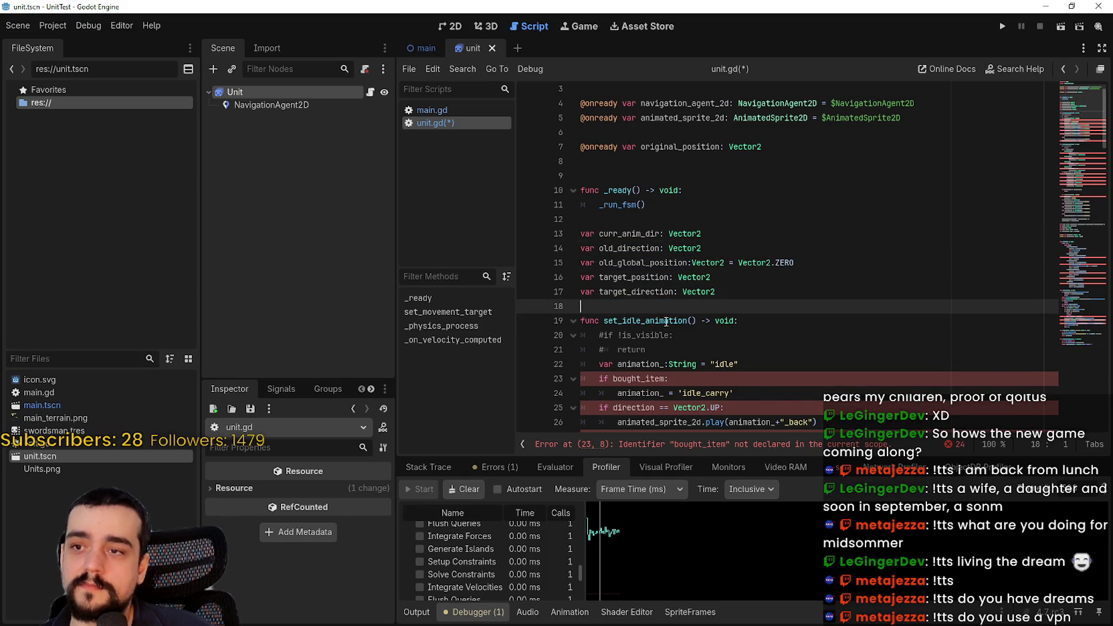
scroll(595, 281, down, 7)
click(625, 263)
scroll(627, 266, up, 3)
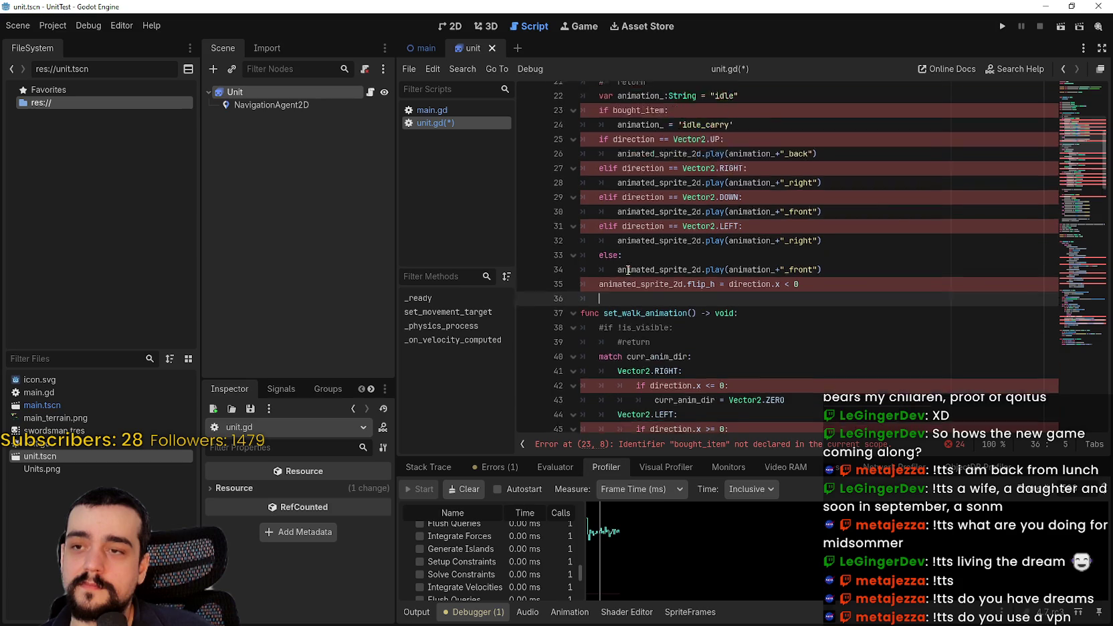
drag(706, 206, 579, 205)
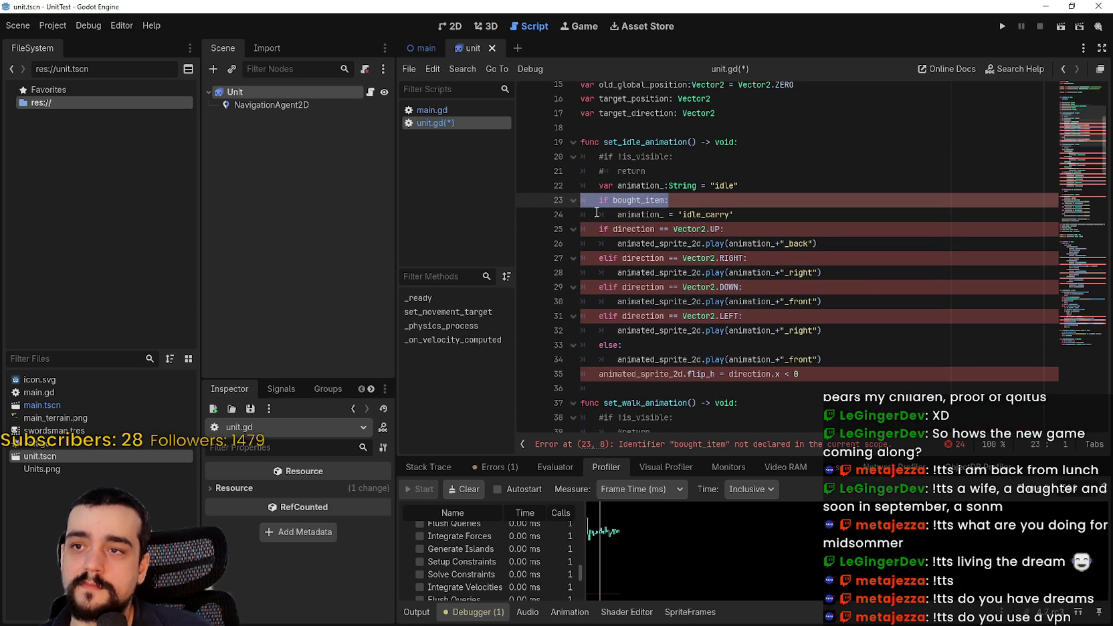
scroll(602, 214, up, 4)
scroll(705, 301, down, 3)
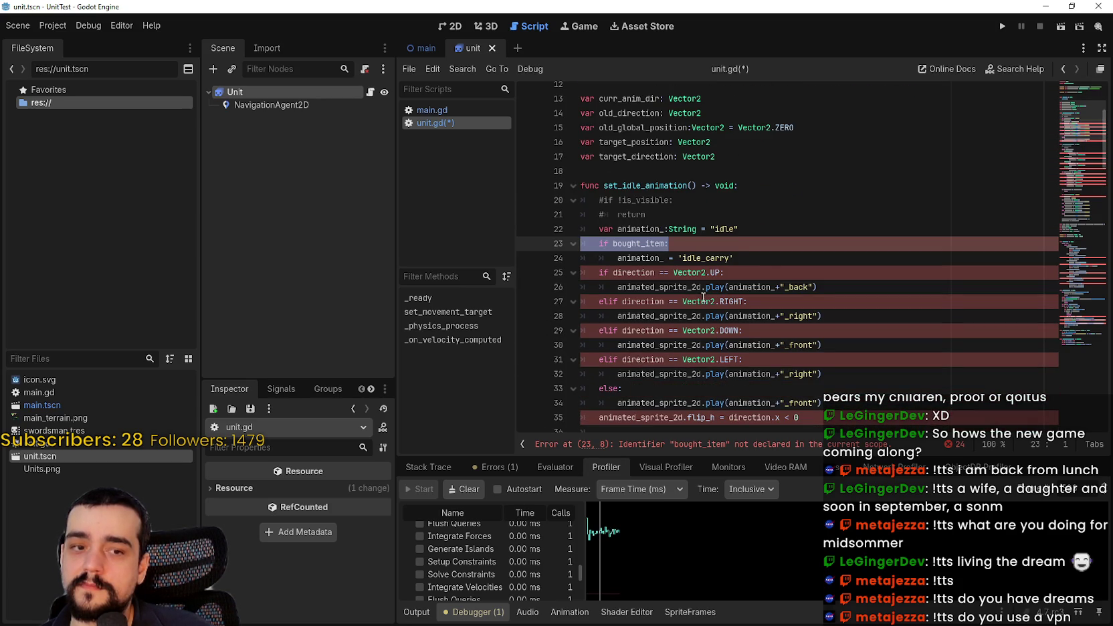
scroll(704, 297, down, 2)
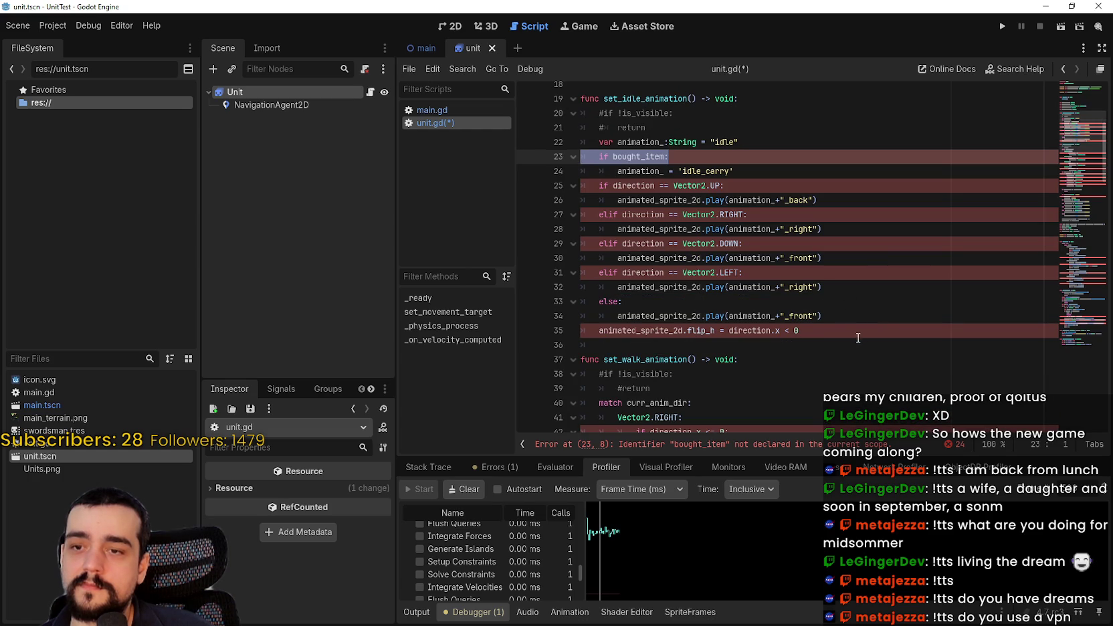
click(840, 325)
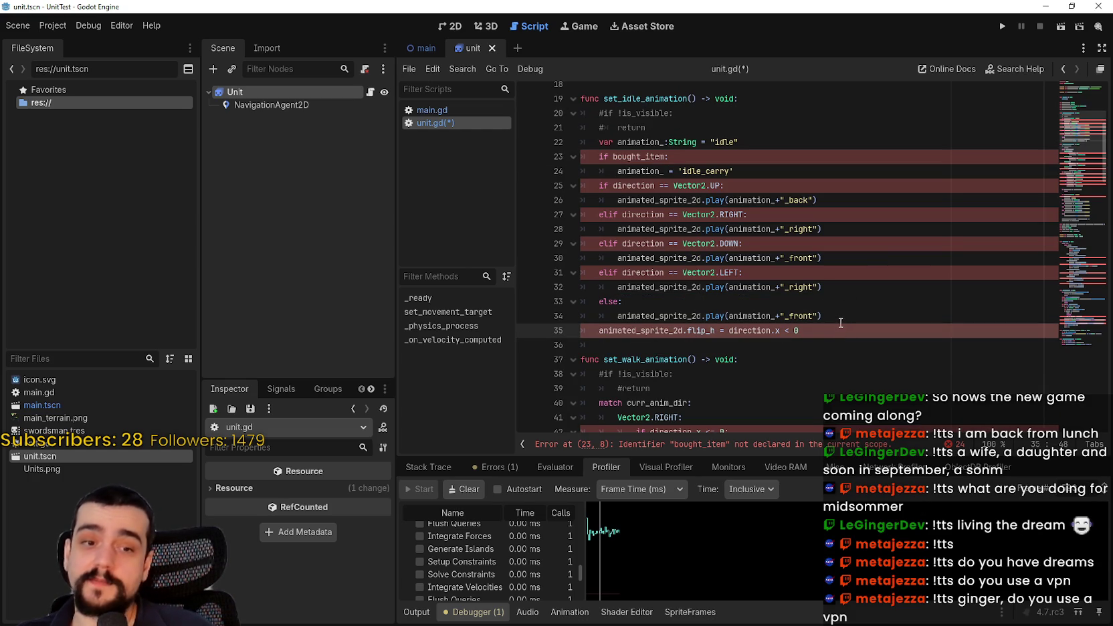
mouse_move(840, 323)
mouse_down()
mouse_move(789, 316)
mouse_move(568, 221)
mouse_move(563, 275)
mouse_up()
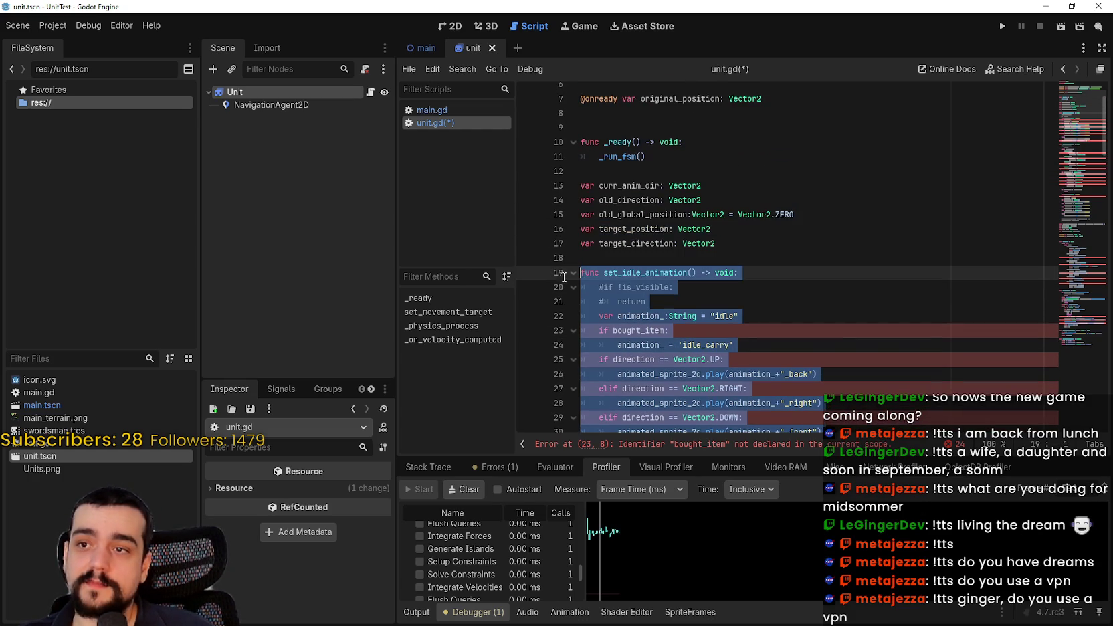
key(ctrl+k)
Select the set_walk_animation function lines
scroll(735, 260, down, 5)
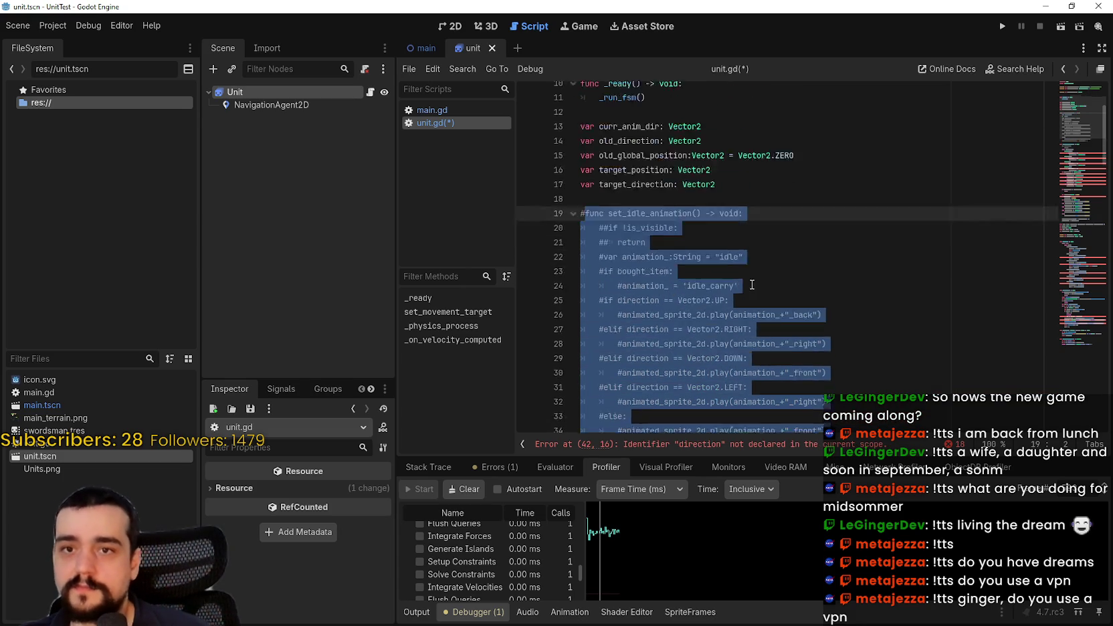
scroll(731, 278, down, 4)
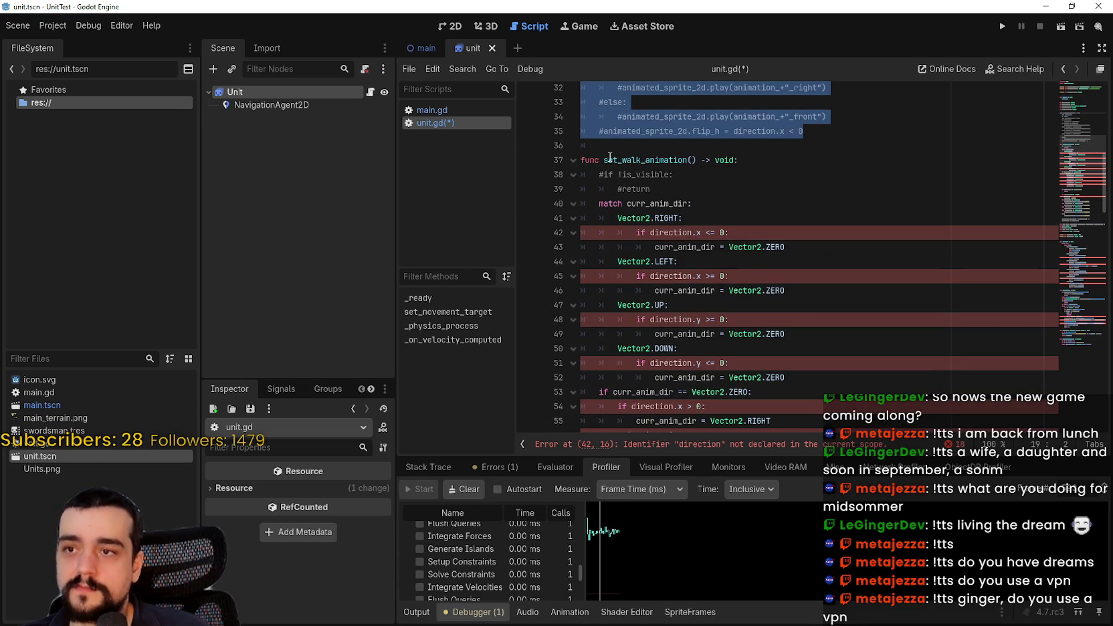
click(585, 160)
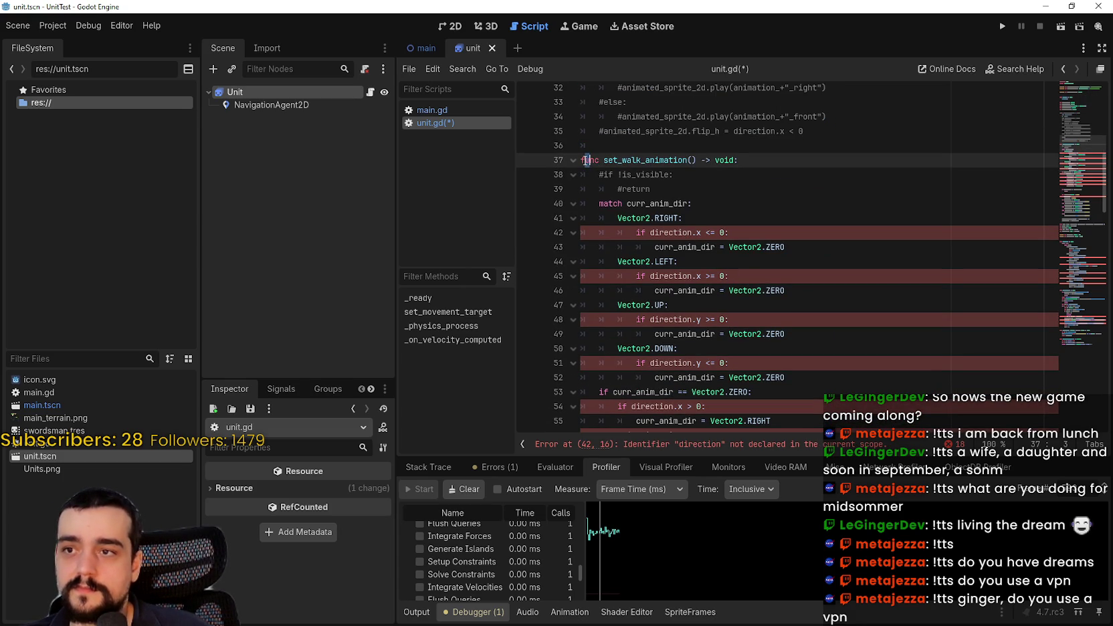
mouse_move(583, 160)
mouse_down()
mouse_move(849, 316)
mouse_move(804, 242)
mouse_move(802, 137)
mouse_move(871, 213)
mouse_up()
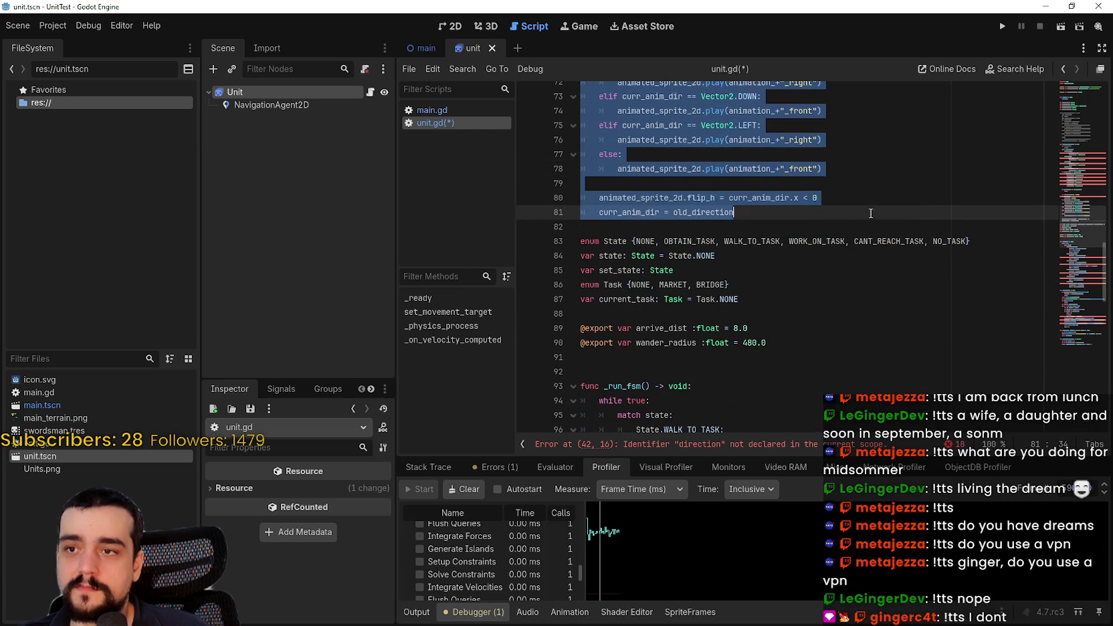
Comment out the old sprite animation lines 72–81 in set_walk_animation
key(ctrl+k)
click(809, 282)
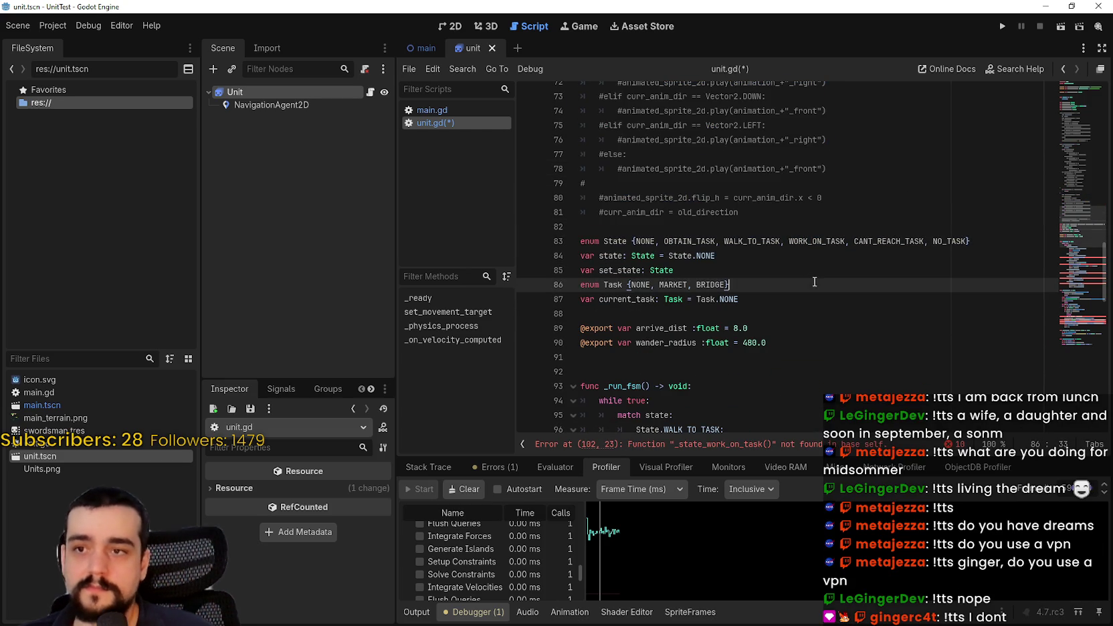
scroll(802, 261, down, 2)
click(735, 226)
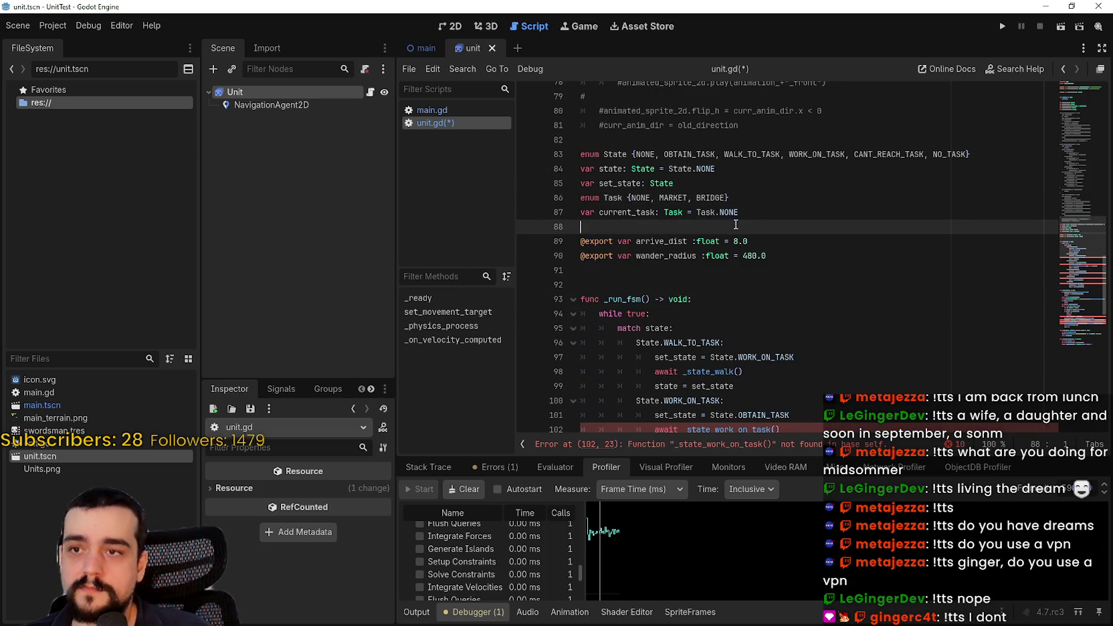
Remove OBTAIN_TASK, WORK_ON_TASK and CANT_REACH_TASK from the State enum
click(653, 154)
double_click(689, 155)
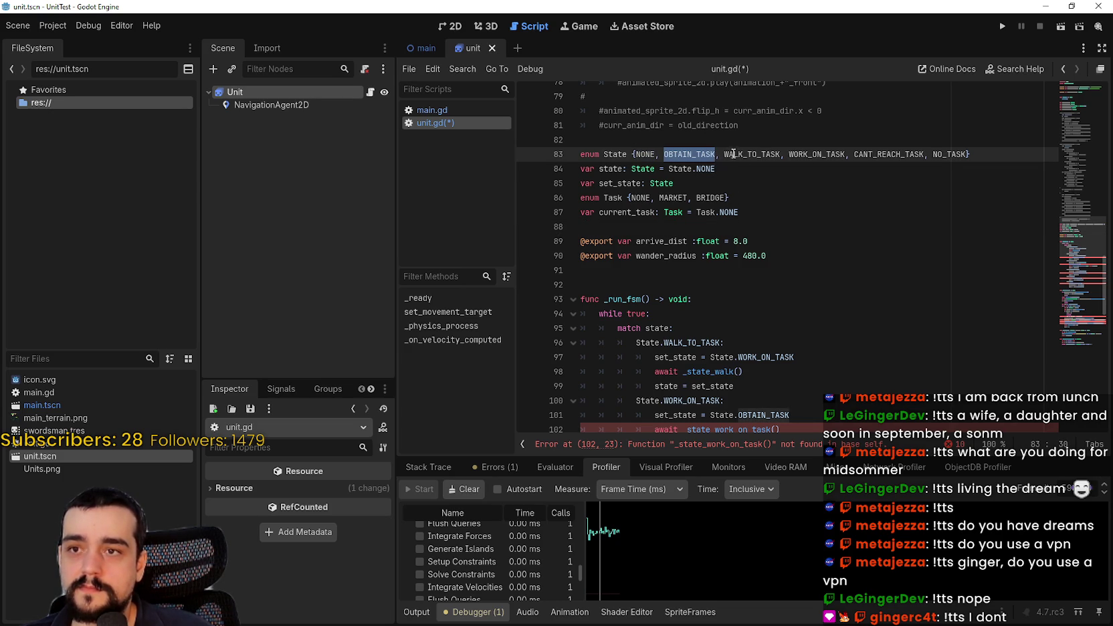
key(BackSpace)
key(BackSpace)
key(BackSpace)
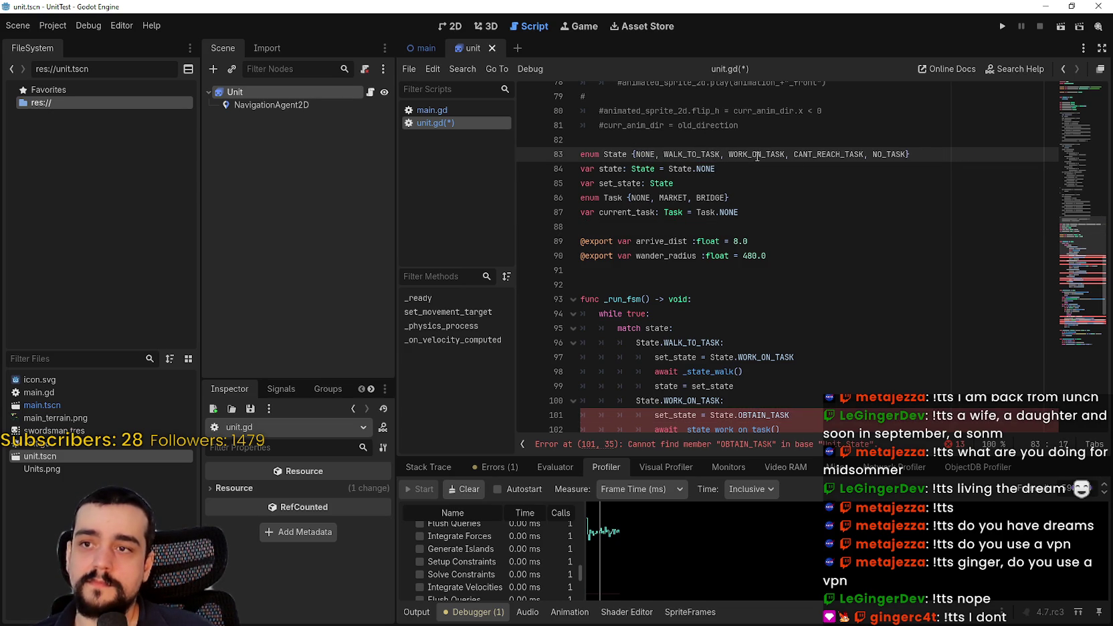
double_click(755, 155)
drag(755, 154, 838, 159)
key(BackSpace)
key(BackSpace)
key(BackSpace)
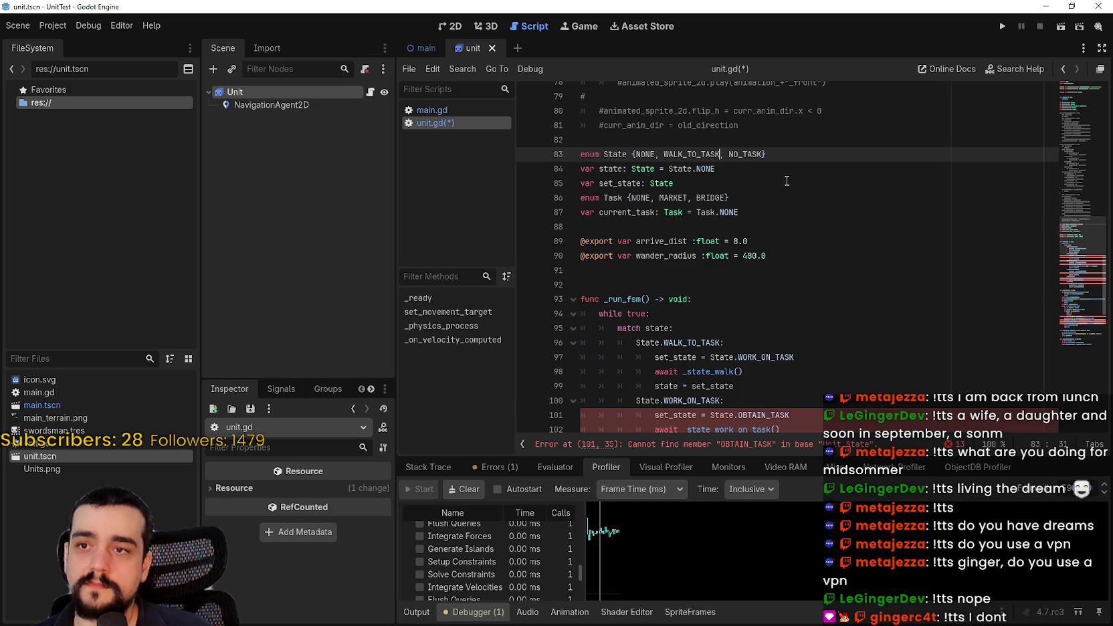
click(693, 227)
Locate the remaining WORK_ON_TASK and CANT_REACH_TASK references in _run_fsm and _state_walk
scroll(669, 227, down, 1)
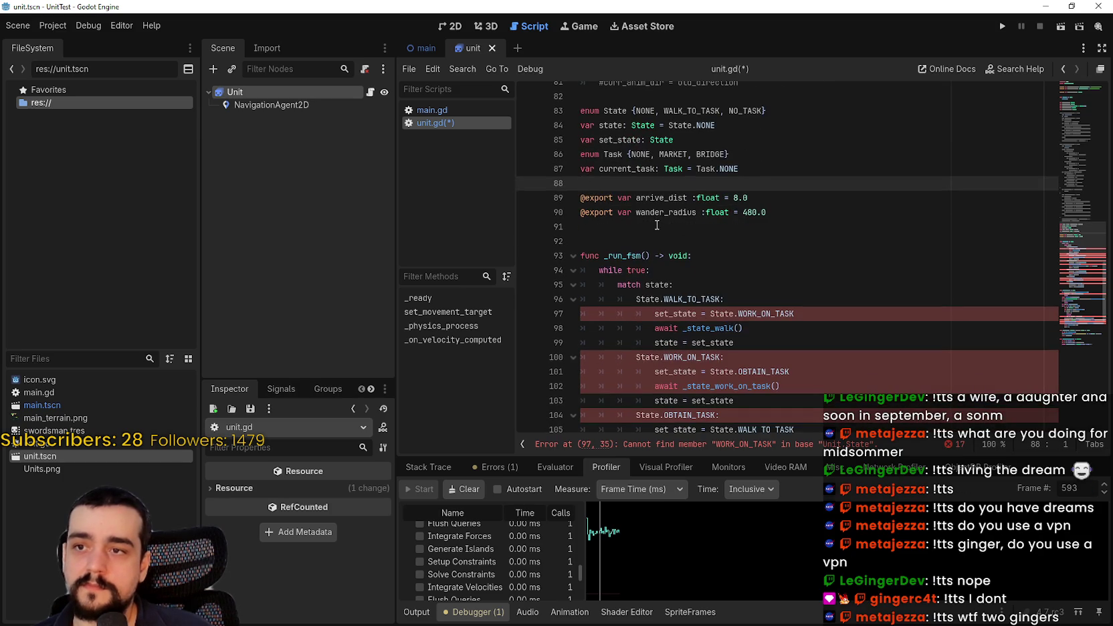
click(657, 221)
scroll(656, 221, down, 2)
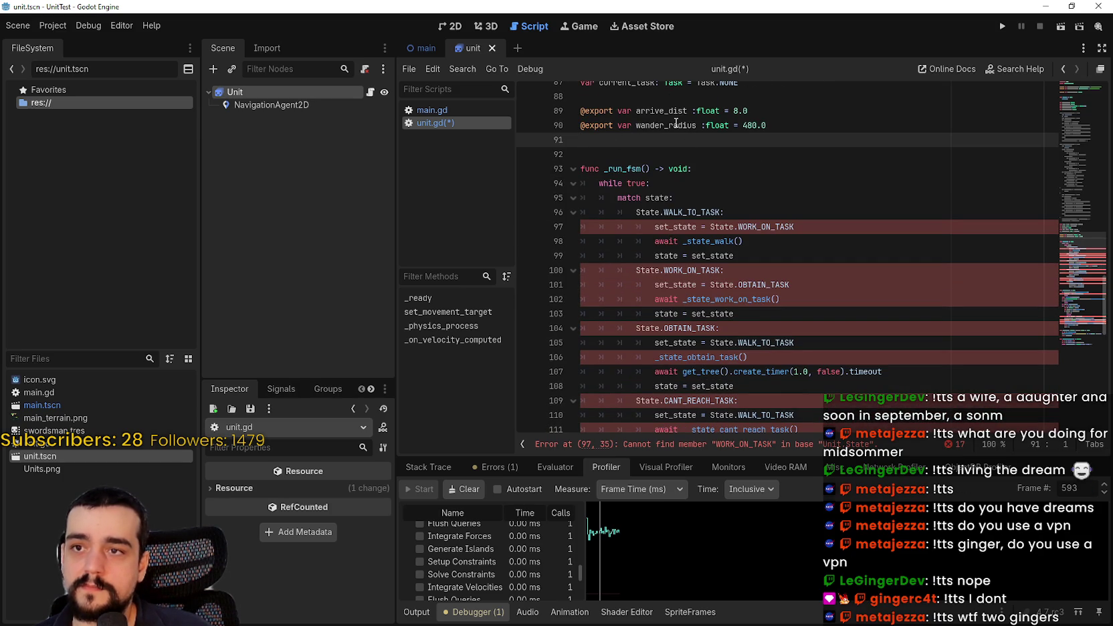
click(683, 184)
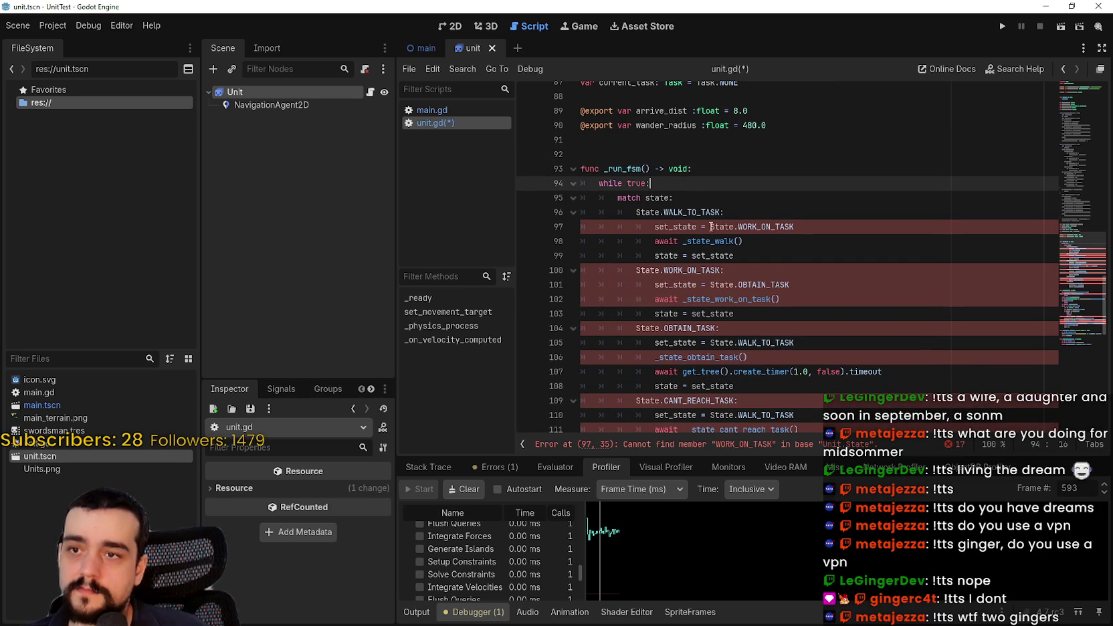
double_click(778, 226)
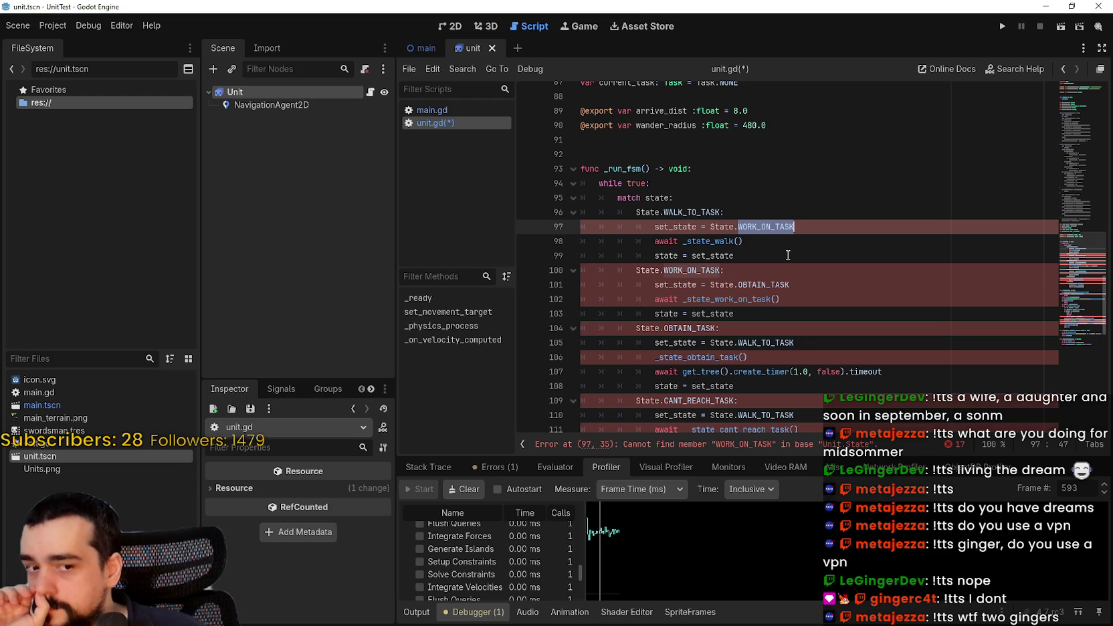
scroll(786, 252, down, 5)
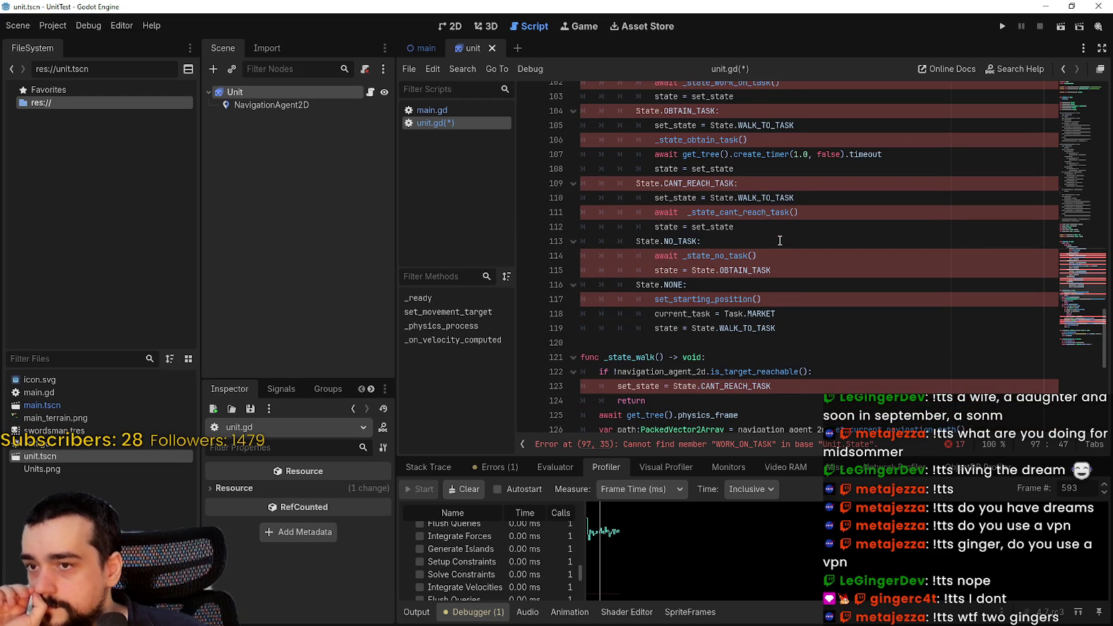
scroll(780, 240, down, 4)
click(633, 176)
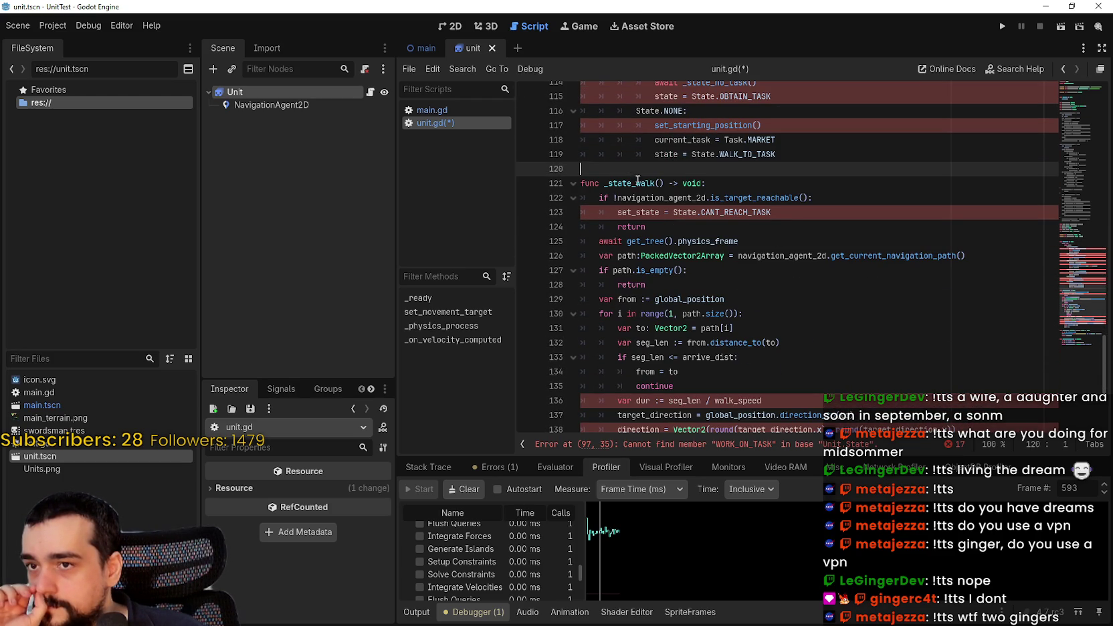
double_click(604, 181)
double_click(739, 212)
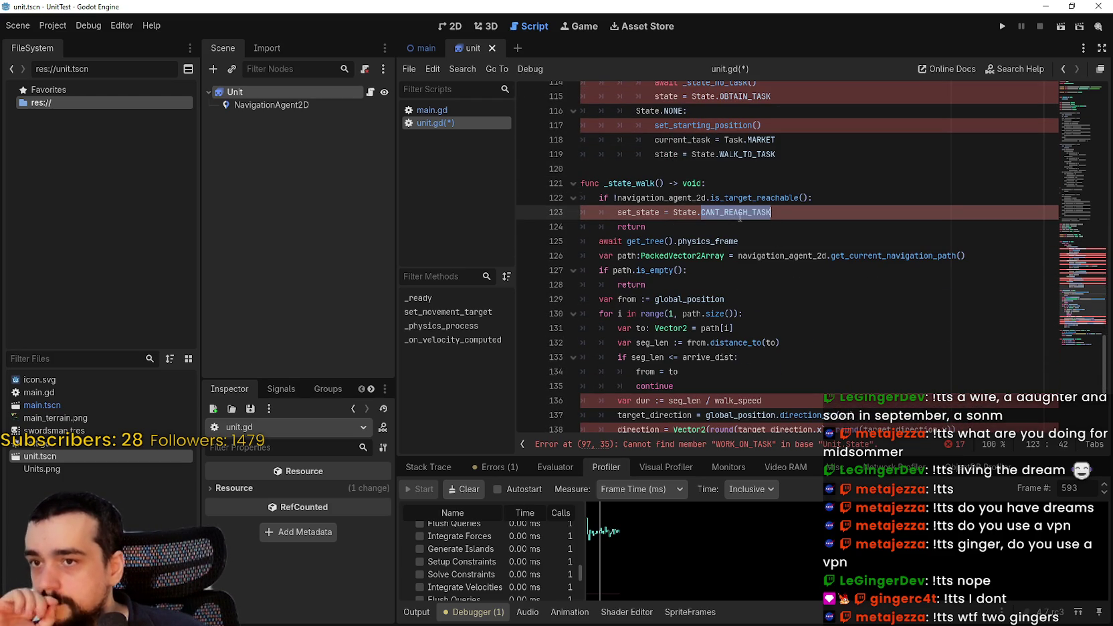
Delete the reachability if/return block and the await physics_frame line from _state_walk
mouse_move(650, 231)
mouse_down()
mouse_move(555, 183)
mouse_move(544, 205)
mouse_up()
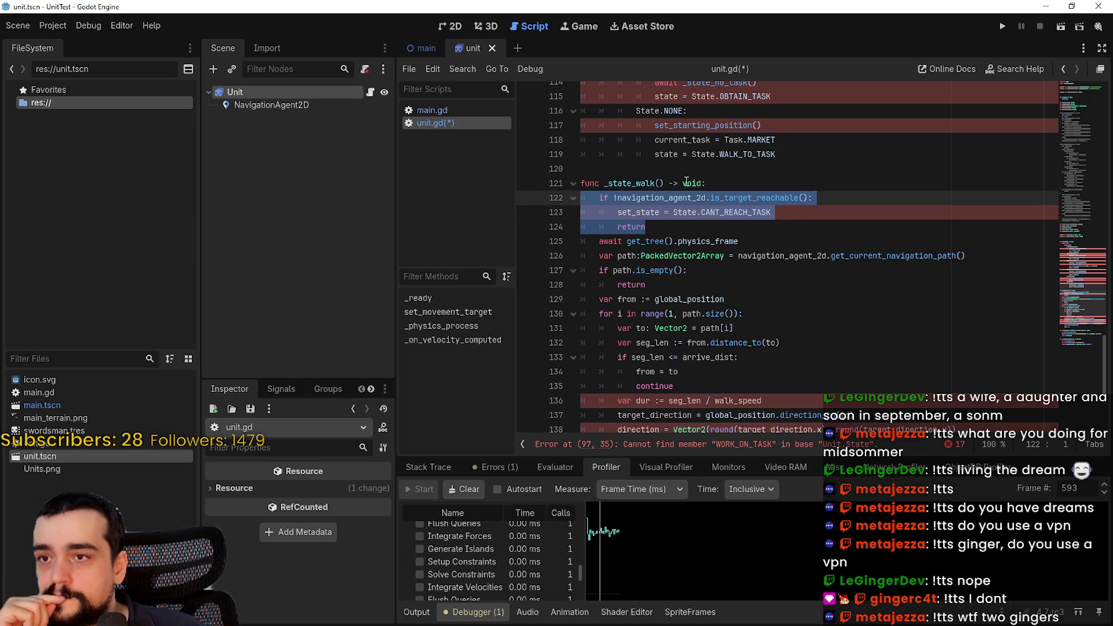
key(Delete)
drag(725, 197, 738, 197)
drag(609, 204, 543, 197)
key(BackSpace)
key(BackSpace)
scroll(801, 294, down, 1)
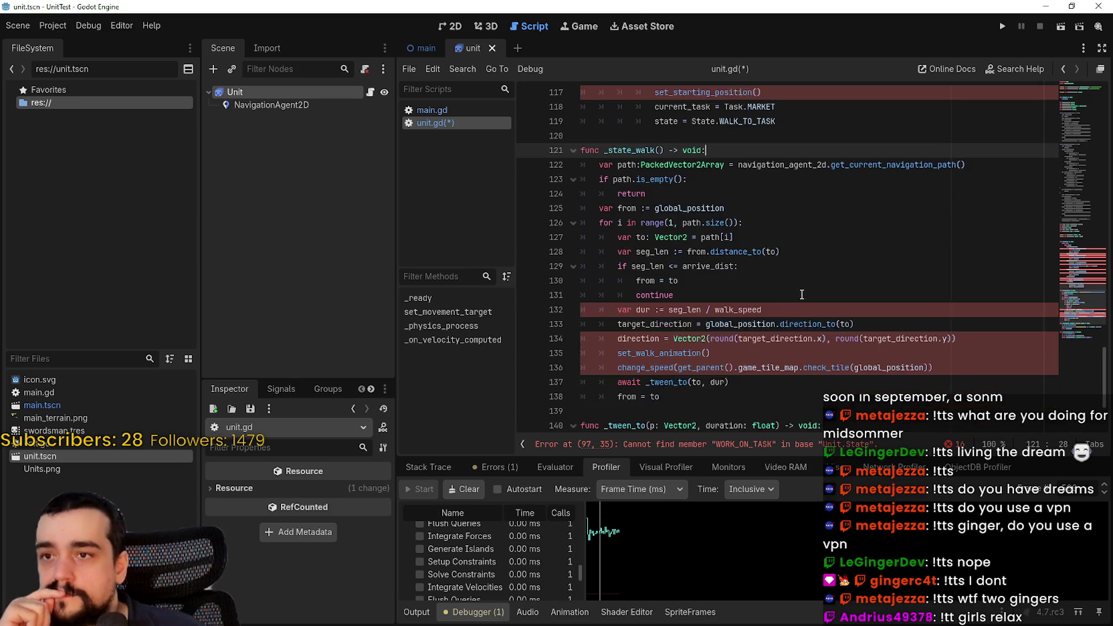
double_click(735, 298)
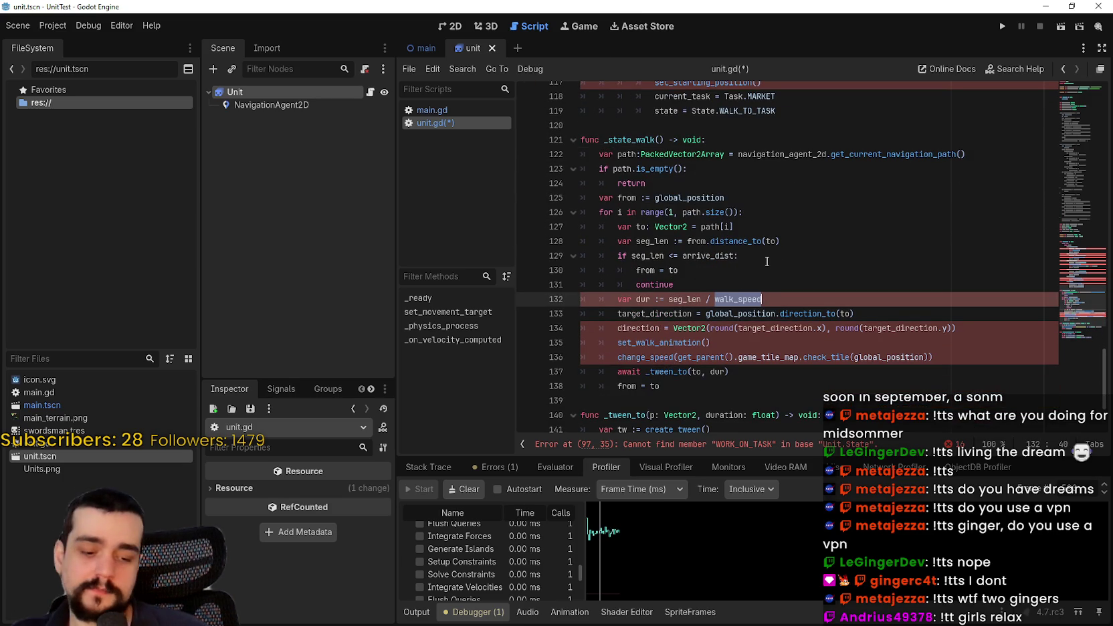
Restore walk_speed on line 132, declare var walk_speed: float = 100.0 at line 9, and save
text(spee)
key(BackSpace)
key(BackSpace)
key(BackSpace)
key(ctrl+z)
key(ctrl+z)
key(ctrl+z)
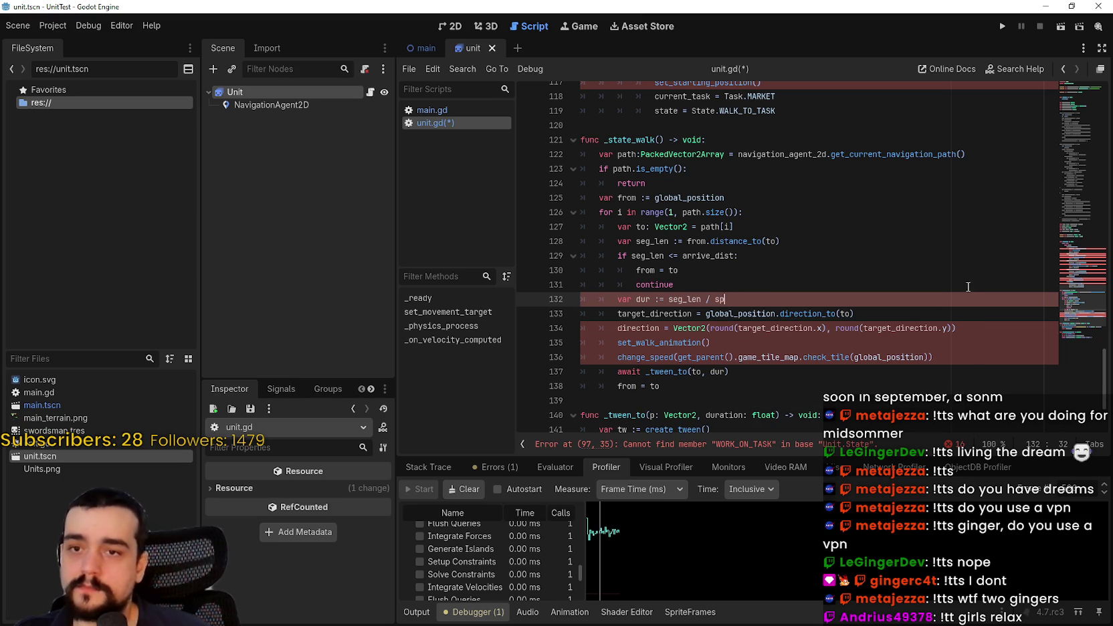
mouse_move(1076, 301)
mouse_down()
mouse_move(1077, 84)
mouse_move(1067, 140)
mouse_move(1059, 83)
mouse_up()
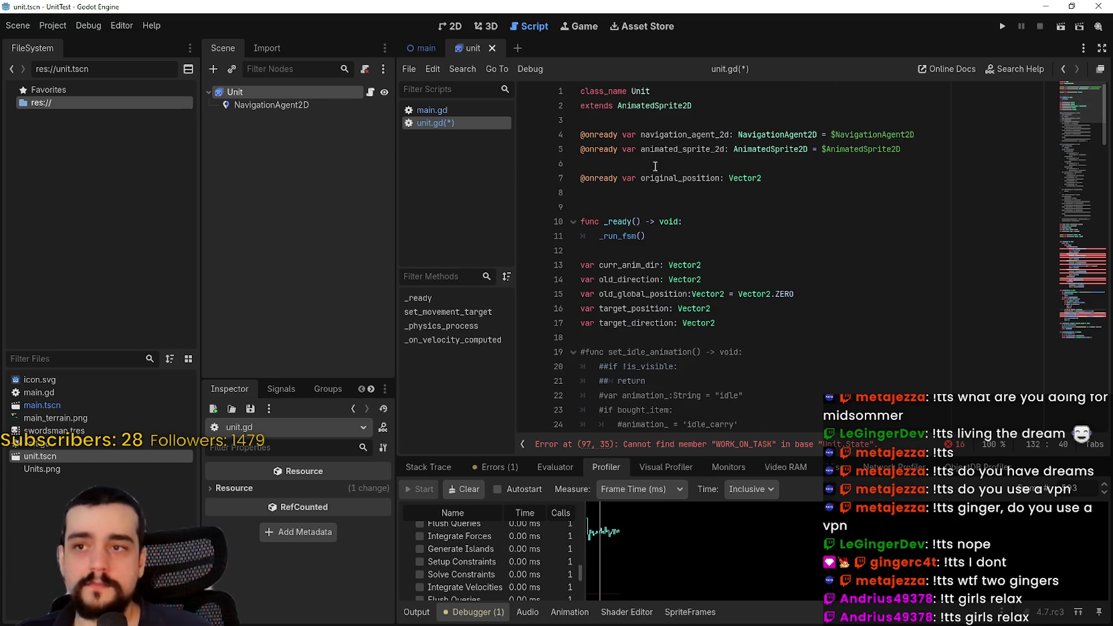
click(664, 191)
key(Return)
text(var wa)
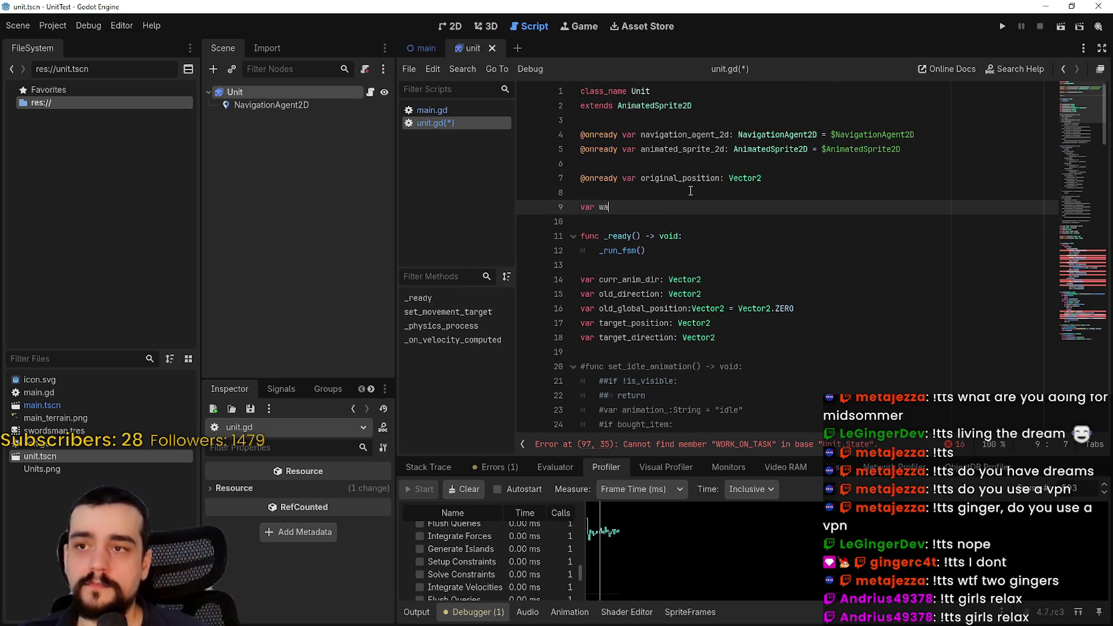
text(lk_speed)
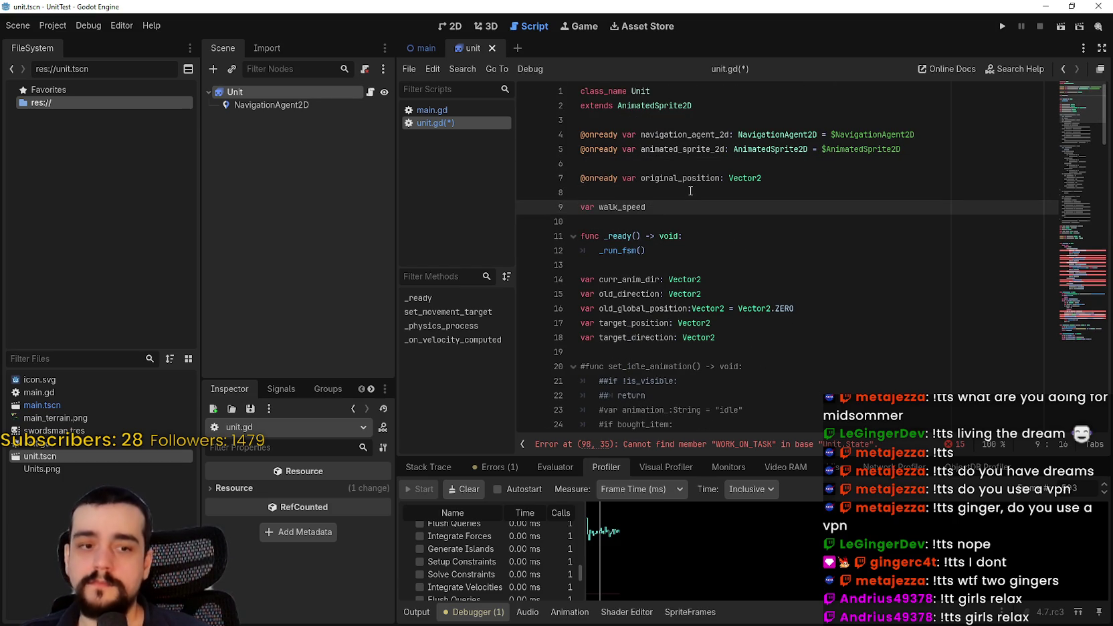
text(: float = 100.)
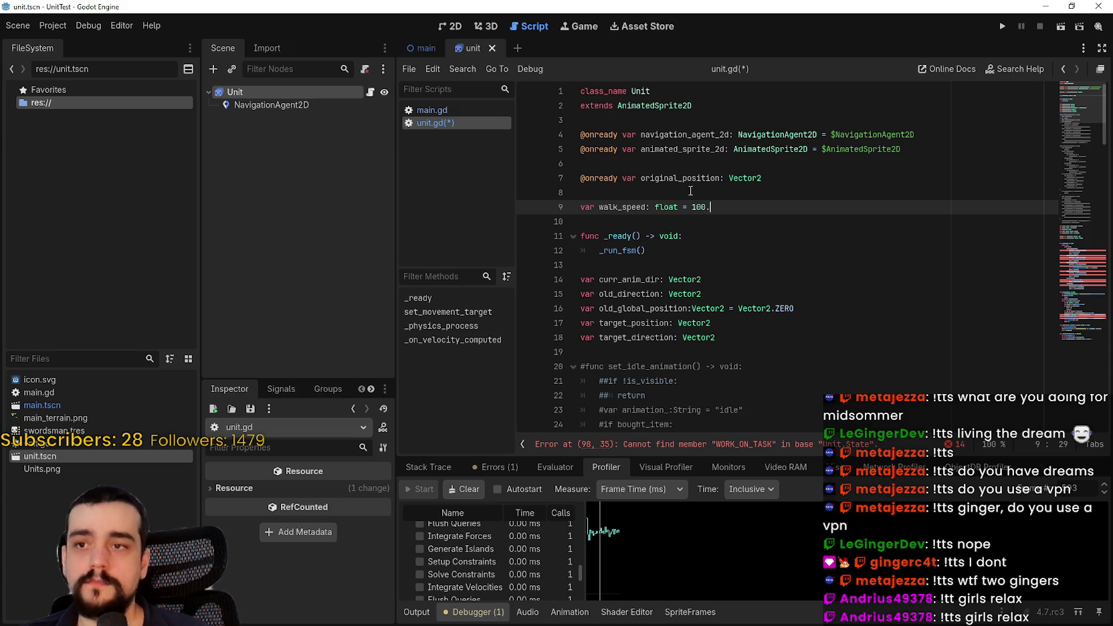
key(ctrl+s)
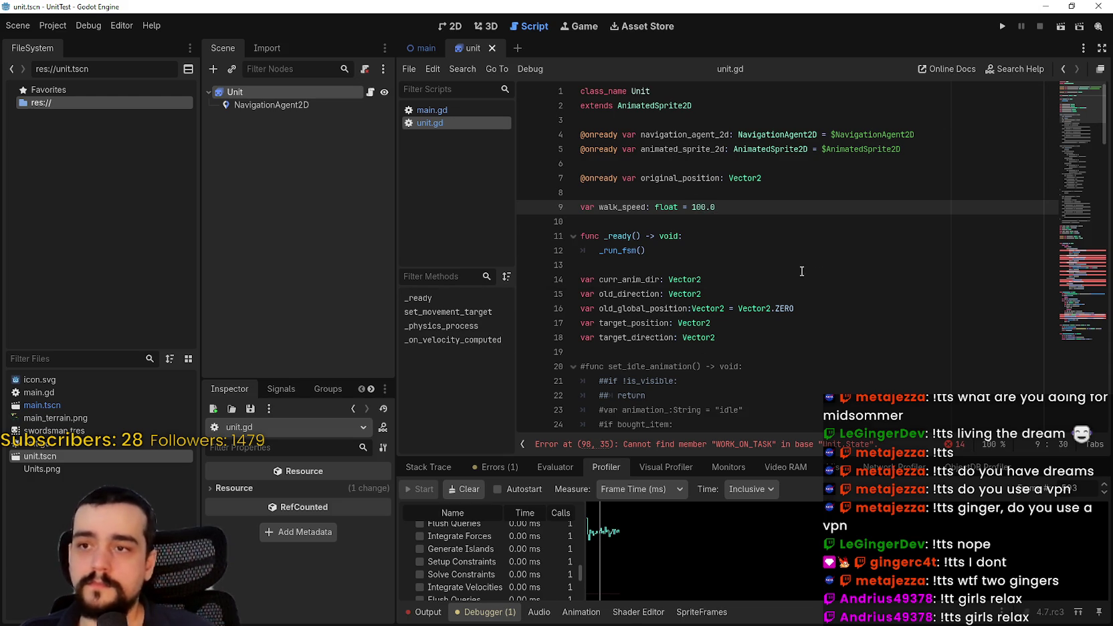
click(692, 443)
click(688, 265)
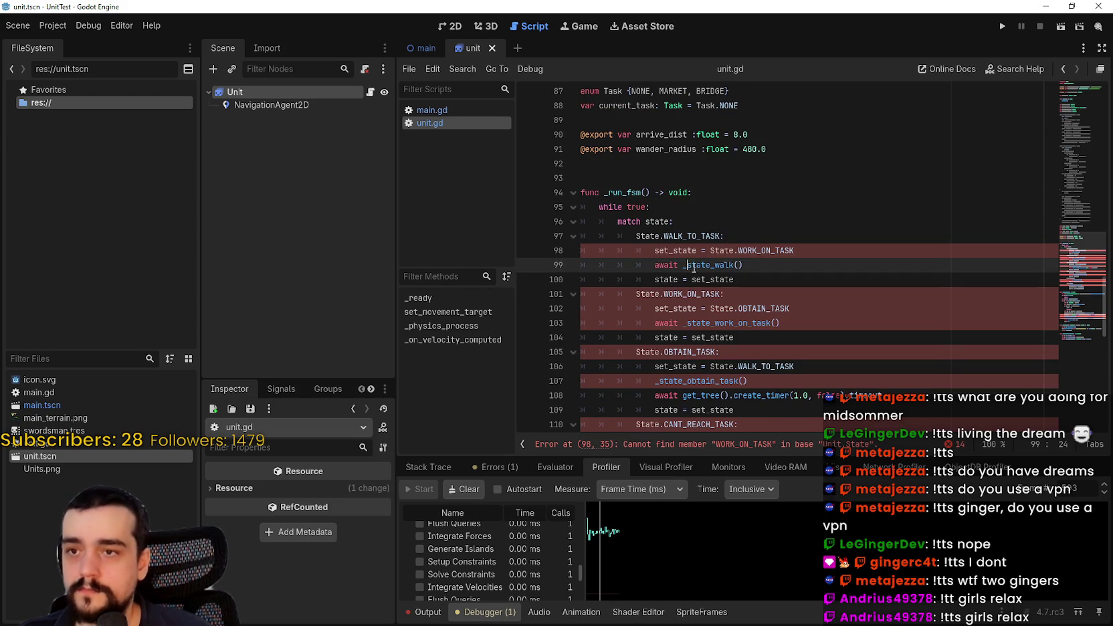
Review the direction usage in _state_walk and the _pick_wander_point call on line 146
scroll(747, 260, down, 13)
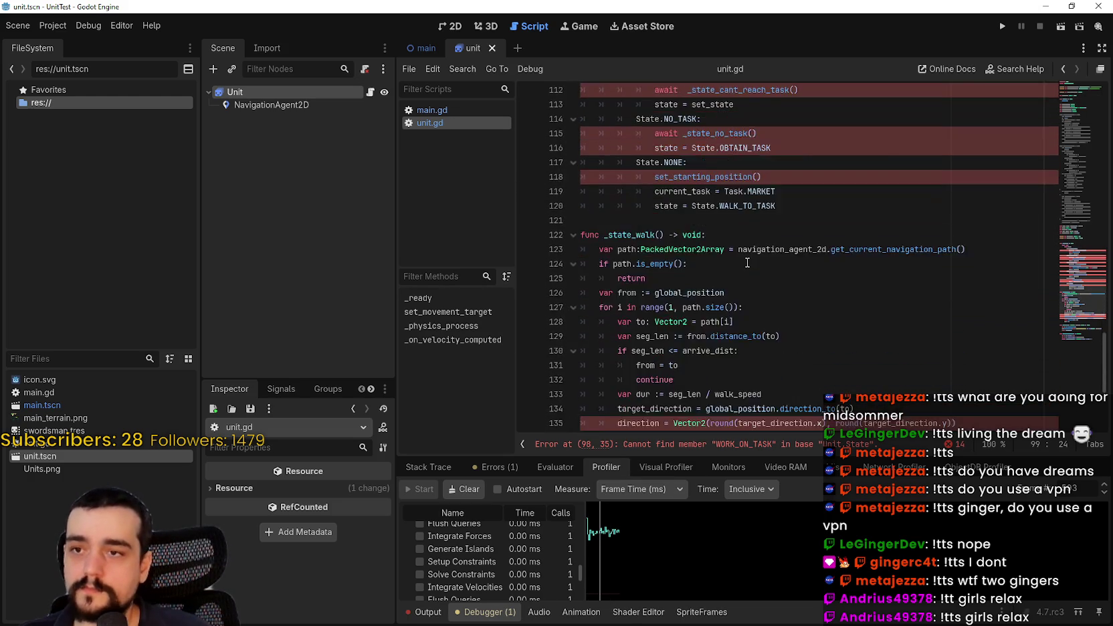
click(688, 227)
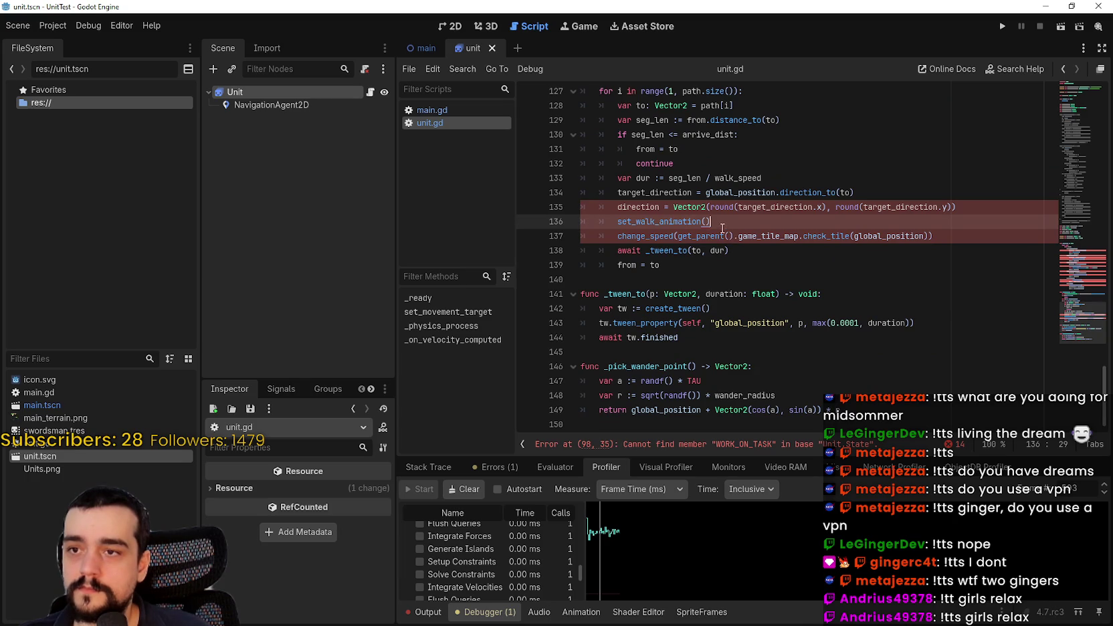
click(883, 202)
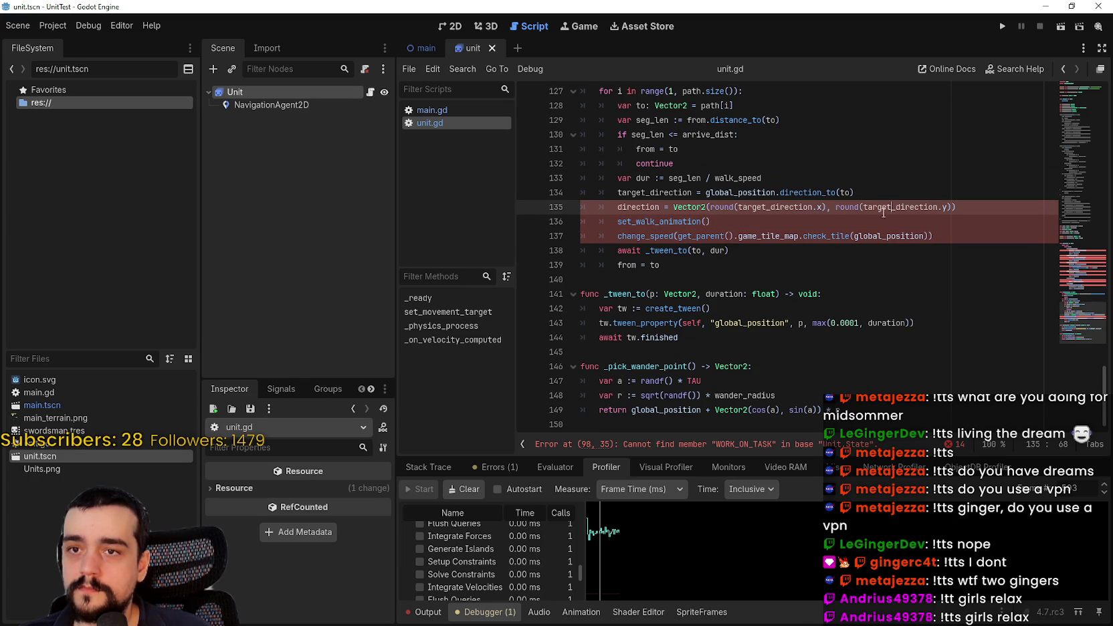
click(875, 198)
double_click(788, 208)
double_click(622, 207)
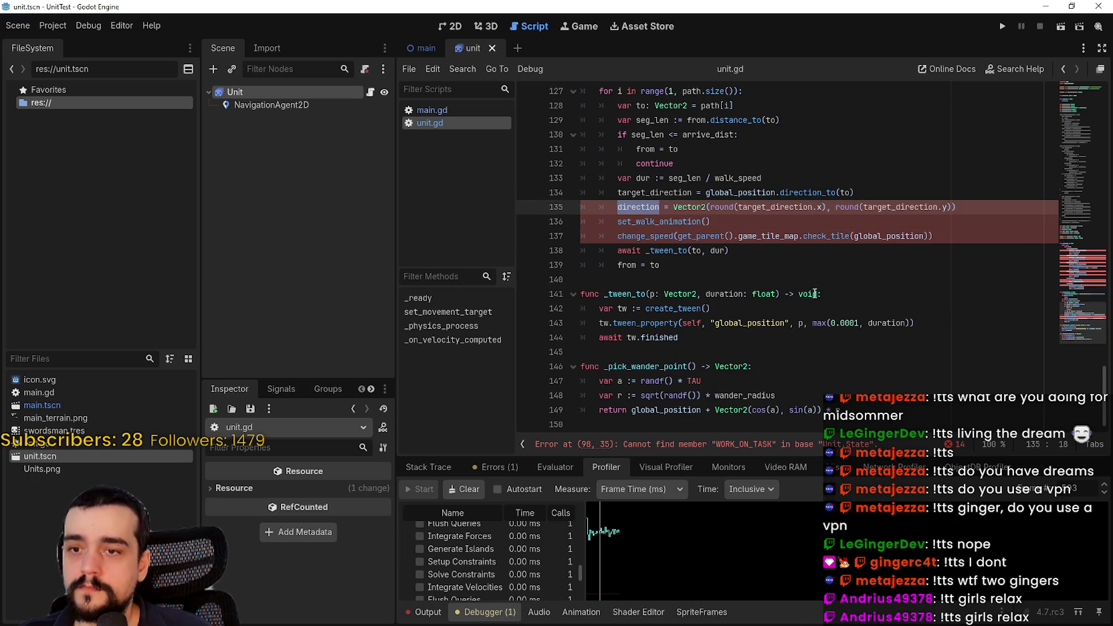
drag(1080, 239, 1076, 332)
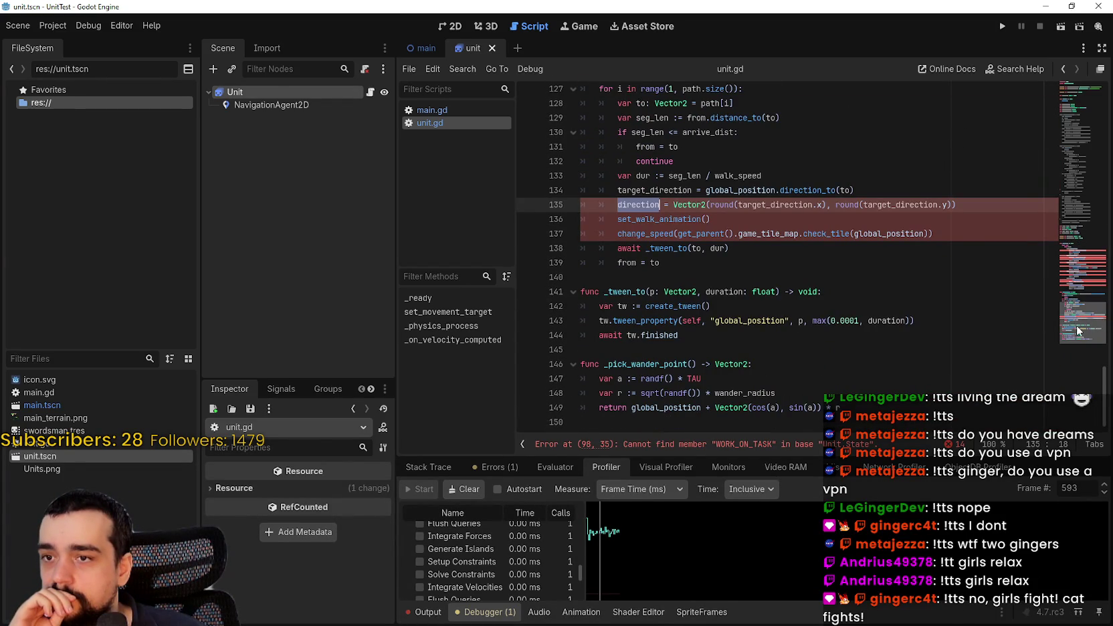
double_click(678, 365)
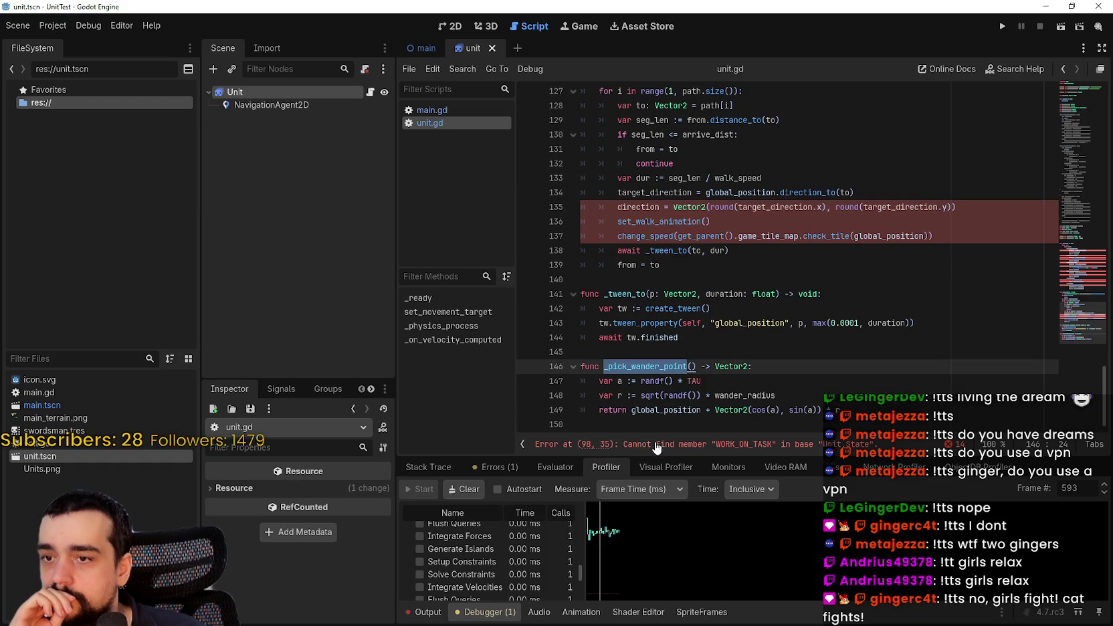
scroll(669, 359, up, 4)
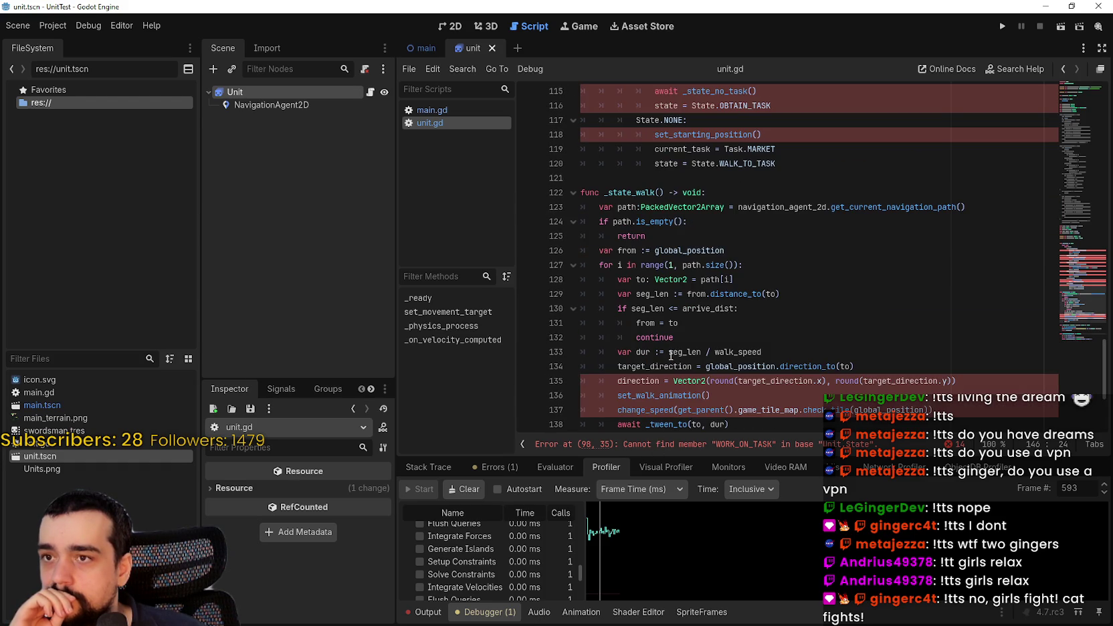
scroll(695, 272, down, 4)
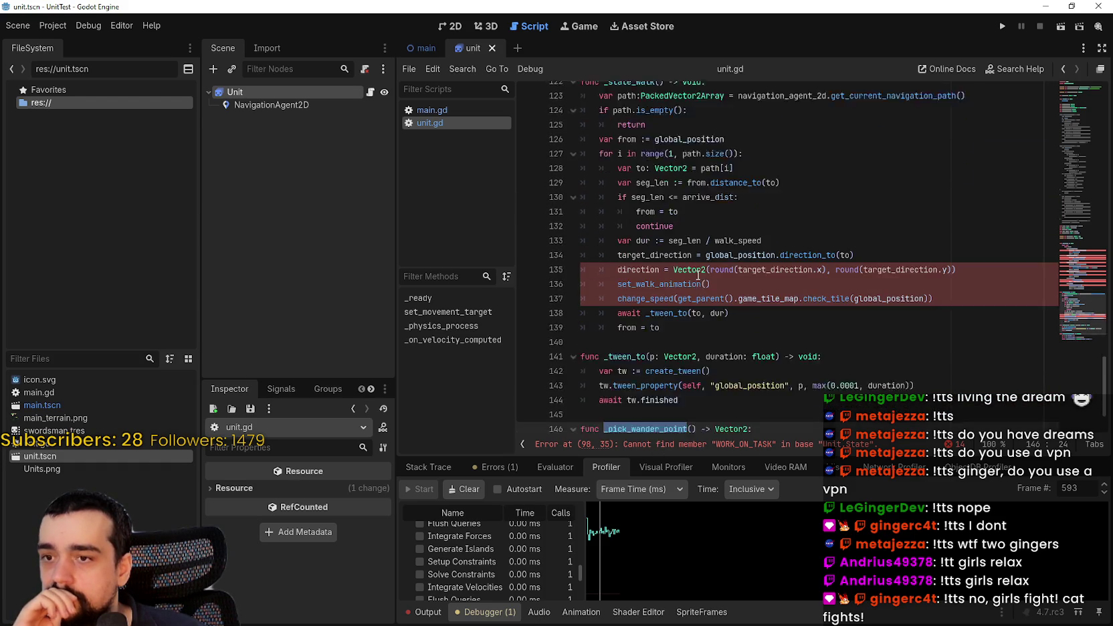
Restore the minimised Godot editor and select NavigationAgent2D, enlarging its Inspector panel
click(1046, 6)
double_click(984, 25)
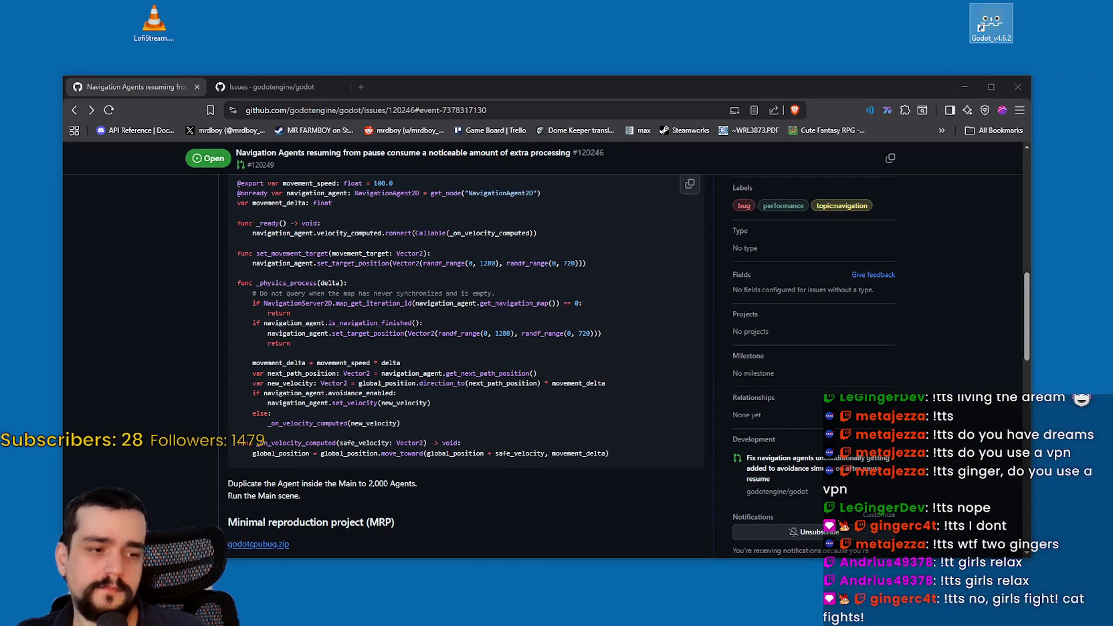
key(alt+Tab)
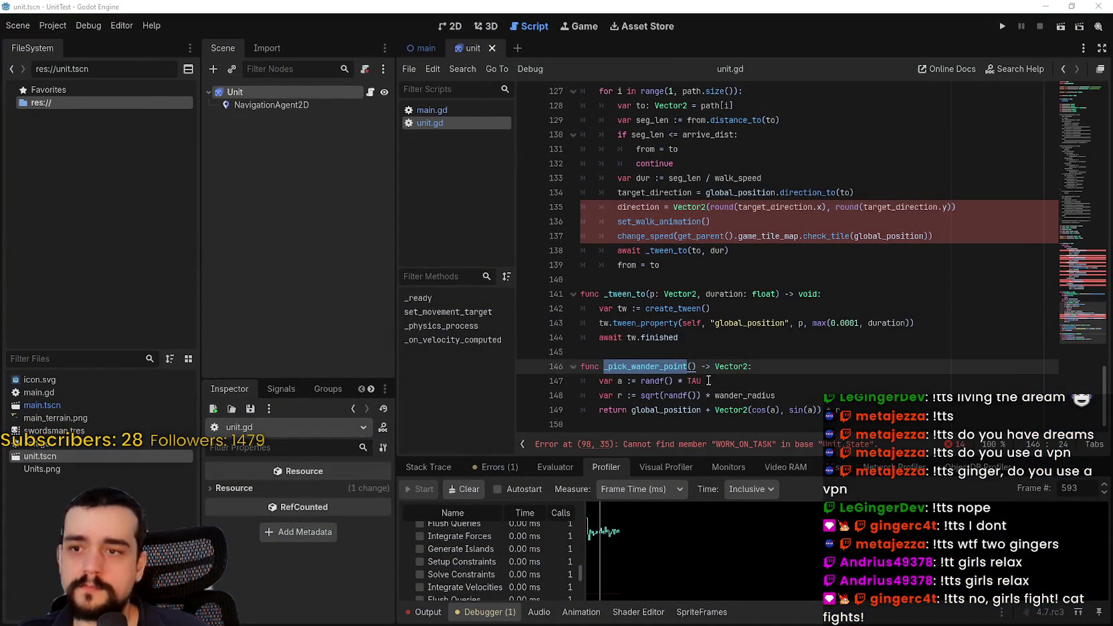
scroll(1067, 309, up, 3)
drag(770, 337, 772, 323)
scroll(1067, 309, down, 3)
scroll(1077, 281, up, 10)
scroll(1084, 254, down, 1)
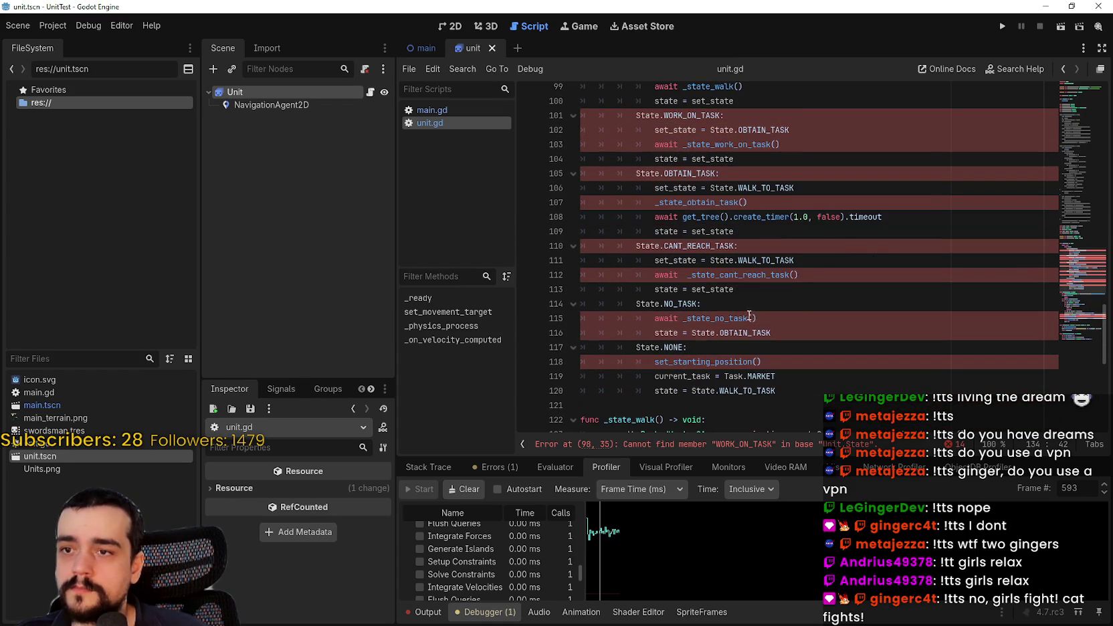
mouse_move(783, 390)
mouse_down()
mouse_move(629, 319)
mouse_move(618, 333)
mouse_up()
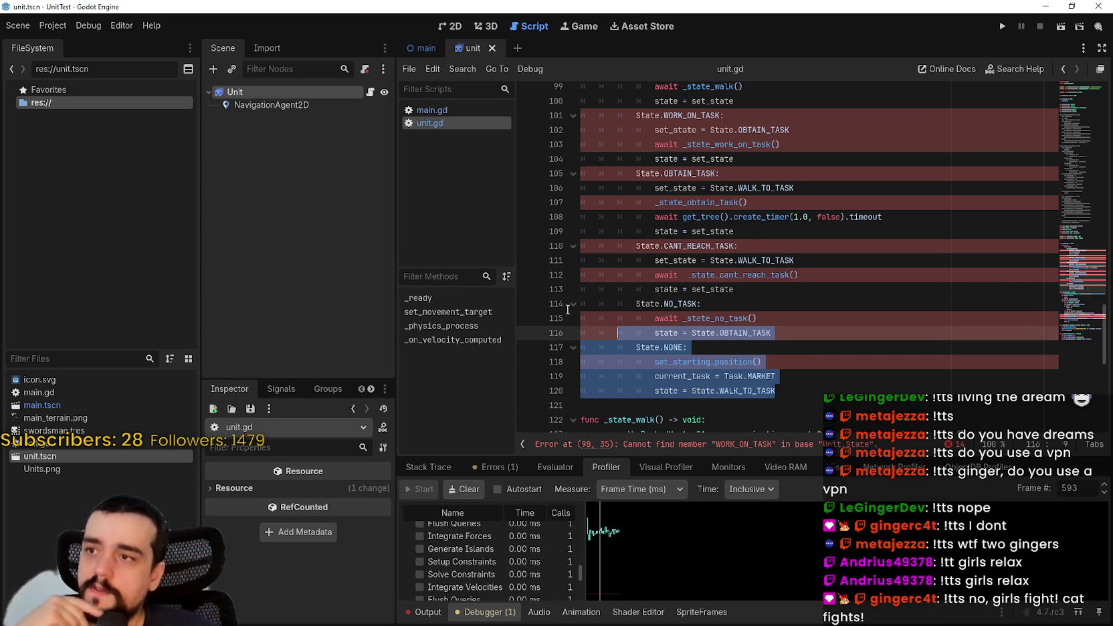
click(257, 106)
mouse_move(272, 379)
mouse_down()
mouse_move(293, 311)
mouse_move(294, 151)
mouse_up()
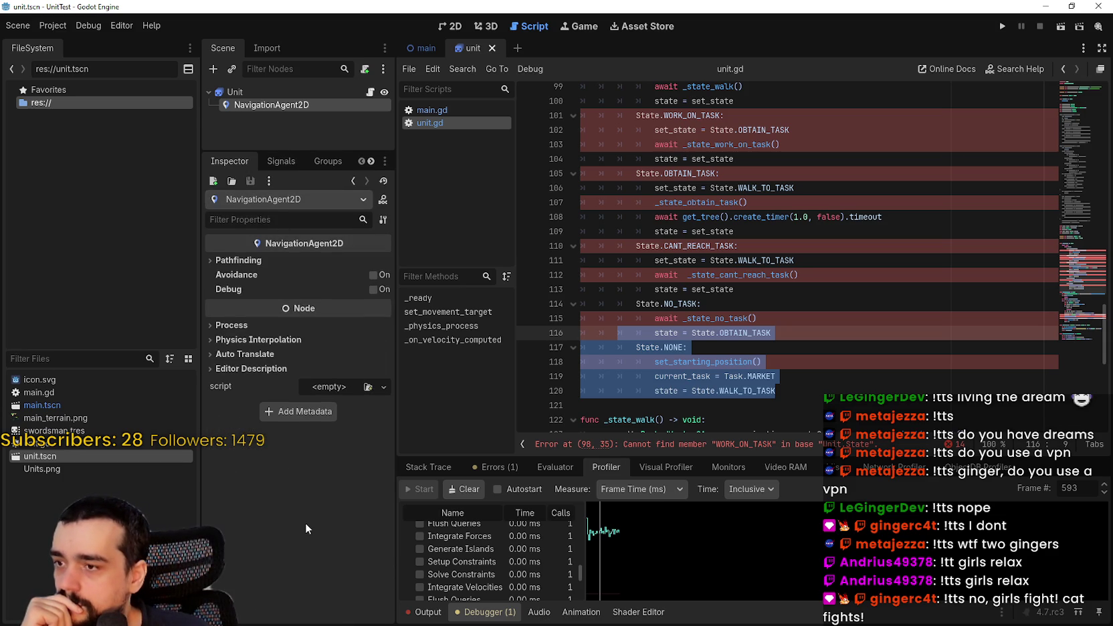
Expand the NavigationAgent2D's Pathfinding settings and review the tween code in unit.gd
click(210, 261)
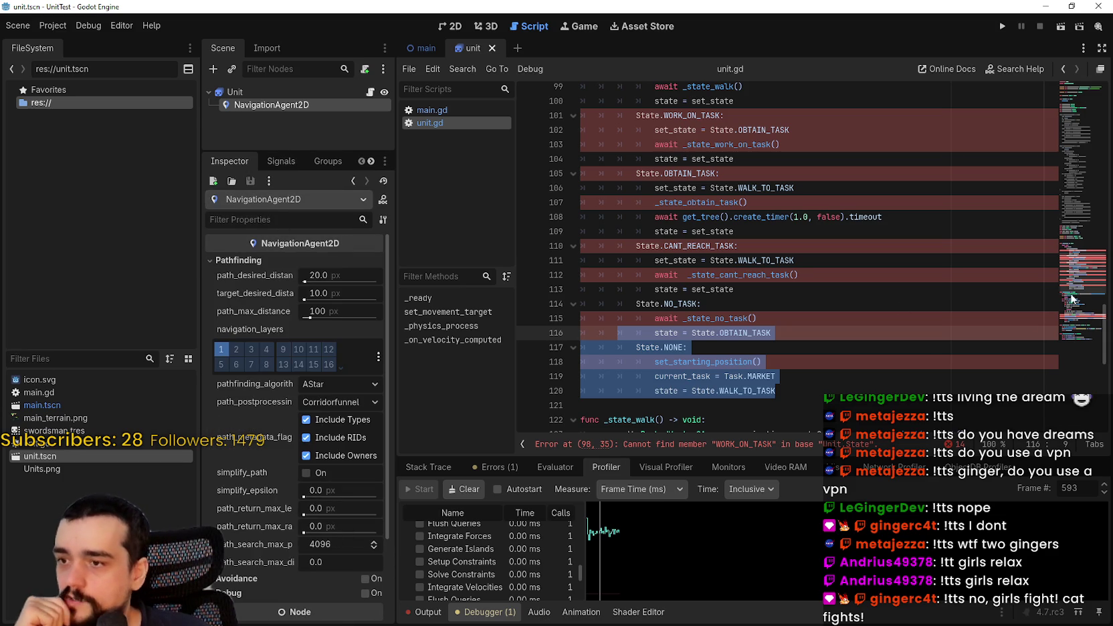
scroll(1080, 267, up, 3)
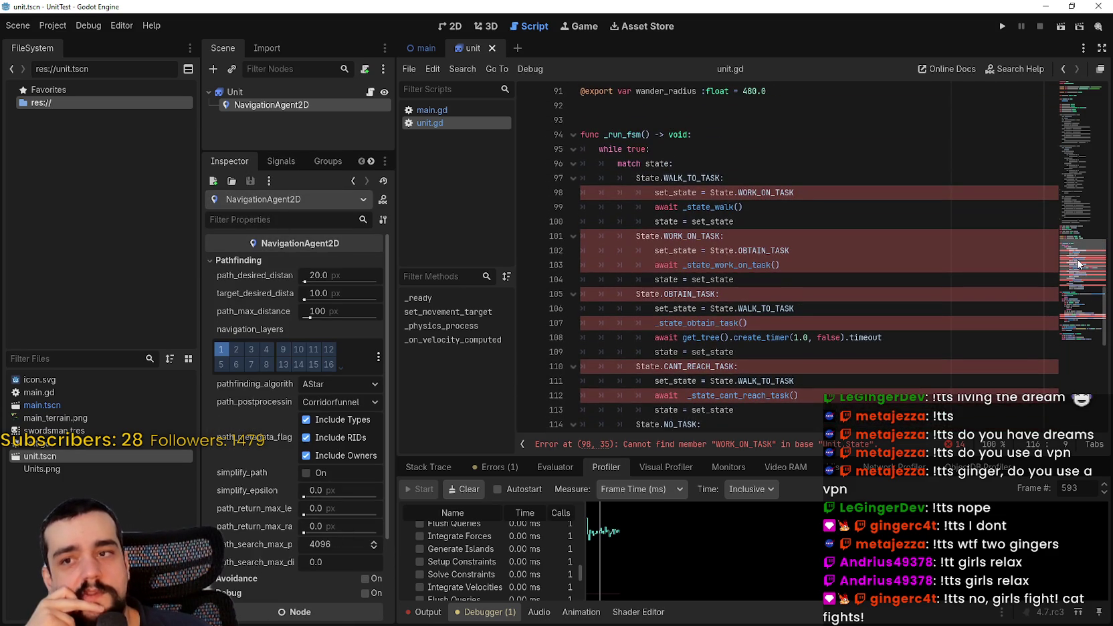
scroll(1078, 264, down, 10)
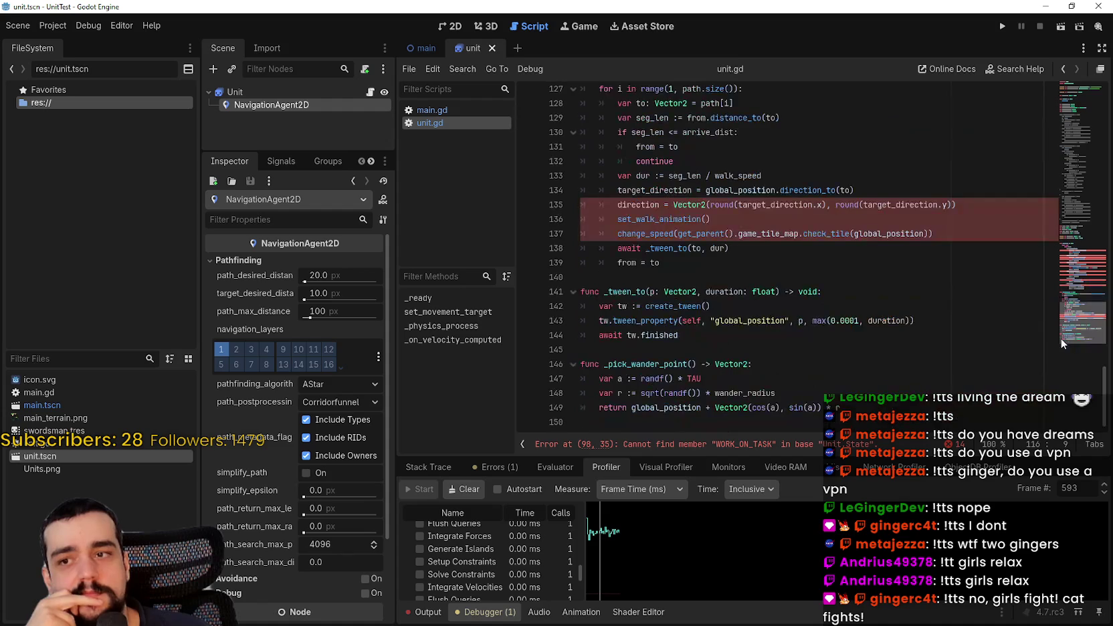
click(836, 320)
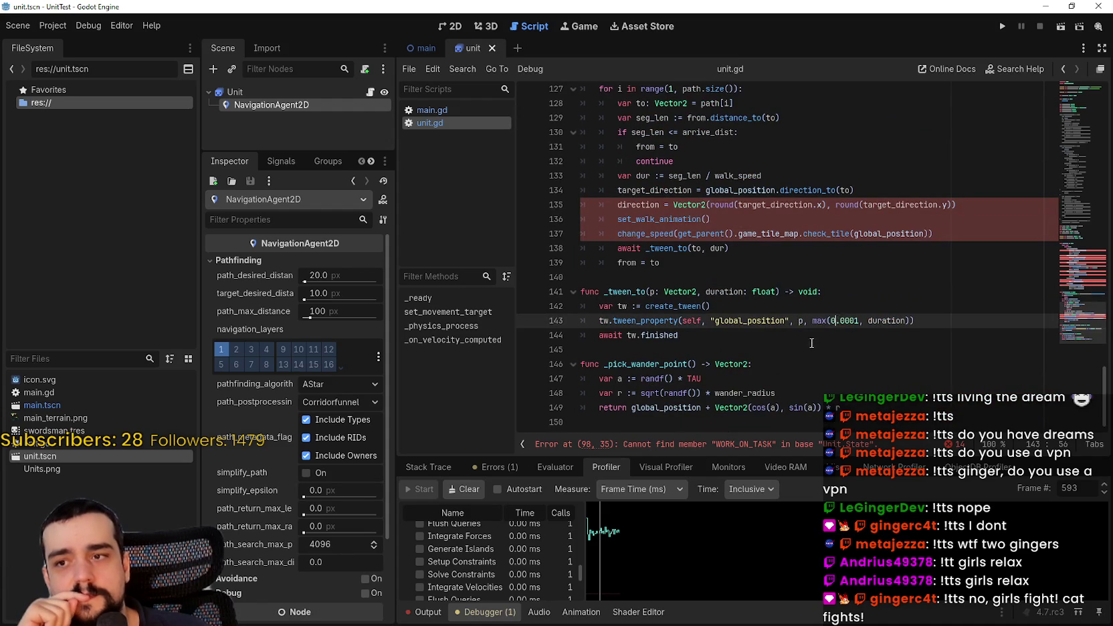
click(815, 348)
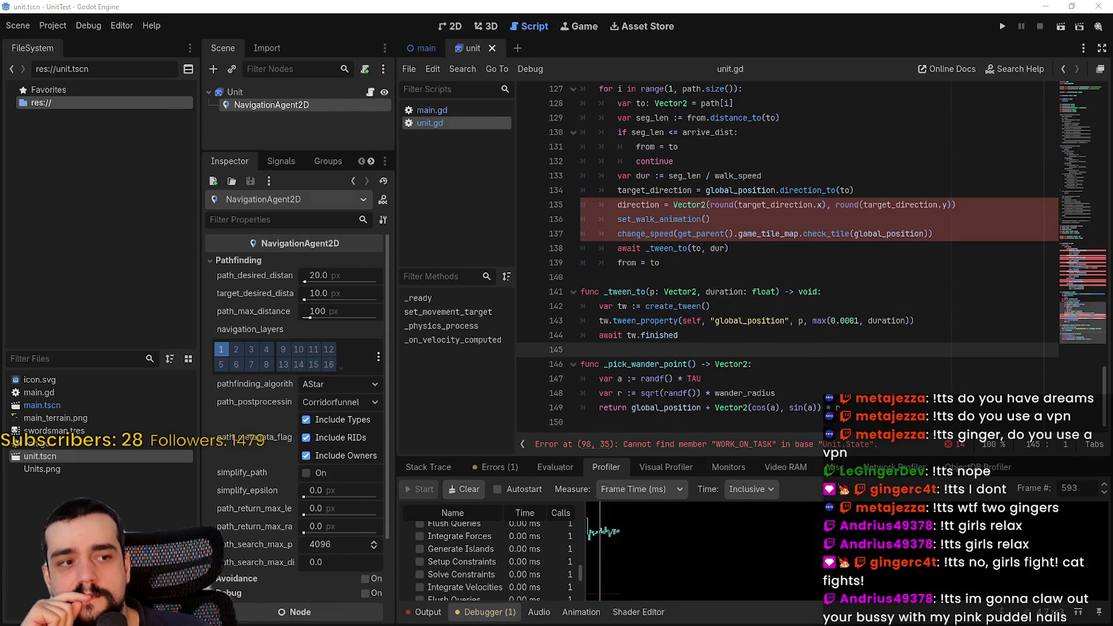
Run the project with F5 to test the units, then return to the _state_walk lines
key(F5)
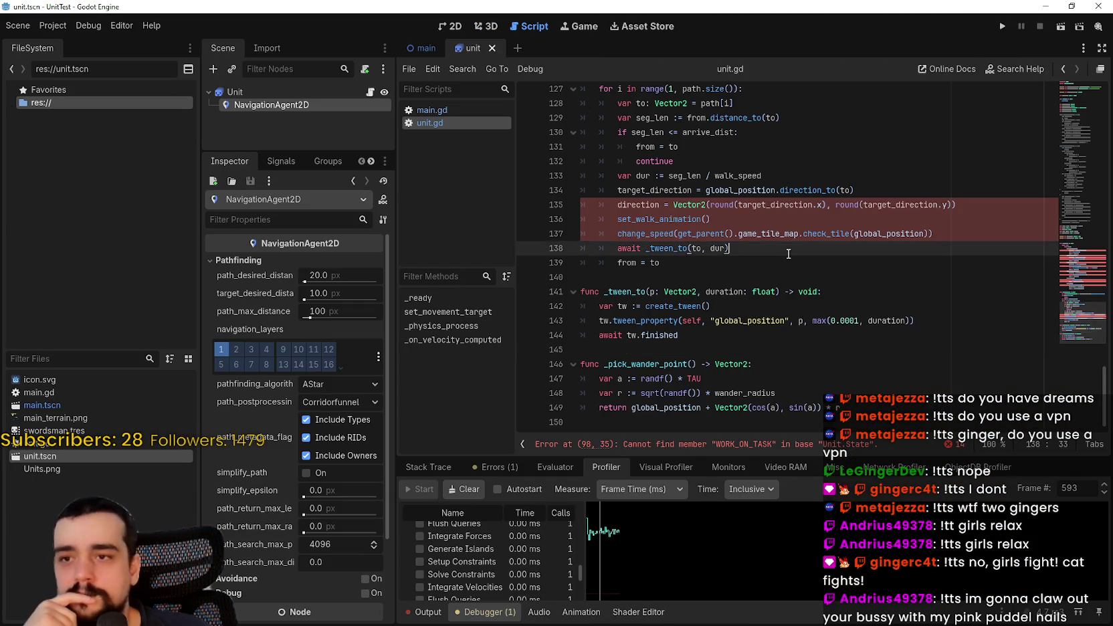
scroll(666, 298, up, 3)
click(667, 298)
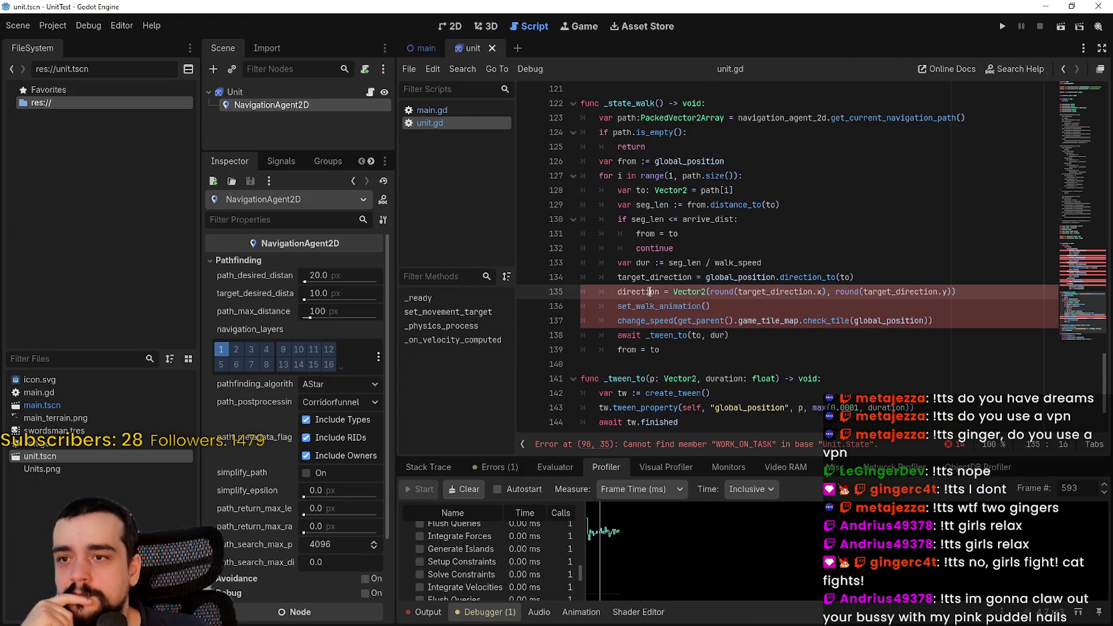
click(711, 306)
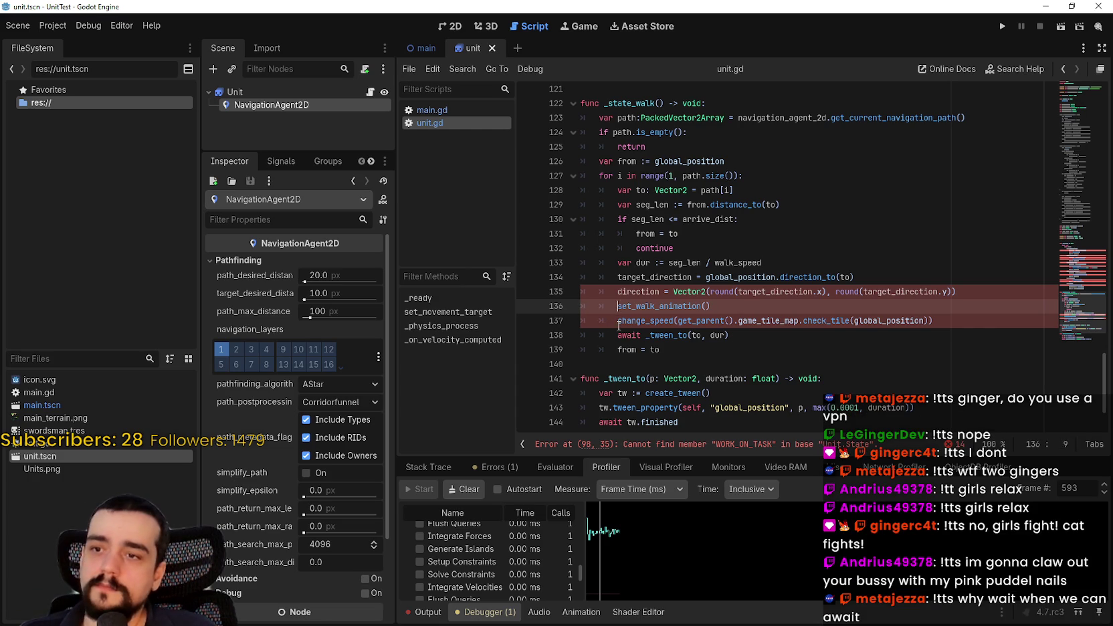
Delete the change_speed line 137 and comment out set_walk_animation() on line 136 with #
triple_click(919, 317)
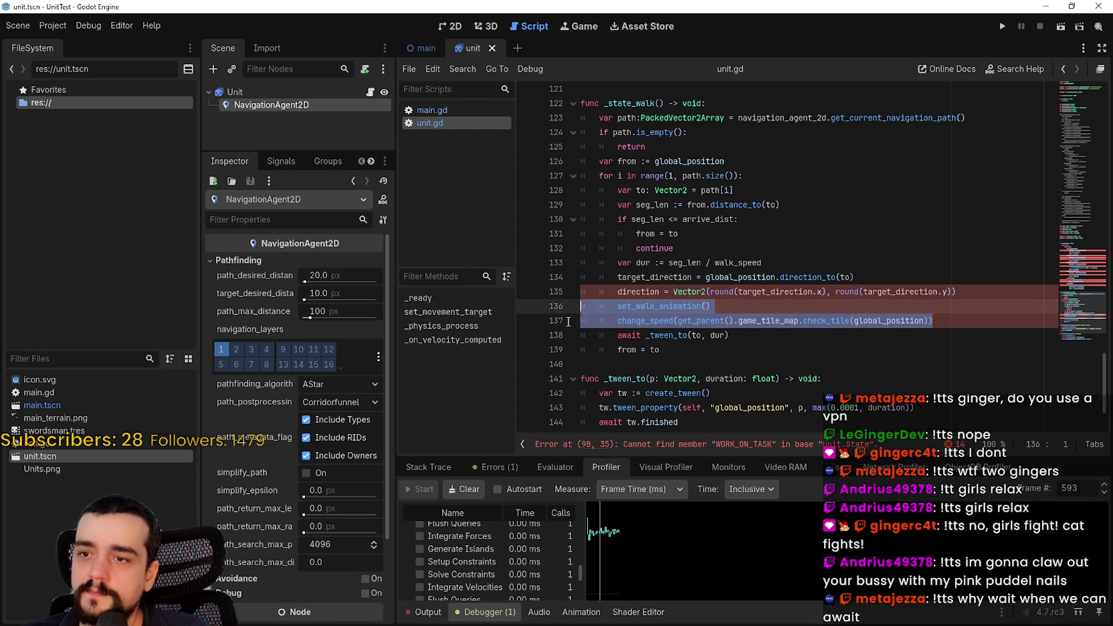
key(BackSpace)
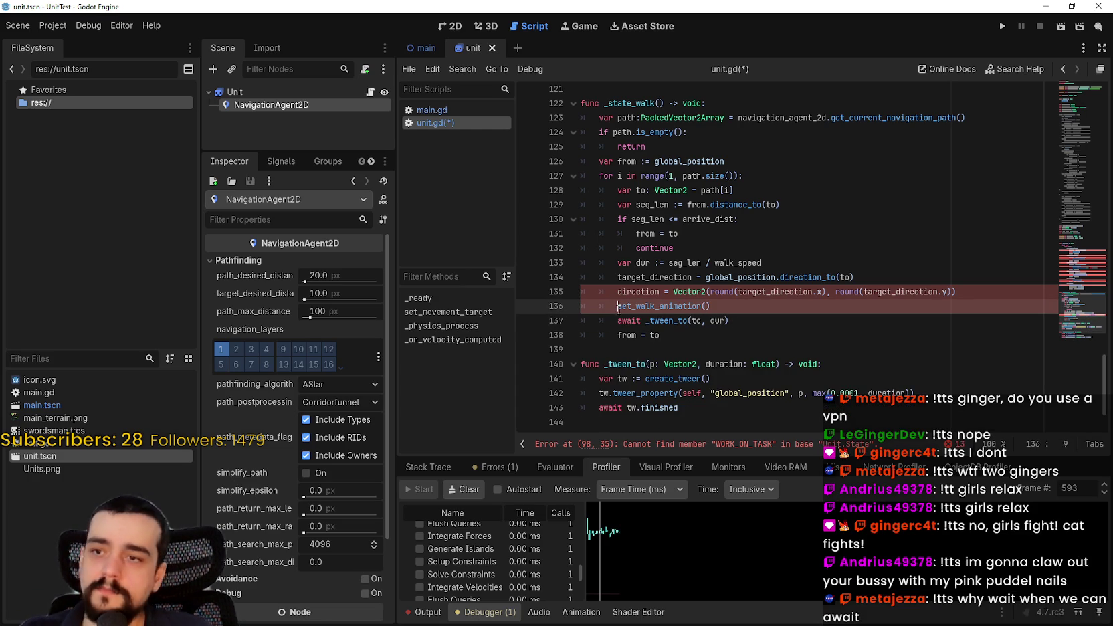
click(617, 305)
text(#)
click(616, 277)
scroll(616, 328, down, 2)
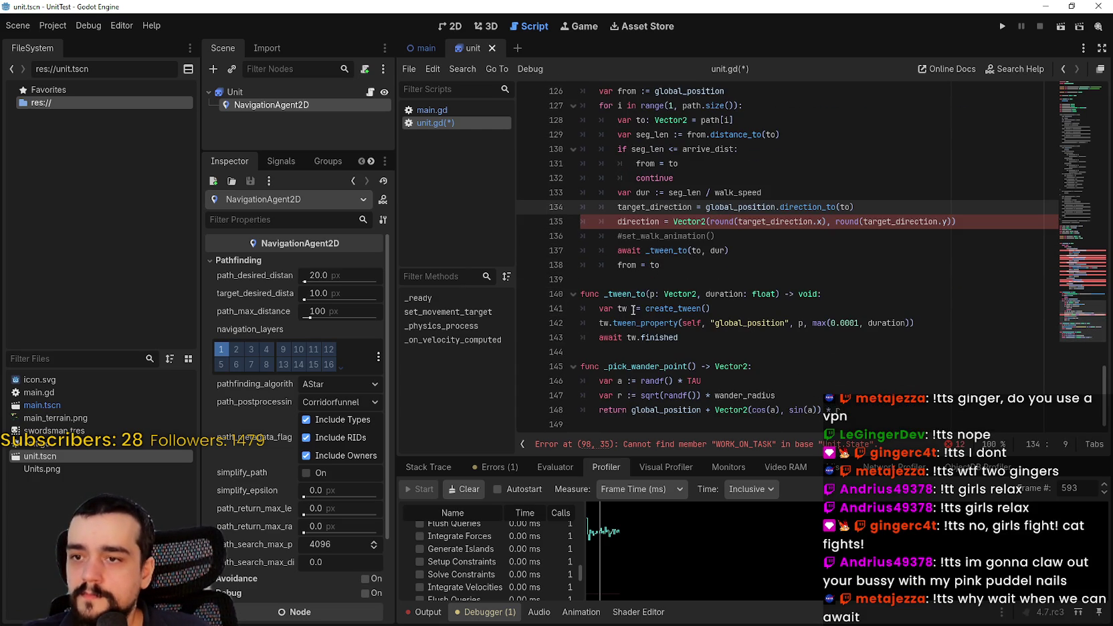
scroll(1059, 306, up, 10)
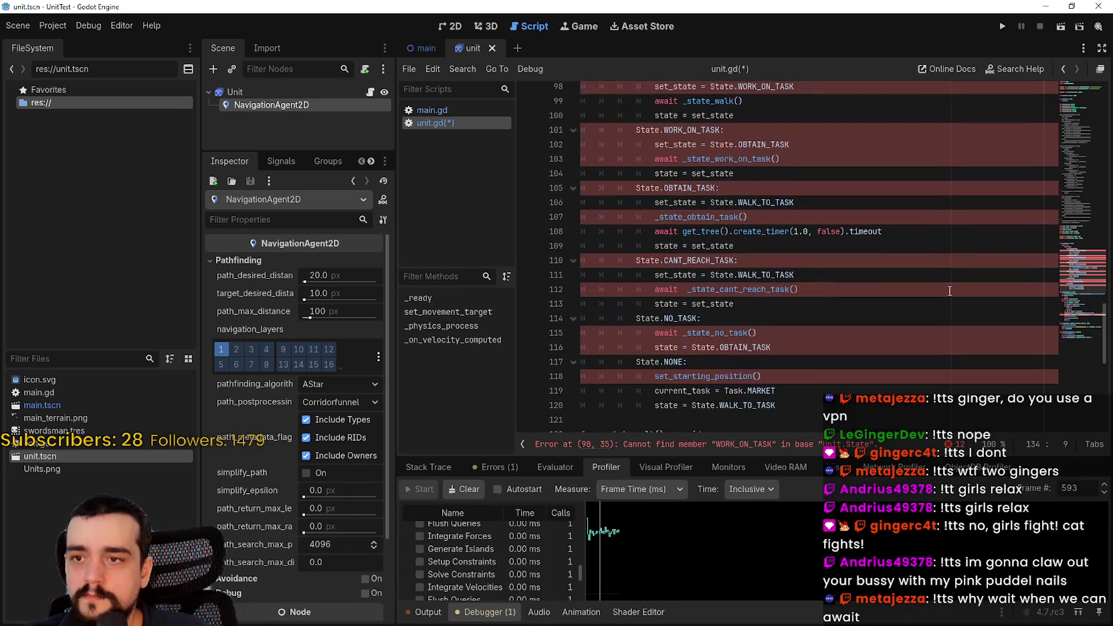
click(684, 361)
click(644, 373)
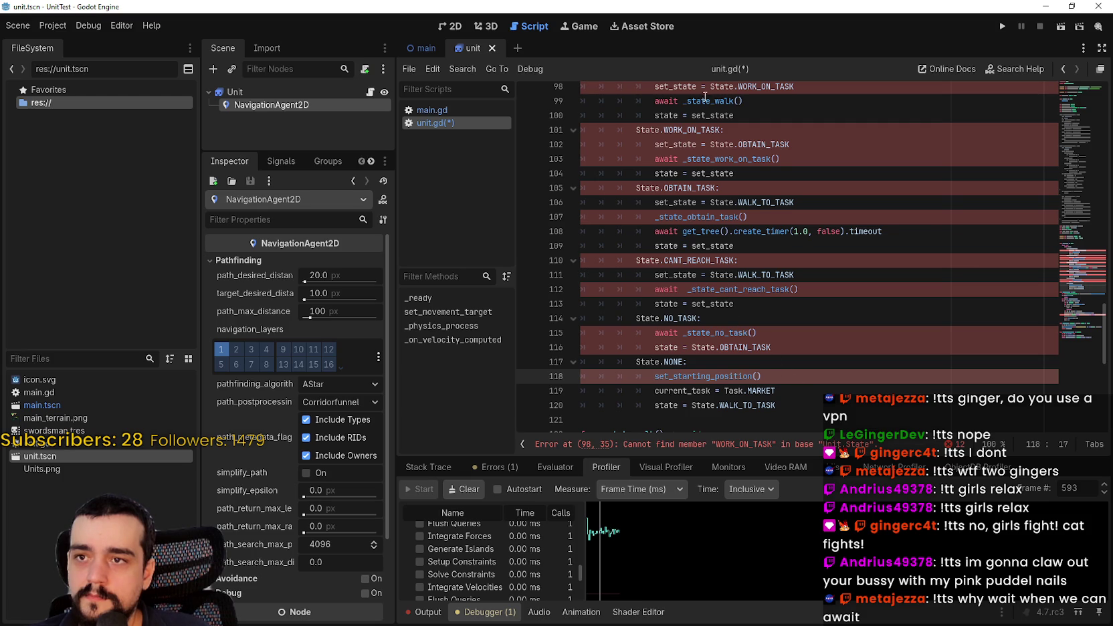
scroll(1082, 180, up, 1)
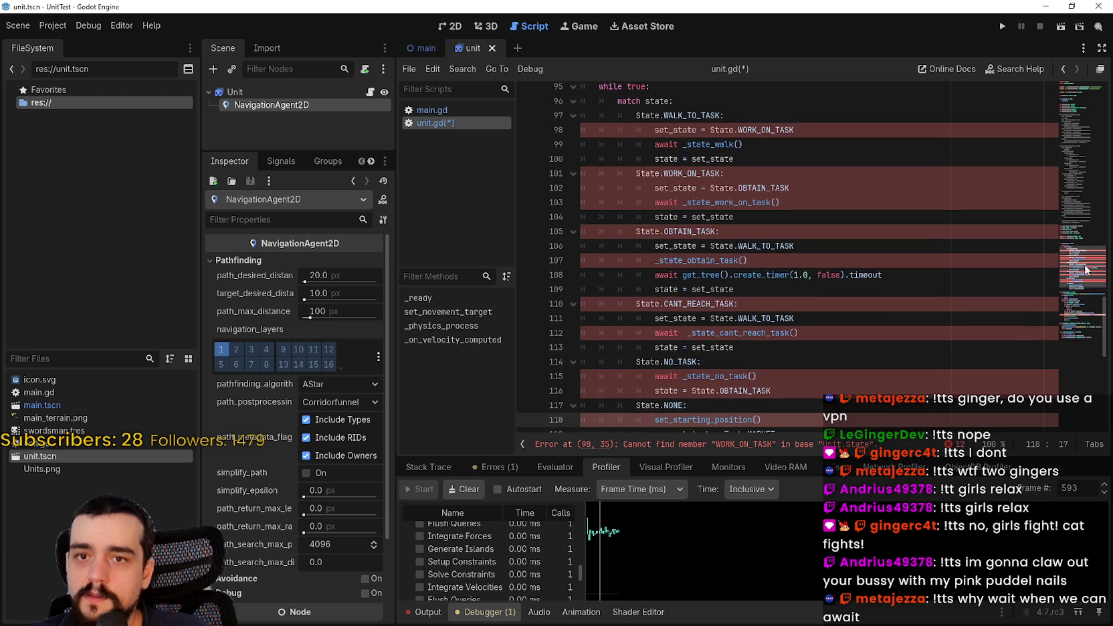
Add a comma after WALK_TO_TASK in the State enum and copy OBTAIN_TASK from the match block
scroll(1084, 267, up, 7)
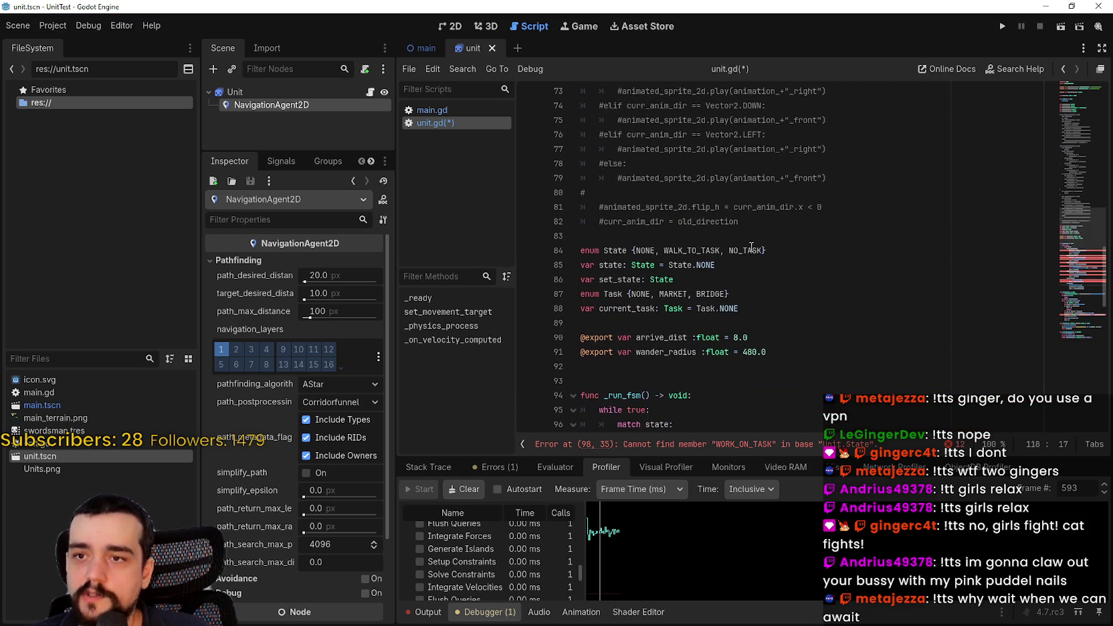
click(723, 250)
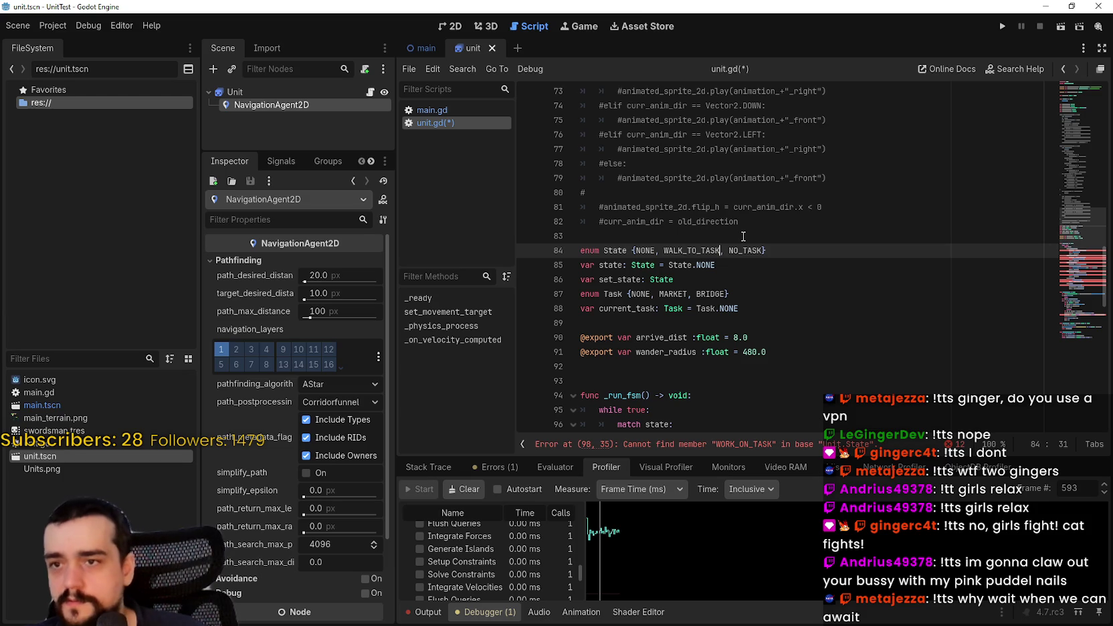
text(,)
scroll(751, 306, down, 4)
scroll(736, 294, up, 1)
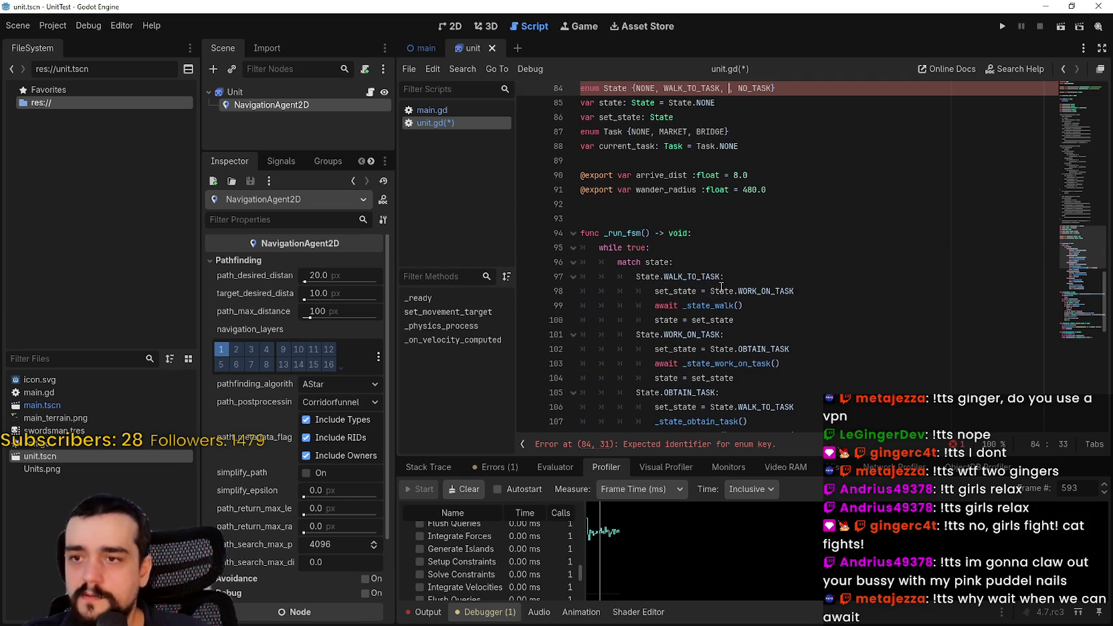
double_click(751, 289)
scroll(751, 288, down, 3)
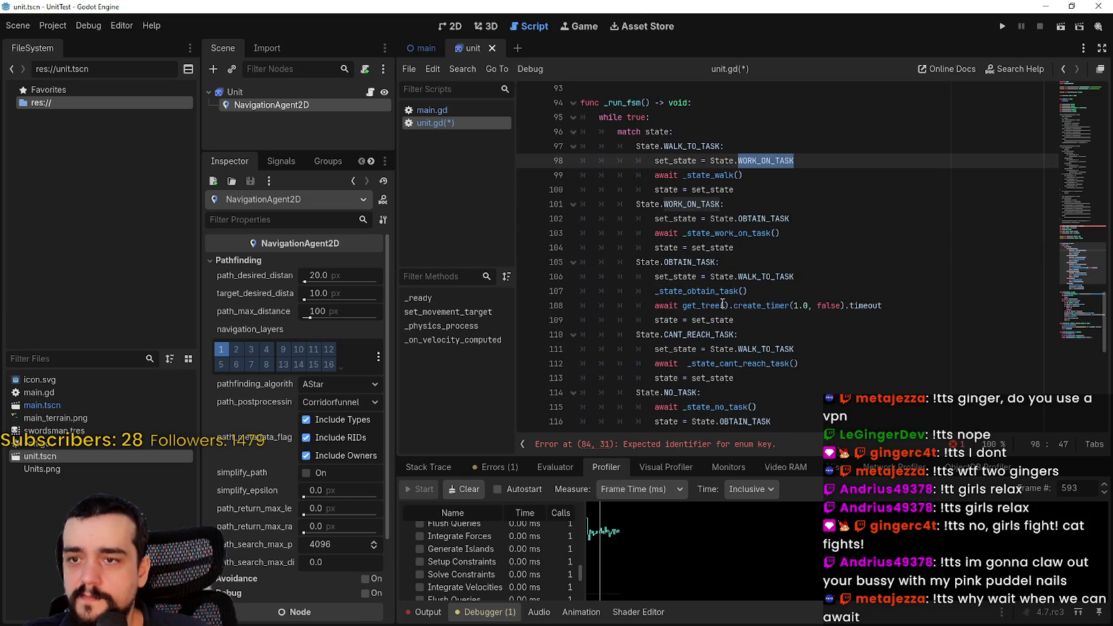
double_click(715, 263)
key(ctrl+c)
Paste OBTAIN_TASK and WORK_ON_TASK into the State enum, separated by commas
scroll(720, 270, up, 8)
click(729, 305)
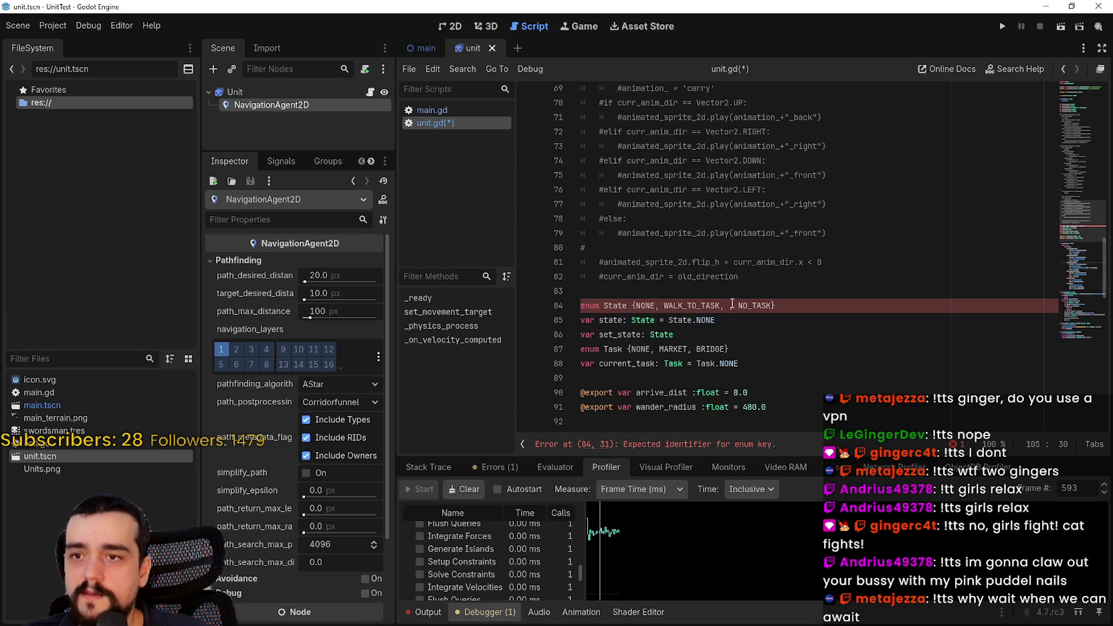
key(ctrl+v)
scroll(755, 315, down, 5)
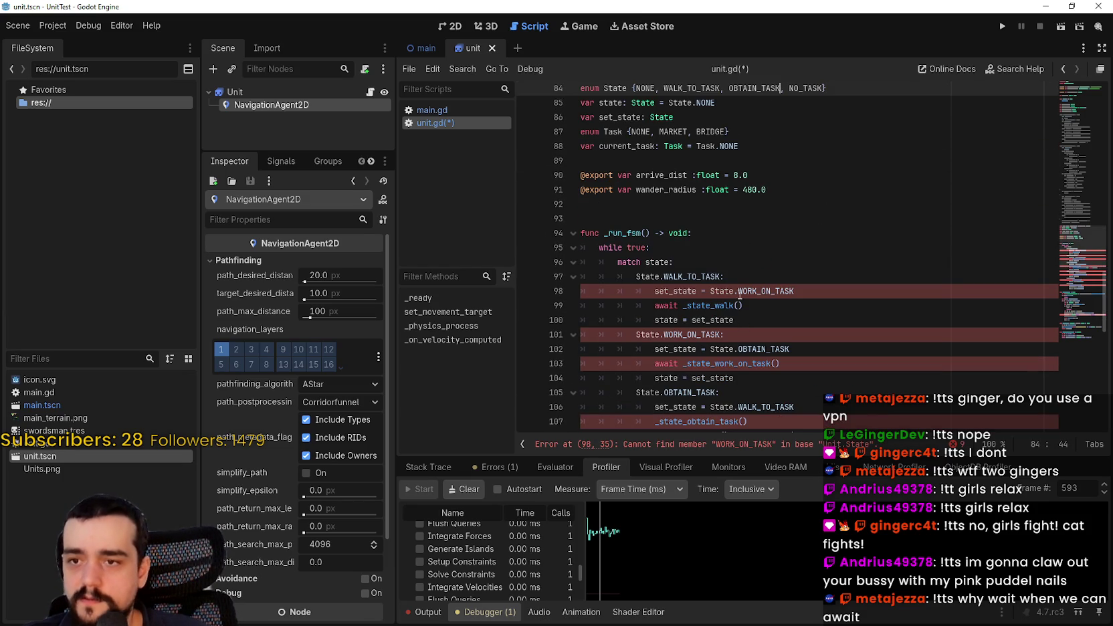
text(,)
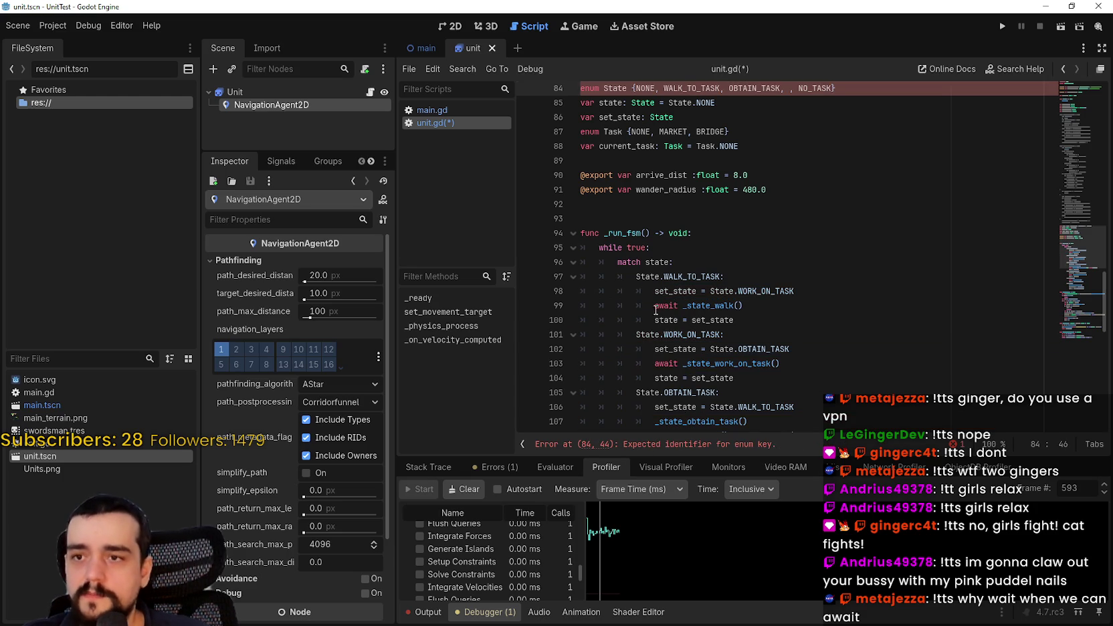
click(673, 333)
double_click(696, 334)
scroll(788, 234, up, 3)
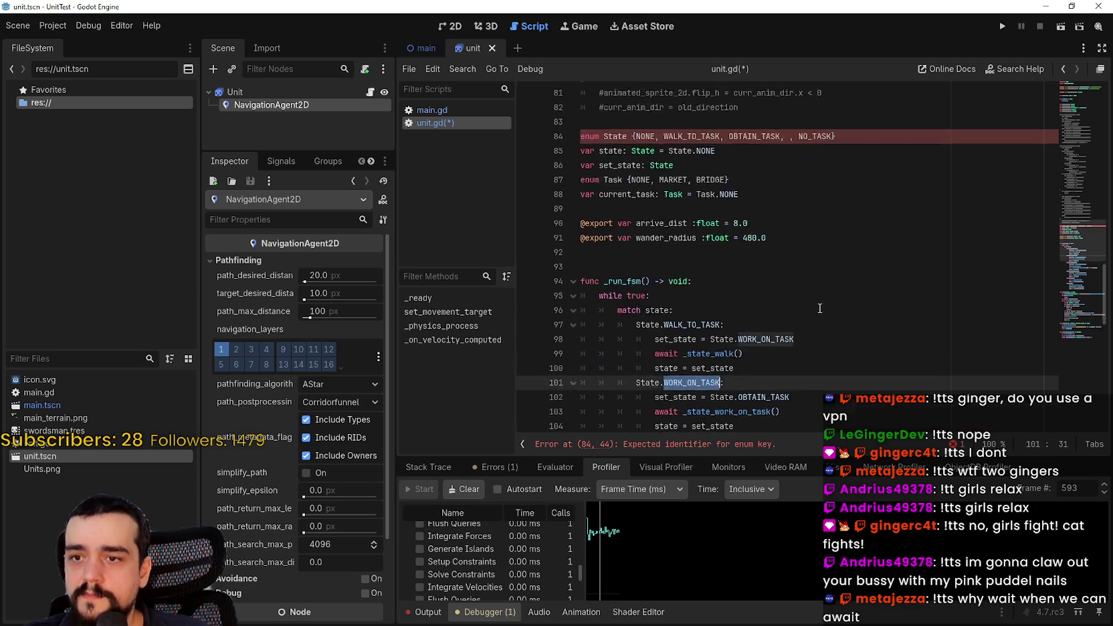
click(788, 218)
key(ctrl+v)
Select the WALK_TO_TASK branch and the WORK_ON_TASK name on lines 97–98 to review them
click(803, 275)
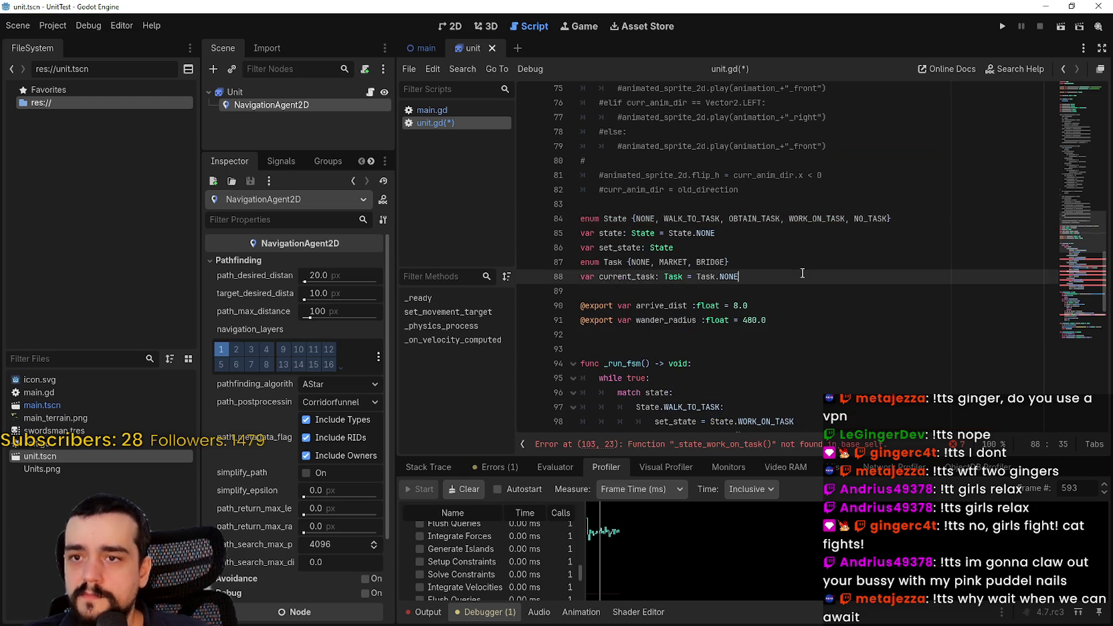
scroll(799, 271, down, 6)
scroll(796, 268, up, 4)
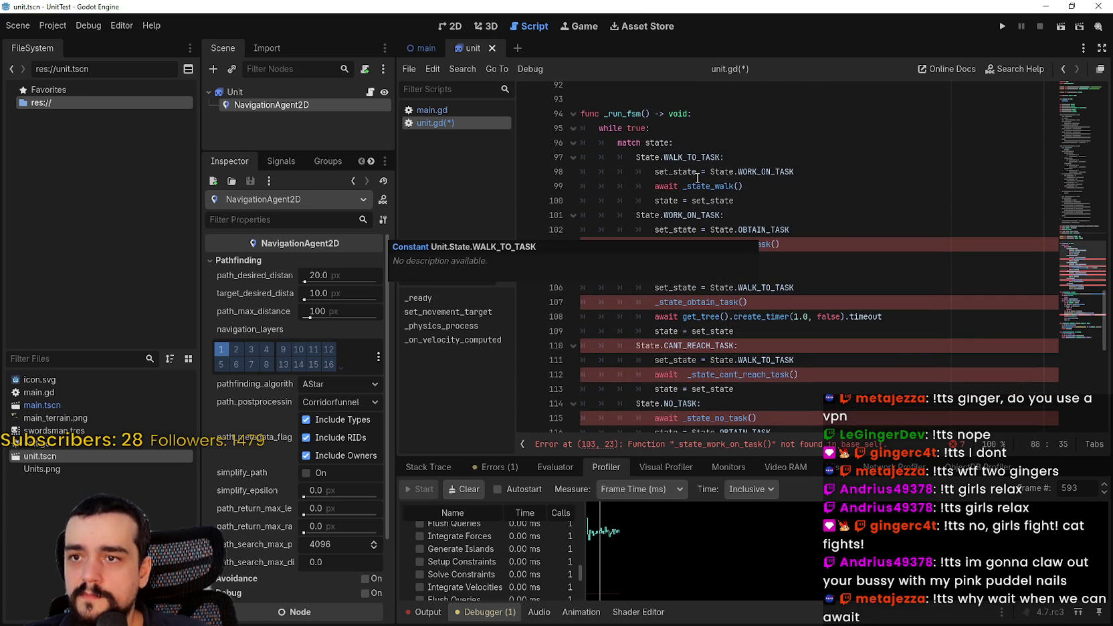
click(733, 172)
mouse_move(663, 157)
mouse_down()
mouse_move(722, 158)
mouse_move(800, 199)
mouse_up()
drag(662, 157, 763, 161)
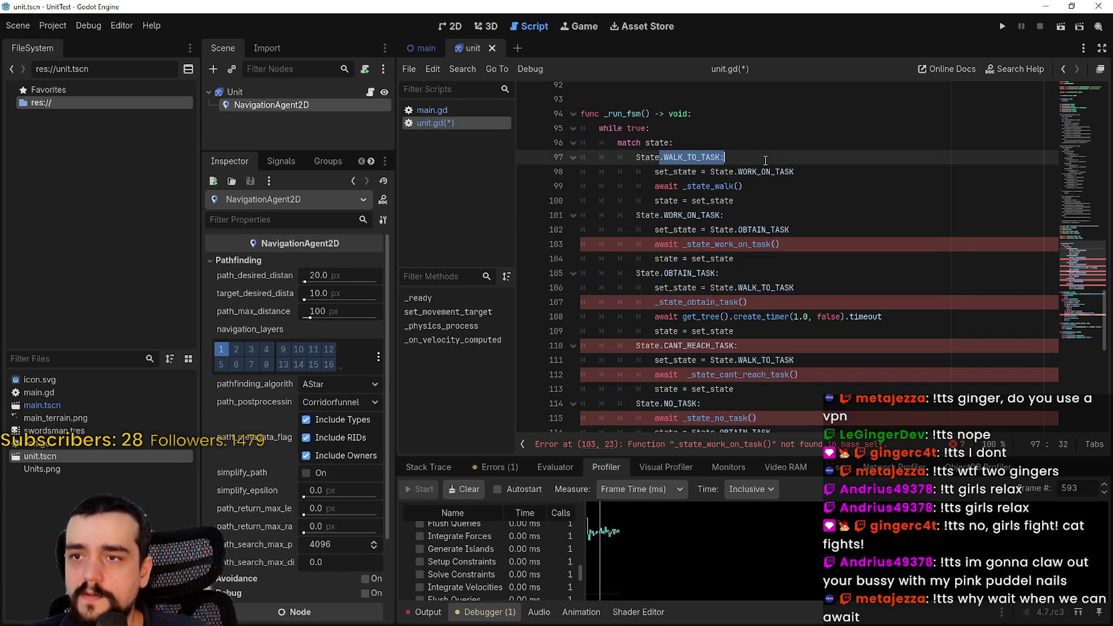
double_click(771, 172)
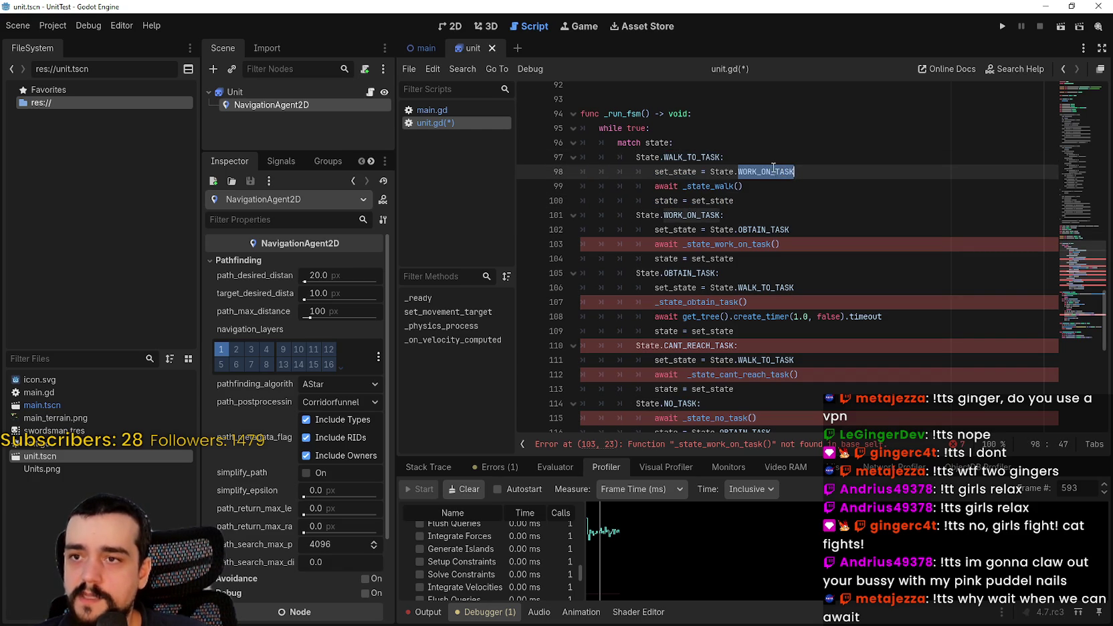
Select the failing _state_work_on_task call on line 103 and the _pick_wander_point name, then switch to MR FARMBOY
scroll(766, 181, up, 1)
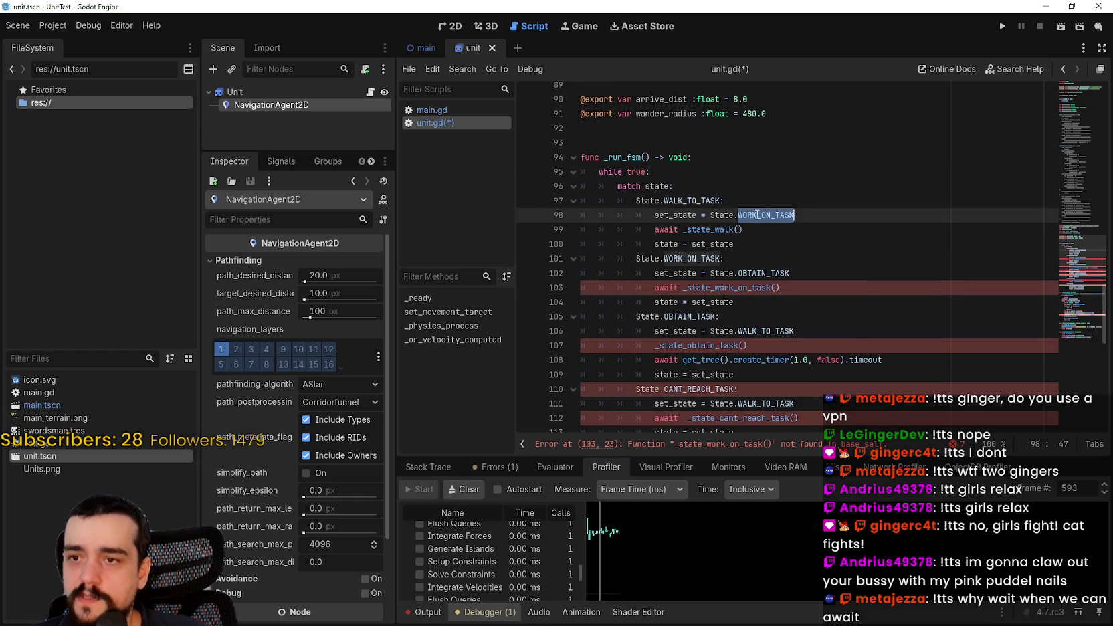
scroll(697, 307, down, 1)
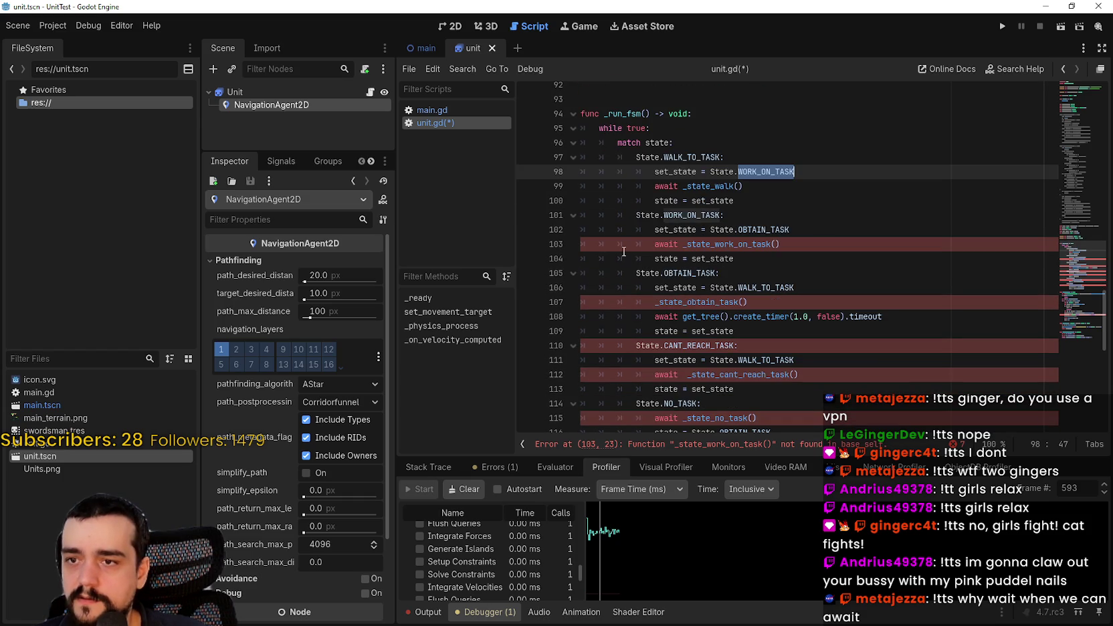
mouse_move(776, 245)
mouse_down()
mouse_move(635, 234)
mouse_move(653, 242)
mouse_up()
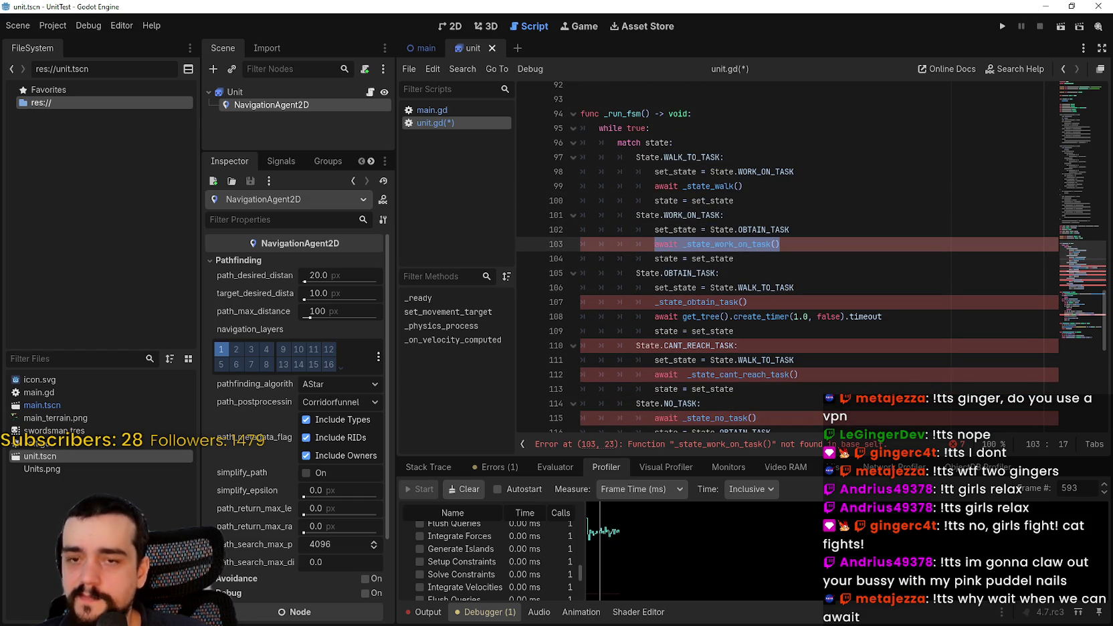
scroll(672, 278, down, 9)
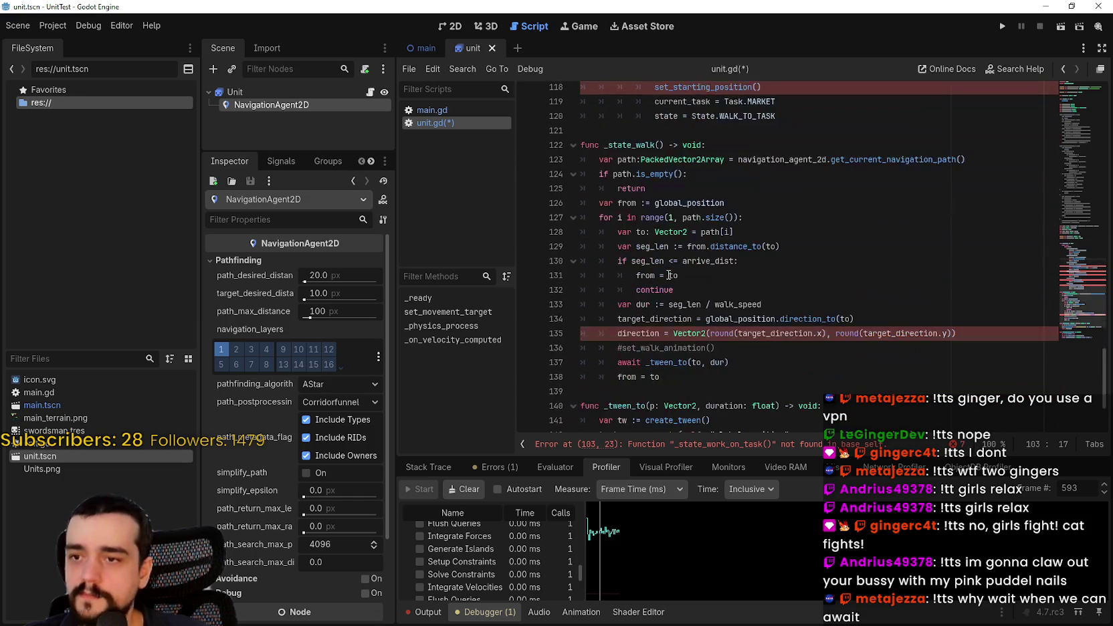
scroll(666, 294, down, 3)
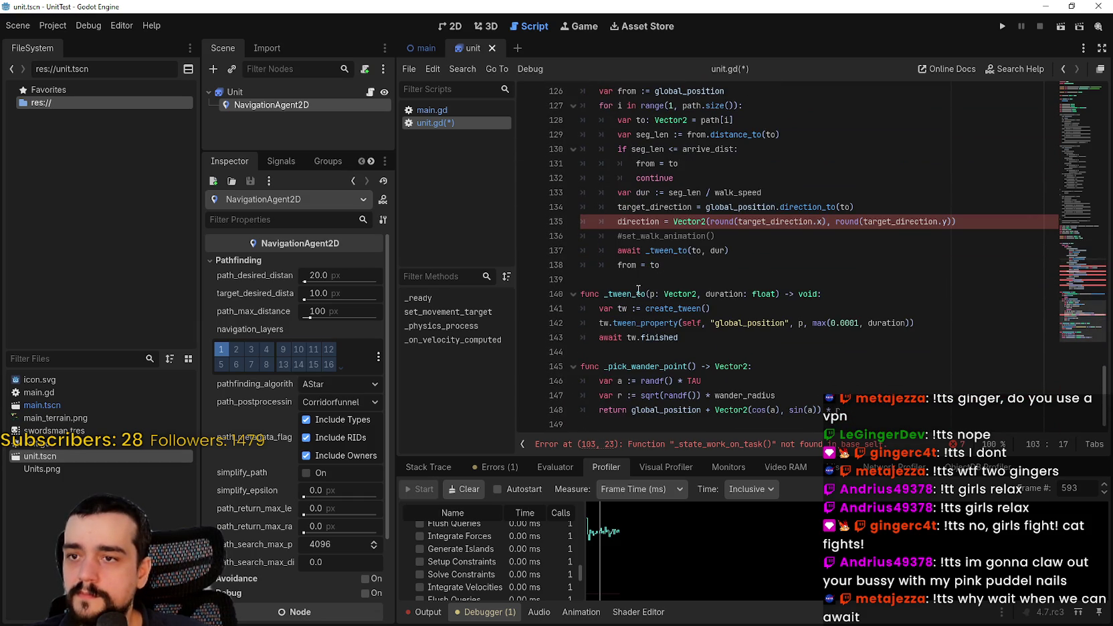
double_click(644, 367)
key(ctrl+c)
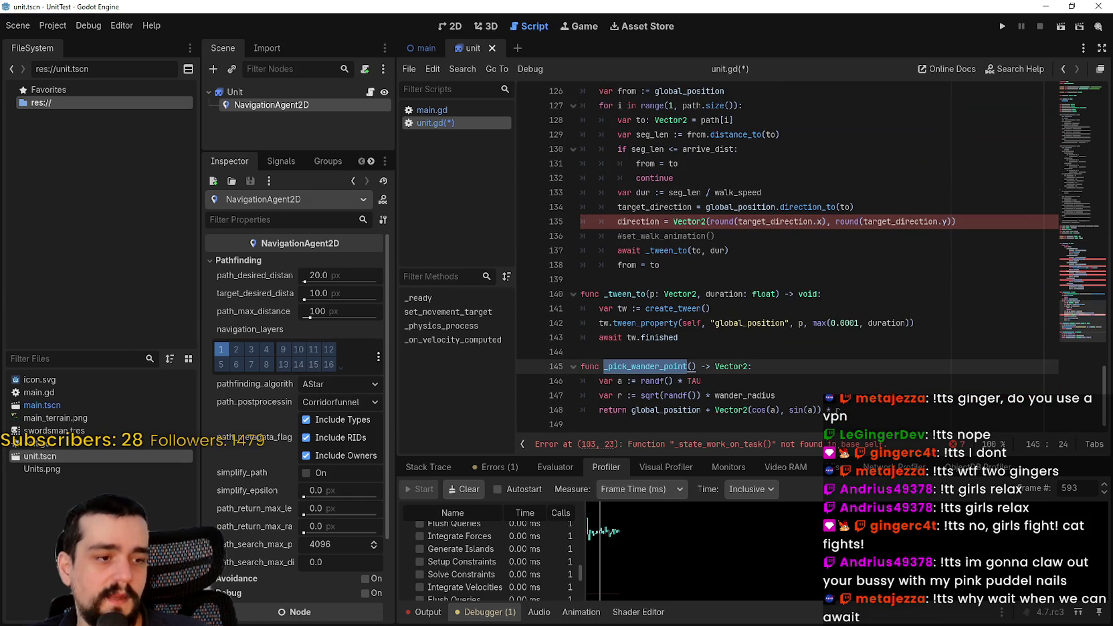
key(alt+Tab)
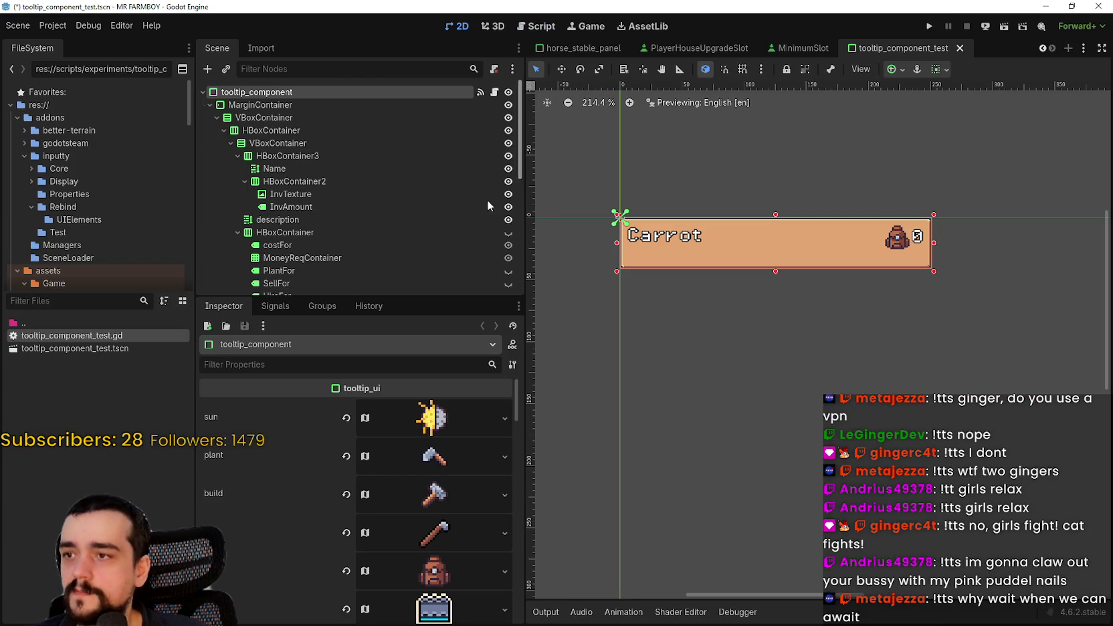
Search all MR FARMBOY files for _pick_wander_point and open the animalNPC.gd result
click(497, 91)
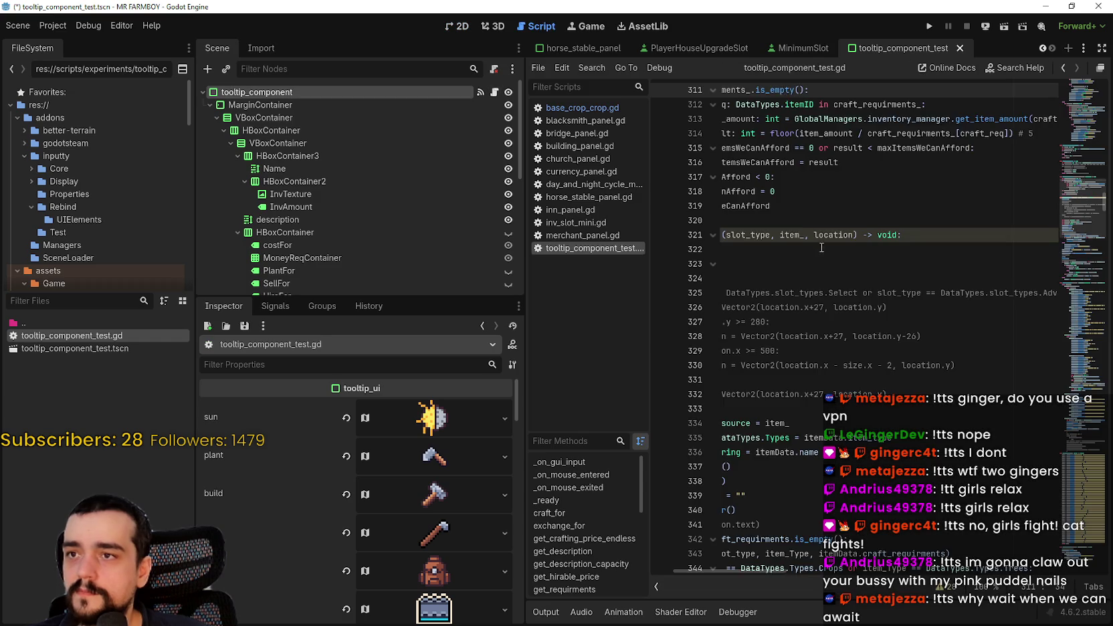
key(ctrl+shift+f)
key(ctrl+v)
click(526, 368)
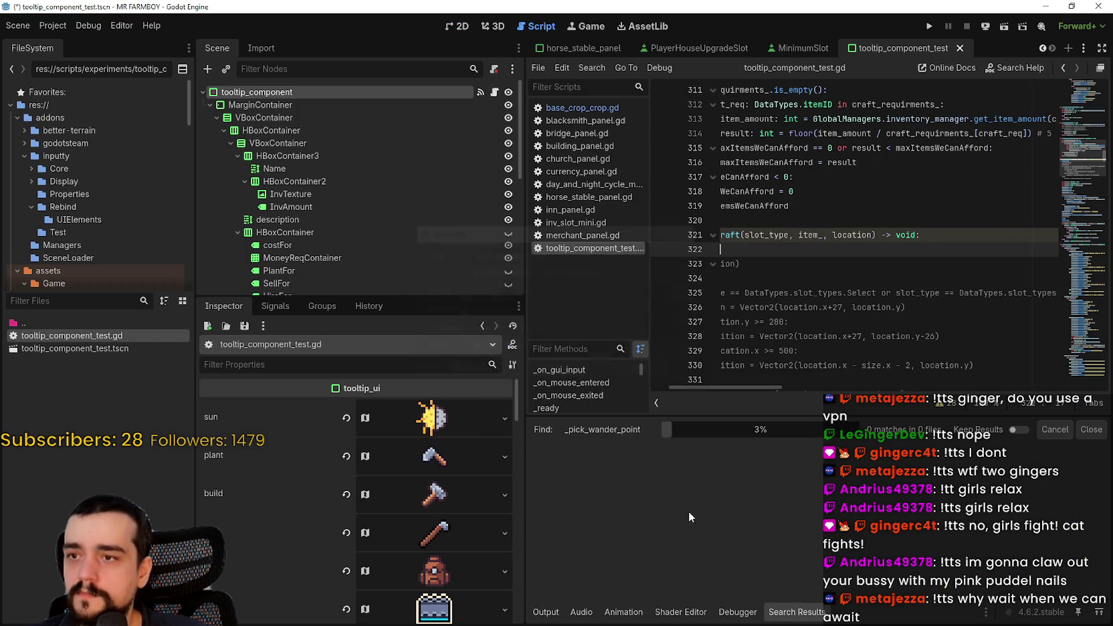
scroll(823, 479, up, 1)
click(711, 481)
Go to animalNPC.gd's _pick_wander_point call and find the IDLE and WALK branches on lines 109 and 114
click(793, 467)
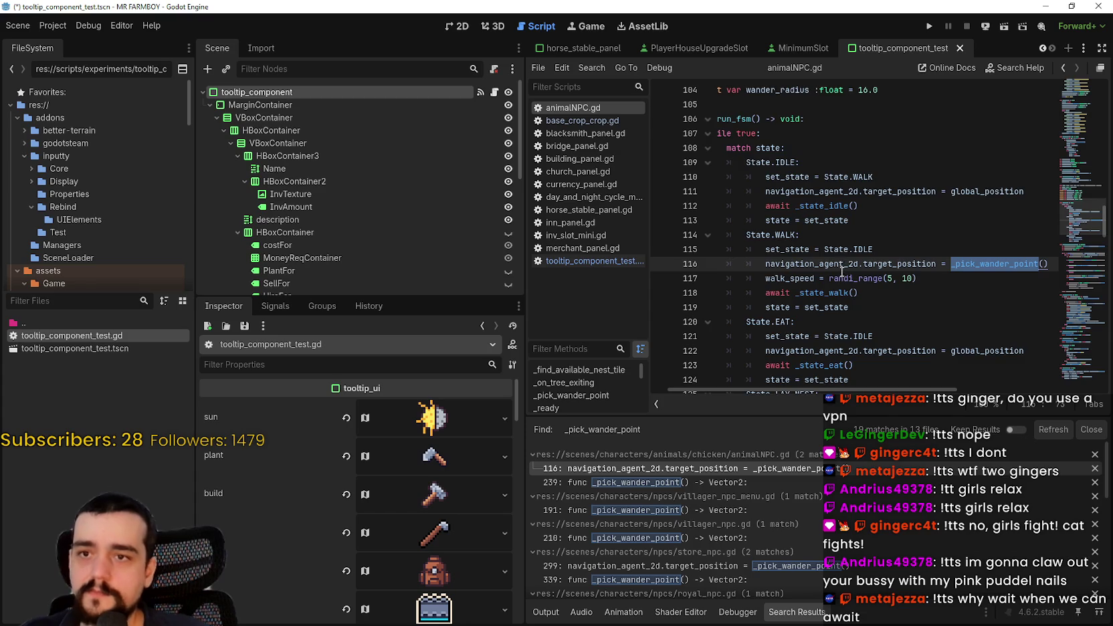
scroll(842, 236, down, 3)
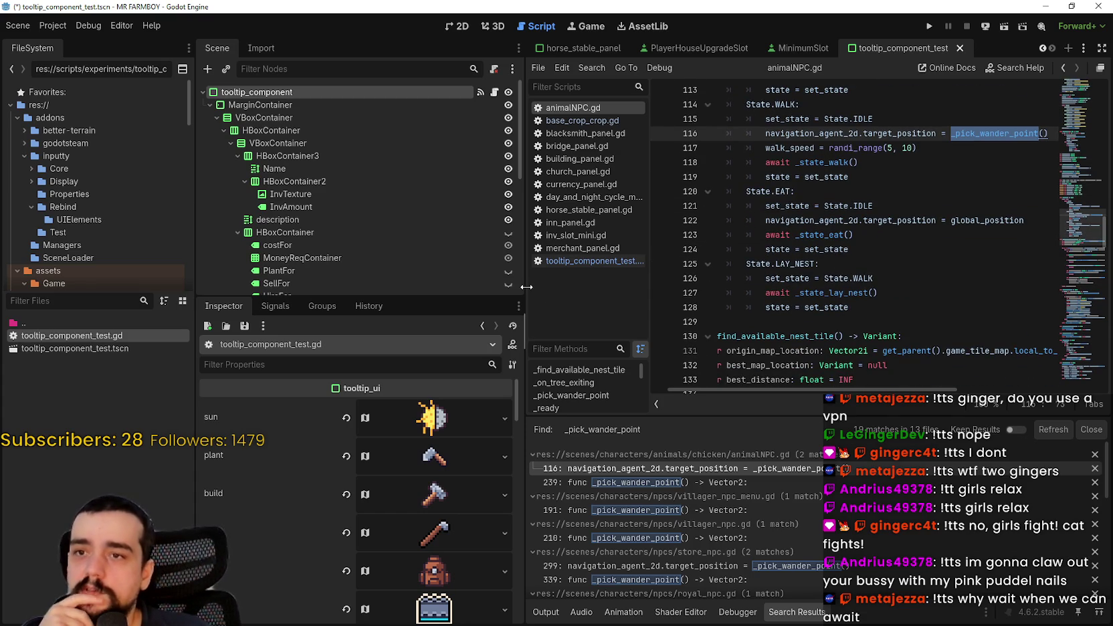
drag(527, 287, 404, 281)
scroll(735, 266, up, 2)
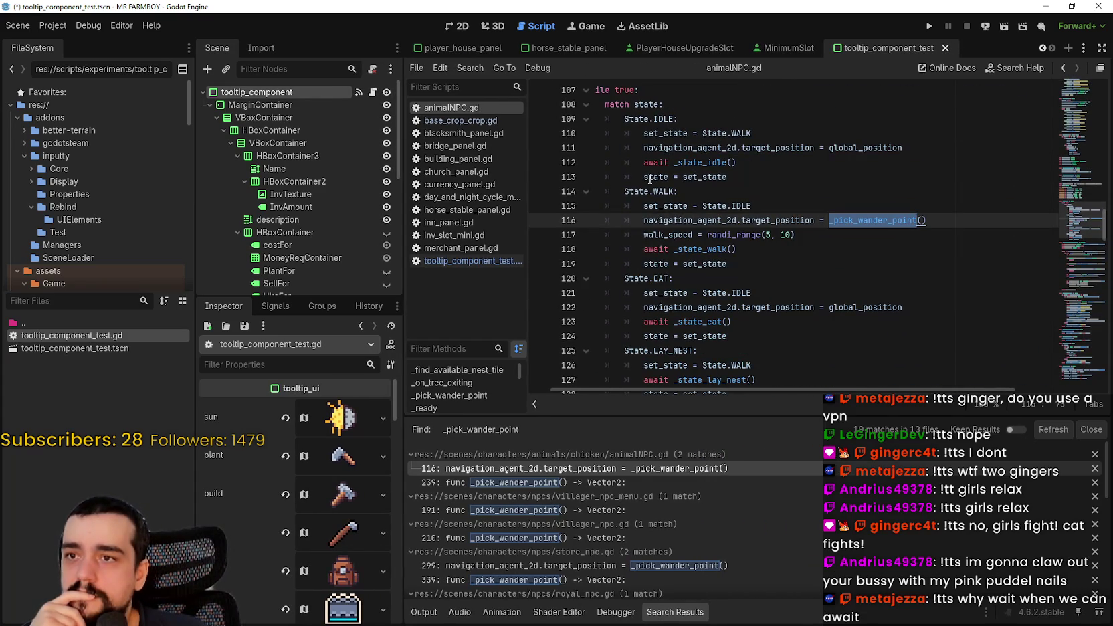
double_click(664, 119)
double_click(660, 192)
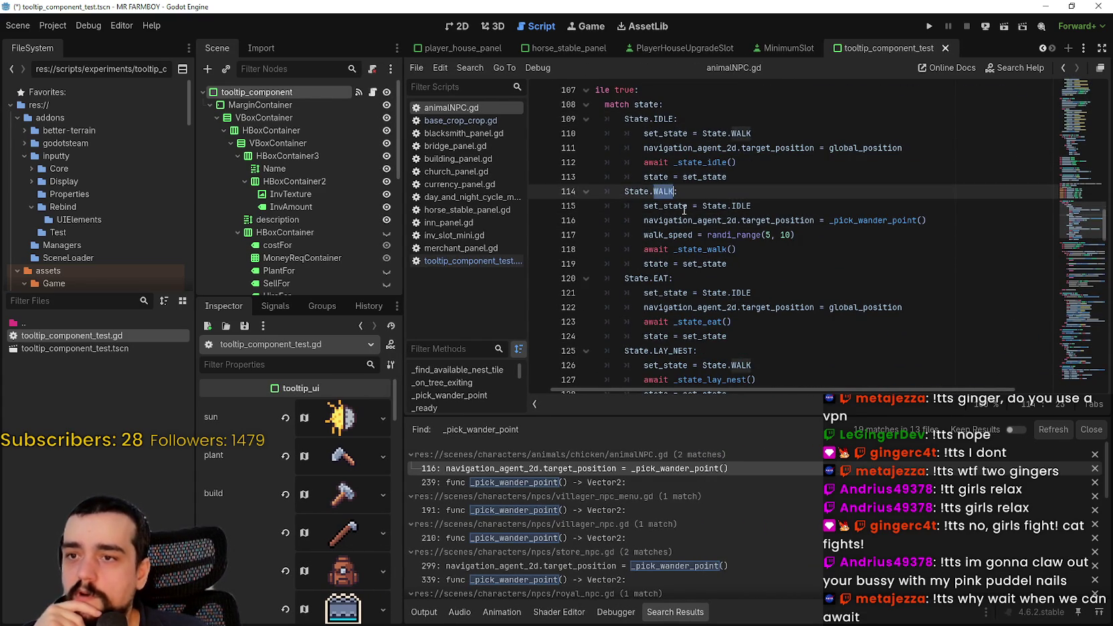
Select the IDLE and WALK branch code in animalNPC.gd
scroll(779, 267, down, 2)
scroll(779, 269, up, 1)
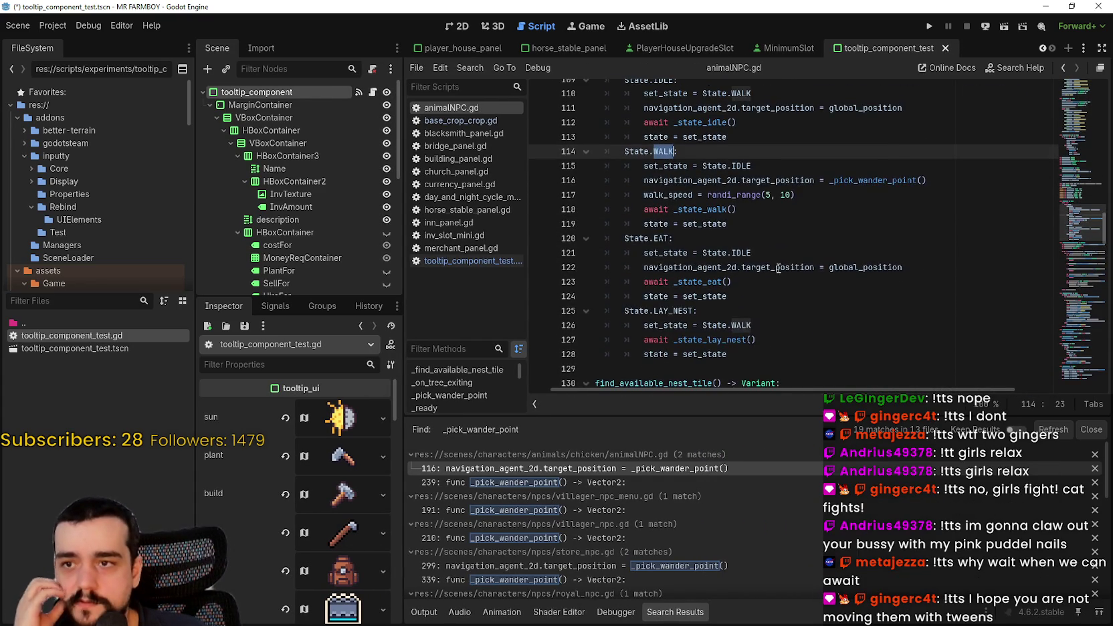
scroll(778, 267, up, 2)
mouse_move(741, 312)
mouse_down()
mouse_move(632, 235)
mouse_move(590, 166)
mouse_up()
scroll(809, 289, down, 3)
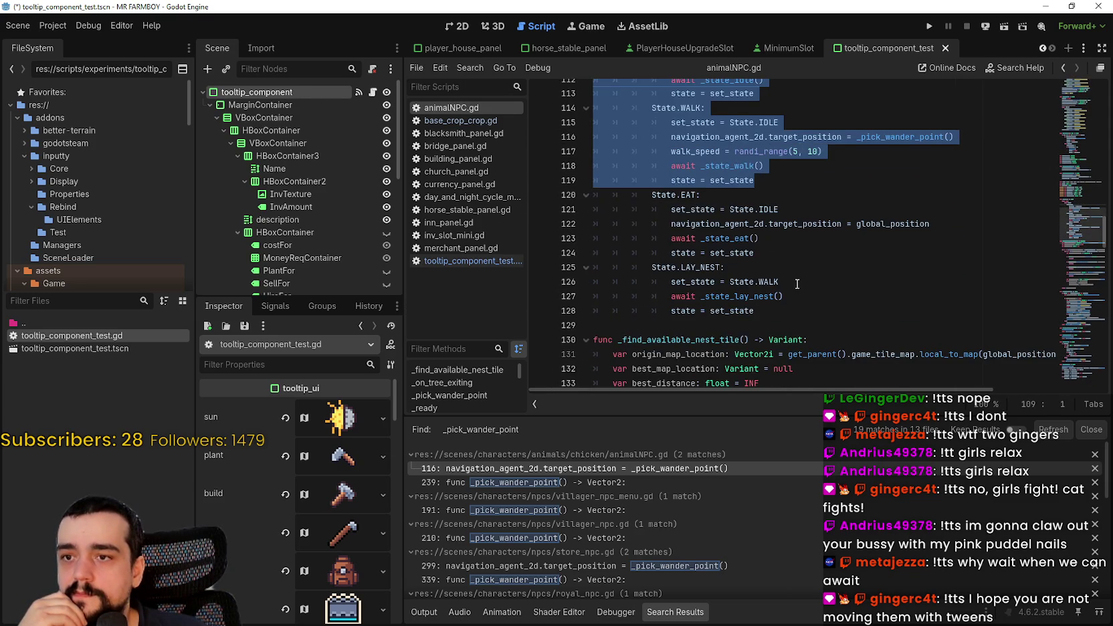
scroll(741, 239, up, 3)
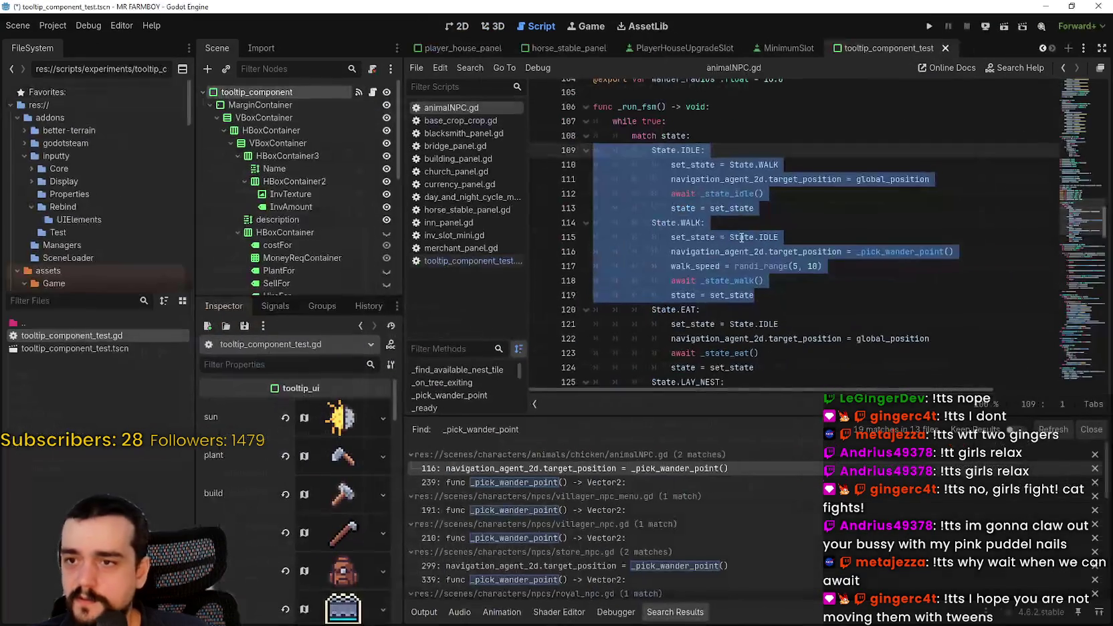
scroll(722, 261, down, 3)
scroll(710, 275, up, 3)
Back in unit.gd, check the WALK state used in the IDLE branch on line 98
key(alt+Tab)
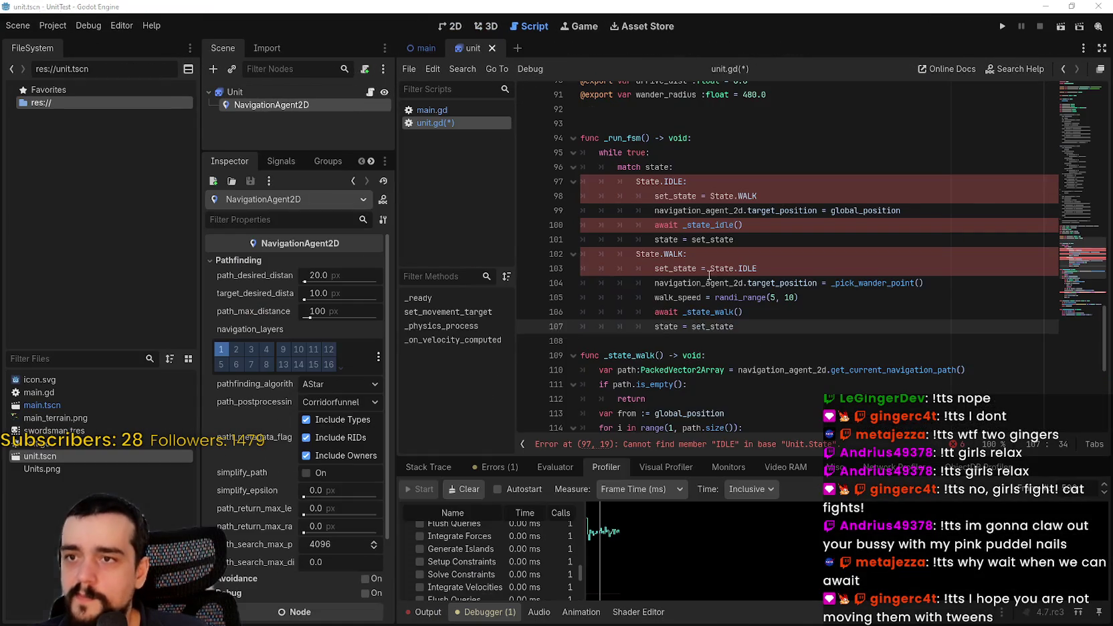
click(693, 196)
double_click(744, 195)
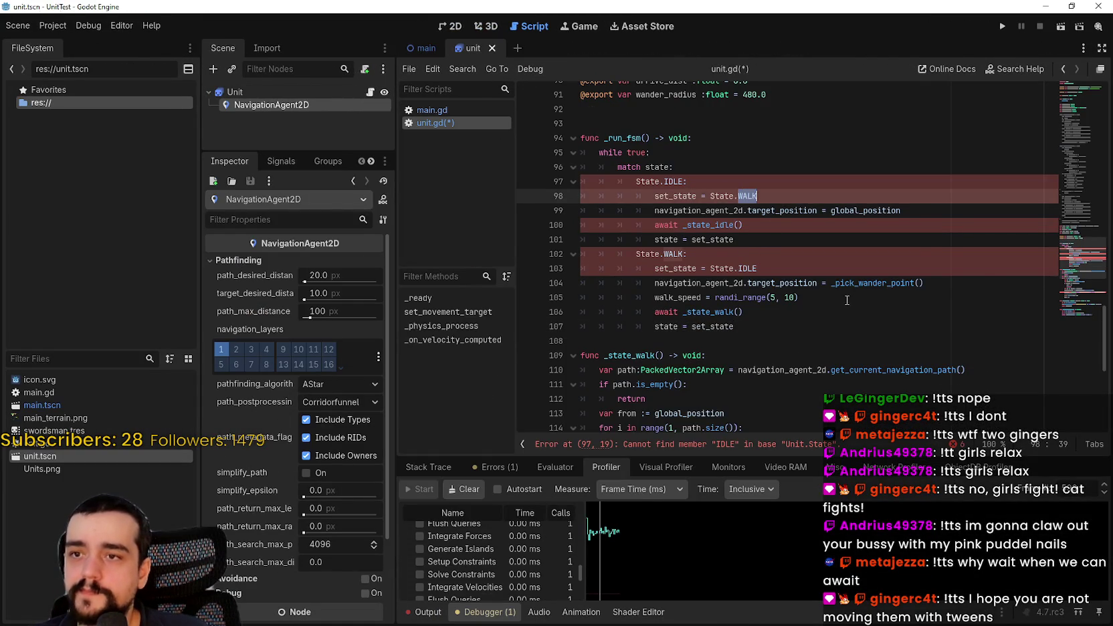
scroll(793, 213, up, 4)
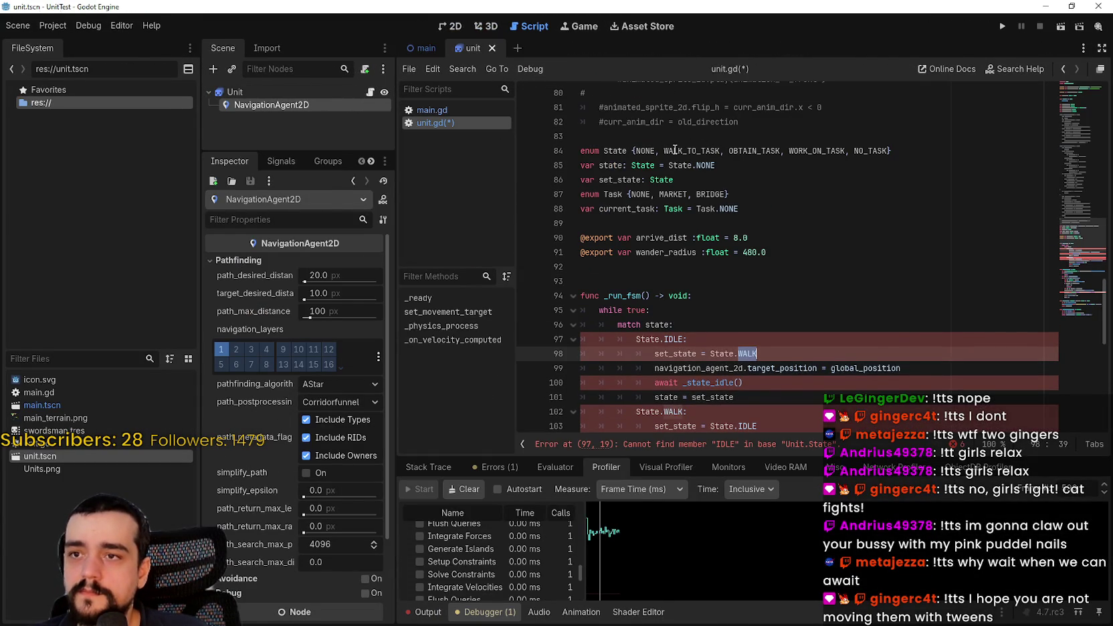
scroll(674, 150, down, 1)
Rename WALK_TO_TASK to WALK and OBTAIN_TASK to IDLE, and delete WORK_ON_TASK and NO_TASK
double_click(688, 108)
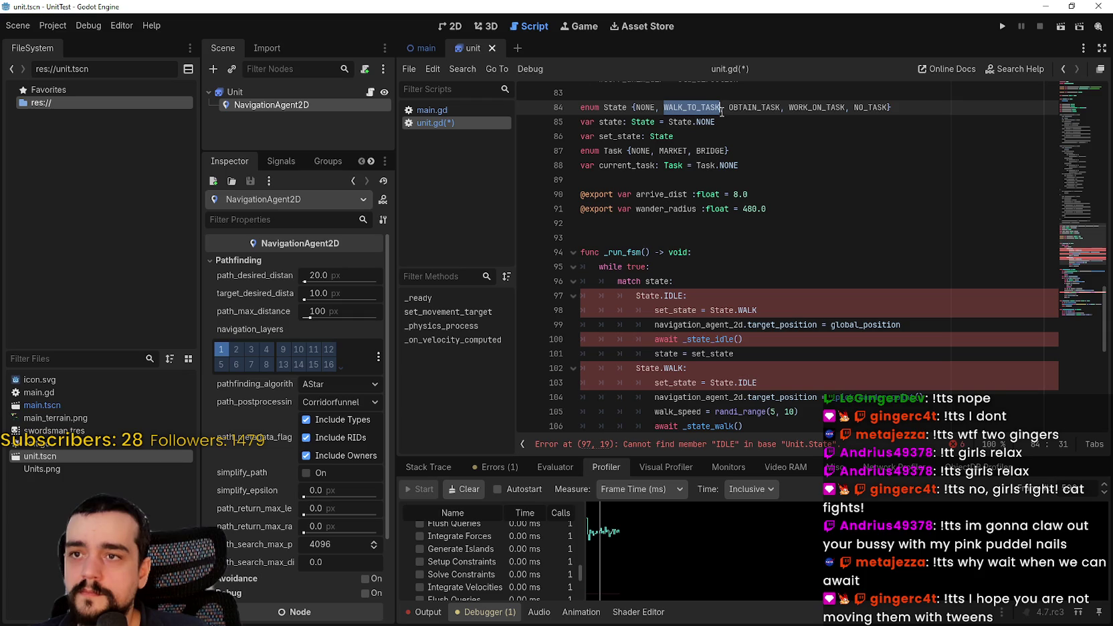
text(WALK)
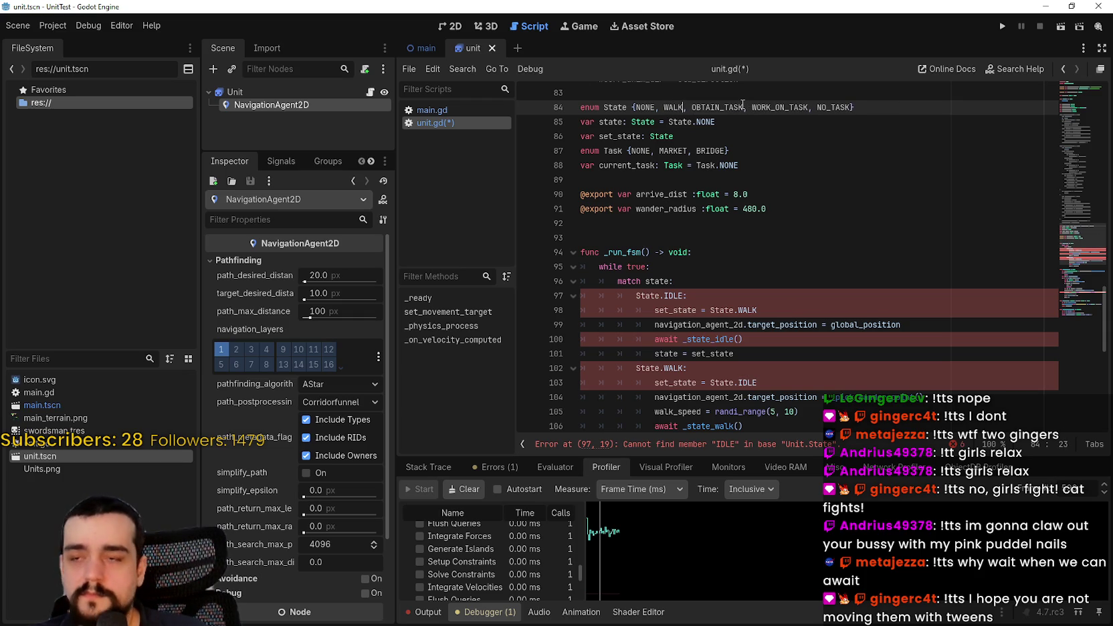
triple_click(716, 108)
double_click(714, 107)
text(IDLE)
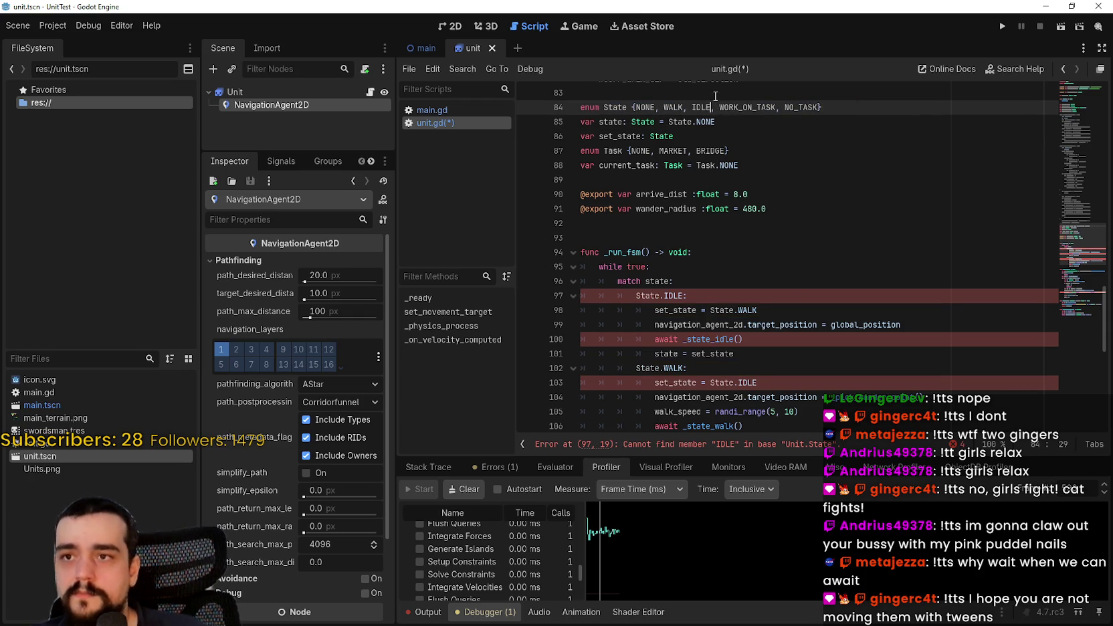
click(799, 107)
drag(818, 107, 714, 107)
key(BackSpace)
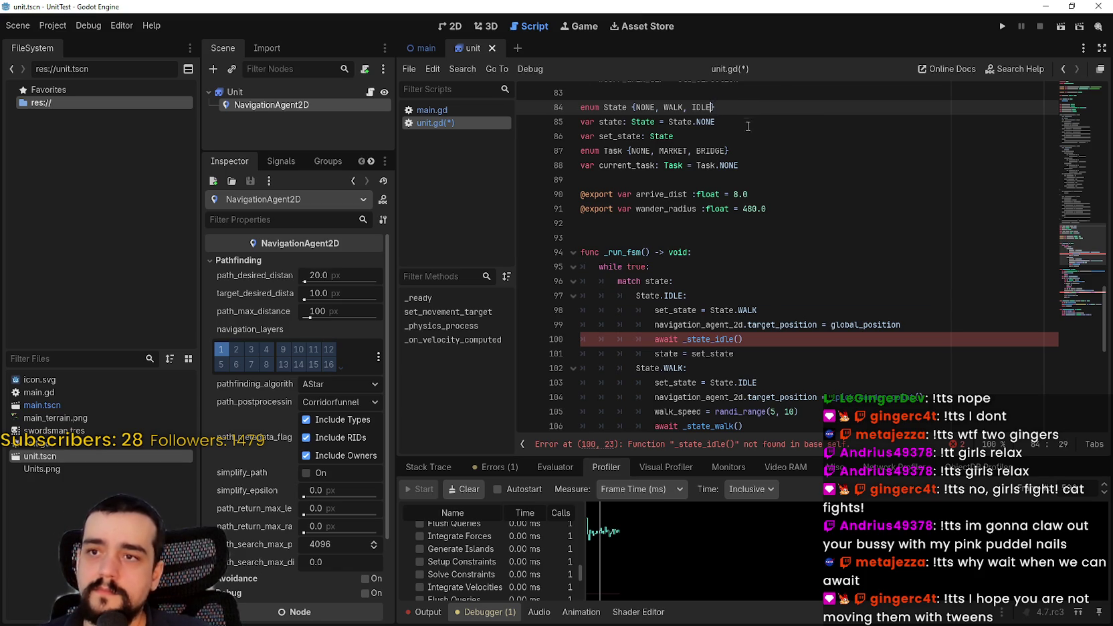
click(716, 122)
scroll(743, 278, down, 5)
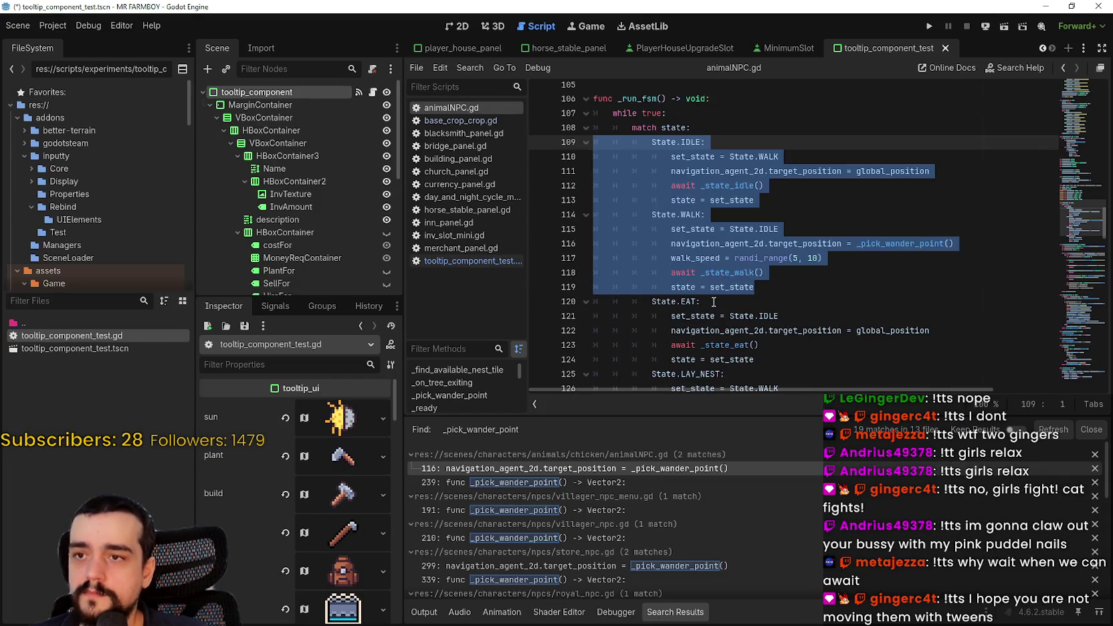
Select animalNPC.gd's _state_idle through _state_walk functions, then return to UnitTest's unit.gd
scroll(662, 225, down, 3)
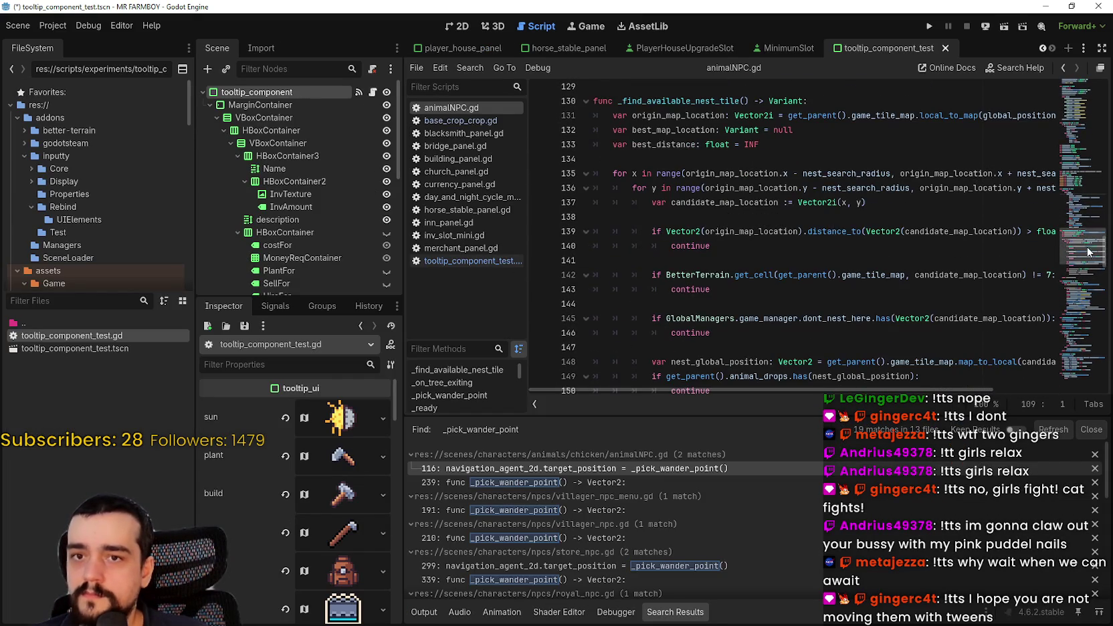
scroll(1078, 281, down, 7)
drag(1079, 281, 1077, 374)
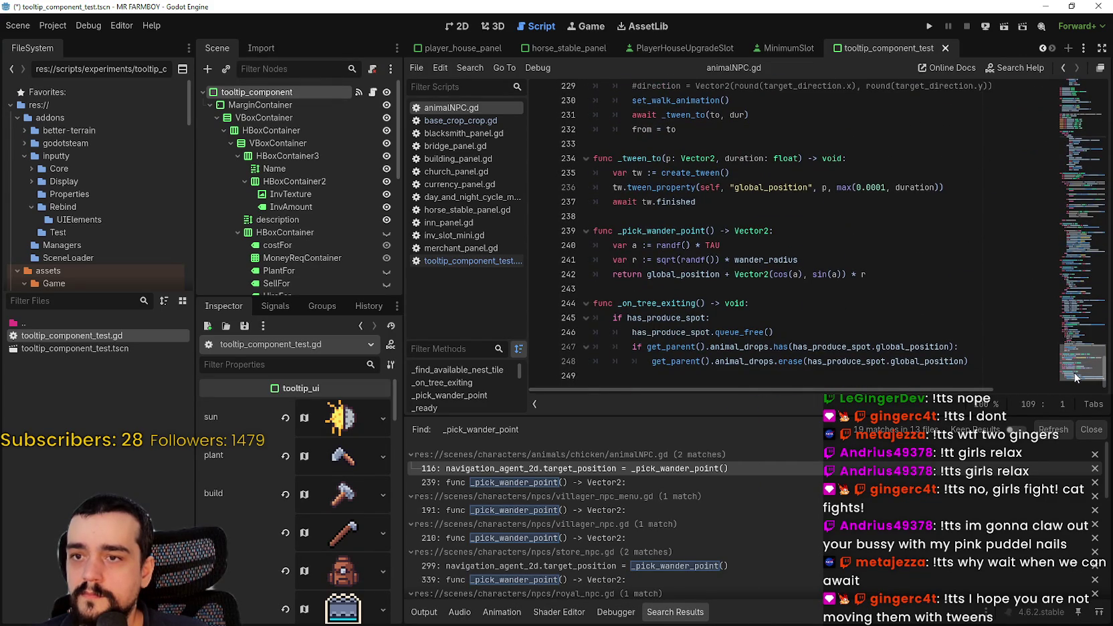
scroll(827, 270, up, 2)
scroll(829, 279, down, 2)
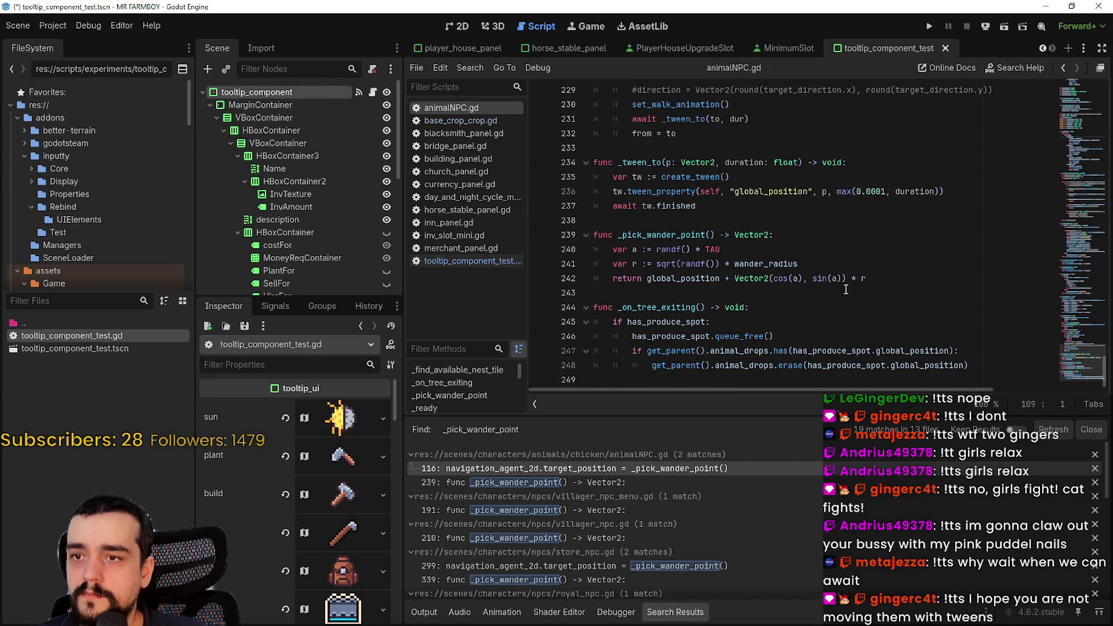
mouse_move(905, 282)
mouse_down()
mouse_move(749, 221)
mouse_move(768, 212)
mouse_move(736, 100)
mouse_move(635, 168)
mouse_move(593, 152)
mouse_up()
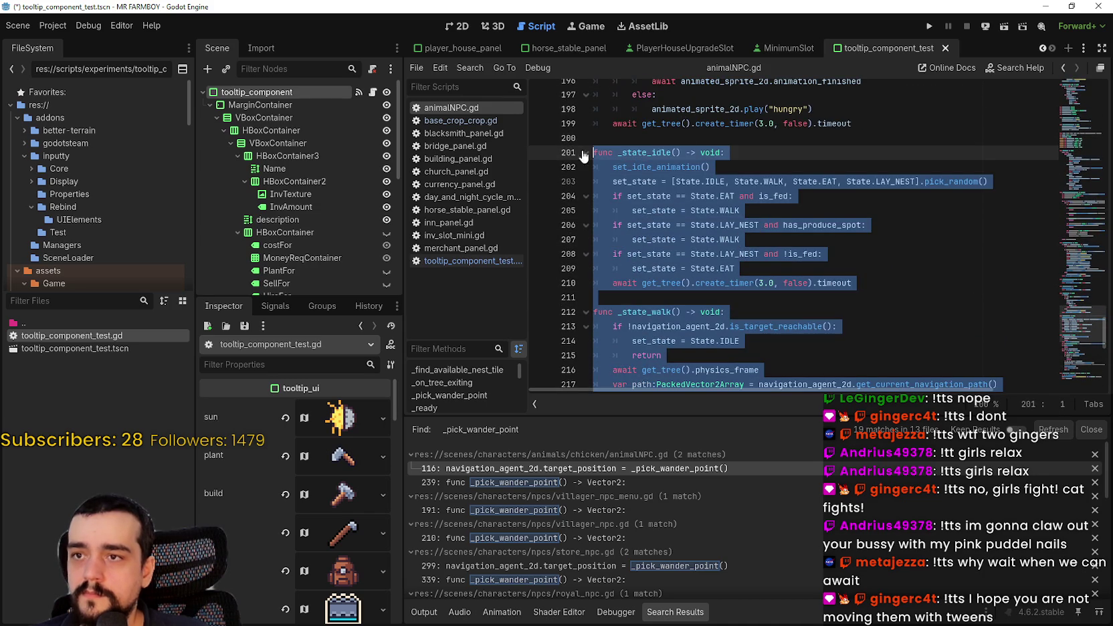
key(alt+Tab)
scroll(1078, 314, down, 5)
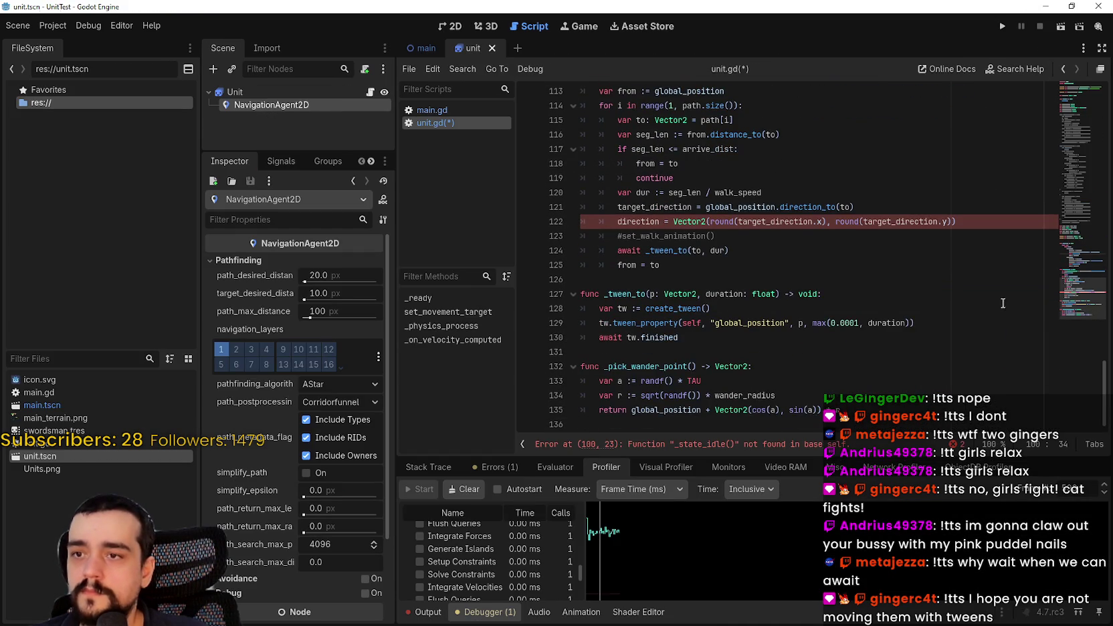
Comment out set_walk_animation() on line 138 and set_idle_animation() on line 110
mouse_move(862, 404)
mouse_down()
mouse_move(733, 292)
mouse_move(730, 266)
mouse_move(588, 321)
mouse_move(579, 308)
mouse_up()
key(ctrl+End)
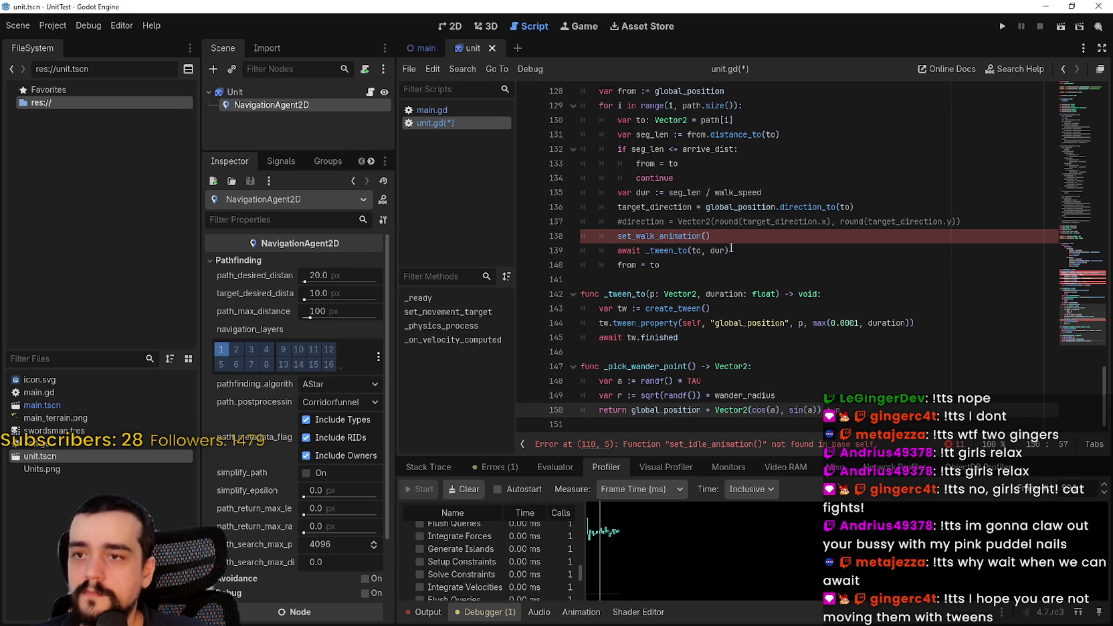
click(618, 236)
text(#)
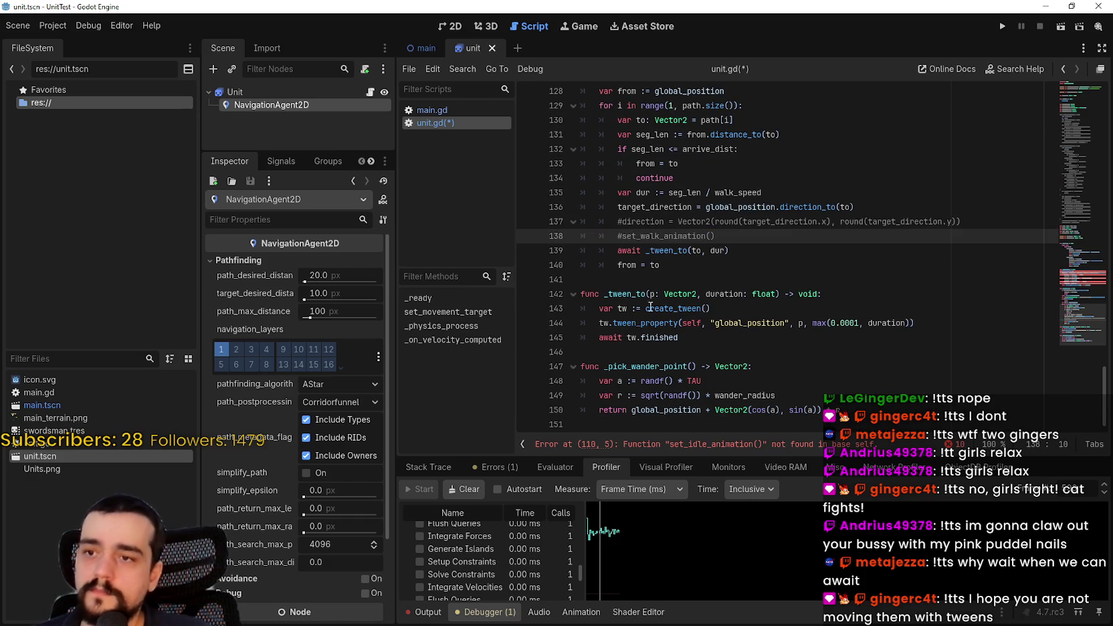
click(646, 279)
scroll(690, 377, up, 8)
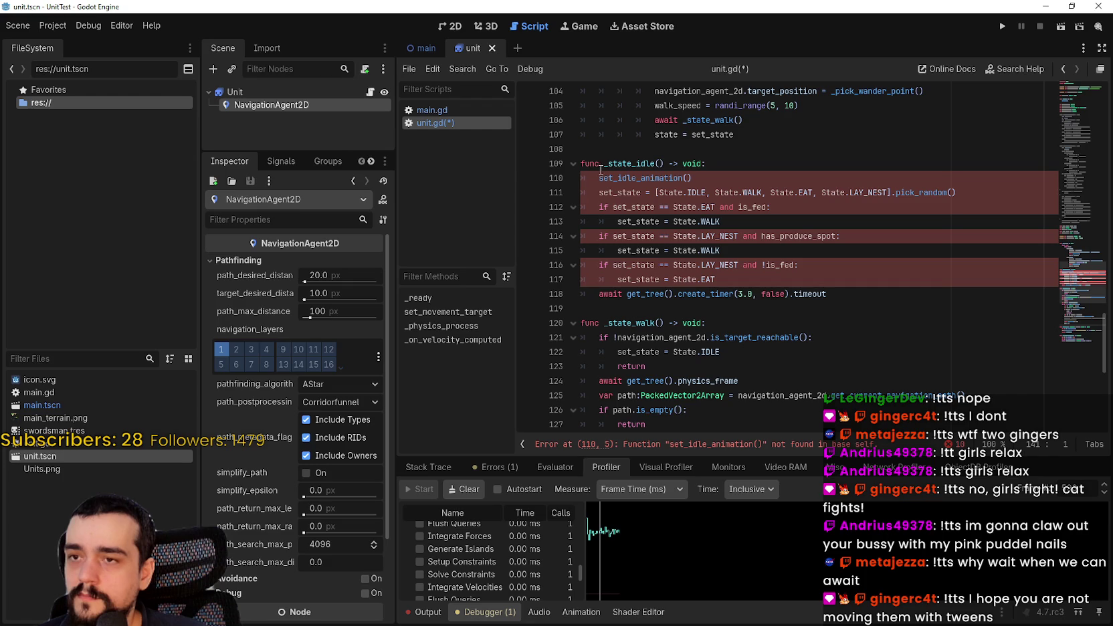
click(597, 173)
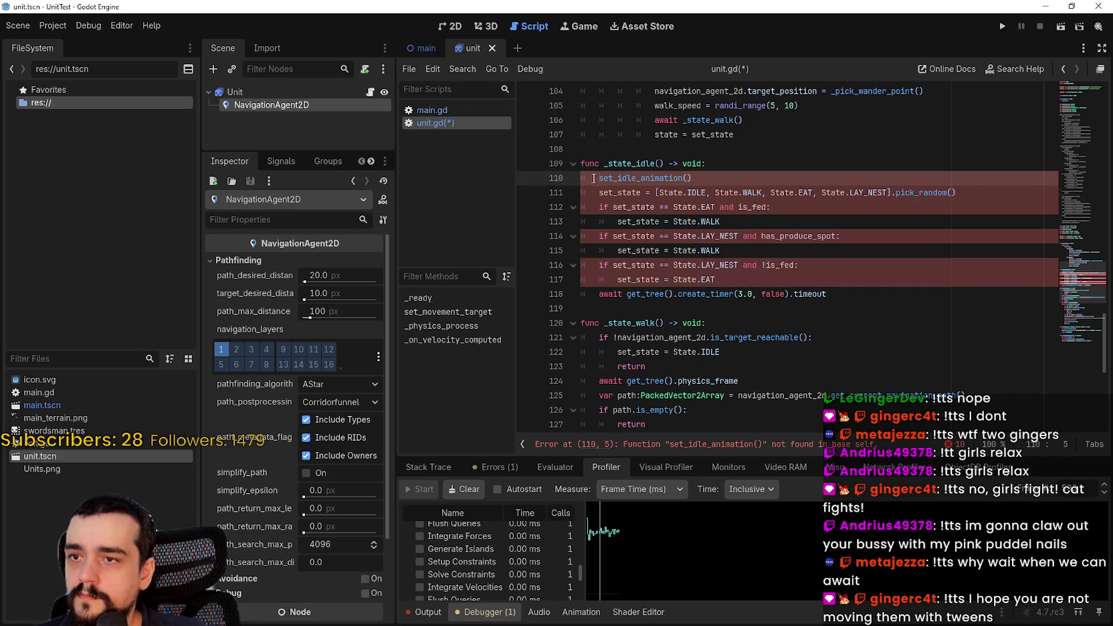
text(#)
Remove State.EAT and State.LAY_NEST choices and the eat/nest checks on lines 112–117, then save
click(625, 192)
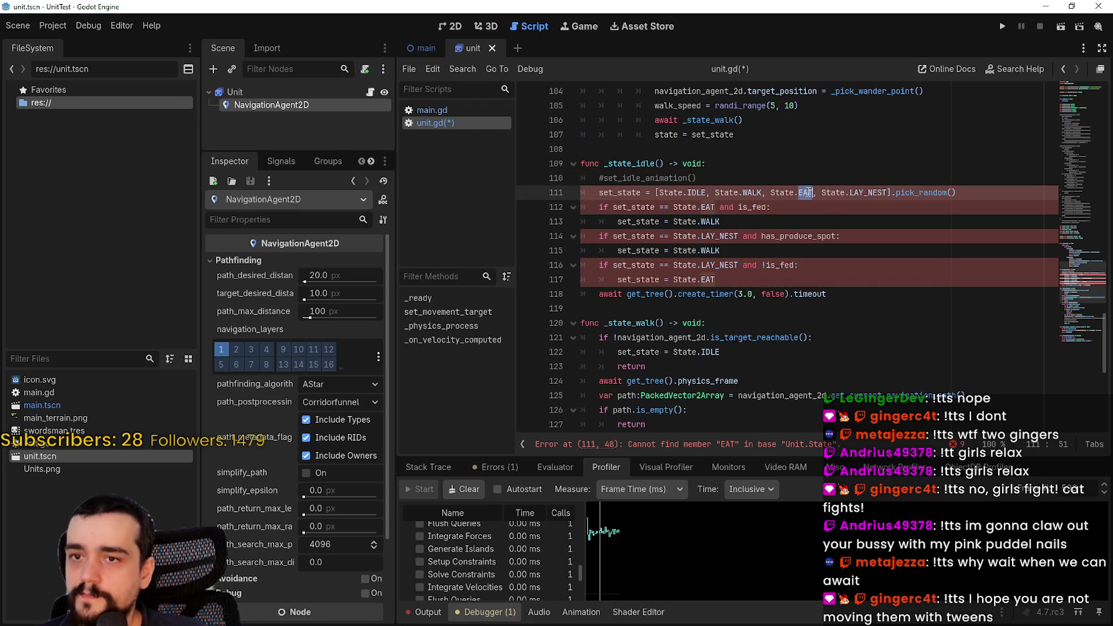
drag(887, 192, 774, 193)
key(BackSpace)
click(734, 211)
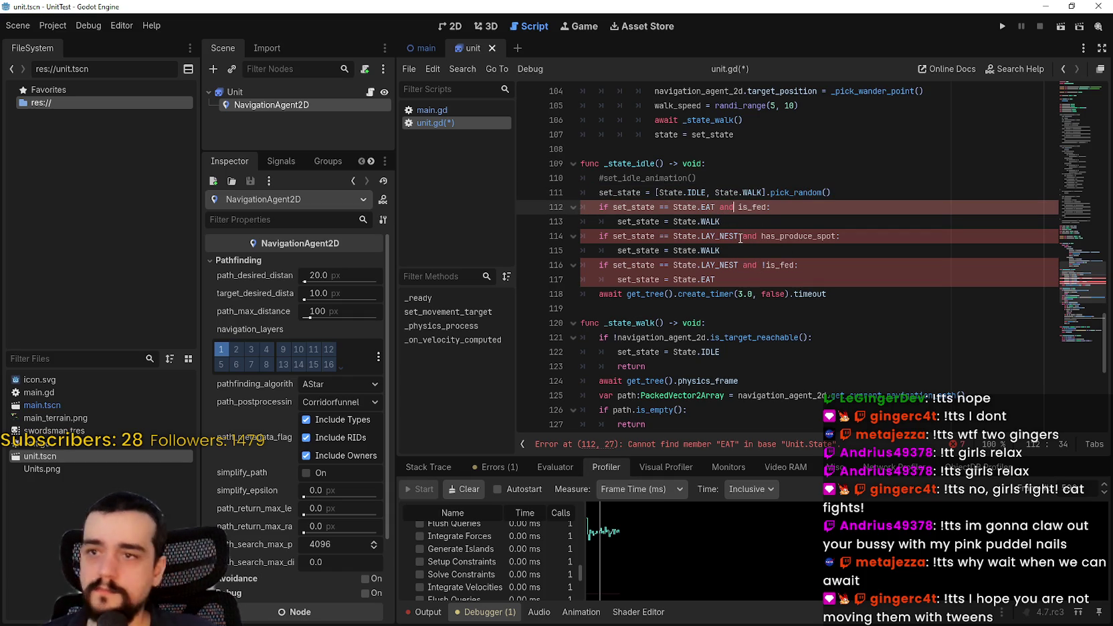
drag(762, 276, 526, 211)
key(BackSpace)
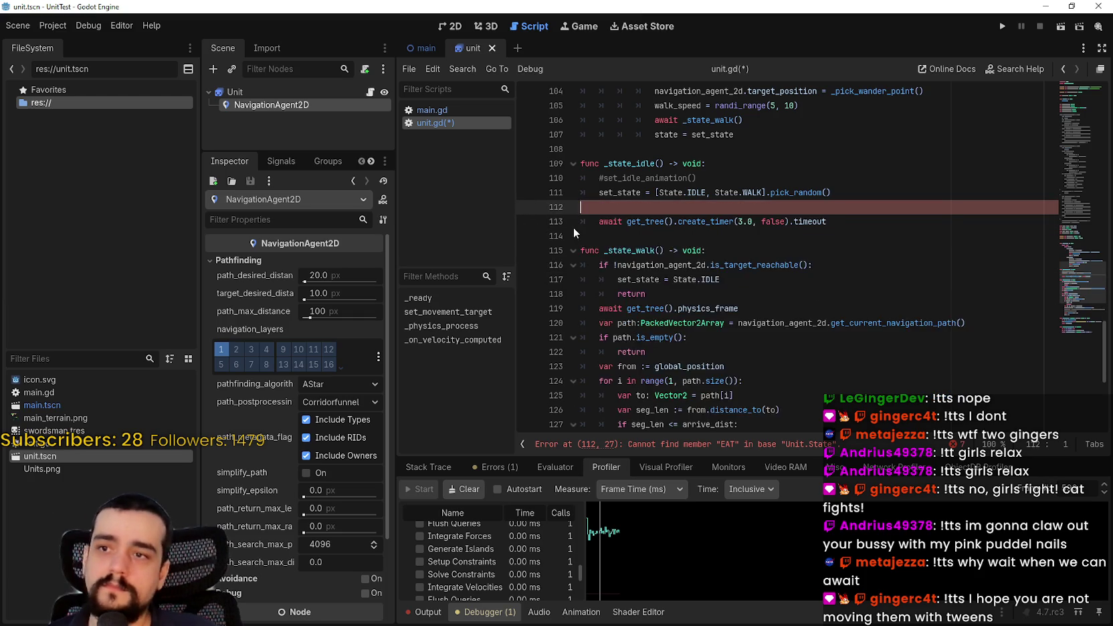
key(BackSpace)
key(Down)
key(Down)
key(ctrl+s)
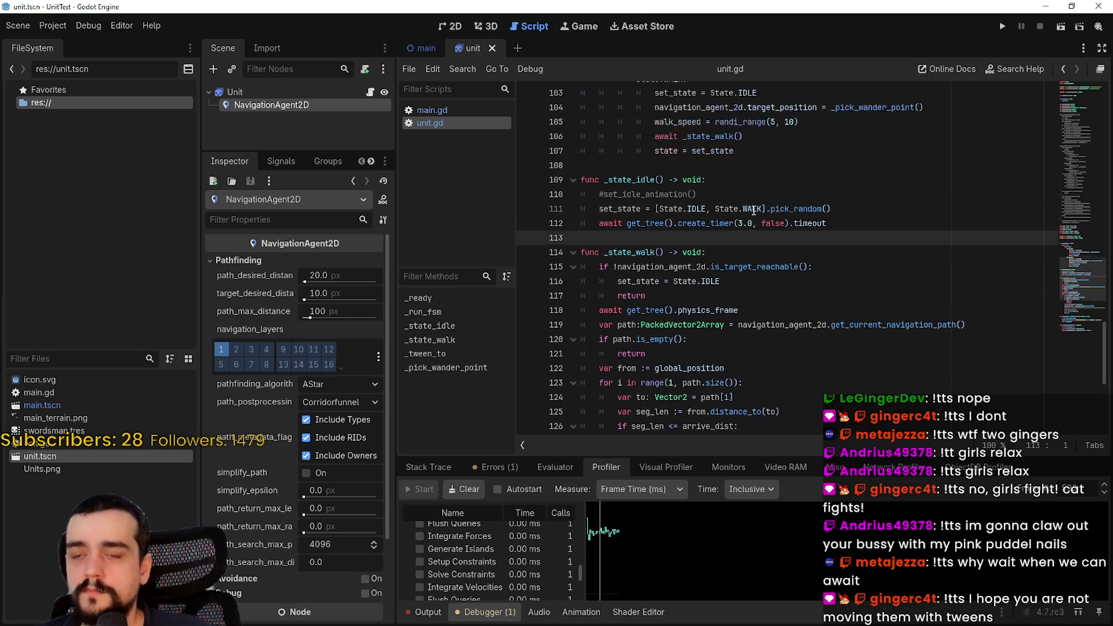
Delete the commented-out set_idle_animation/set_walk_animation block starting at line 19
mouse_move(1070, 264)
mouse_down()
mouse_move(1068, 324)
mouse_move(1048, 99)
mouse_move(1032, 138)
mouse_move(1043, 114)
mouse_move(1029, 258)
mouse_move(1036, 220)
mouse_up()
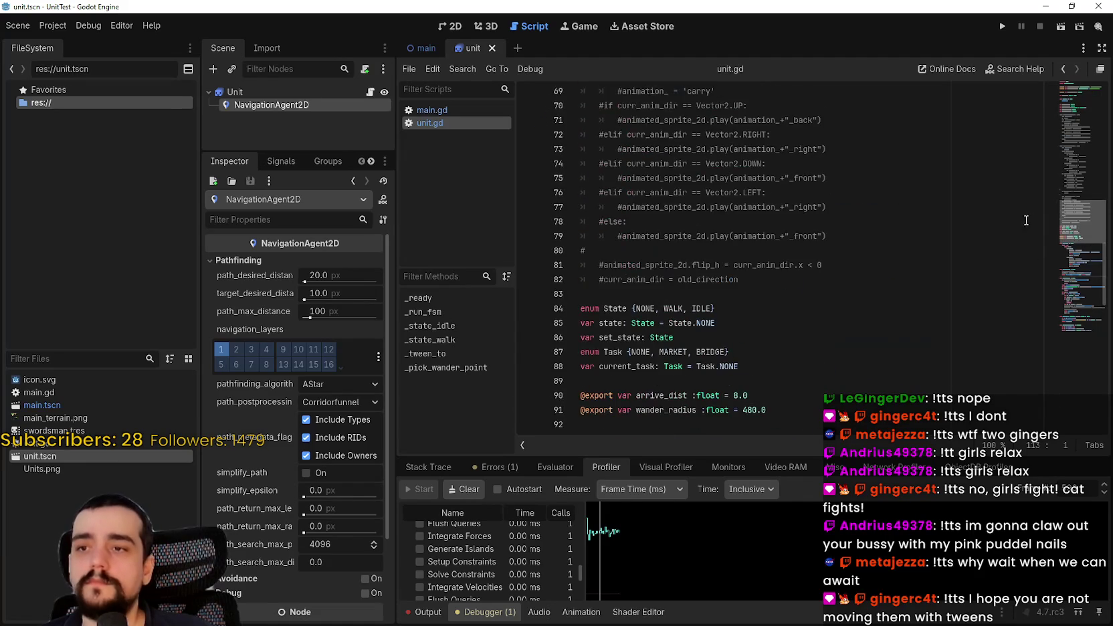
mouse_move(602, 295)
mouse_down()
mouse_move(589, 181)
mouse_move(669, 234)
mouse_move(648, 229)
mouse_move(635, 248)
mouse_move(588, 144)
mouse_move(605, 215)
mouse_move(590, 161)
mouse_up()
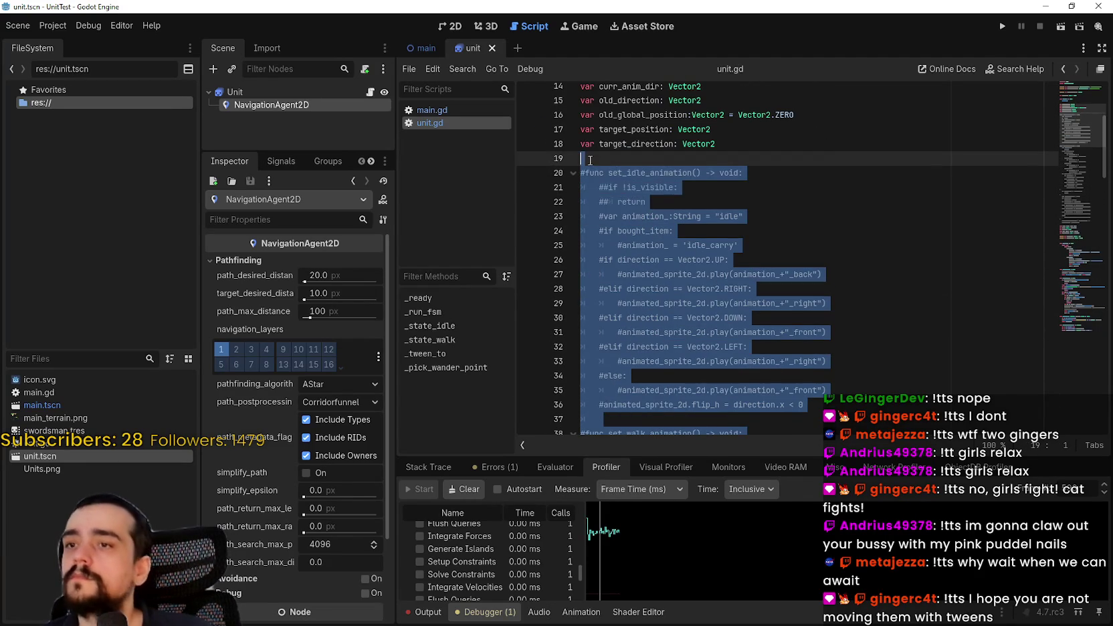
key(Delete)
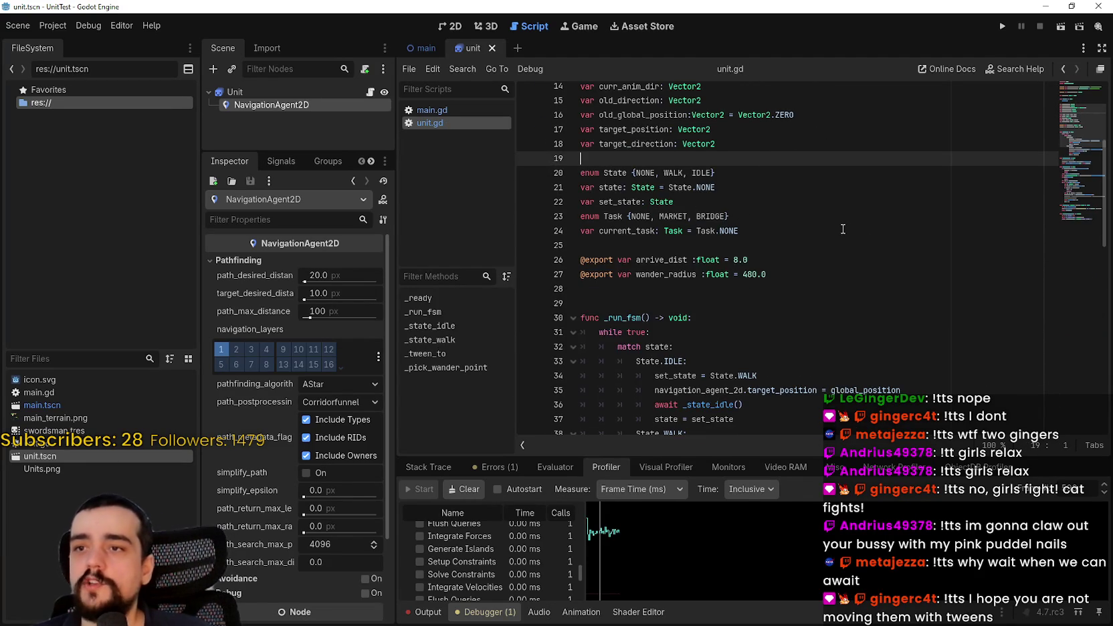
scroll(840, 226, up, 4)
scroll(833, 217, down, 9)
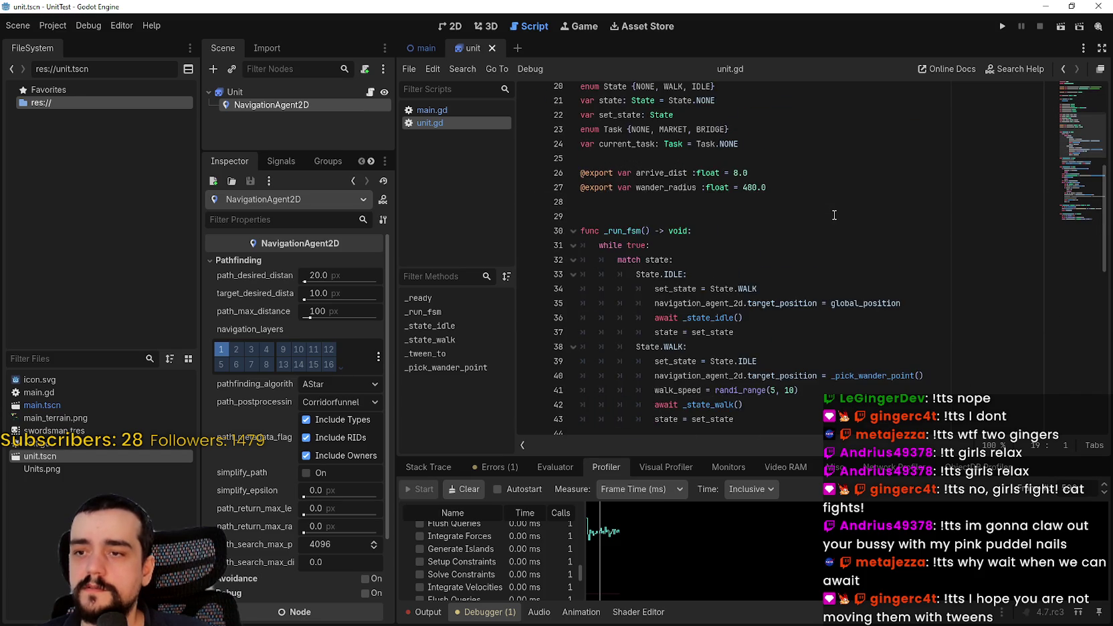
scroll(834, 214, up, 5)
click(827, 214)
scroll(826, 214, down, 7)
scroll(822, 214, down, 6)
click(789, 322)
scroll(793, 310, down, 1)
scroll(1068, 143, up, 7)
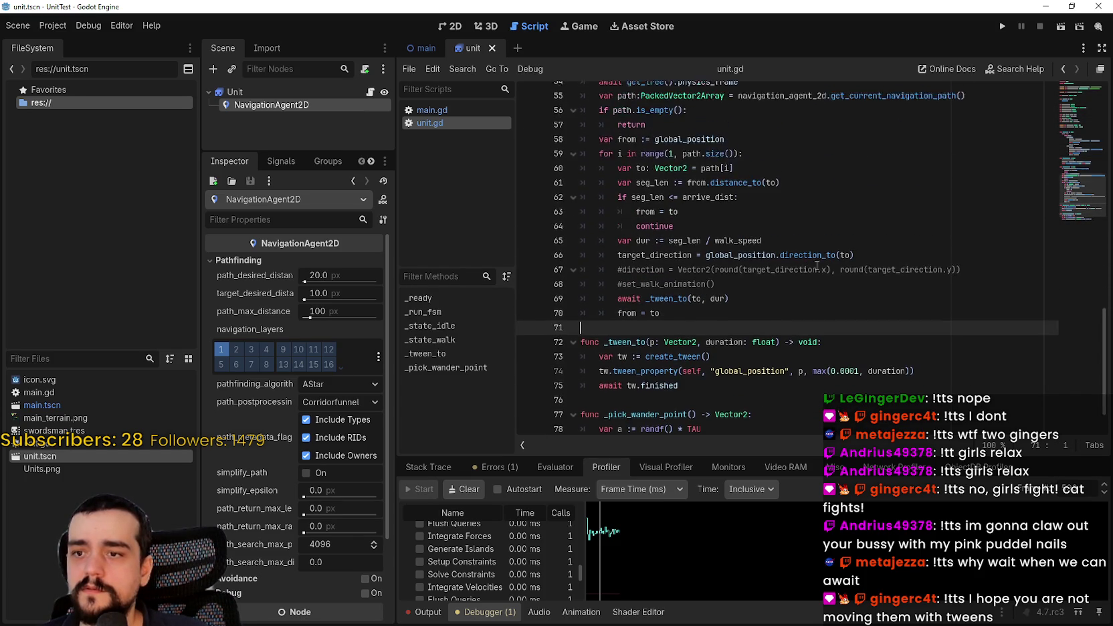
click(1077, 90)
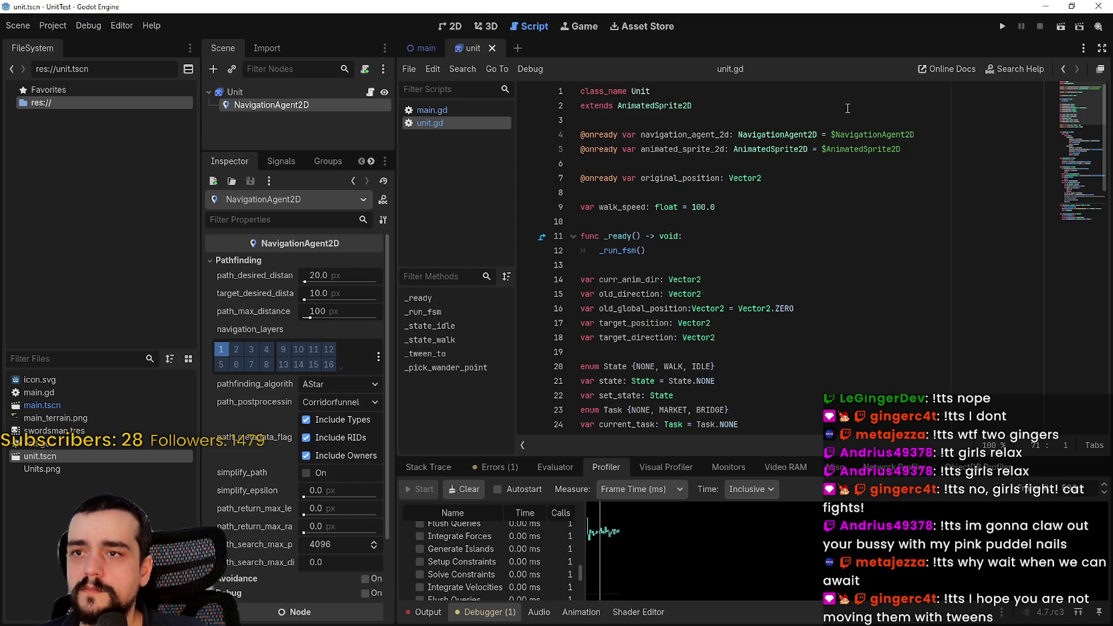
Run the game, stop it after a few seconds, and bring up main.gd
click(1000, 27)
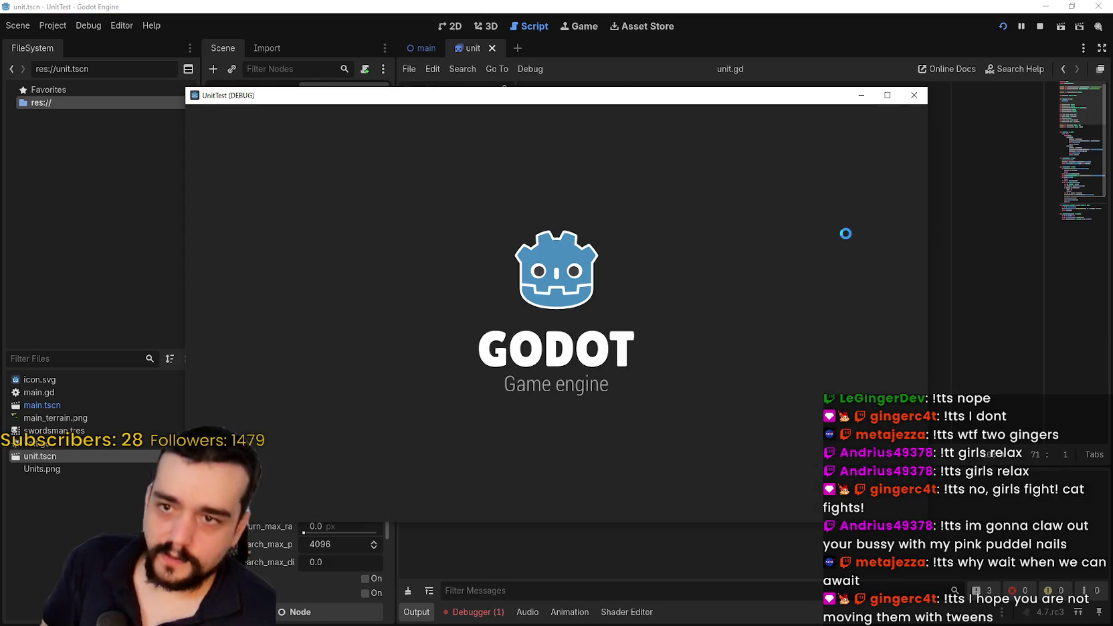
click(1039, 26)
click(431, 110)
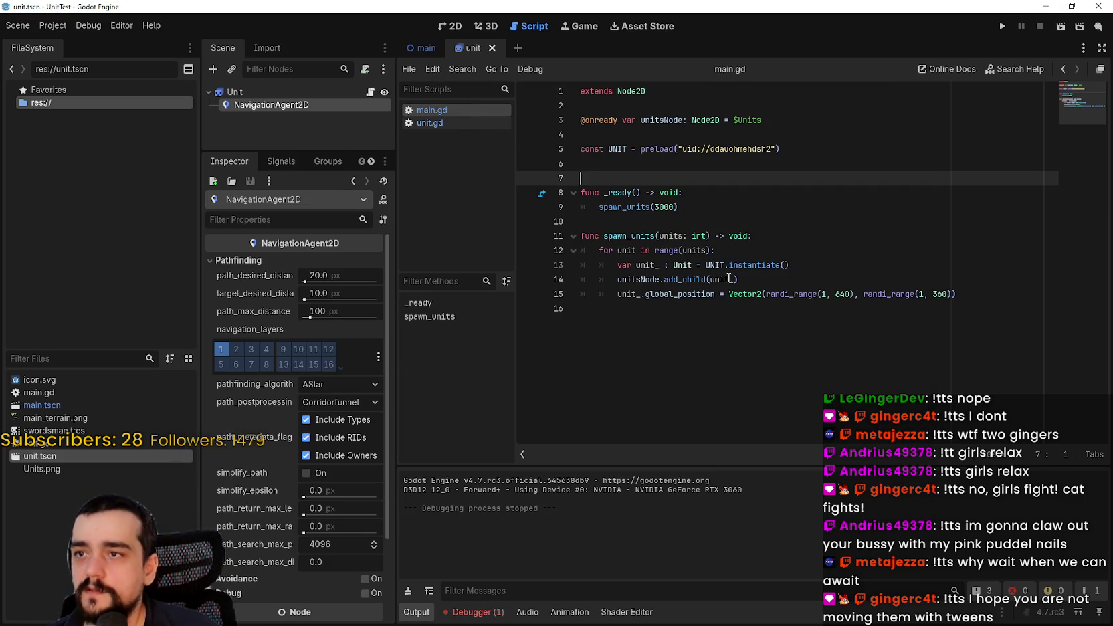
Change spawn_units(3000) to spawn_units(5) in main.gd and launch the game
double_click(675, 205)
text(2)
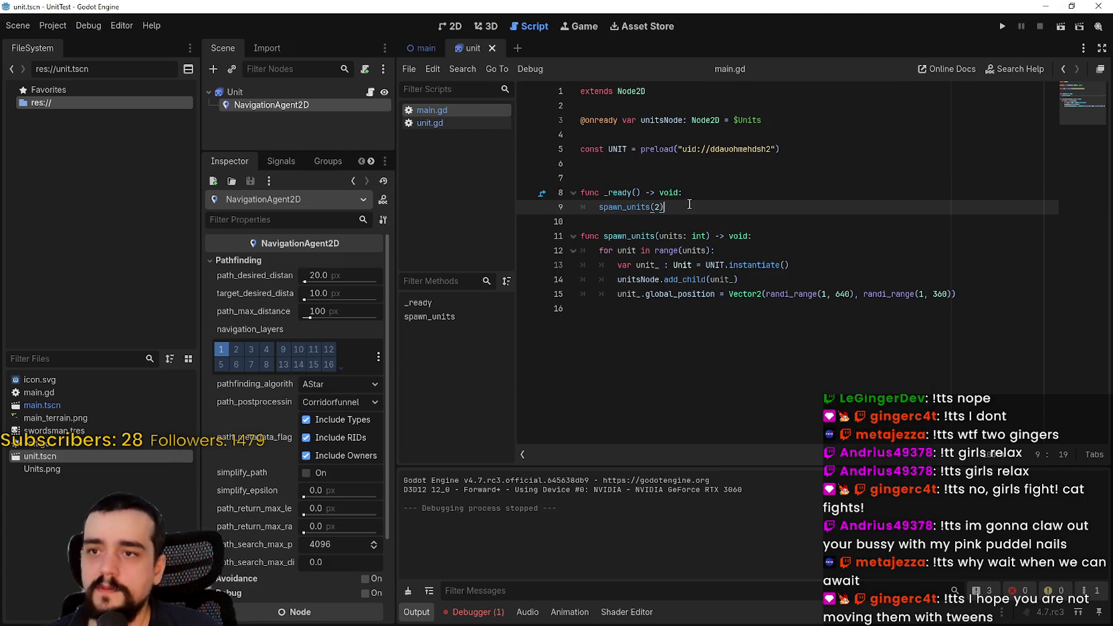
key(BackSpace)
text(5)
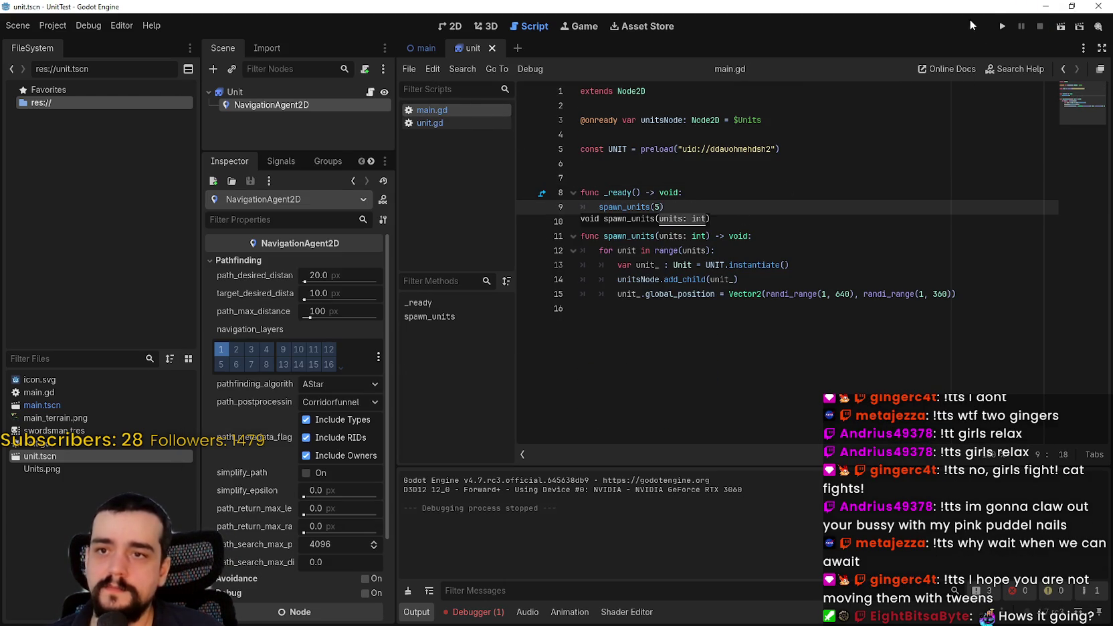
click(999, 26)
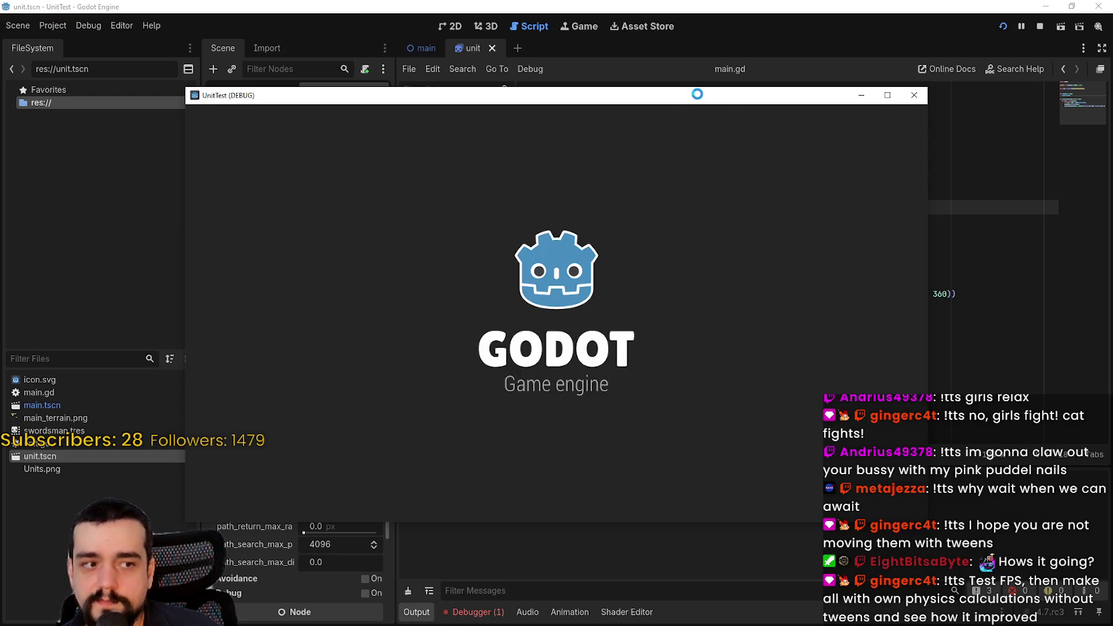
click(473, 612)
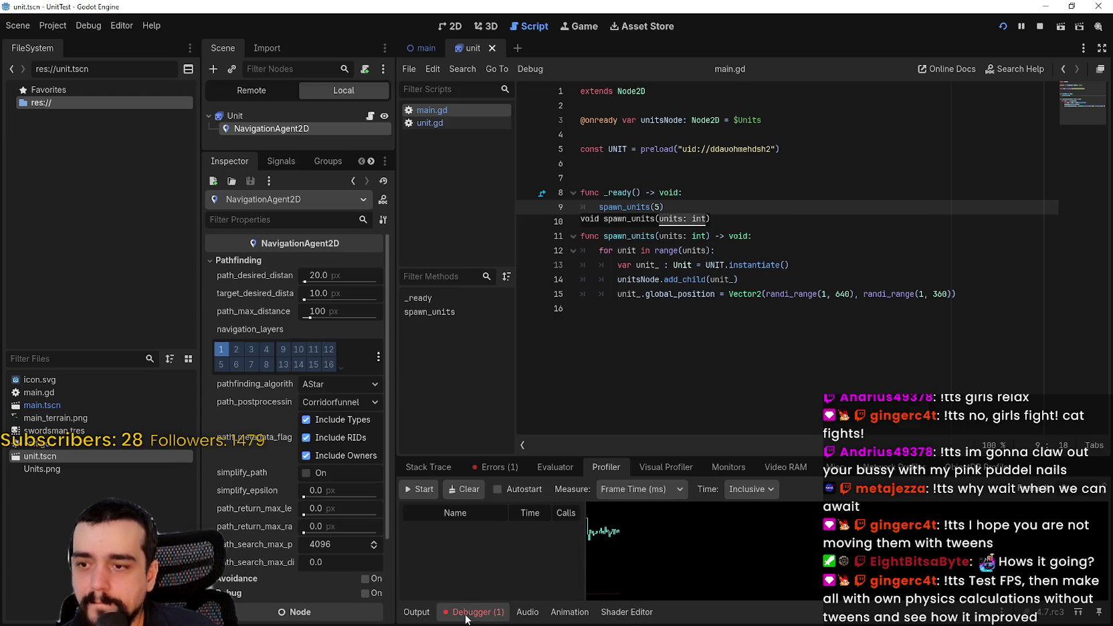
Follow the Node not found error and comment out the animated_sprite_2d line 5 in unit.gd
click(494, 469)
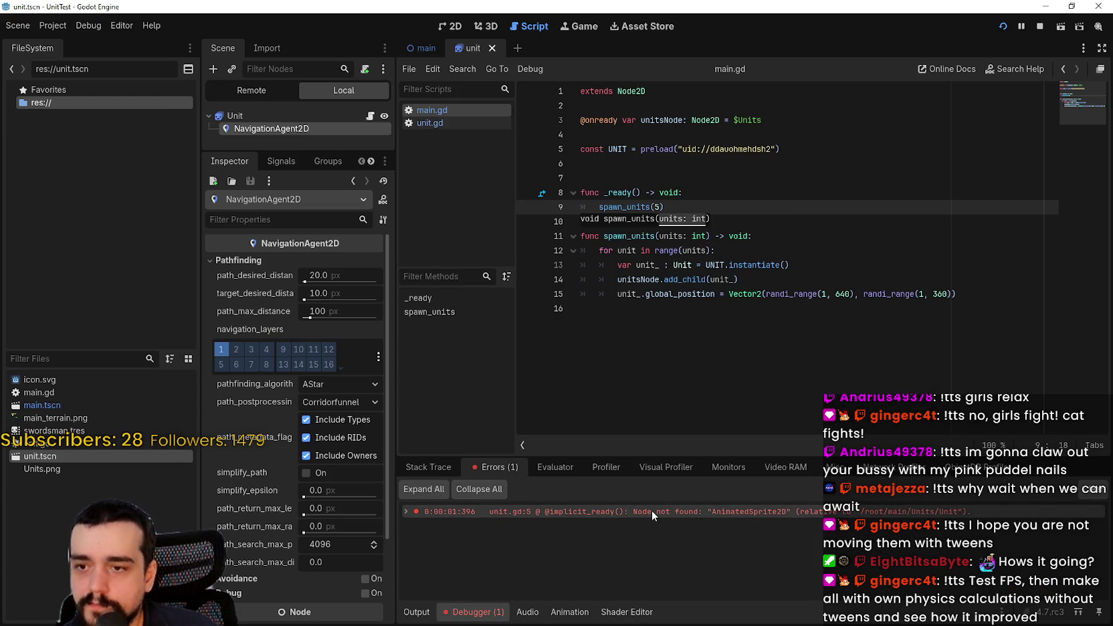
click(652, 510)
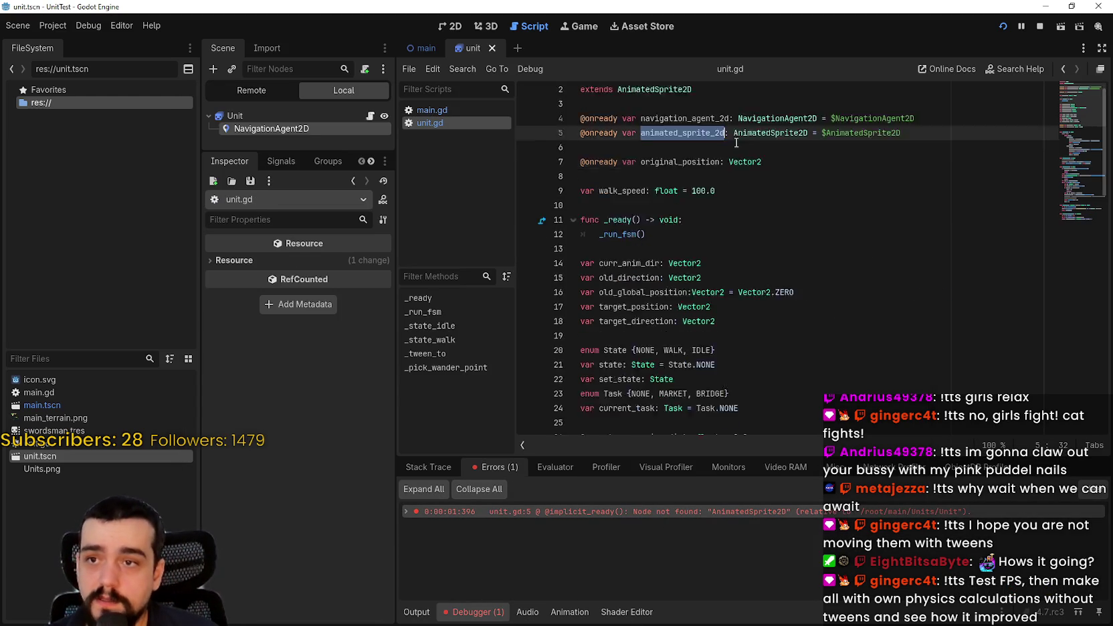
click(583, 148)
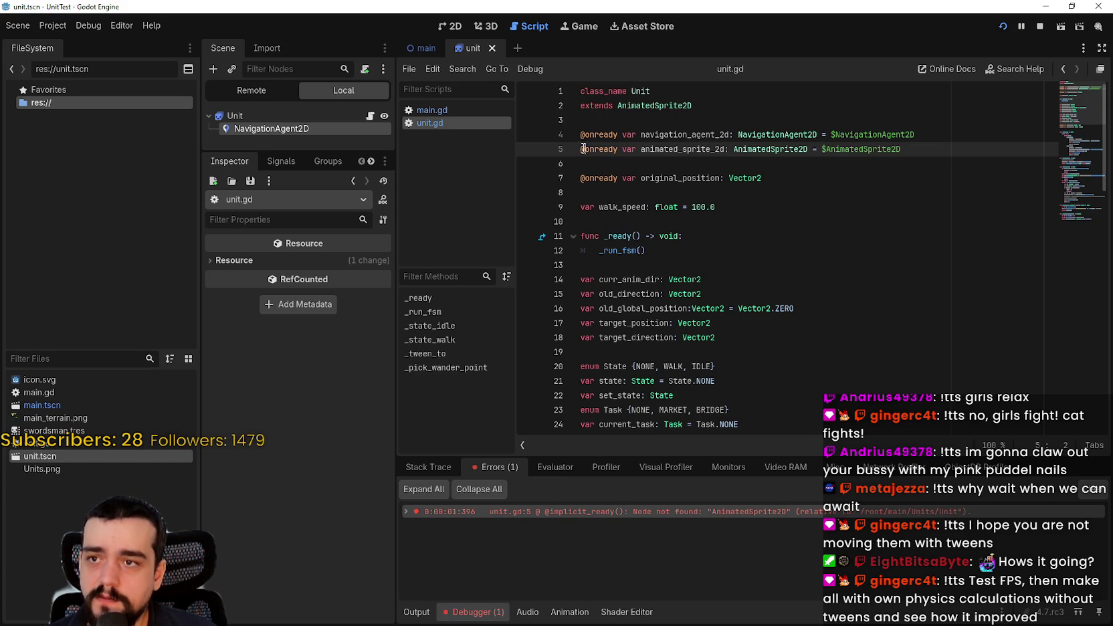
text(#)
click(613, 165)
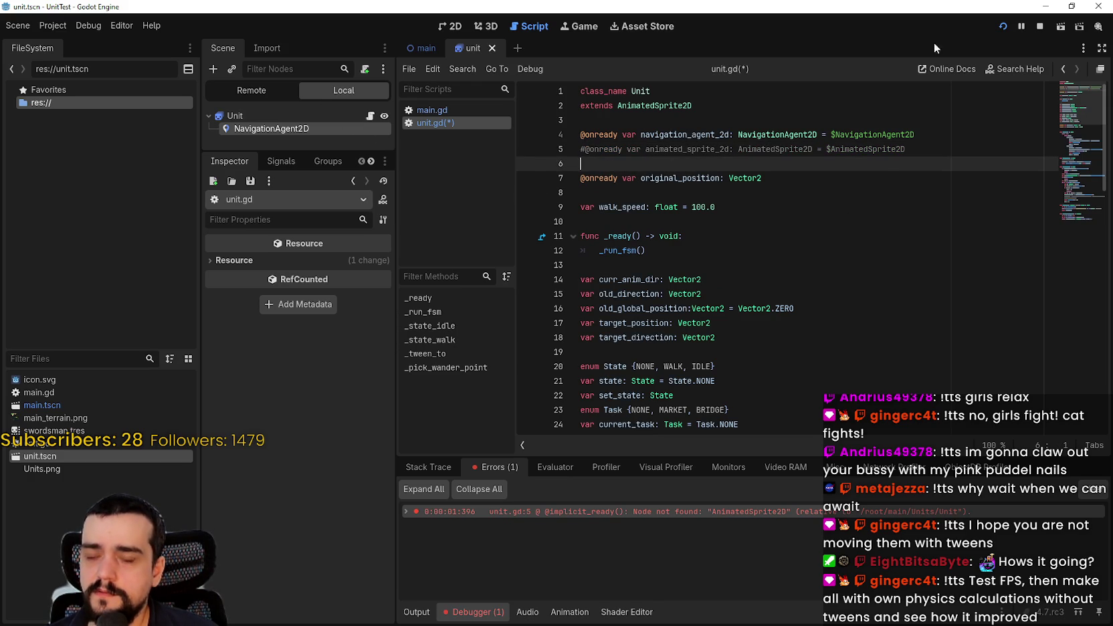
Rerun the game, check the Profiler shows Script Functions at 0.00 ms, then stop it
click(1044, 26)
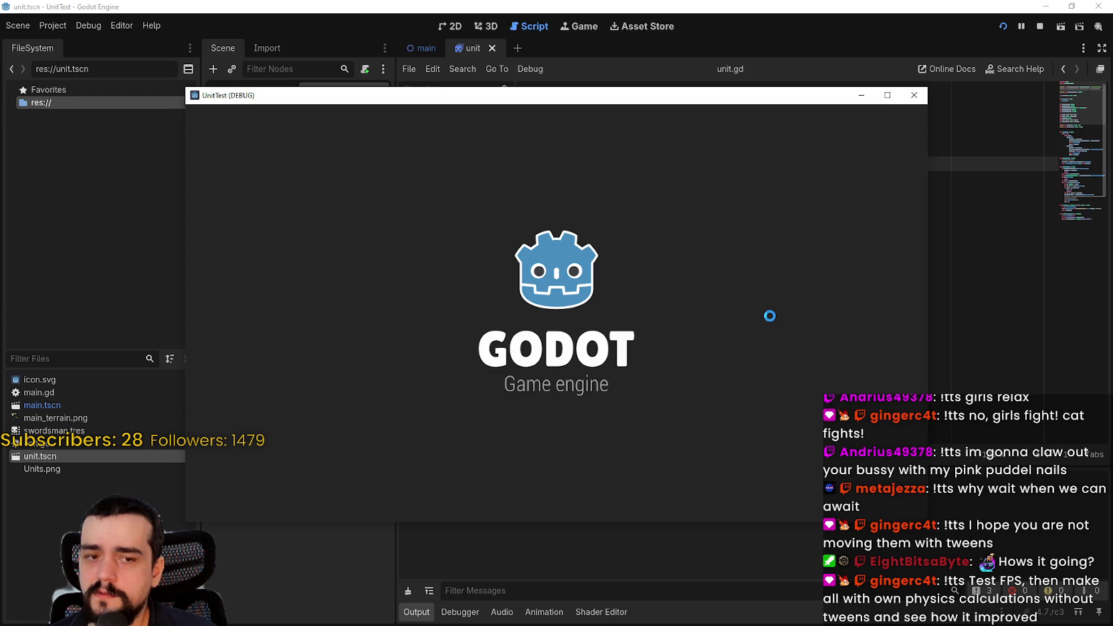
click(448, 610)
click(563, 466)
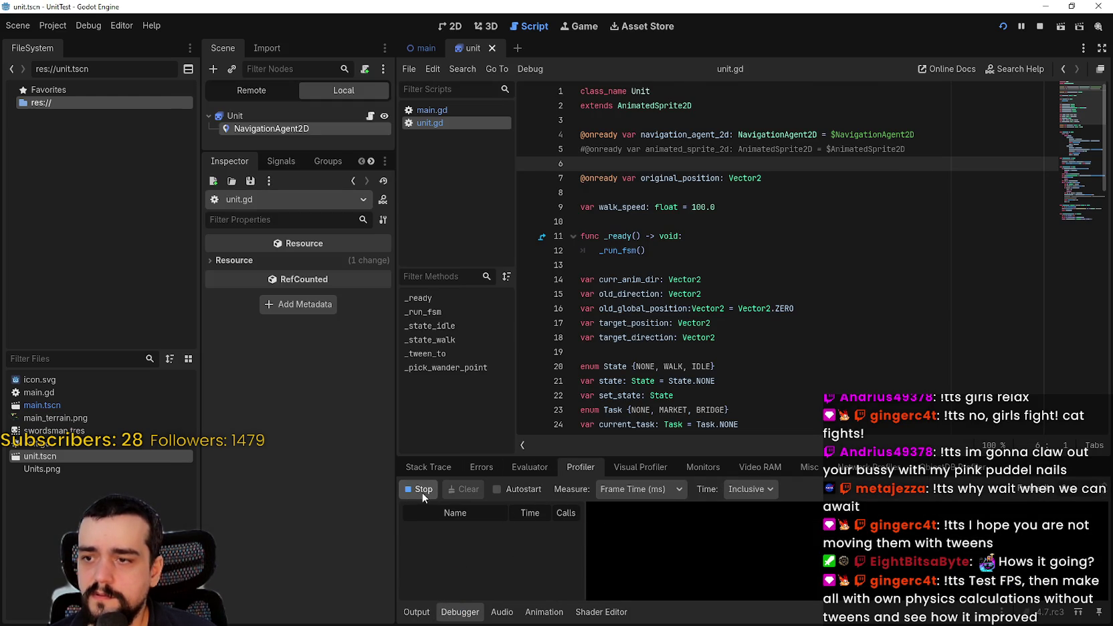
click(422, 491)
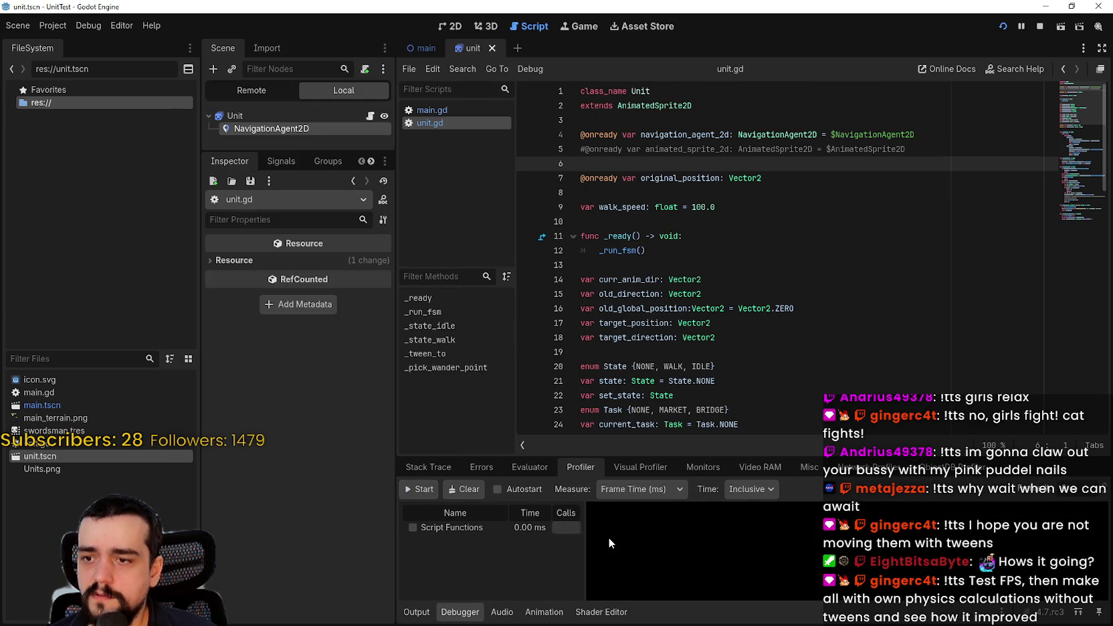
click(1034, 29)
scroll(869, 275, down, 9)
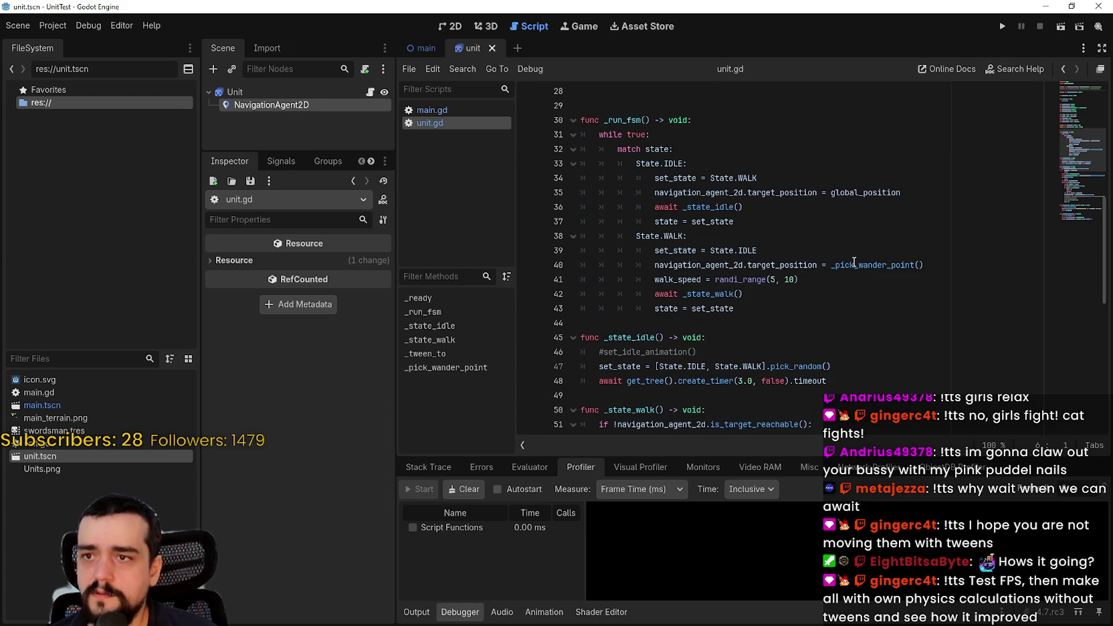
Move the _ready function from the top of unit.gd to just below the exported variables
scroll(828, 227, up, 6)
scroll(802, 222, down, 5)
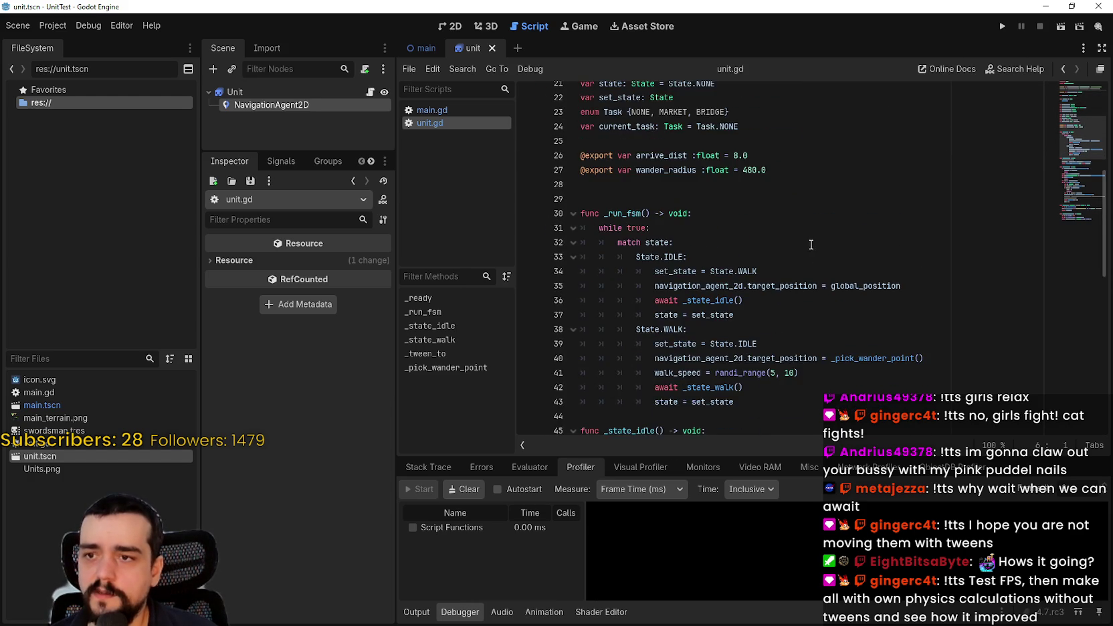
scroll(795, 208, down, 1)
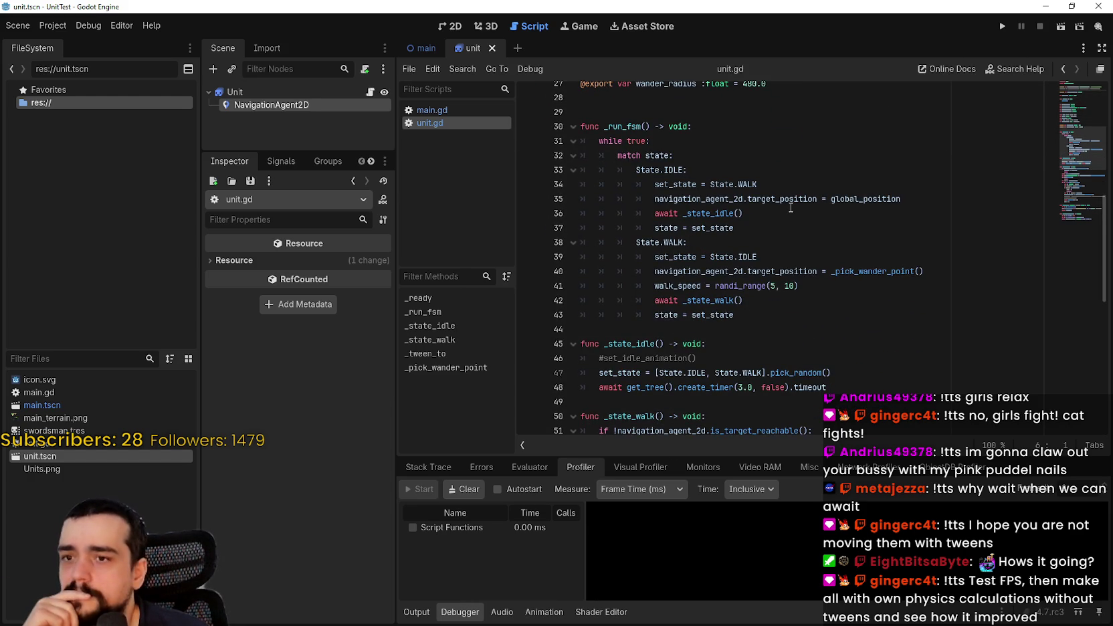
scroll(790, 208, down, 2)
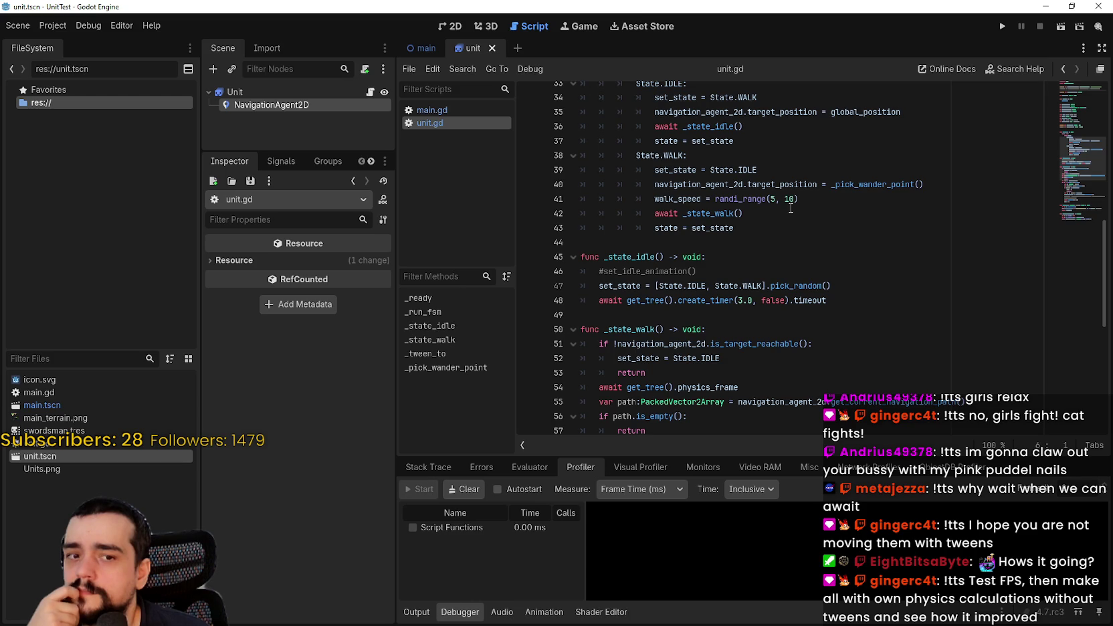
scroll(790, 208, up, 6)
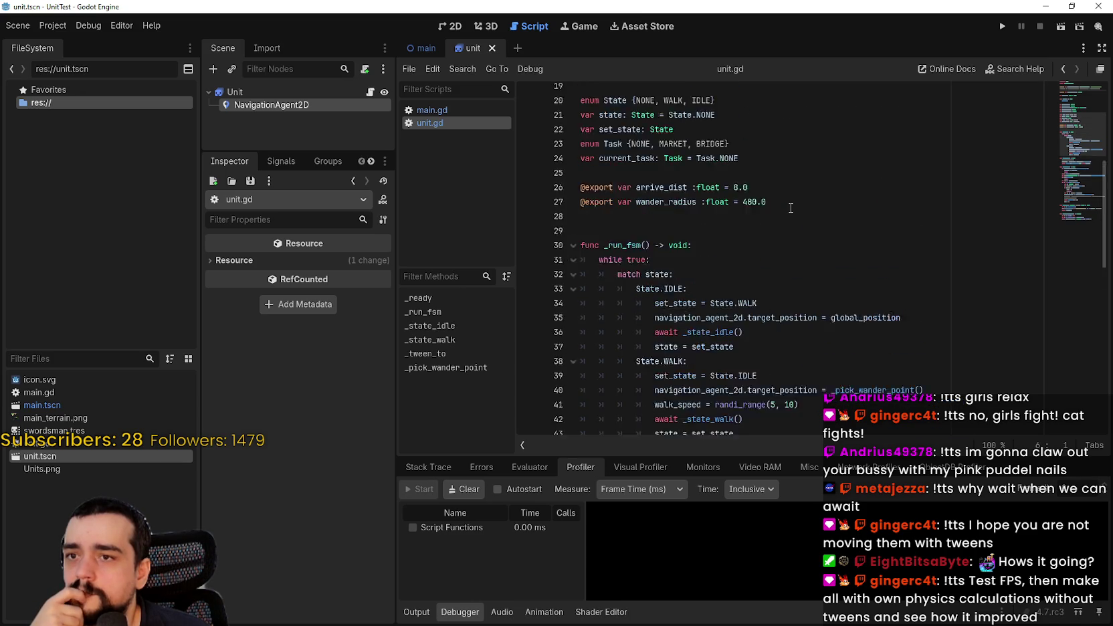
click(721, 298)
scroll(722, 288, down, 8)
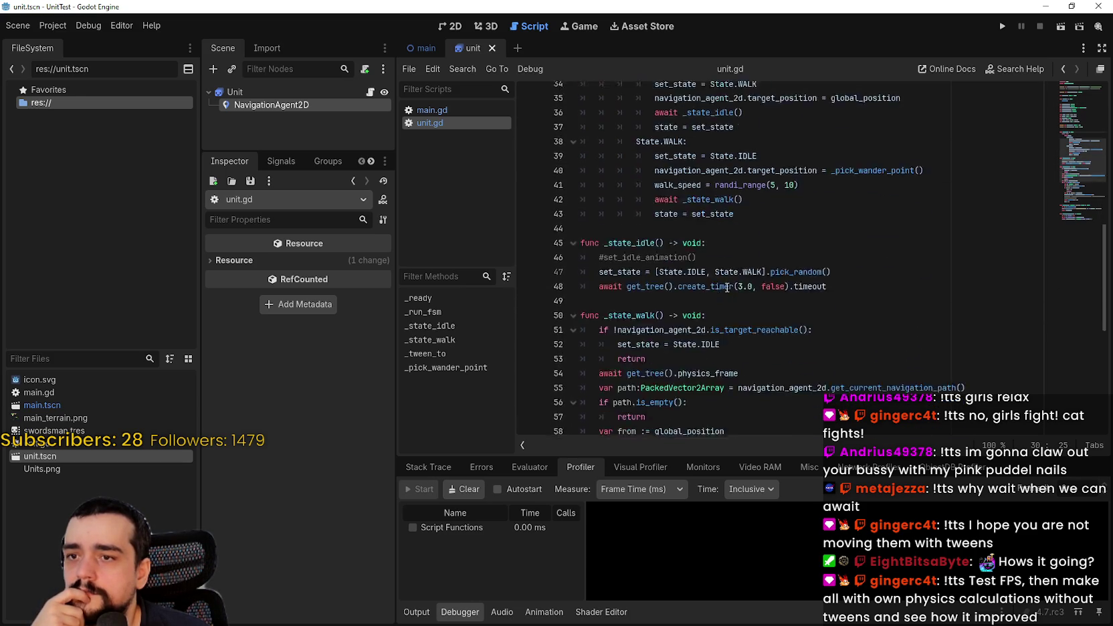
scroll(726, 276, down, 7)
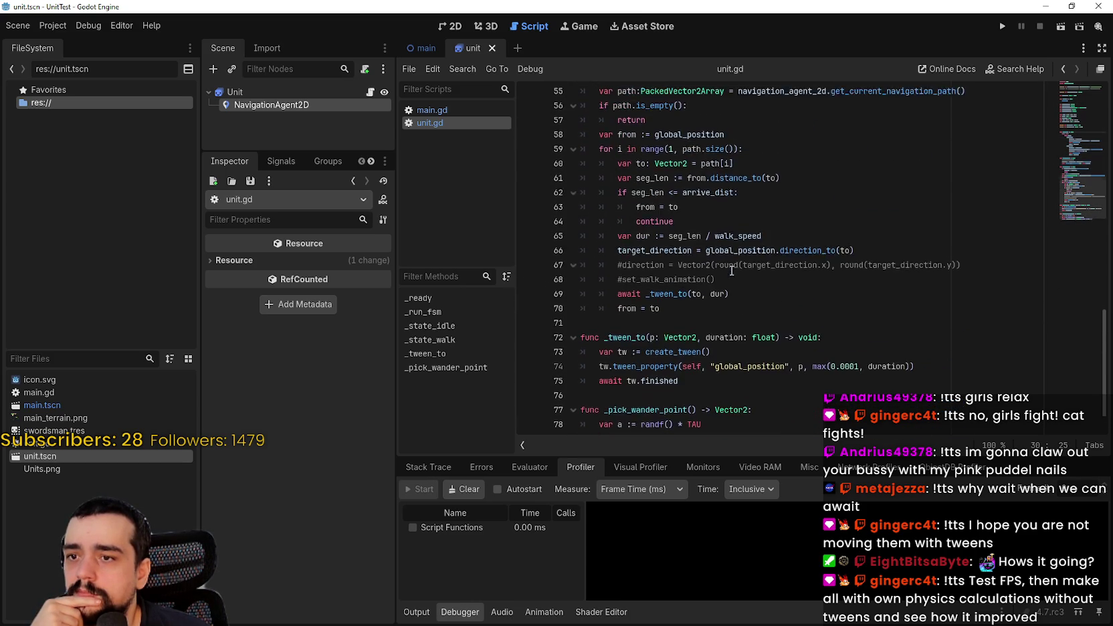
scroll(1075, 144, up, 14)
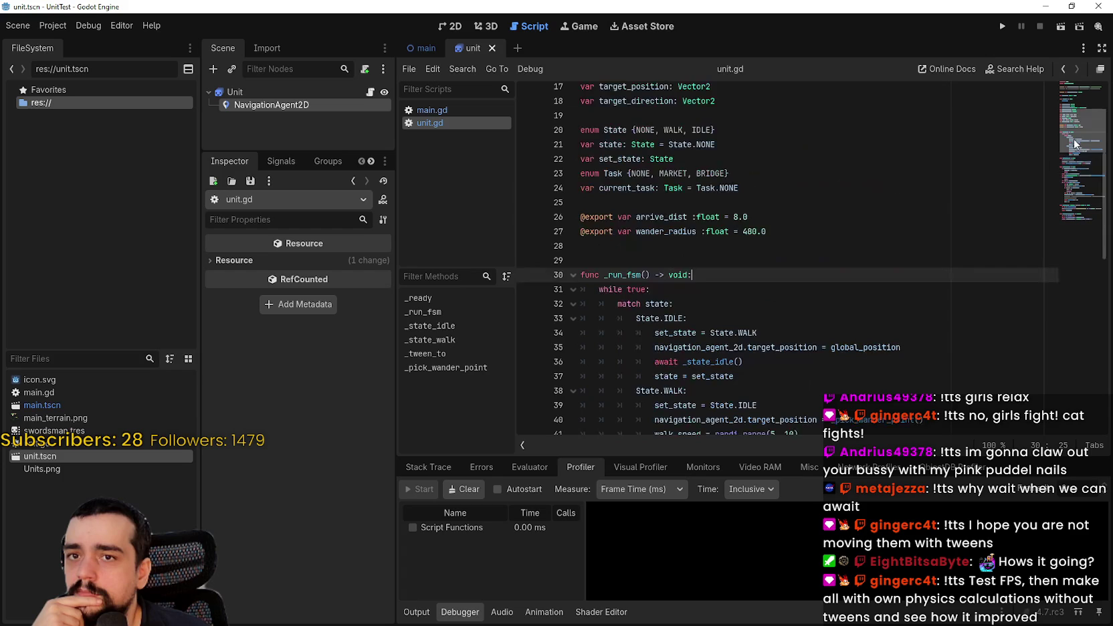
scroll(1075, 144, up, 5)
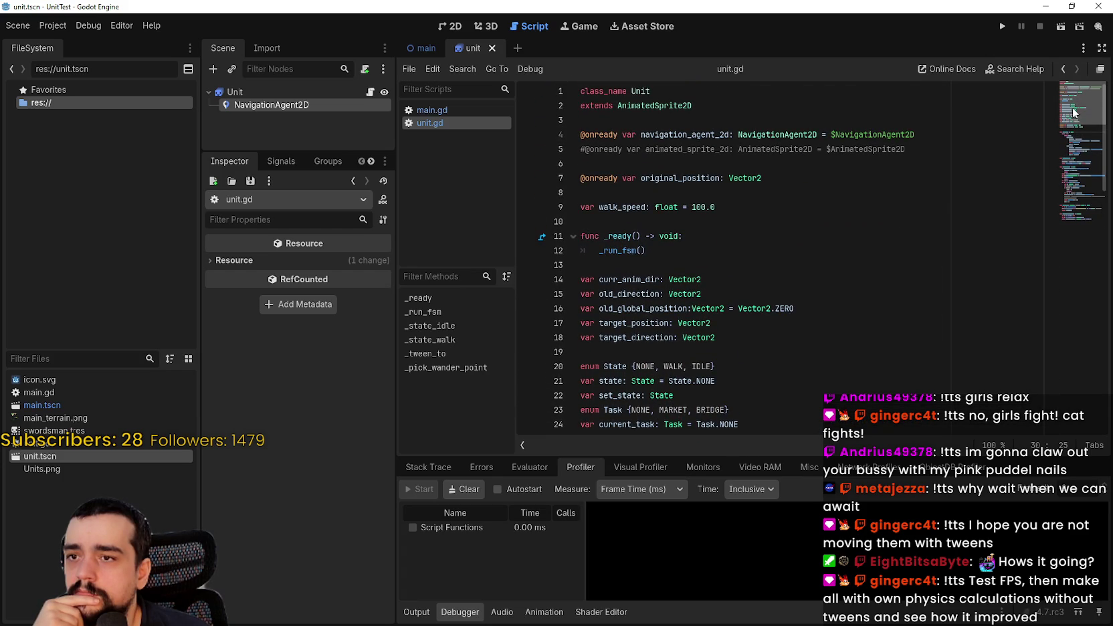
drag(679, 261, 591, 235)
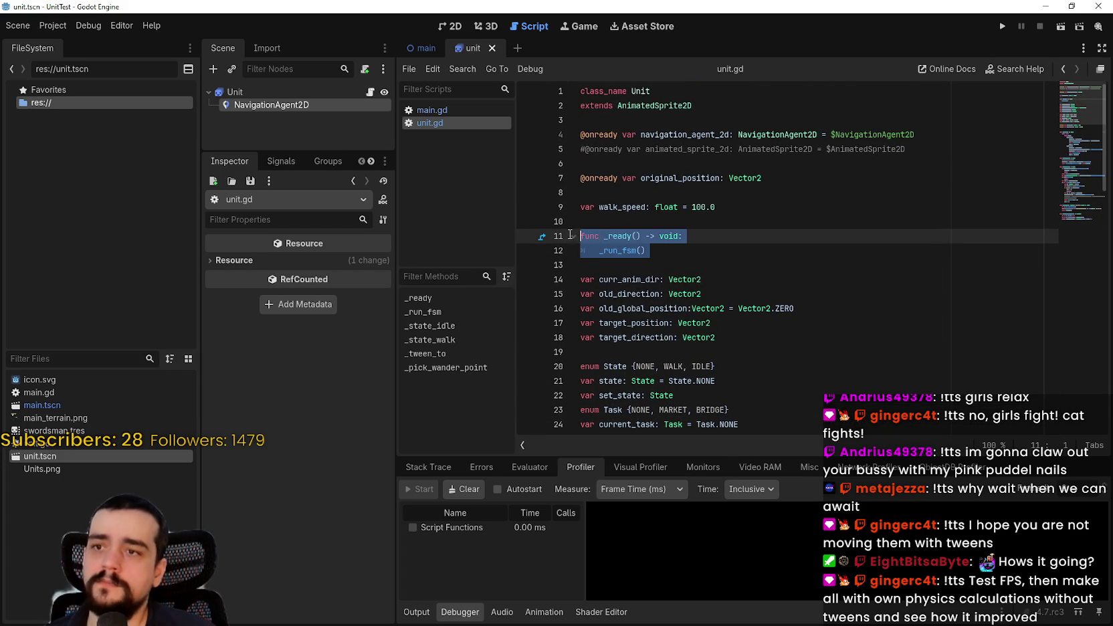
key(BackSpace)
key(BackSpace)
key(Delete)
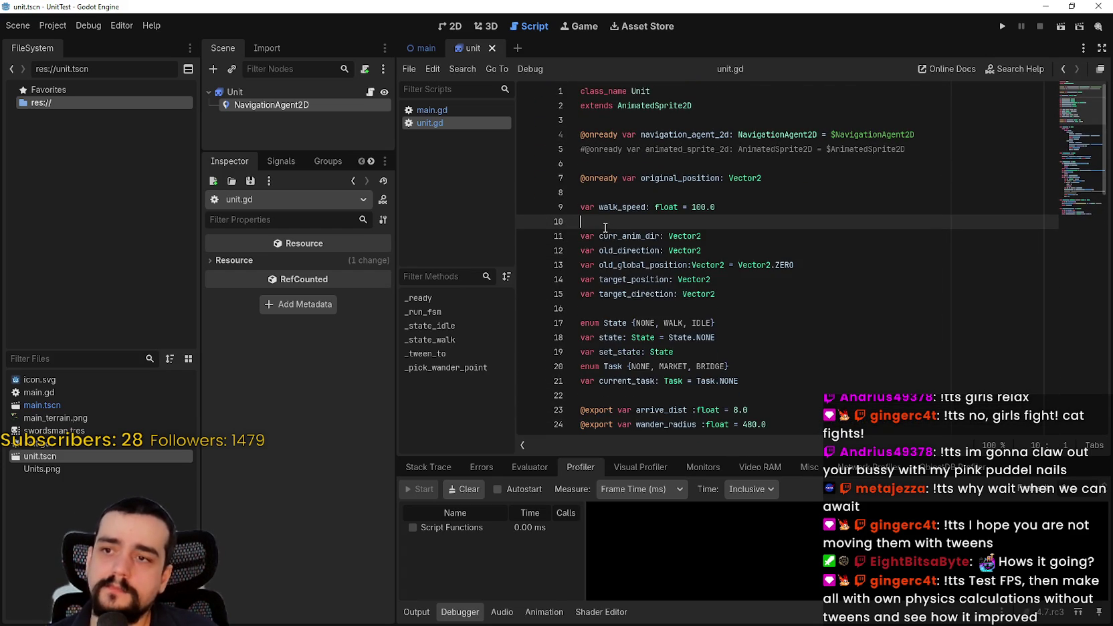
scroll(619, 281, down, 4)
click(614, 273)
text(func _ready() -> void: 	_run_fsm())
Give _ready a pass line, comment out #_run_fsm(), and do a brief test run
click(680, 295)
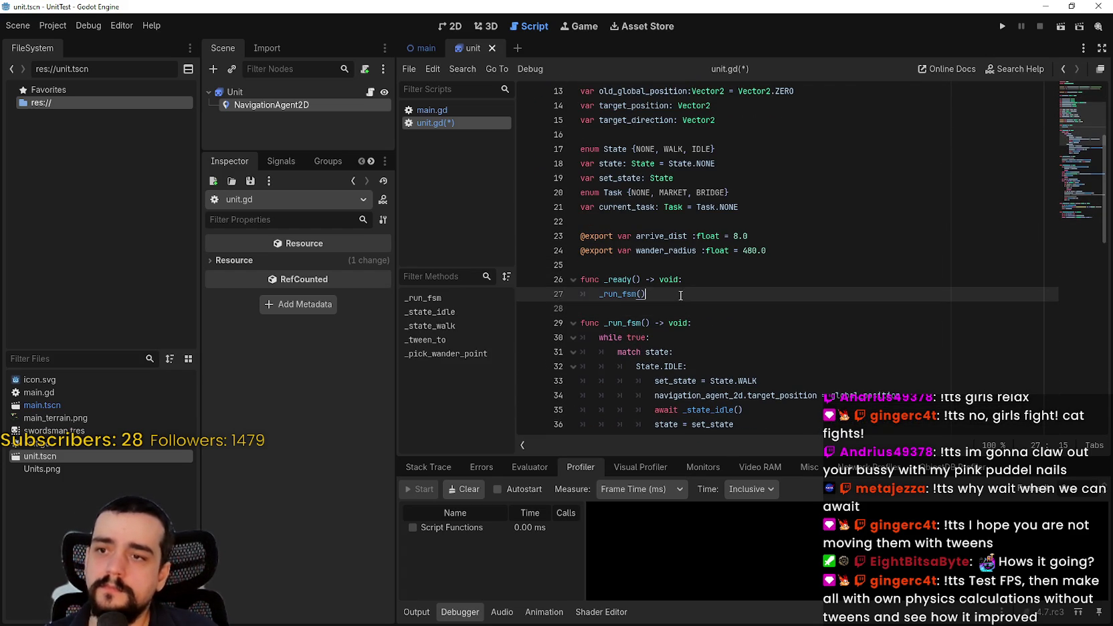
click(692, 280)
key(Return)
text(pass)
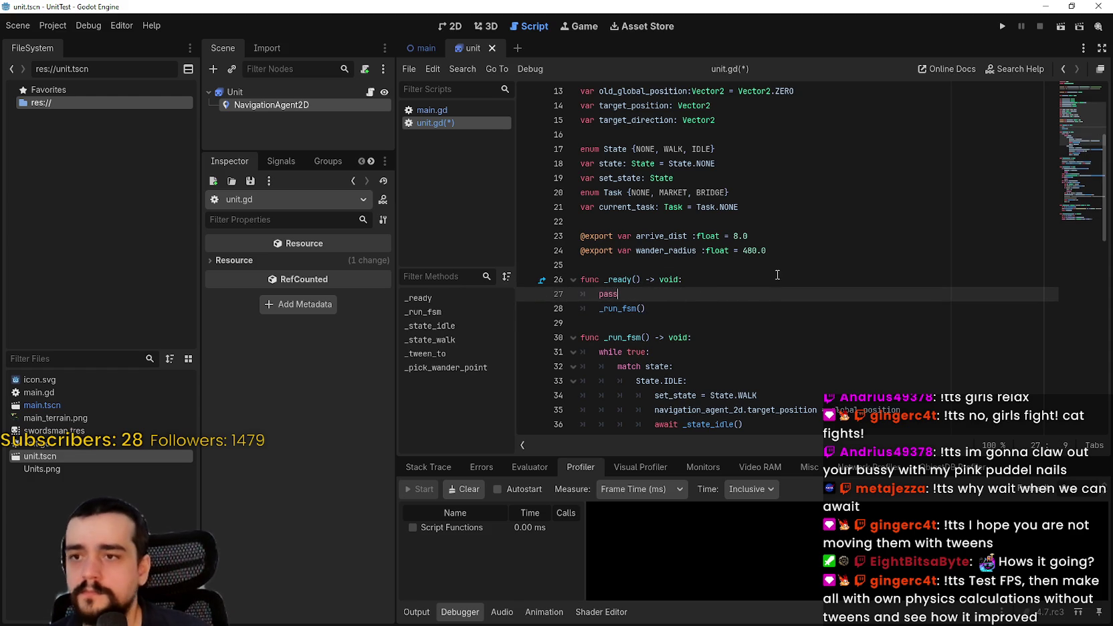
key(Down)
key(Home)
text(#)
click(1001, 26)
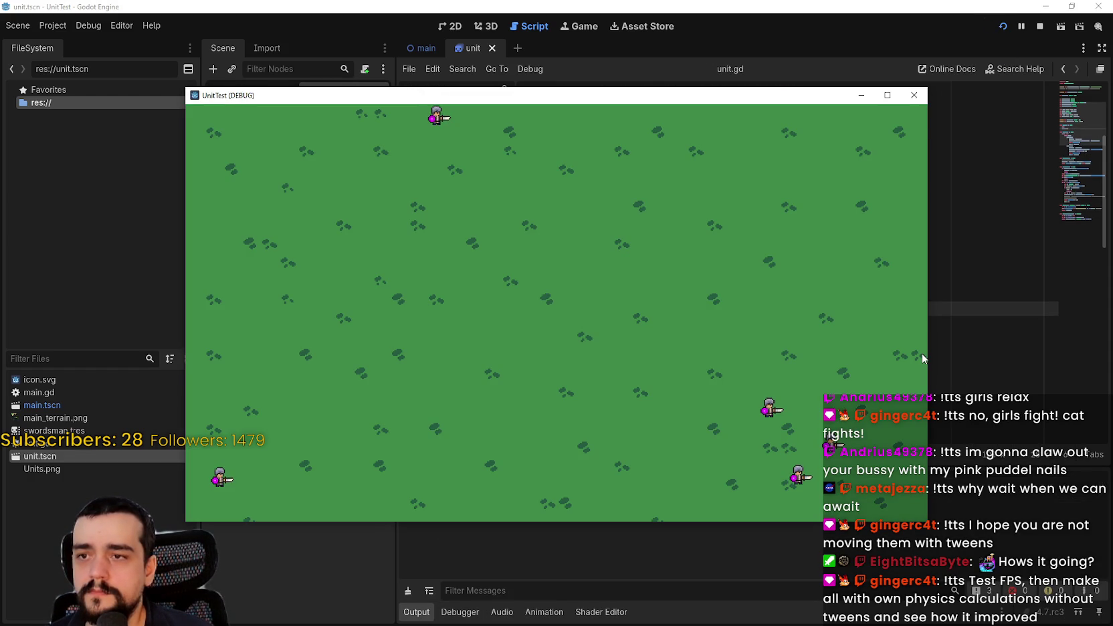
click(914, 95)
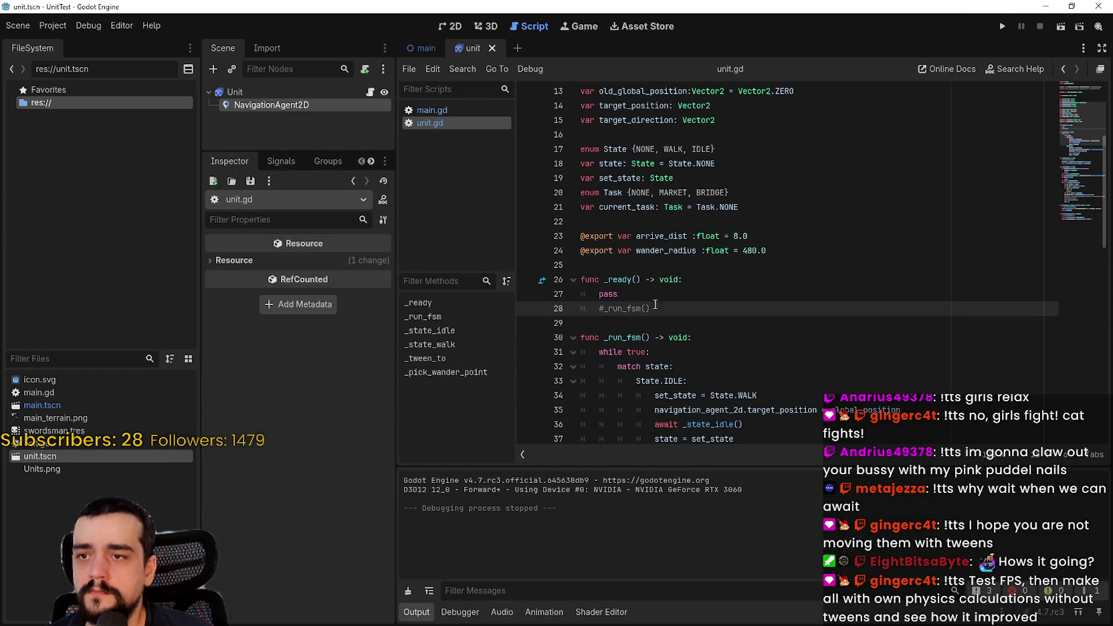
Remove the pass line so _ready calls _run_fsm() again
click(620, 281)
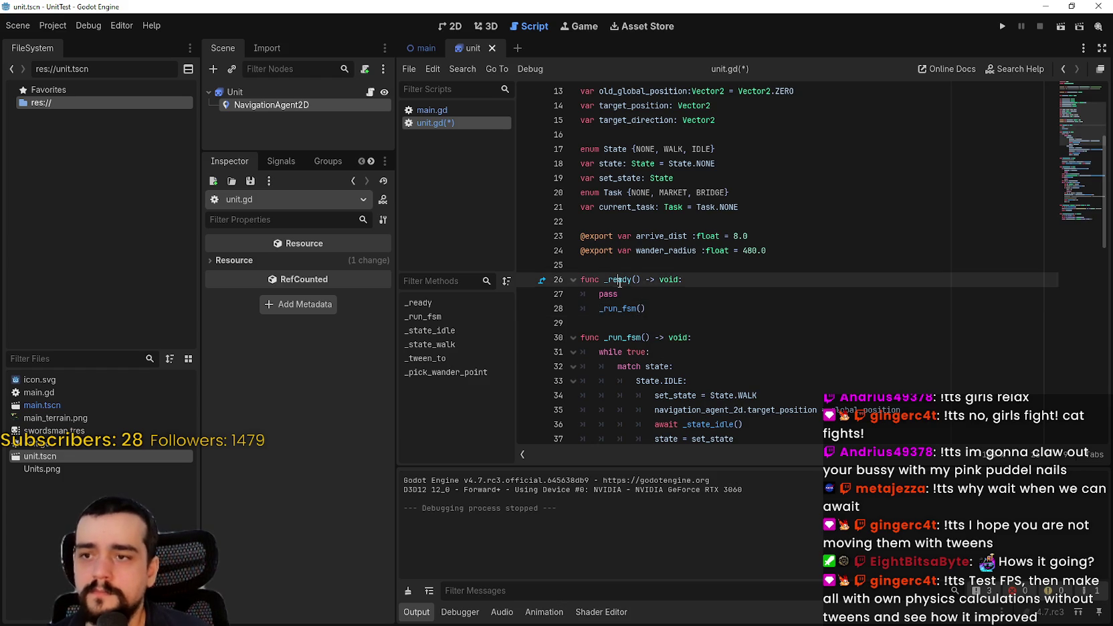
triple_click(625, 294)
key(BackSpace)
scroll(652, 293, down, 3)
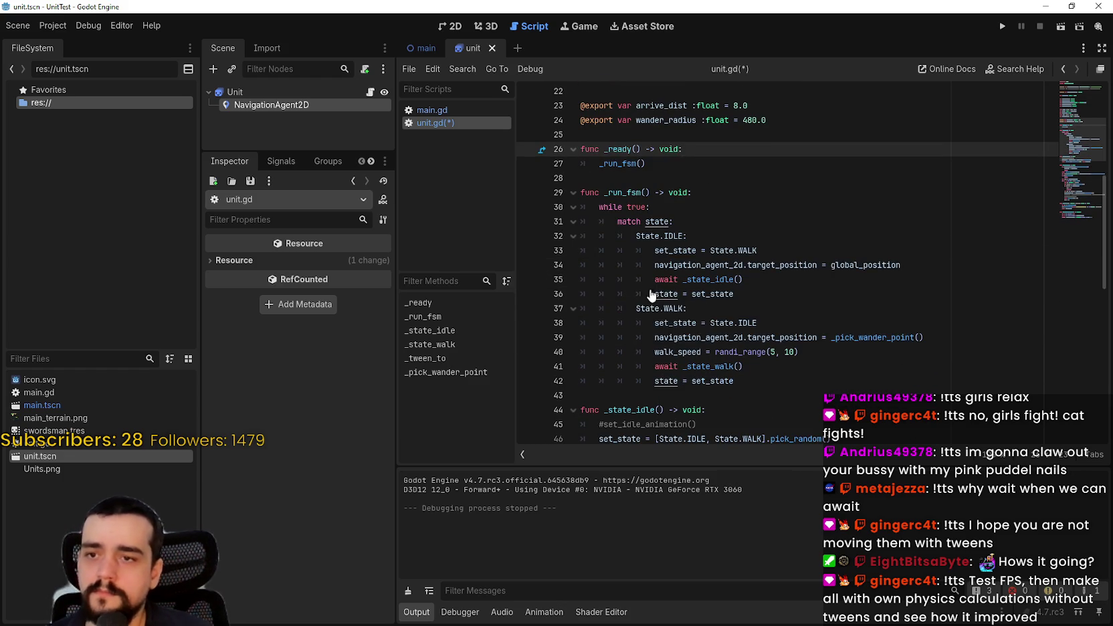
double_click(621, 163)
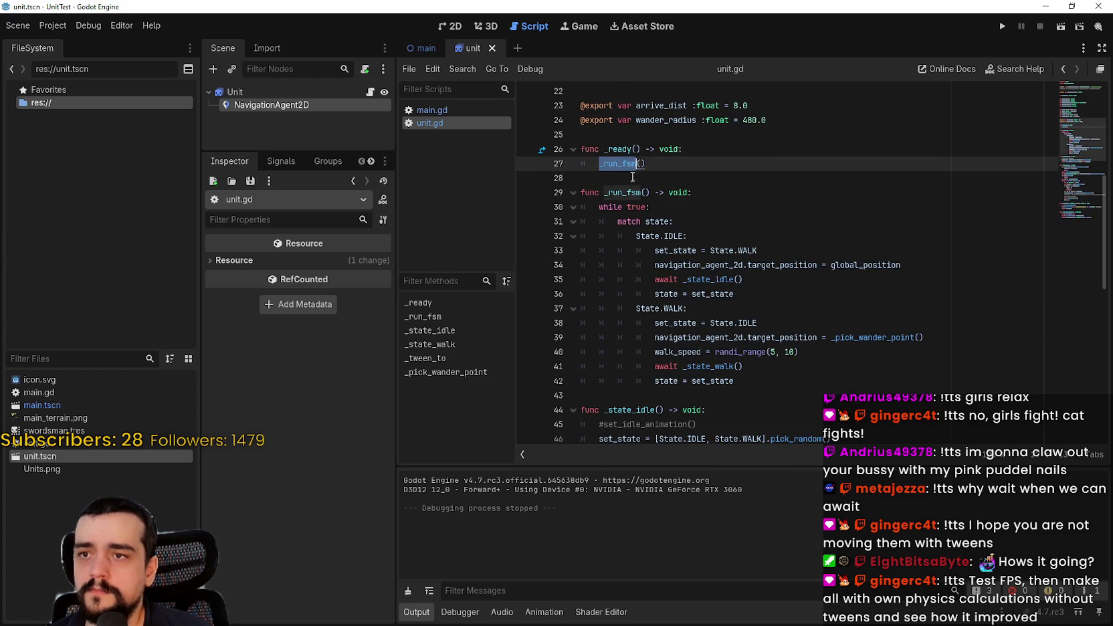
scroll(714, 287, up, 4)
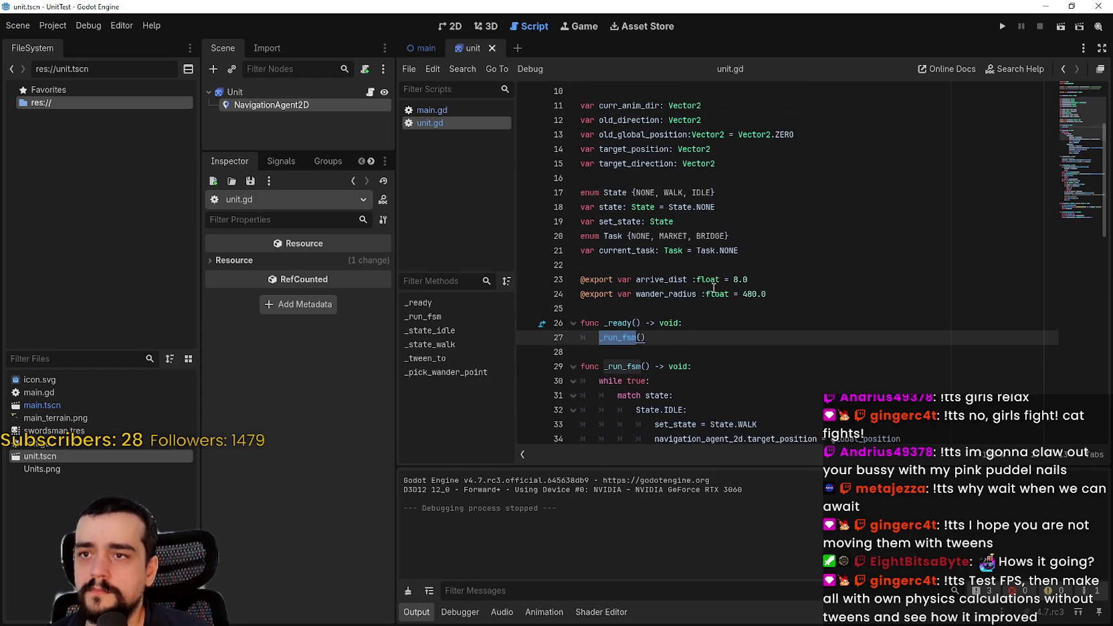
Change the state variable's default from State.NONE to State.IDLE
double_click(752, 258)
text(I)
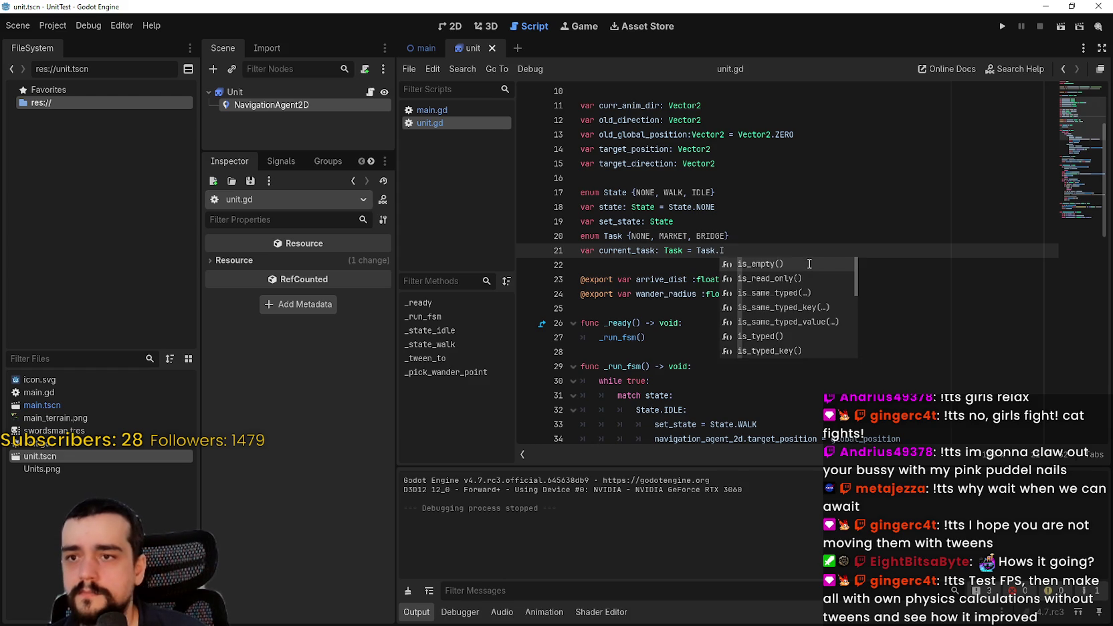
text(DL)
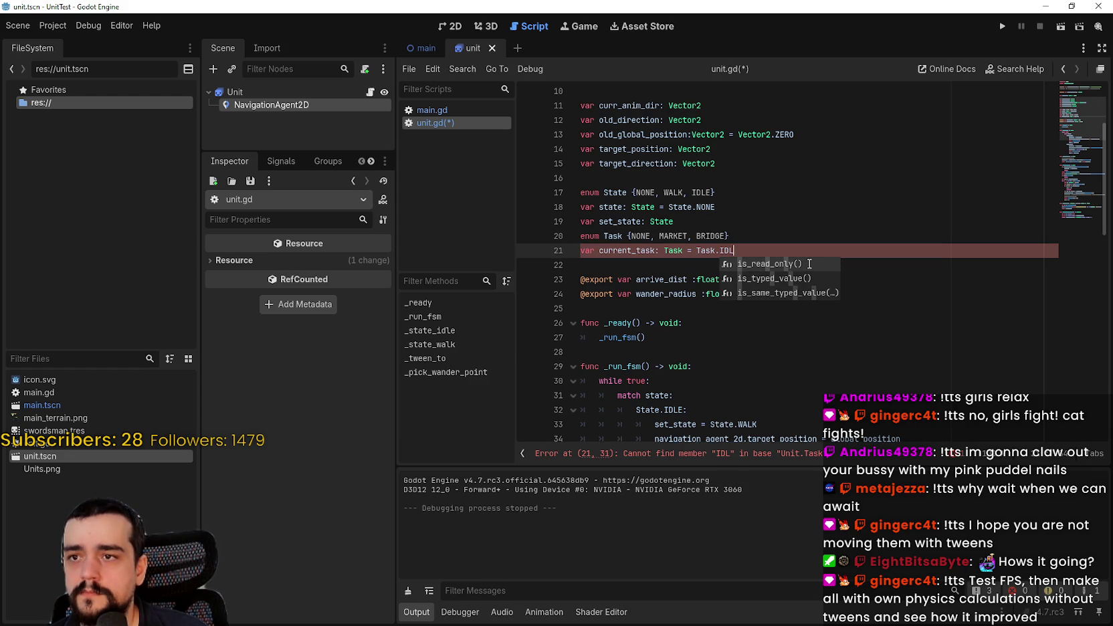
key(BackSpace)
key(BackSpace)
key(BackSpace)
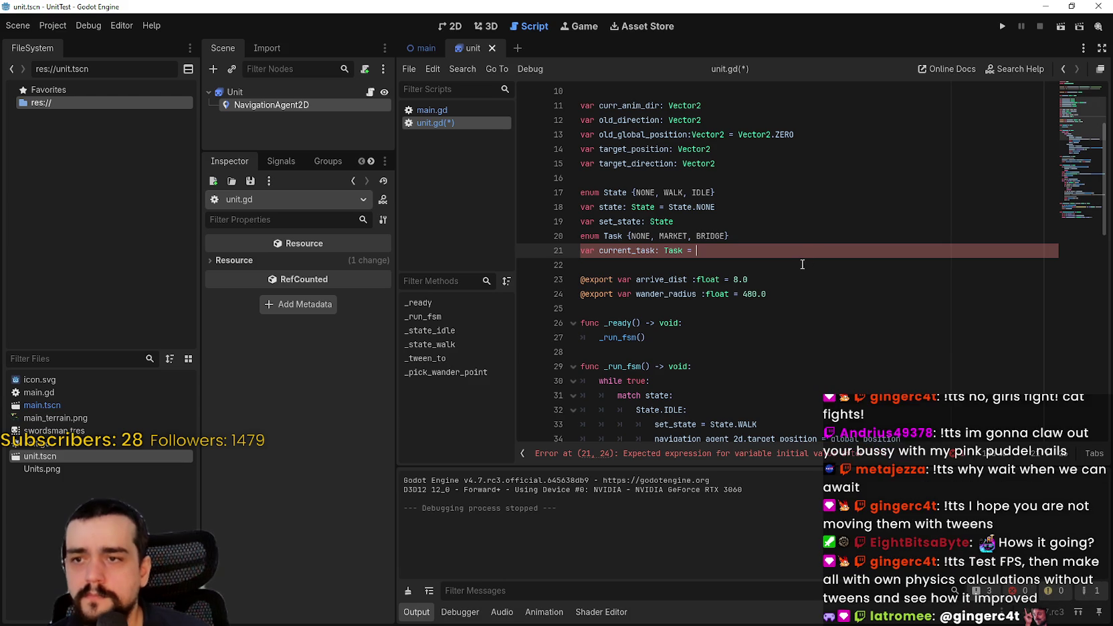
scroll(755, 273, down, 3)
double_click(654, 280)
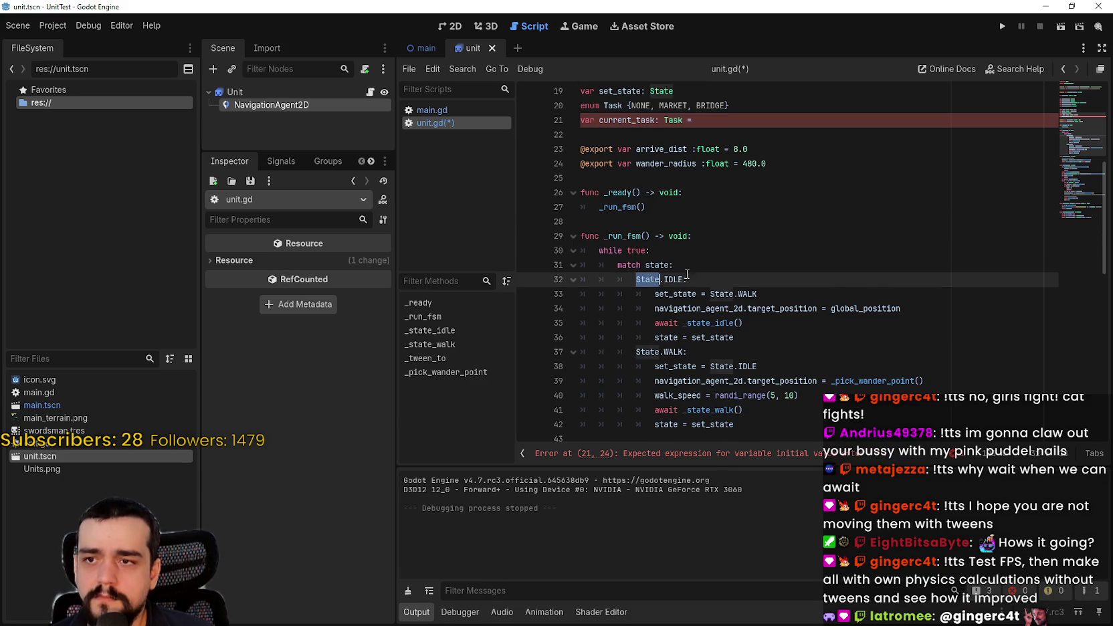
scroll(700, 269, down, 3)
double_click(657, 134)
scroll(753, 246, up, 6)
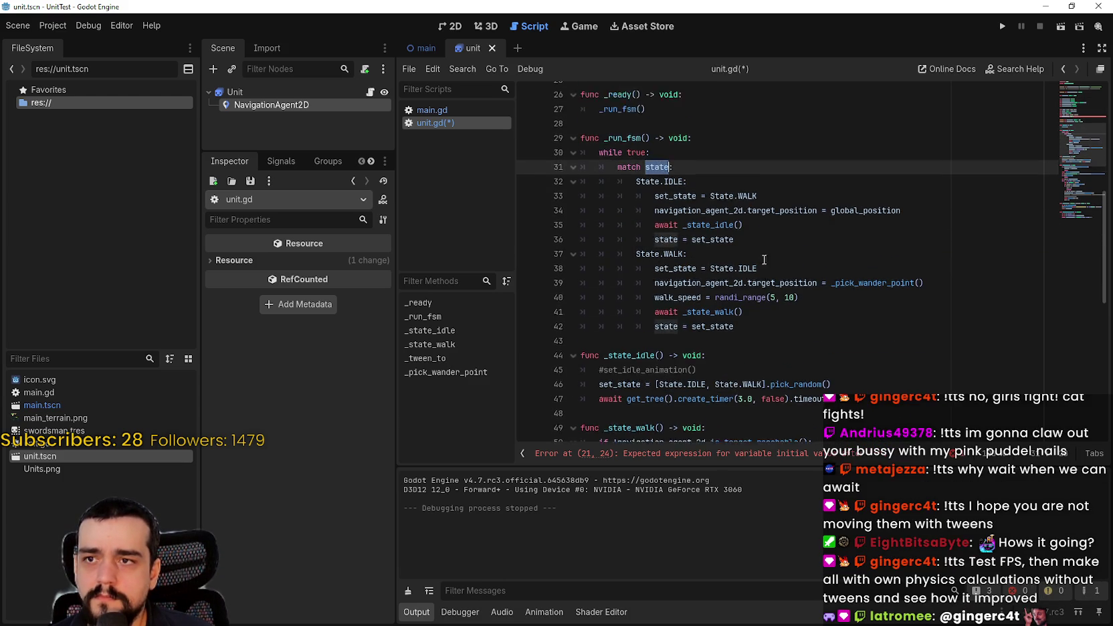
click(701, 250)
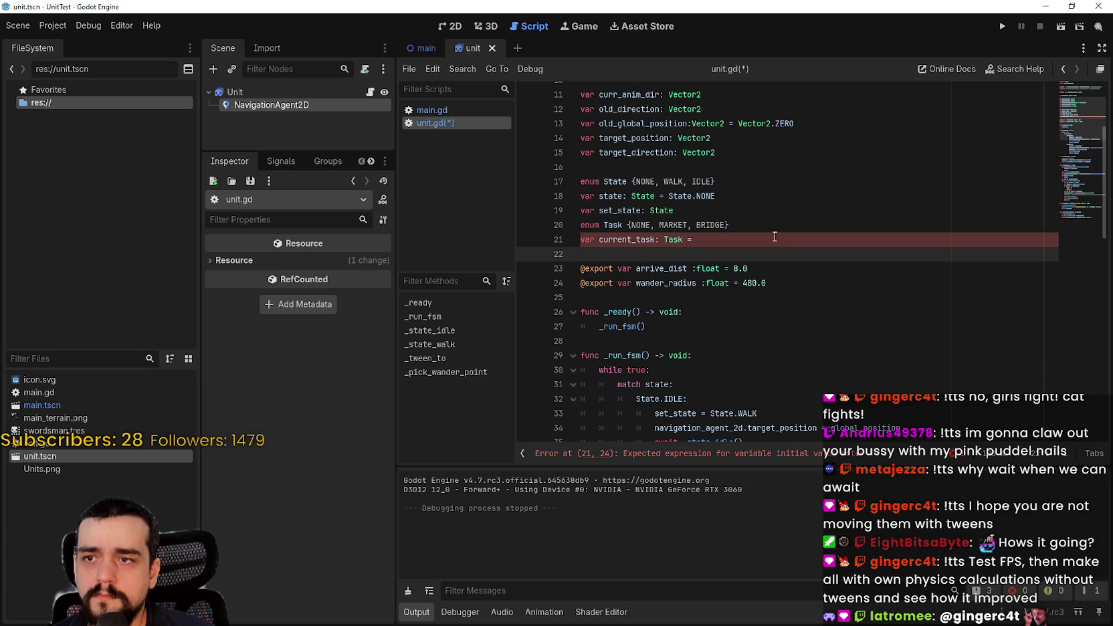
double_click(715, 195)
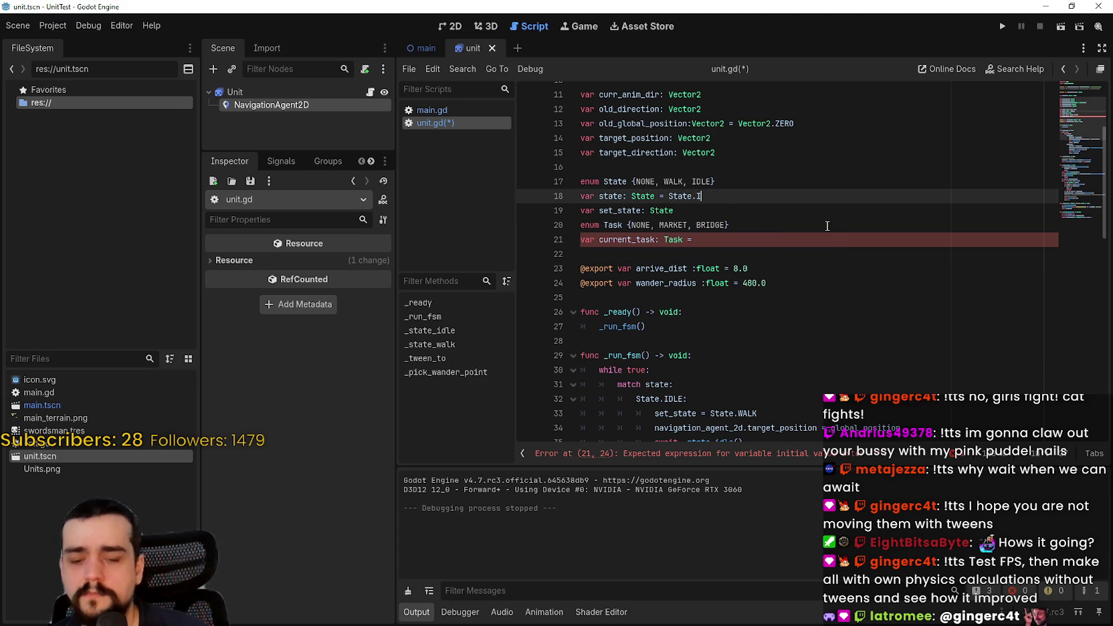
text(DLE)
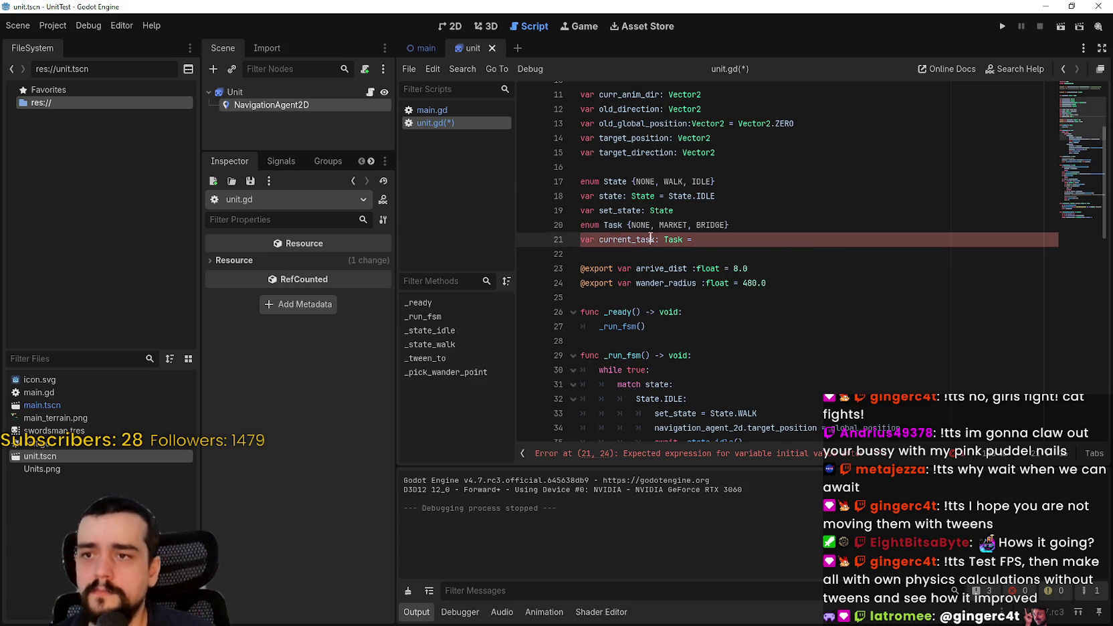
Delete the Task enum and current_task lines, then save unit.gd
drag(736, 239, 582, 225)
key(BackSpace)
scroll(642, 227, up, 1)
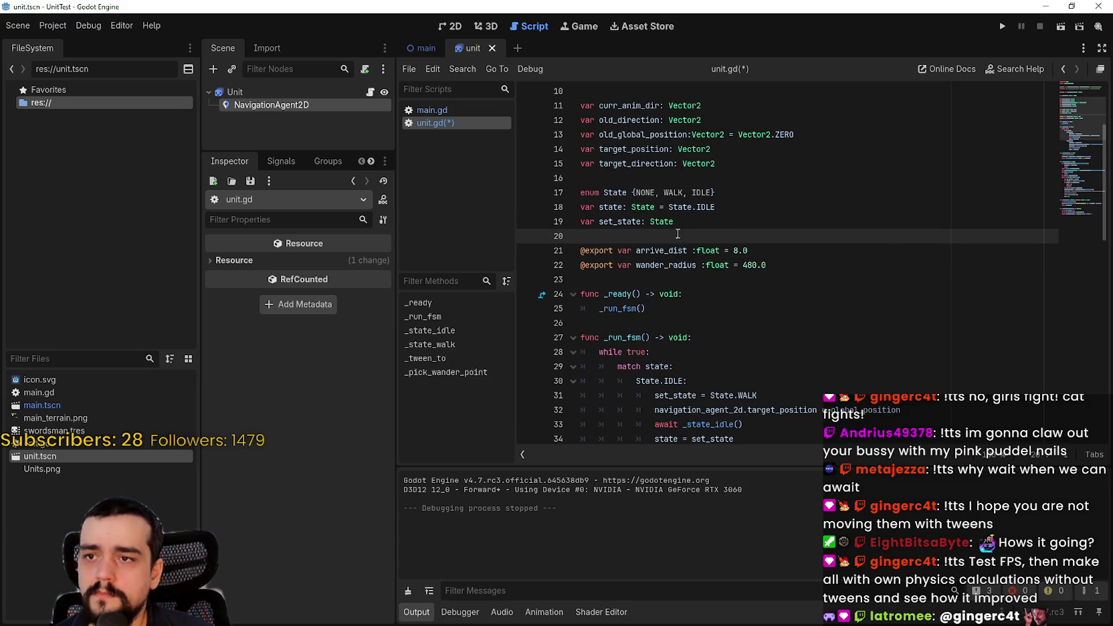
key(ctrl+s)
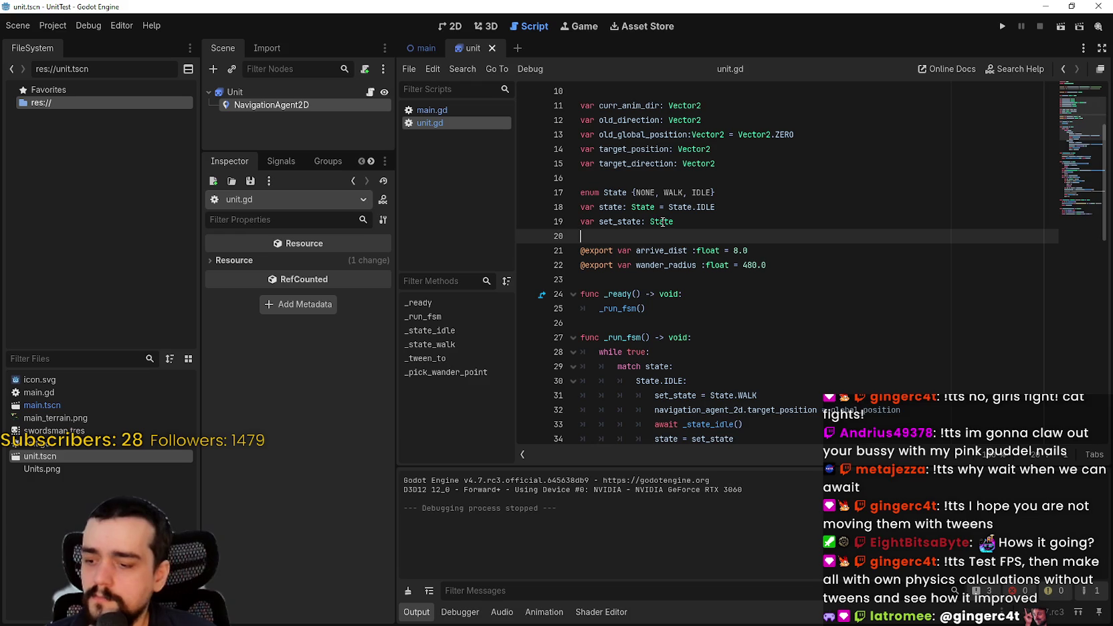
Run the project and maximize the UnitTest (DEBUG) window to watch the units wander
click(1002, 27)
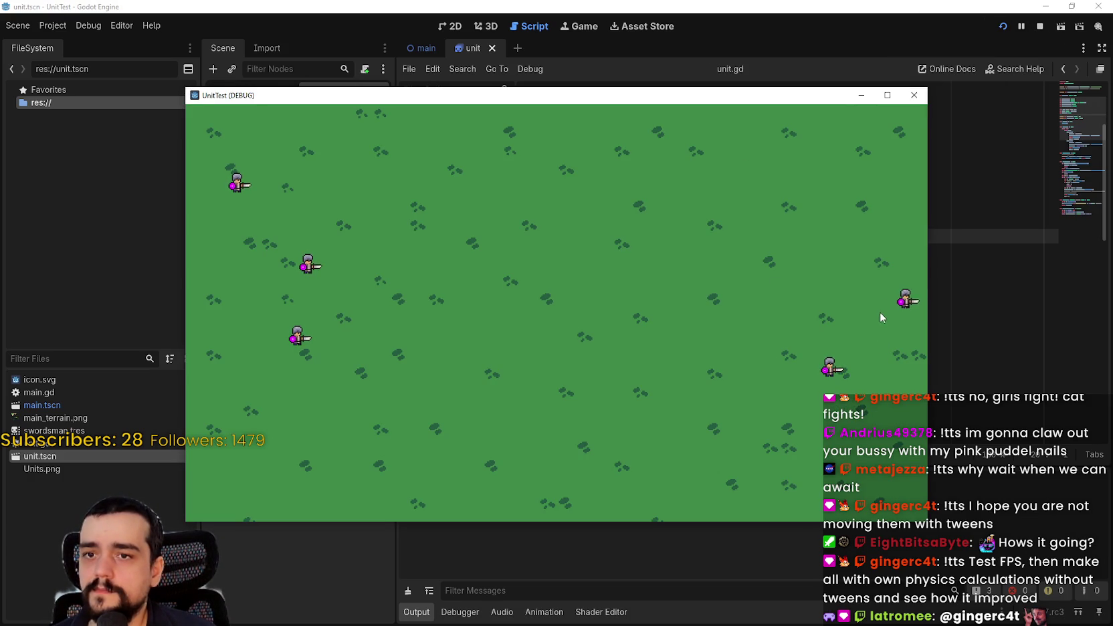
click(887, 95)
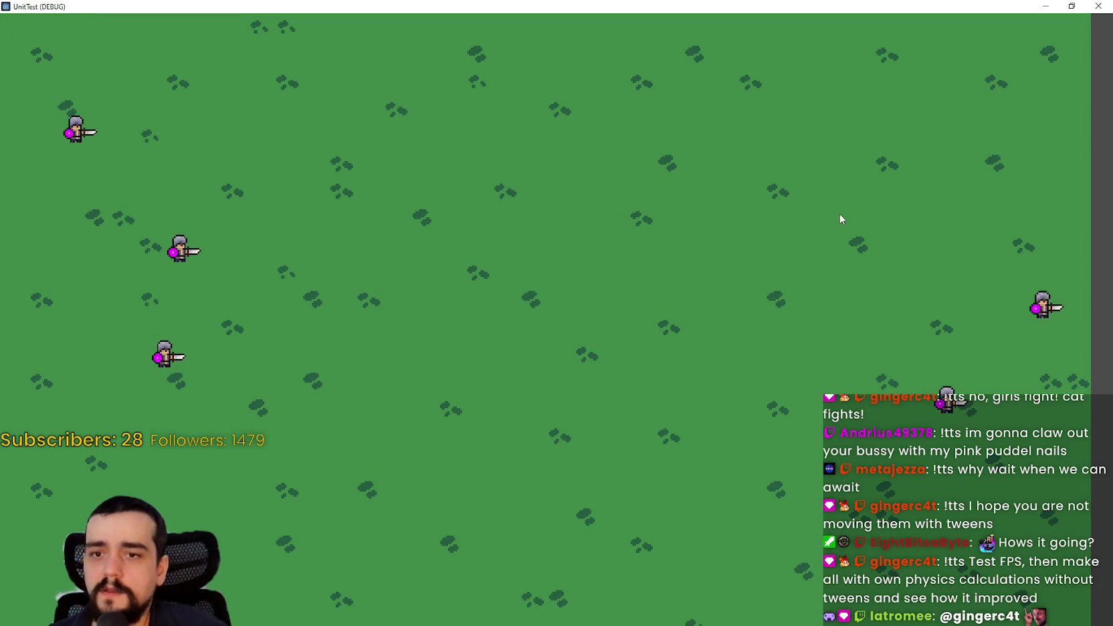
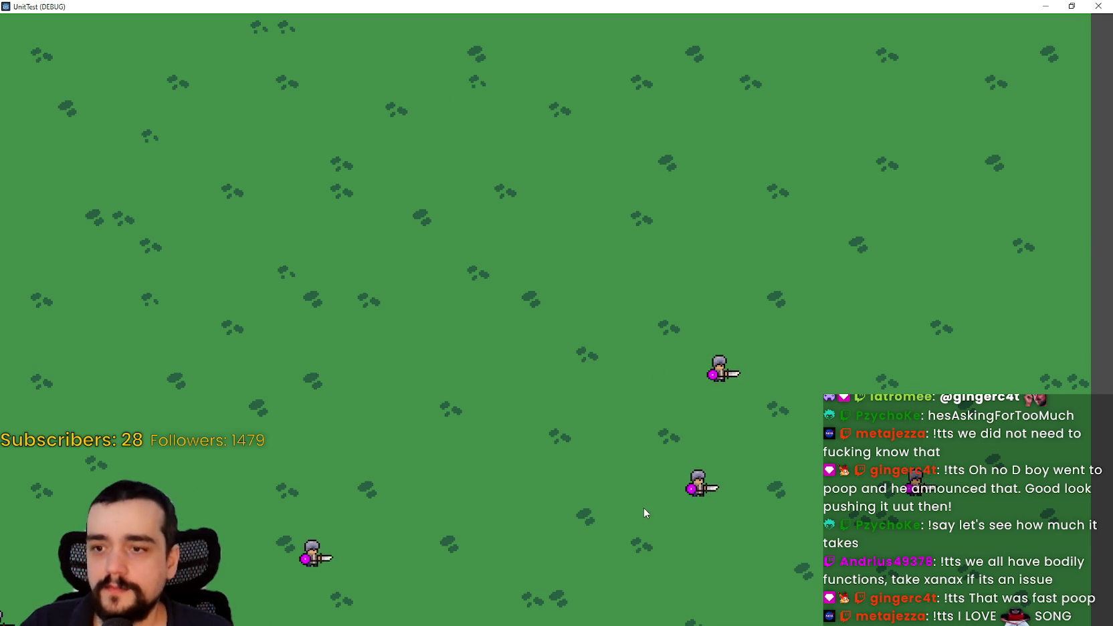
Enable Debug drawing and use_custom path display on the NavigationAgent2D in the Inspector
click(1072, 6)
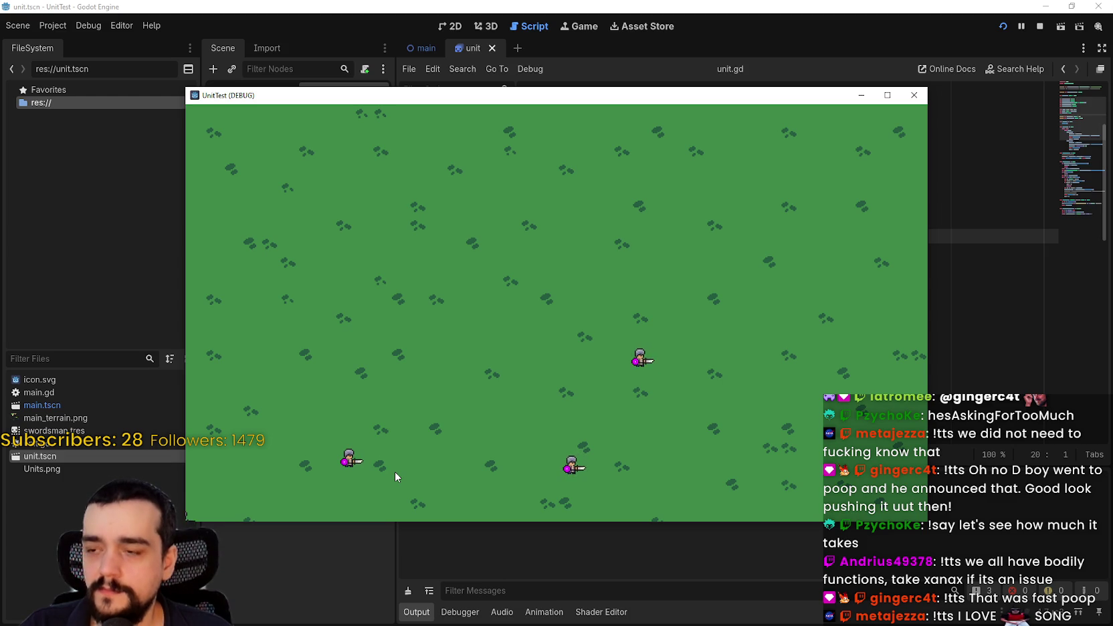
drag(373, 98, 671, 47)
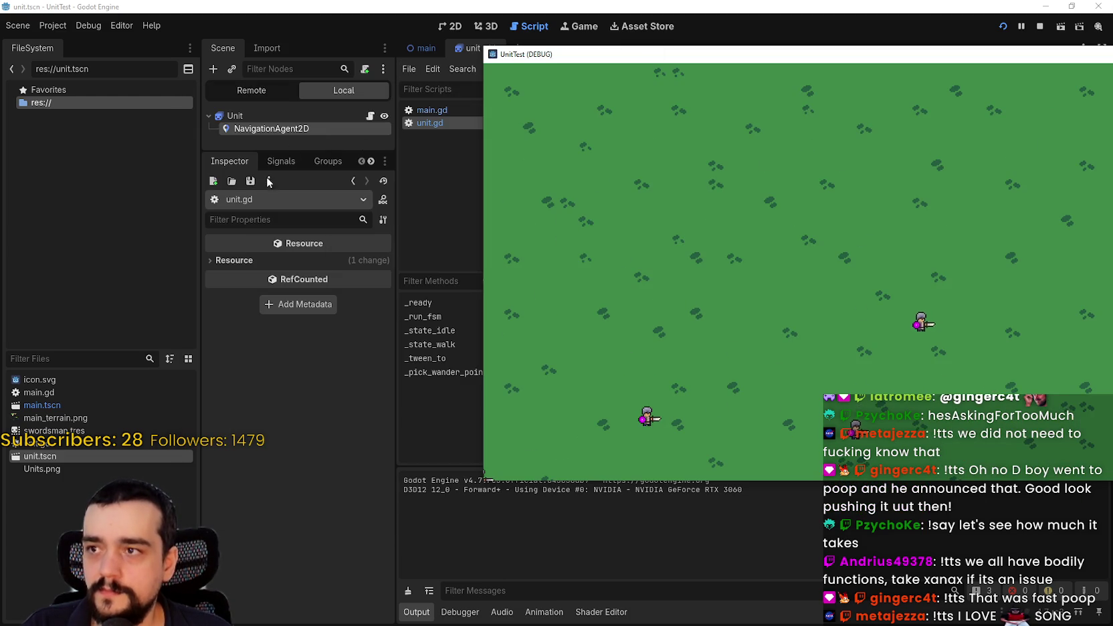
click(285, 126)
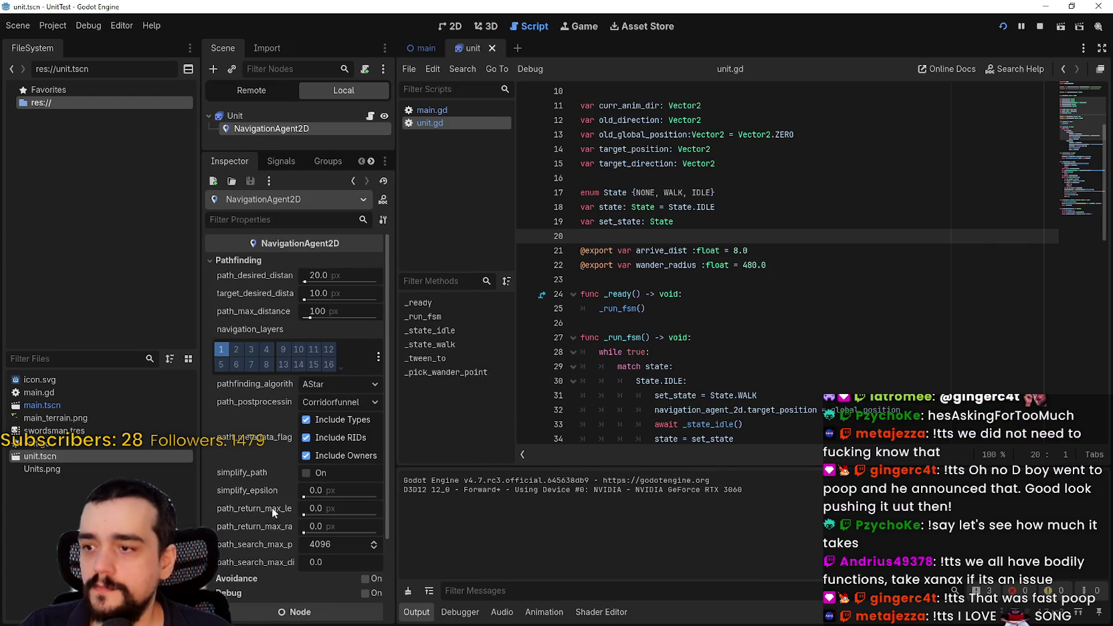
scroll(261, 504, down, 3)
click(366, 489)
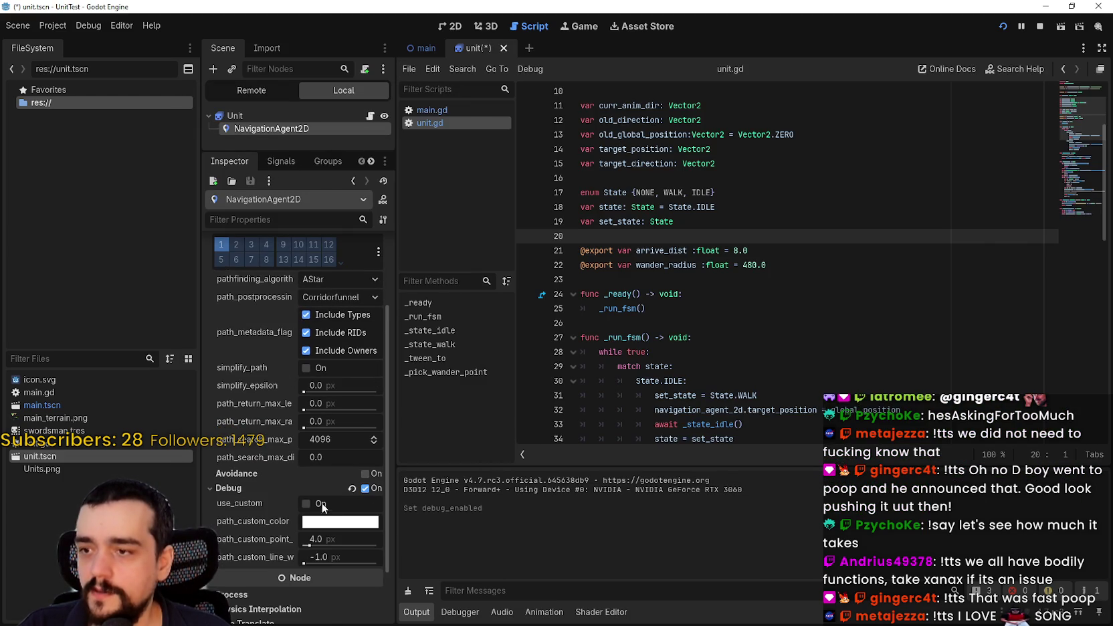
click(306, 504)
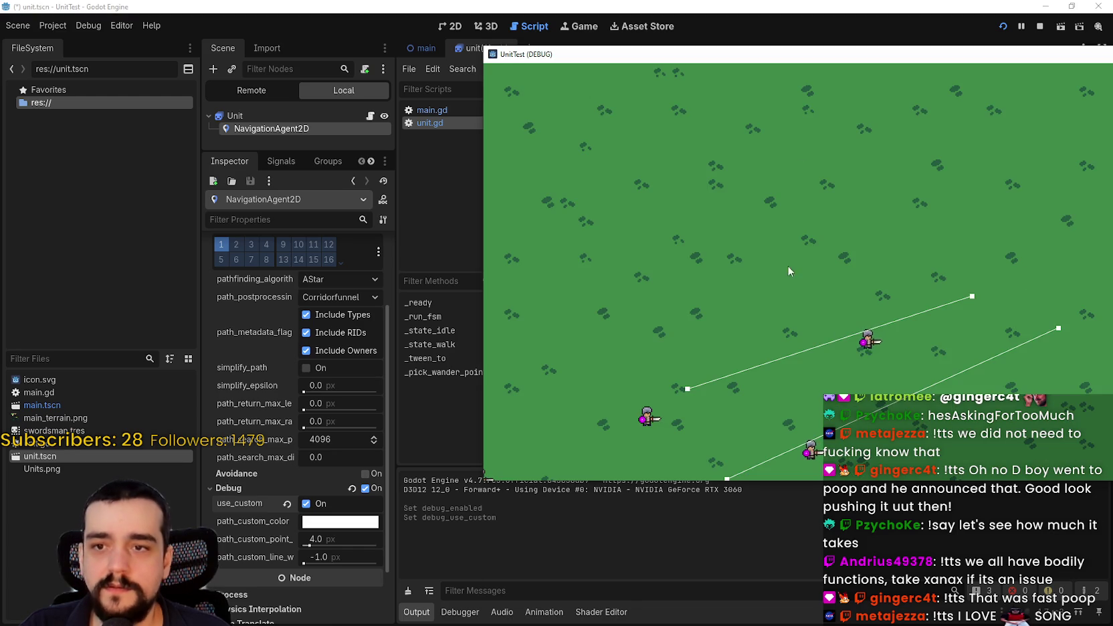
Reposition and resize the UnitTest window to watch the units' debug paths, then close it
mouse_move(816, 63)
mouse_down()
mouse_move(946, 14)
mouse_move(675, 20)
mouse_up()
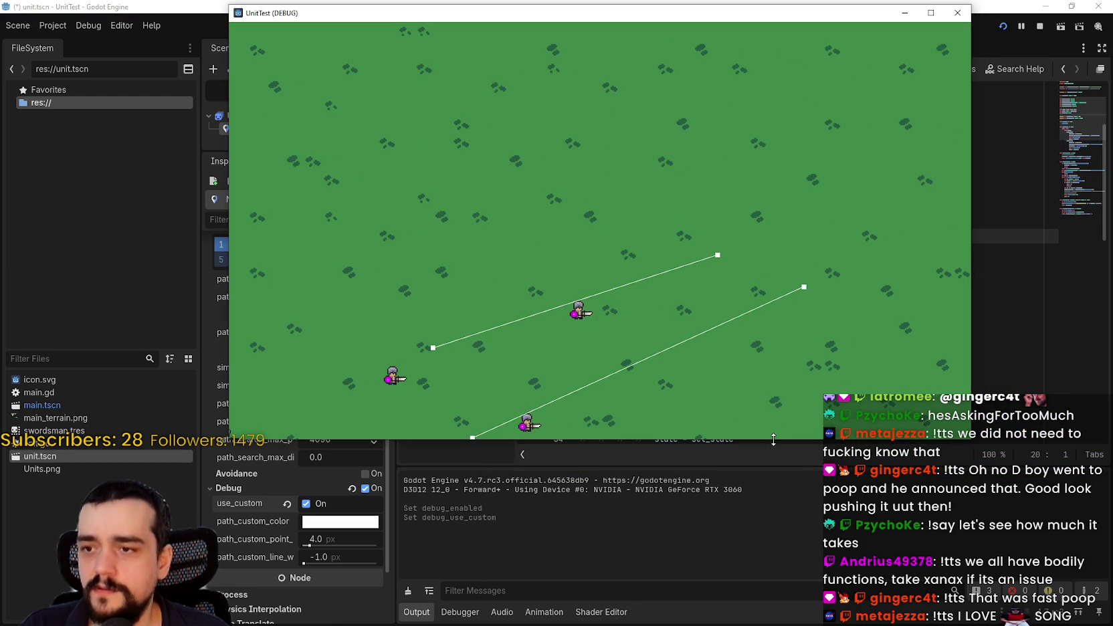
mouse_move(773, 439)
mouse_down()
mouse_move(745, 522)
mouse_move(746, 579)
mouse_up()
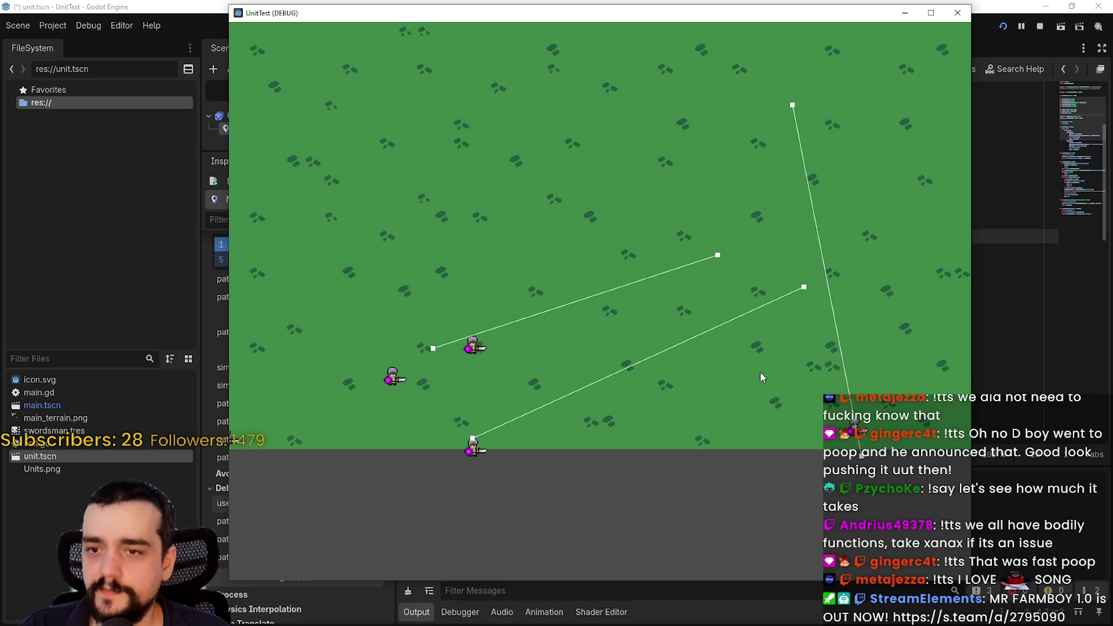
mouse_move(709, 18)
mouse_down()
mouse_move(718, 386)
mouse_move(658, 49)
mouse_move(678, 49)
mouse_up()
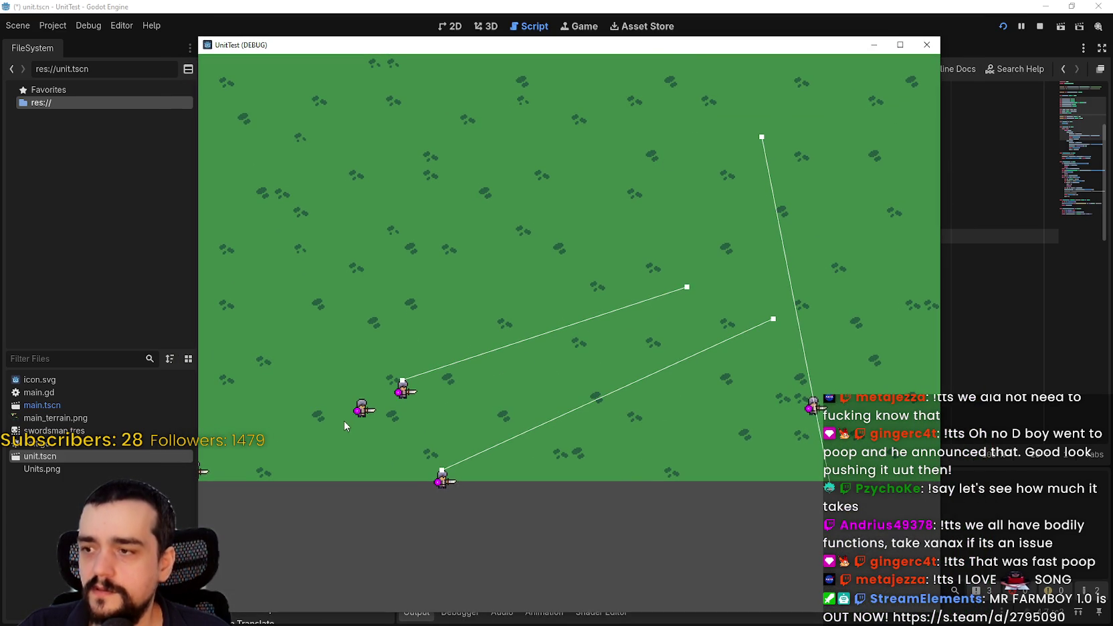
mouse_move(197, 225)
mouse_down()
mouse_move(30, 228)
mouse_move(450, 259)
mouse_move(690, 200)
mouse_move(389, 301)
mouse_up()
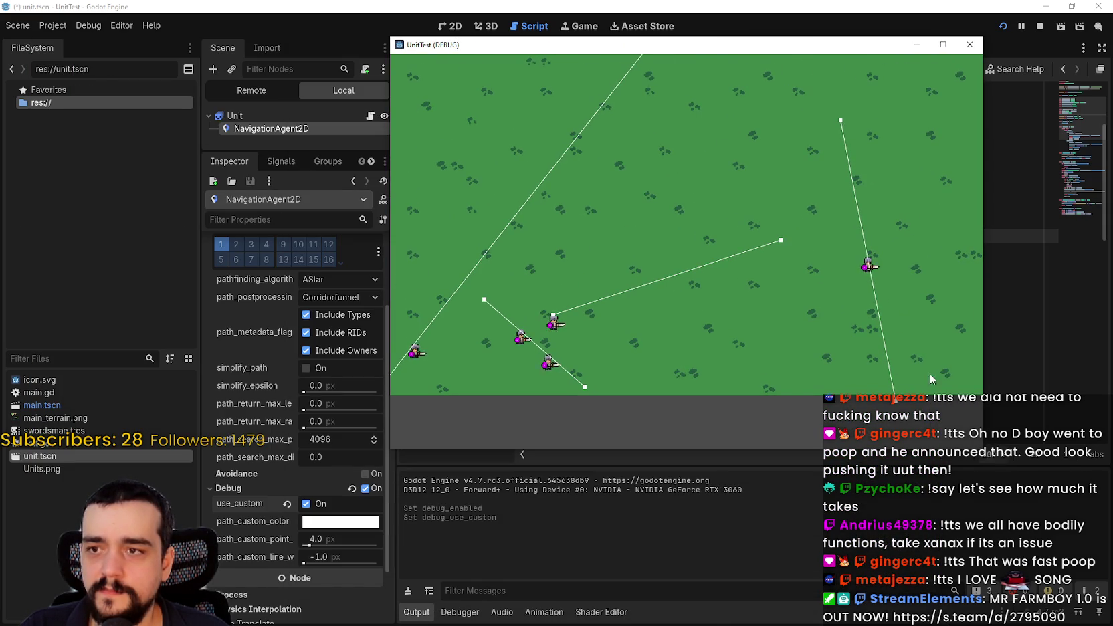
drag(742, 44, 749, 115)
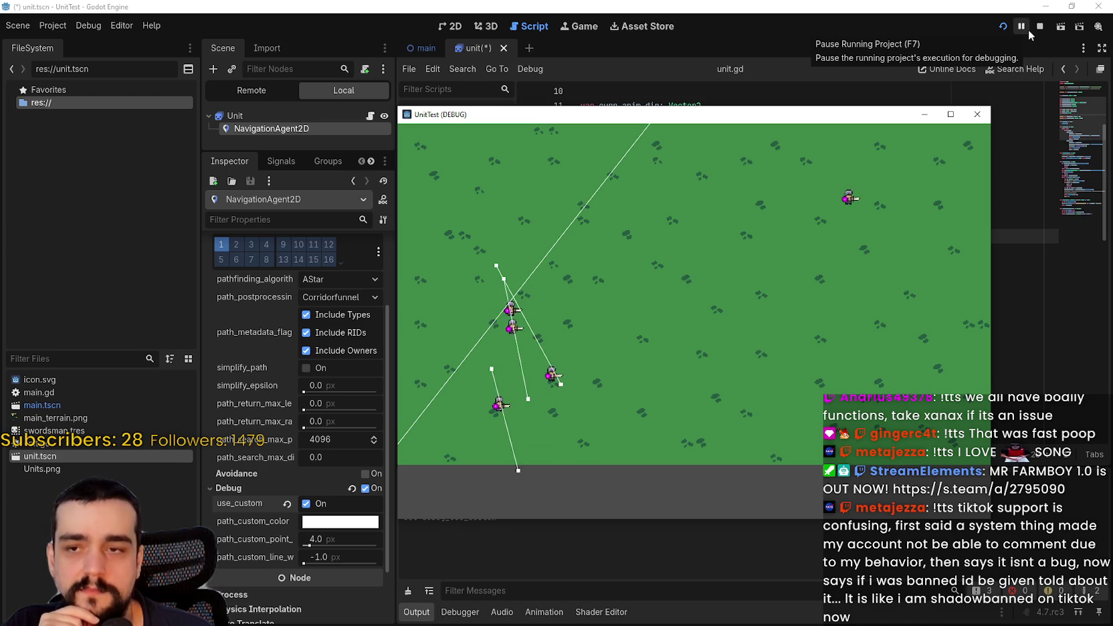
click(977, 115)
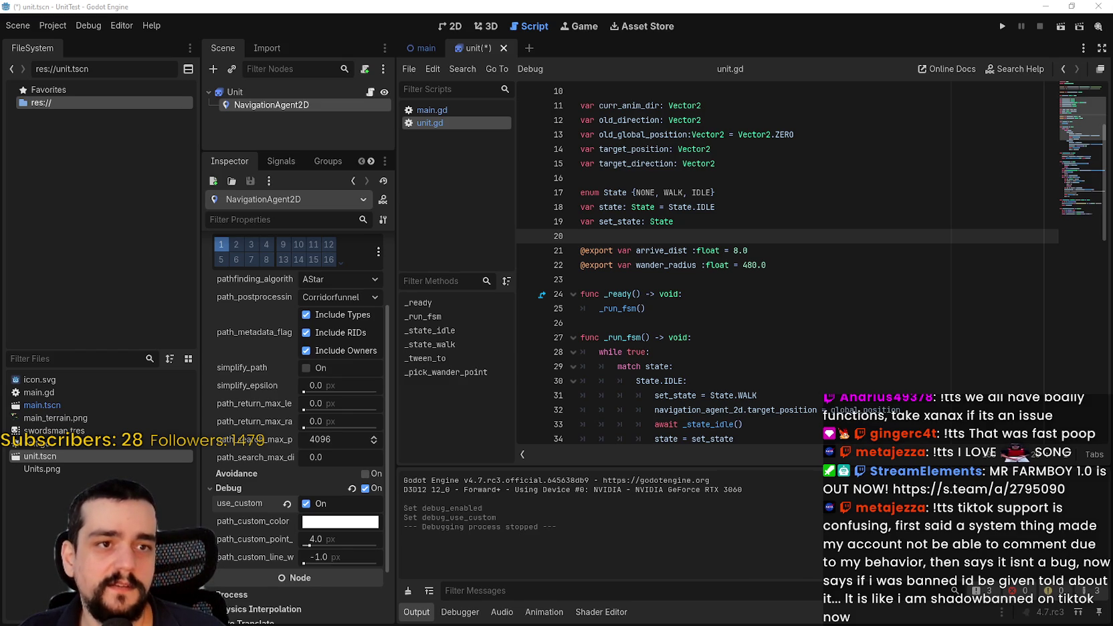
mouse_move(1112, 59)
mouse_down()
mouse_move(622, 59)
mouse_move(439, 24)
mouse_move(426, 39)
mouse_up()
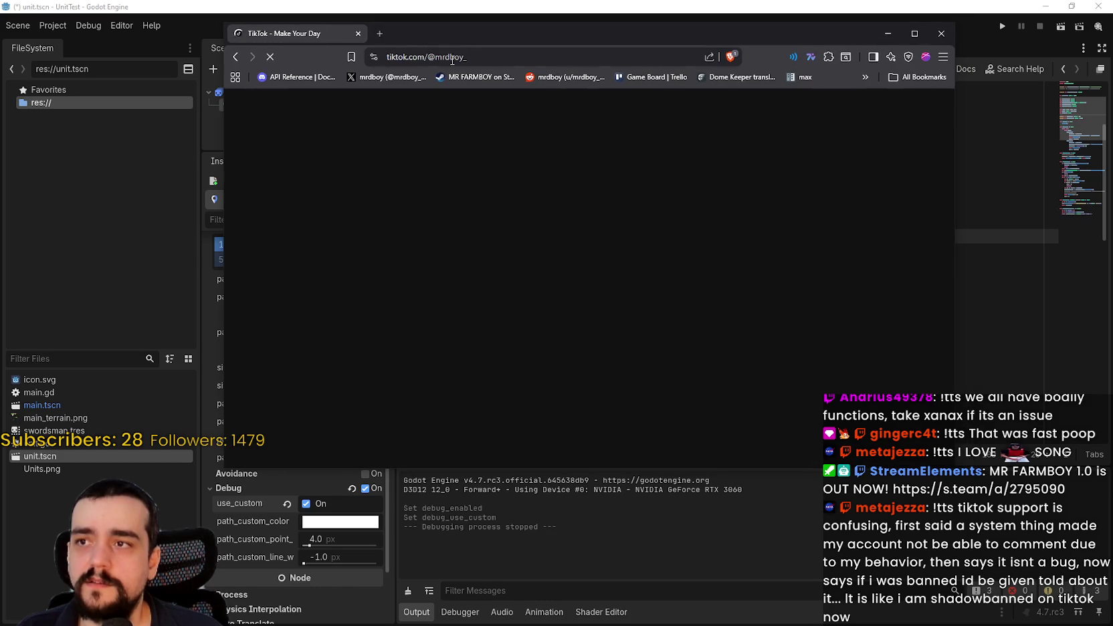
mouse_move(954, 468)
mouse_down()
mouse_move(981, 508)
mouse_move(1056, 513)
mouse_up()
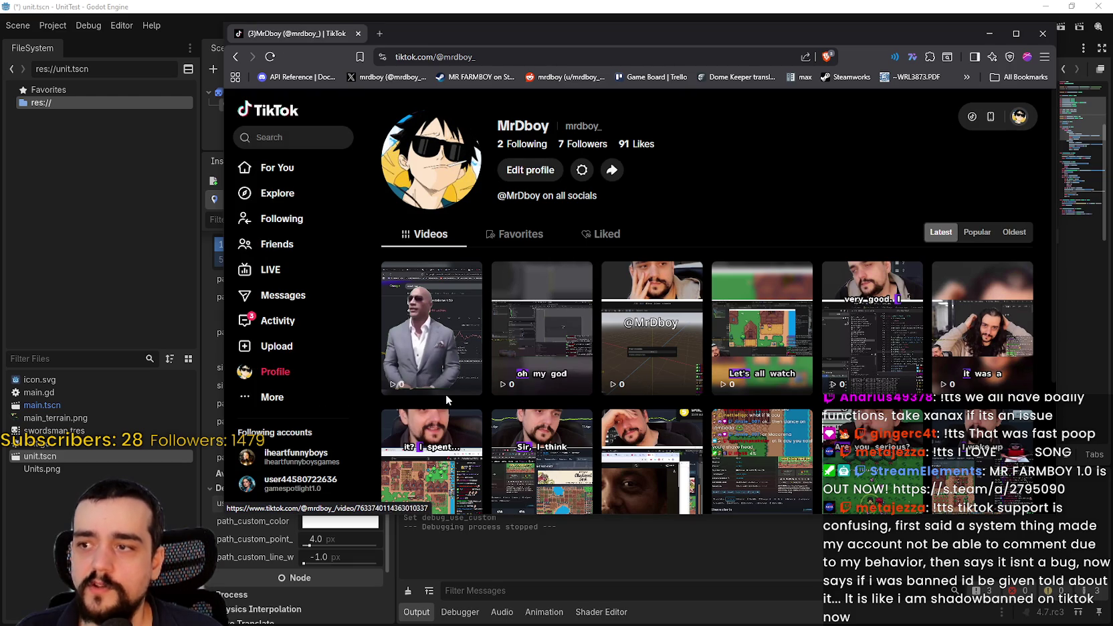
scroll(888, 340, down, 5)
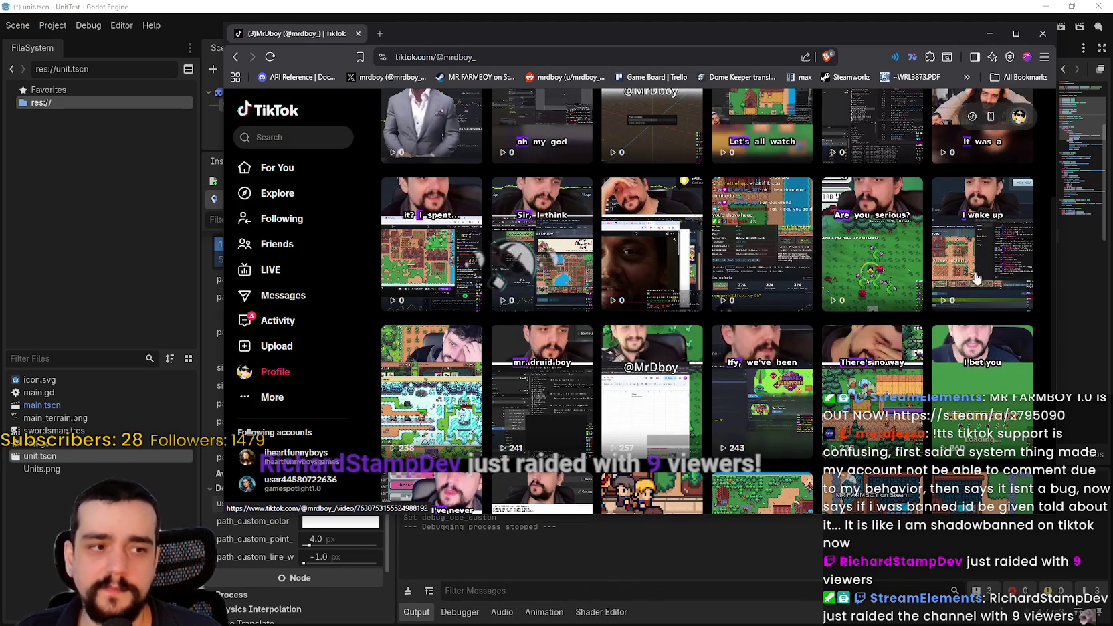
click(1043, 34)
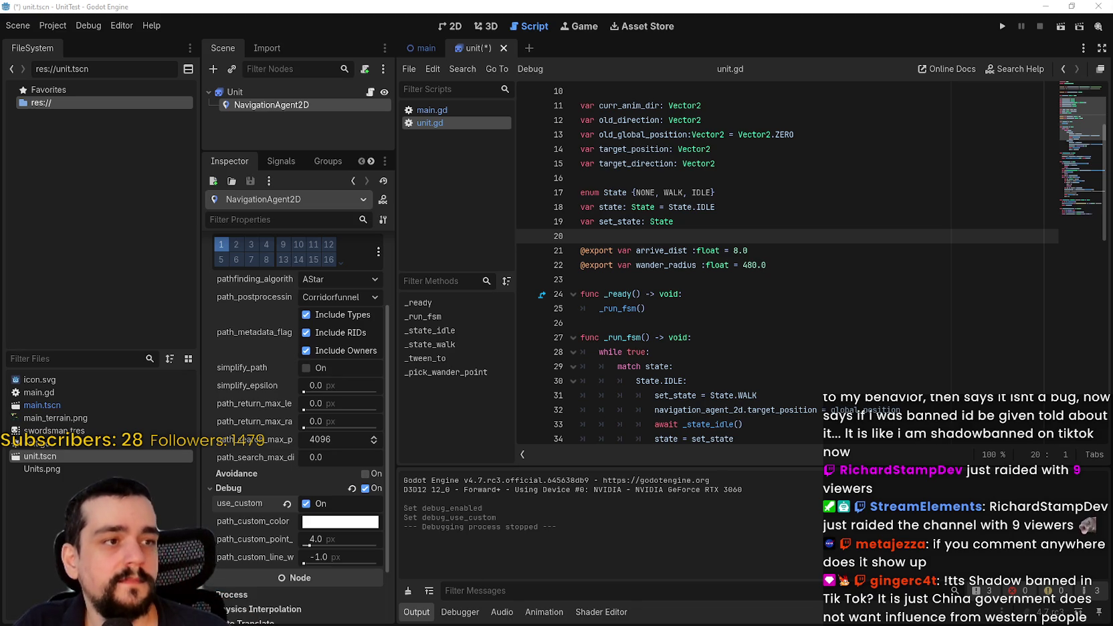
Save unit.gd and run the project to watch units walking along debug path lines
click(870, 265)
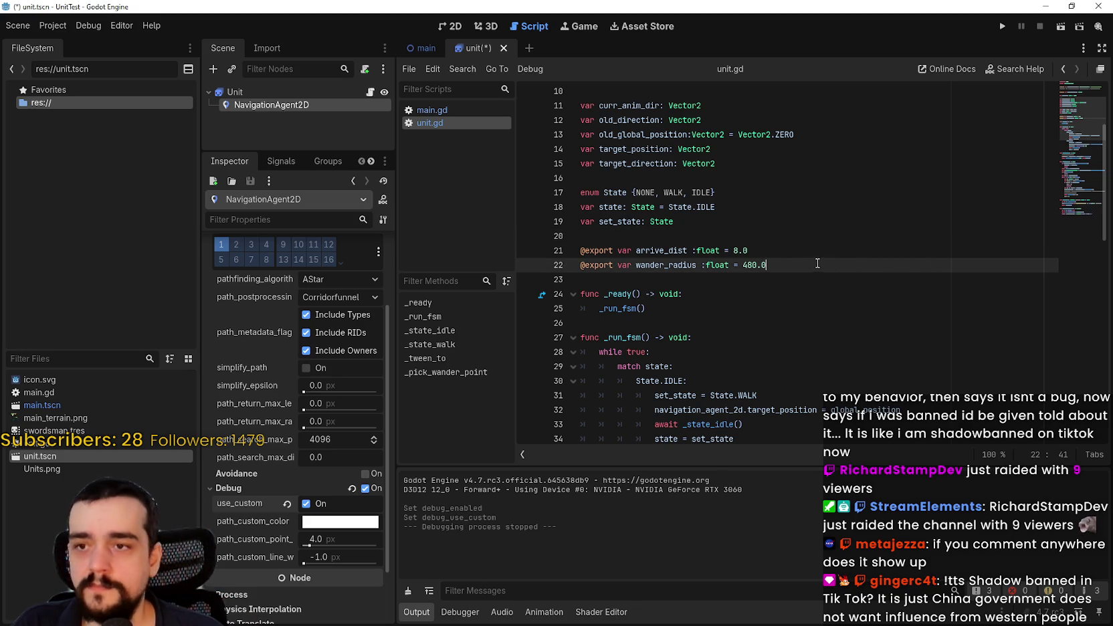
key(Up)
key(Up)
scroll(817, 268, down, 4)
scroll(818, 281, up, 4)
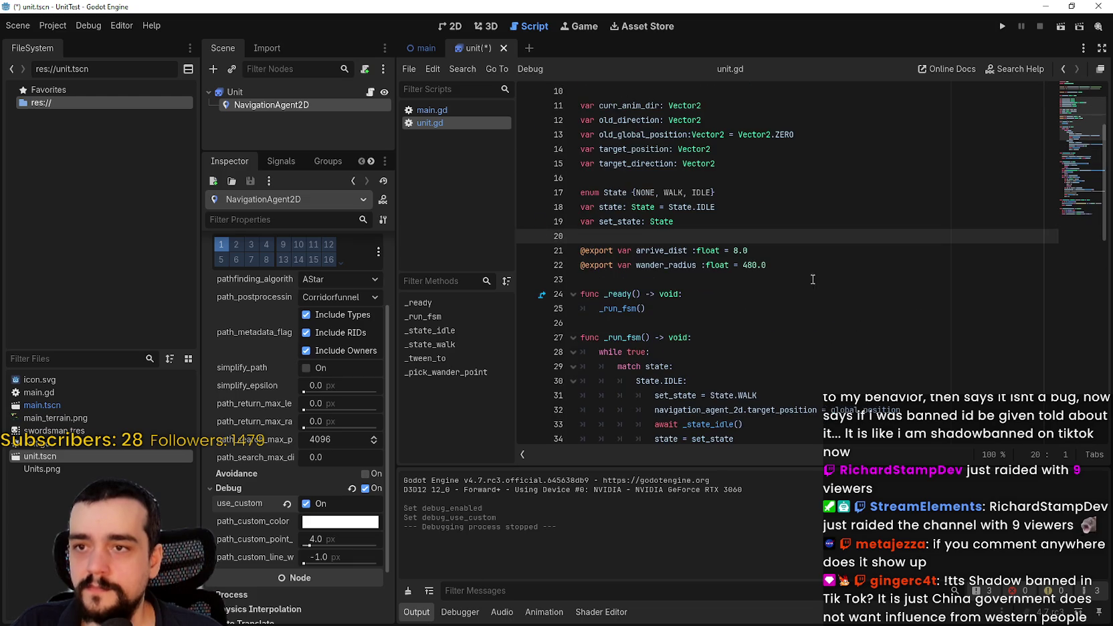
click(790, 224)
scroll(790, 226, up, 3)
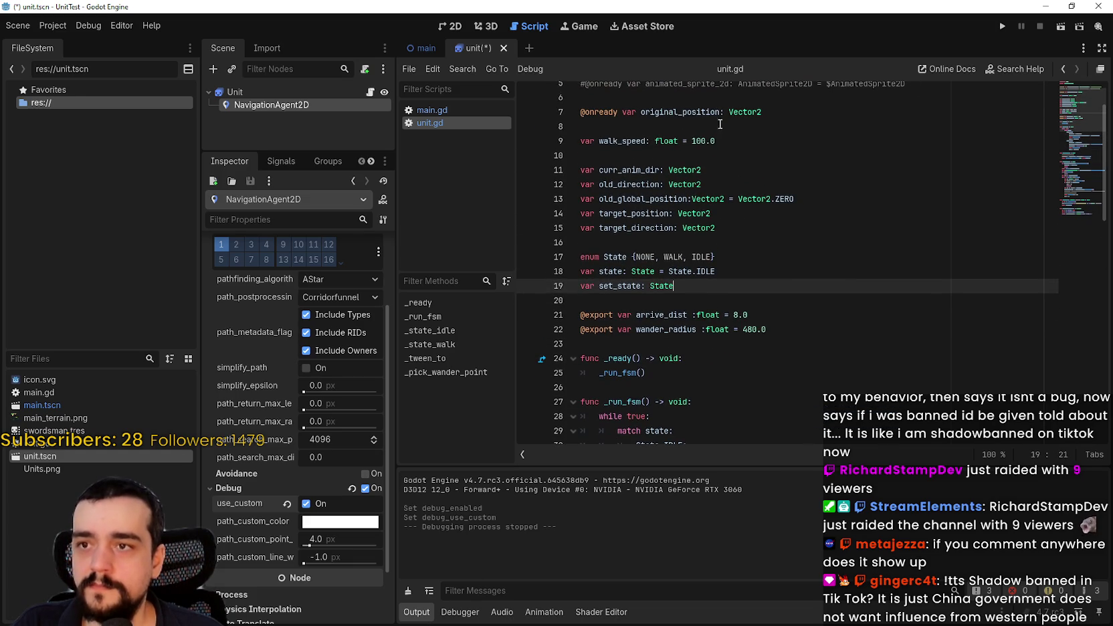
click(692, 140)
key(ctrl+s)
click(996, 26)
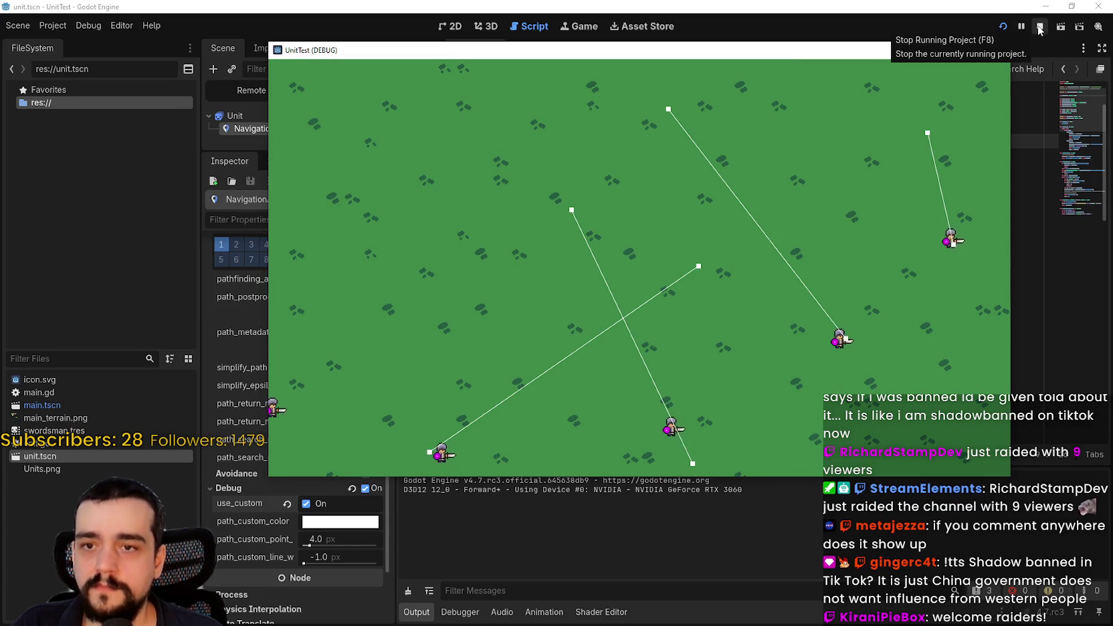
Restart the game to check the faster unit movement, then close its window
click(1040, 28)
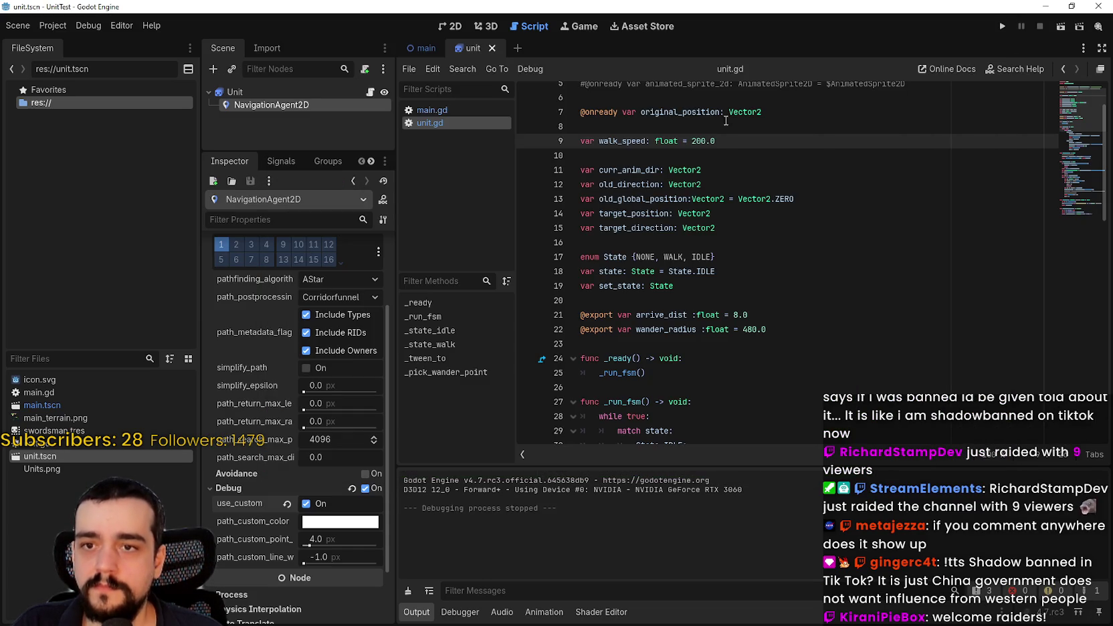
click(1005, 26)
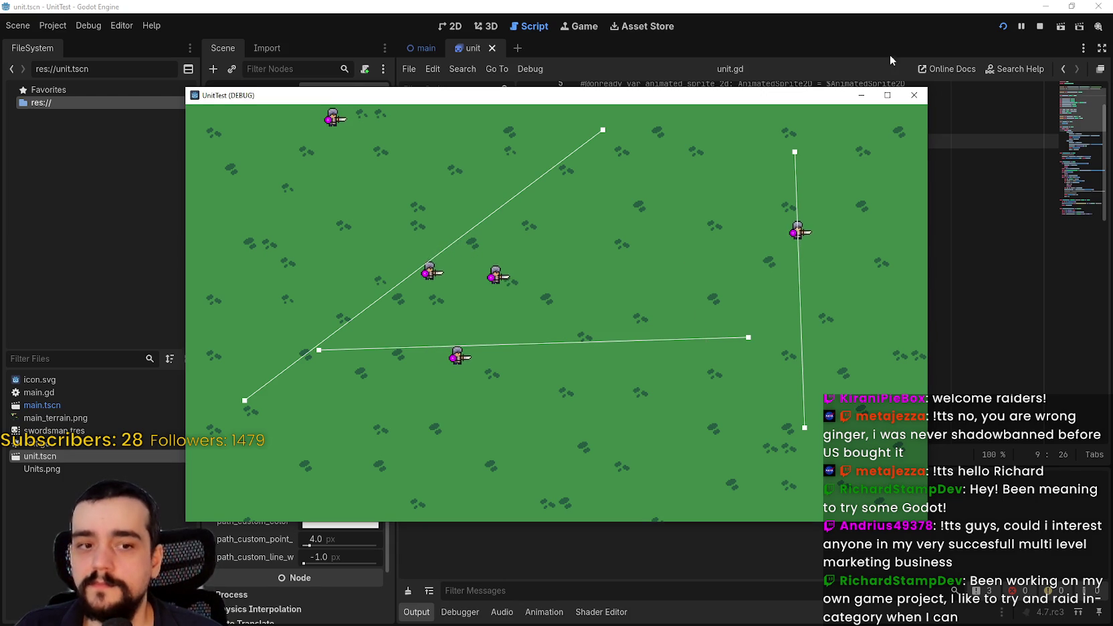
drag(890, 95, 968, 48)
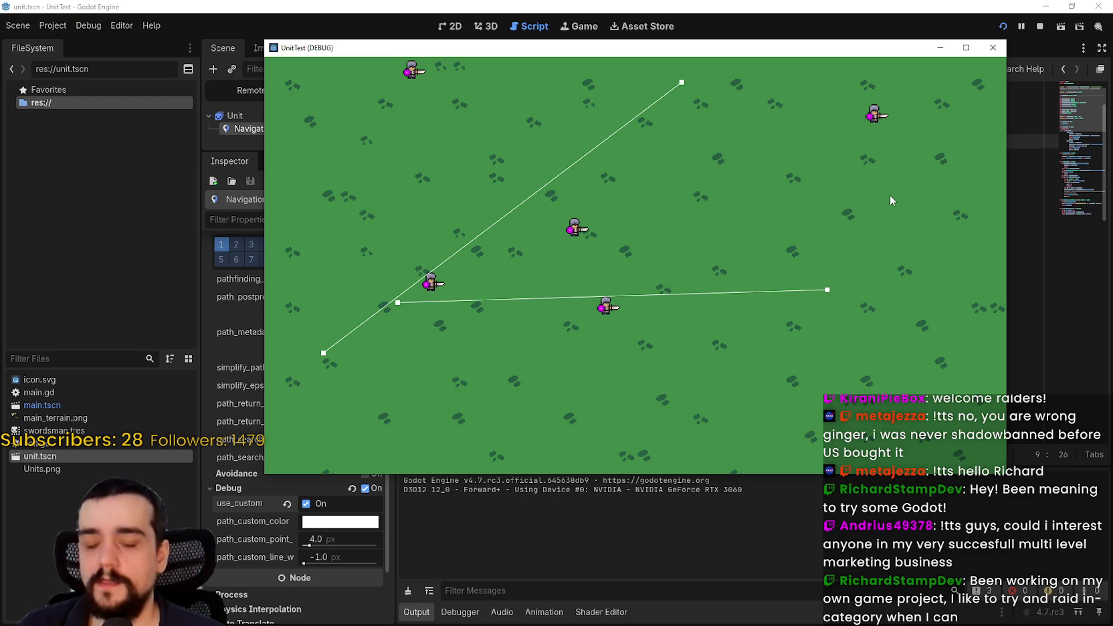
click(992, 47)
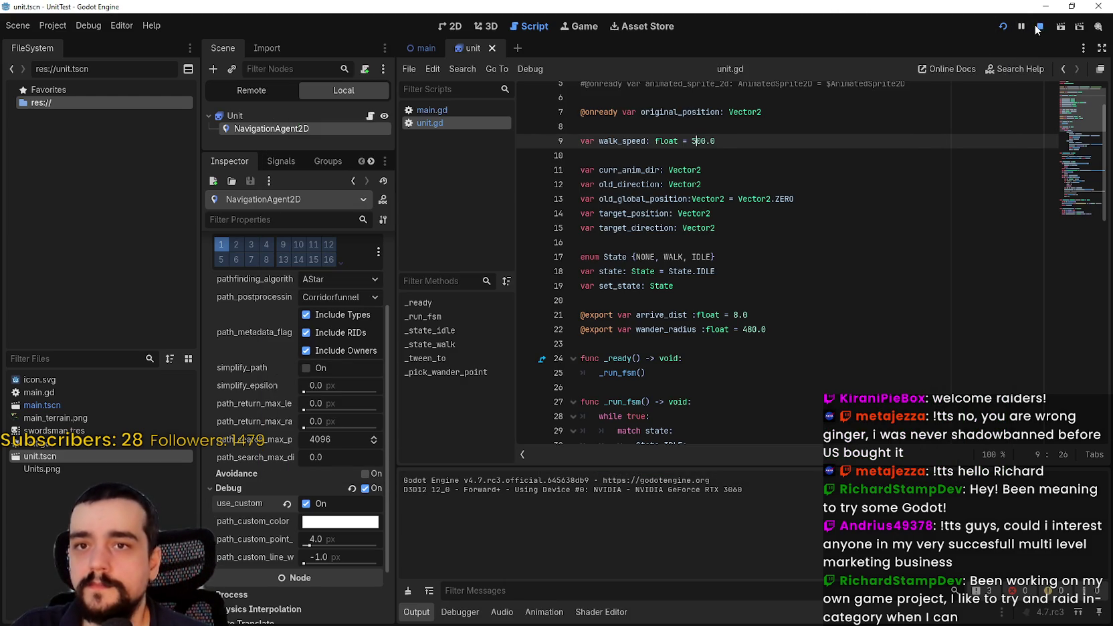
Delete the await get_tree().physics_frame line from unit.gd
scroll(720, 278, down, 16)
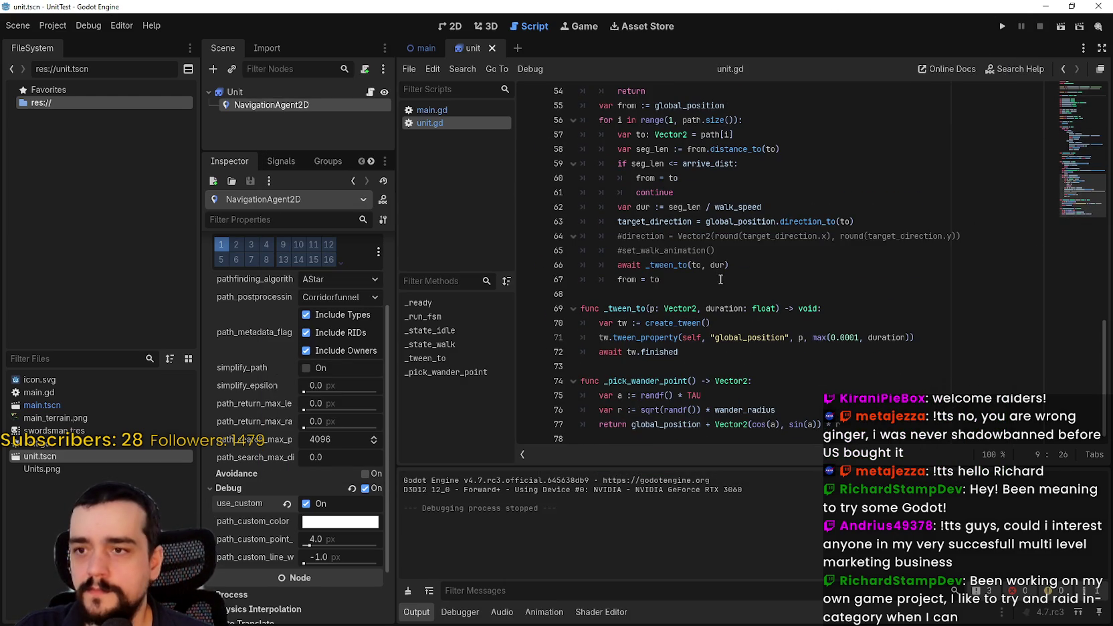
double_click(683, 224)
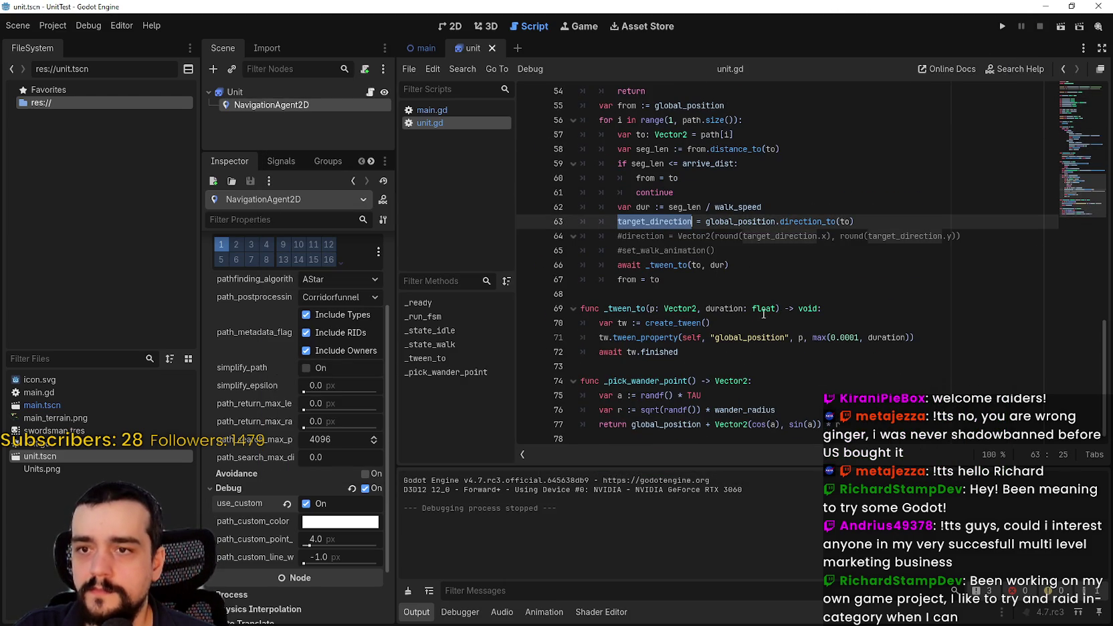
click(728, 254)
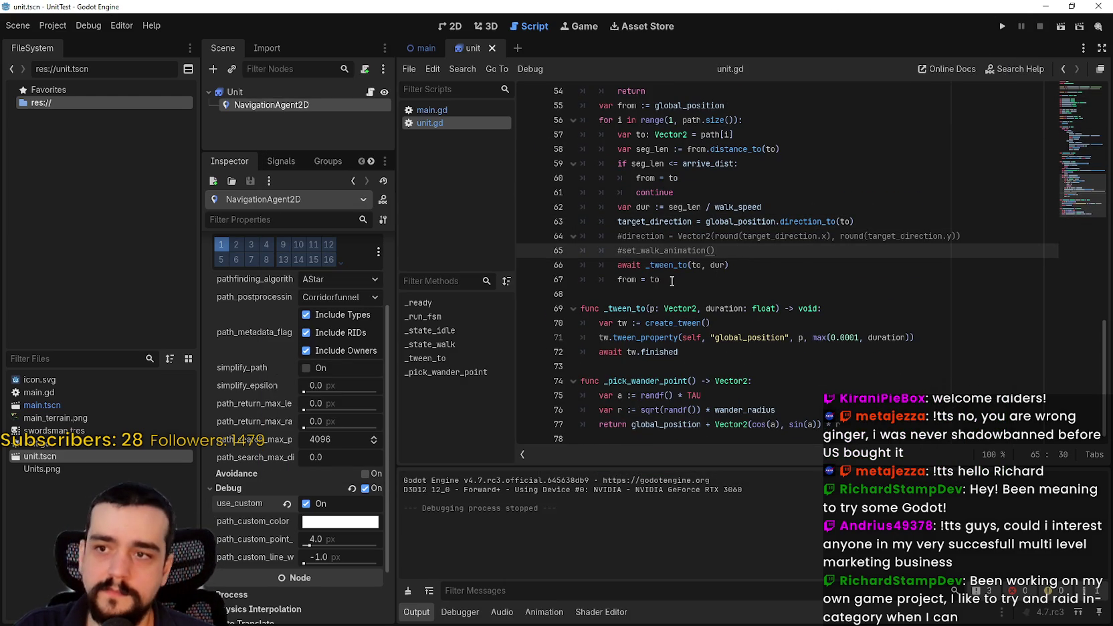
scroll(672, 281, up, 1)
double_click(736, 250)
scroll(799, 323, up, 1)
scroll(799, 323, up, 2)
drag(738, 222, 599, 225)
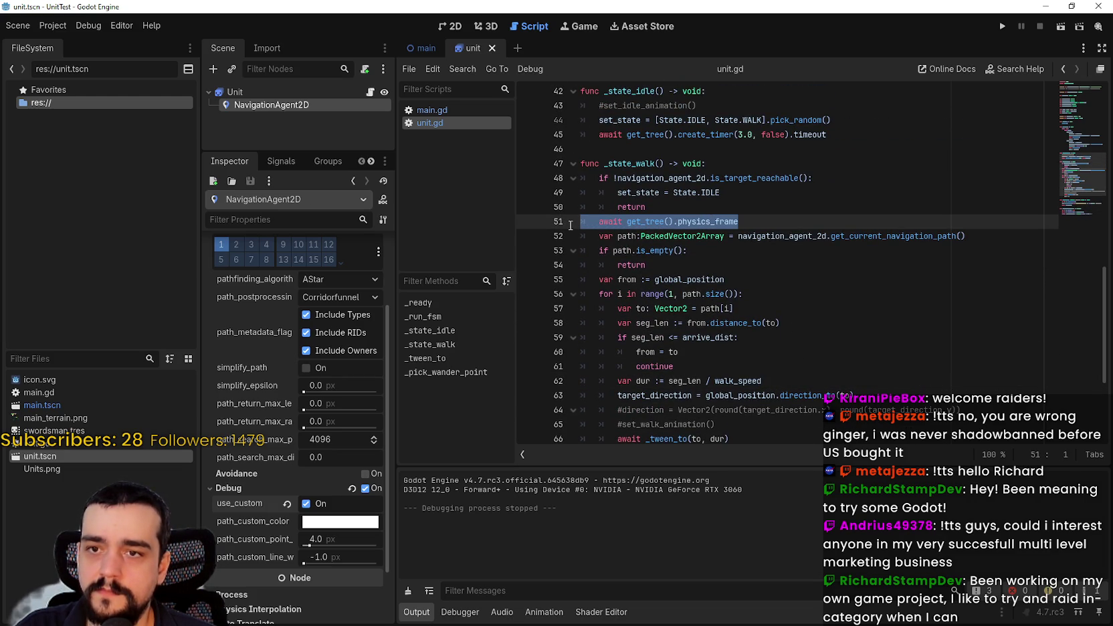
key(BackSpace)
key(BackSpace)
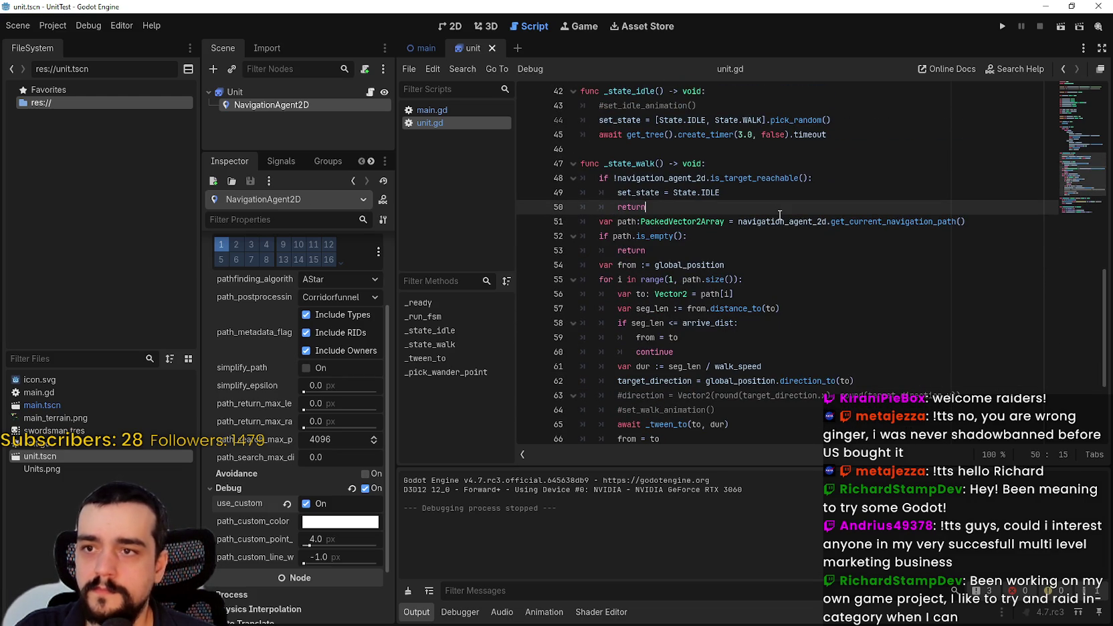
Rerun the game, send a unit to a new target point, and stop it
click(1002, 26)
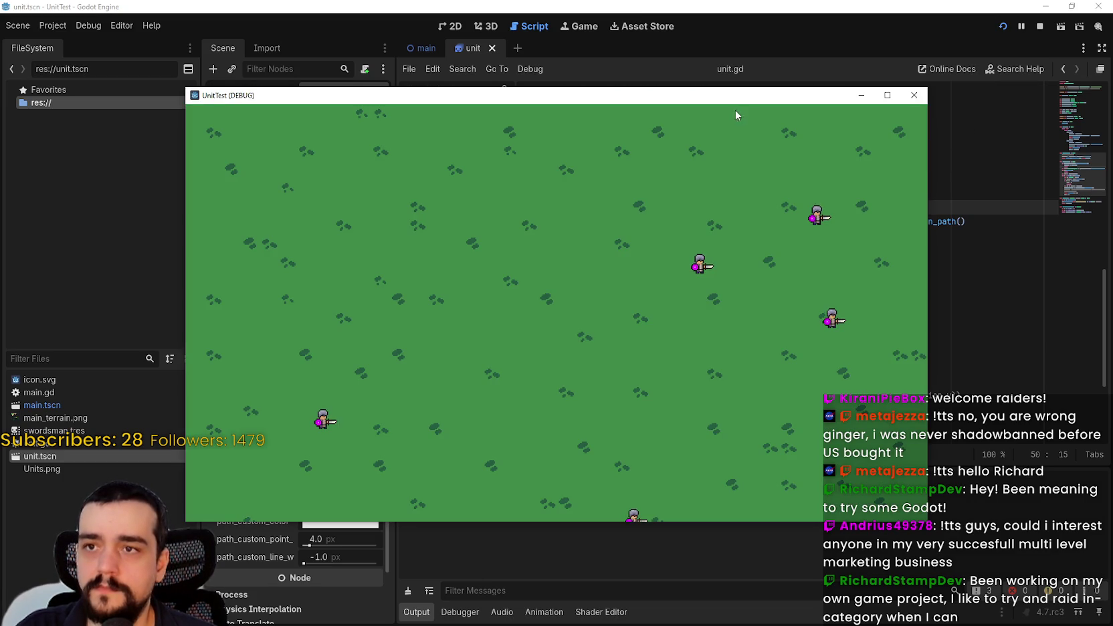
mouse_move(719, 101)
mouse_down()
mouse_move(805, 192)
mouse_move(816, 112)
mouse_up()
click(793, 411)
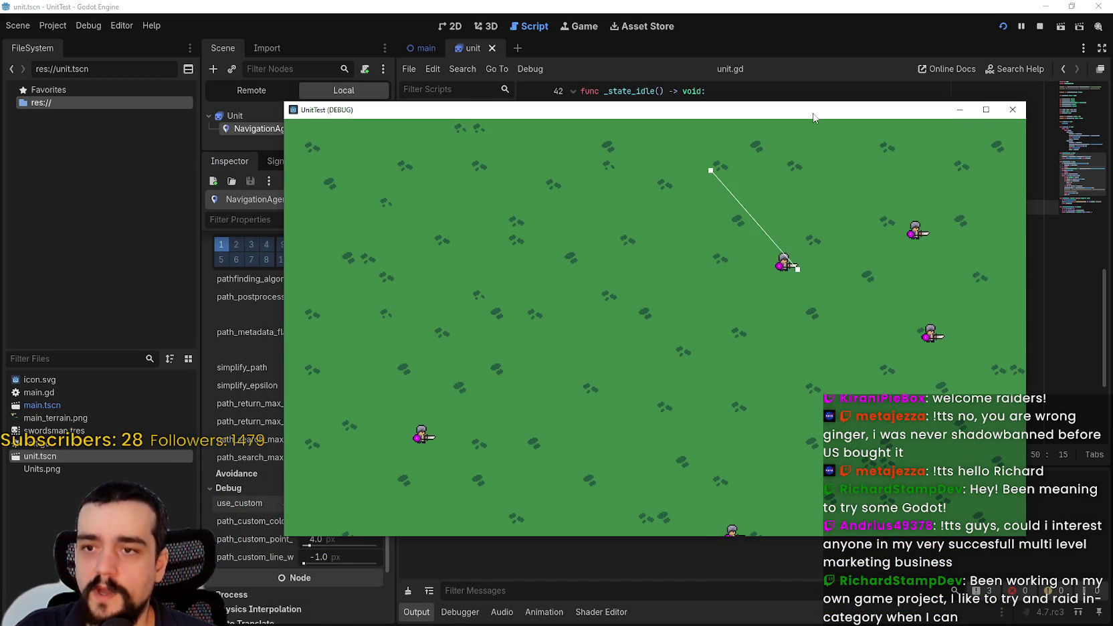
click(1042, 27)
Remove the two commented-out lines 63–64 in _state_walk and save the script
scroll(809, 297, down, 3)
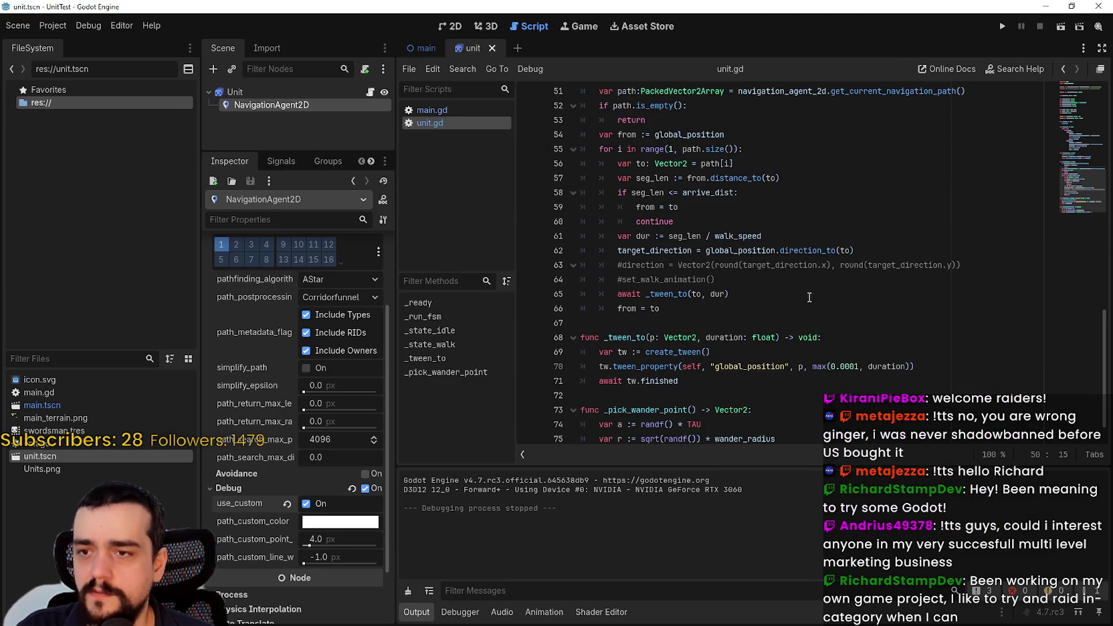
double_click(731, 236)
drag(741, 285, 501, 264)
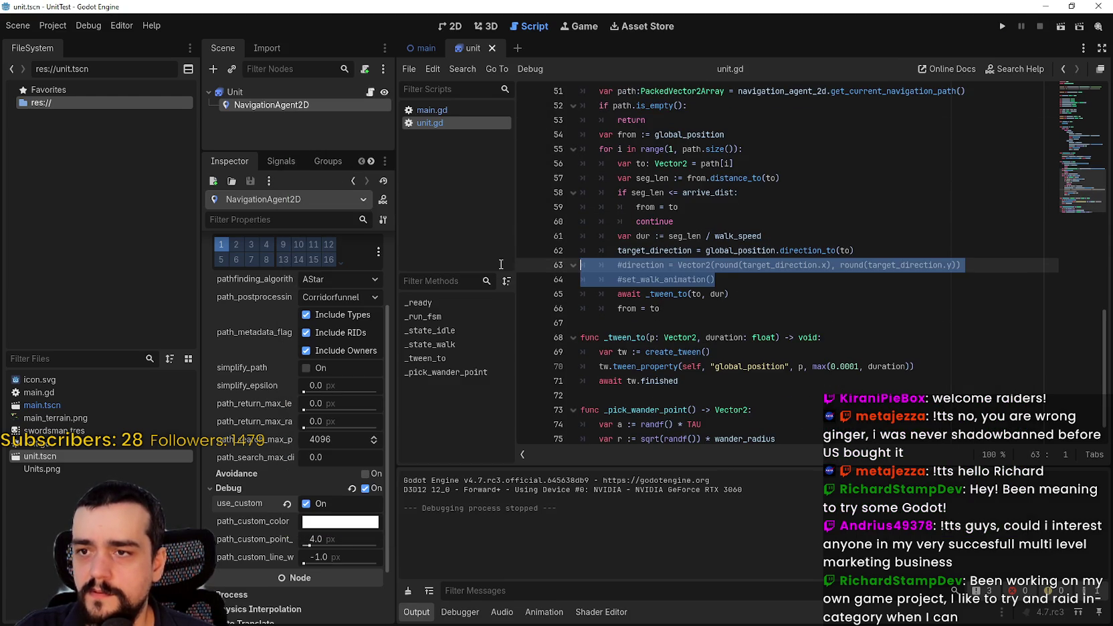
key(ctrl+shift+k)
click(719, 280)
key(ctrl+s)
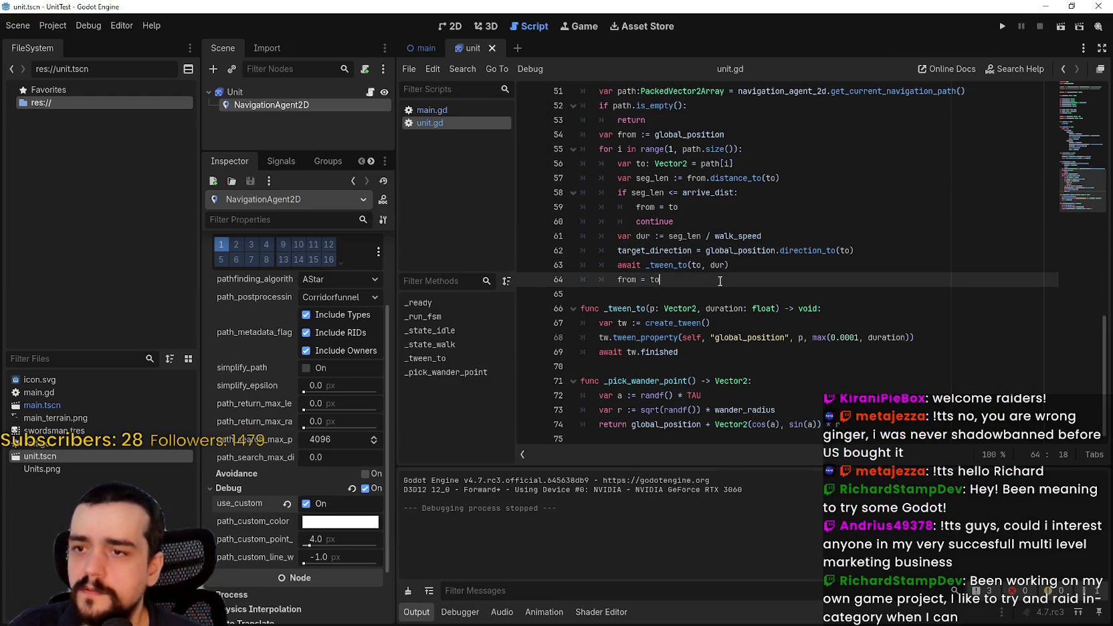
Delete the commented #set_idle_animation() line in _state_idle and go to walk_speed's 500.0 value
click(817, 366)
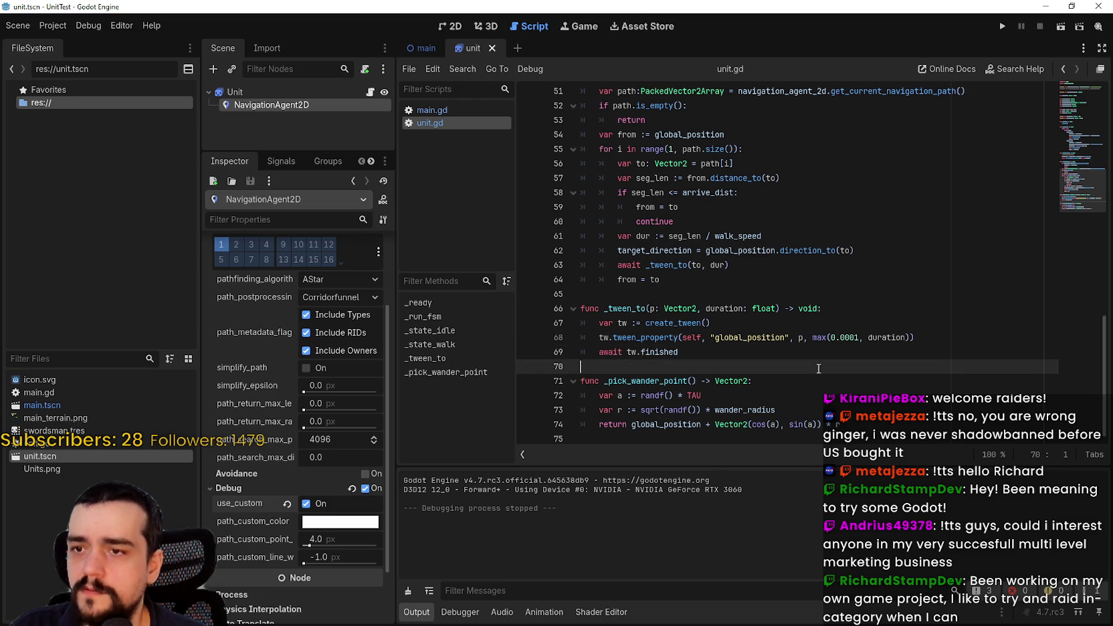
scroll(731, 414, up, 9)
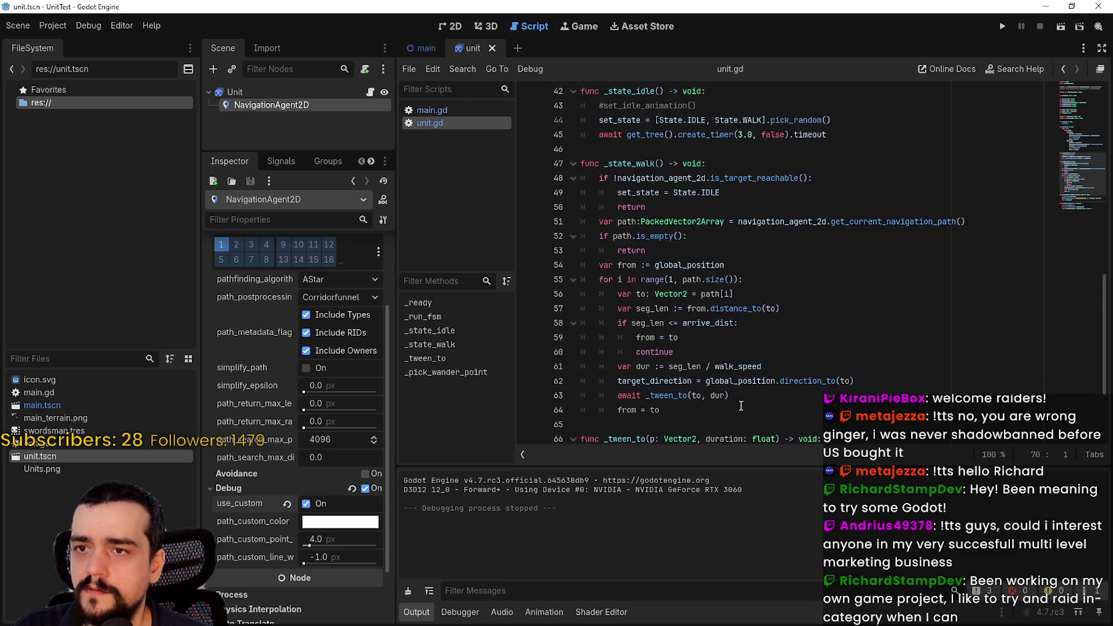
click(557, 341)
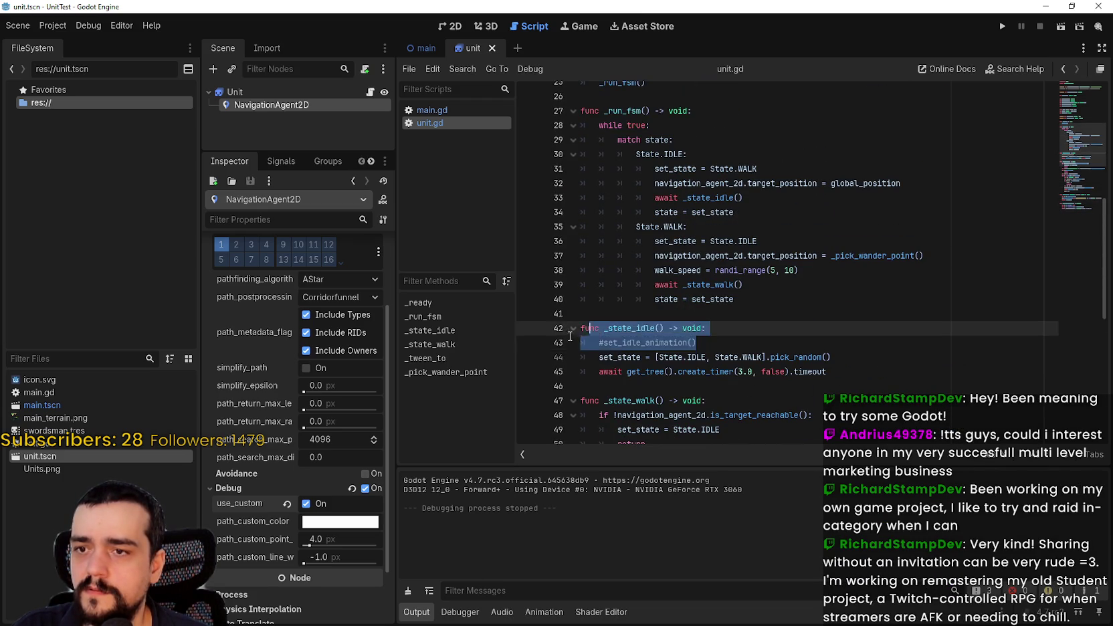
key(ctrl+shift+k)
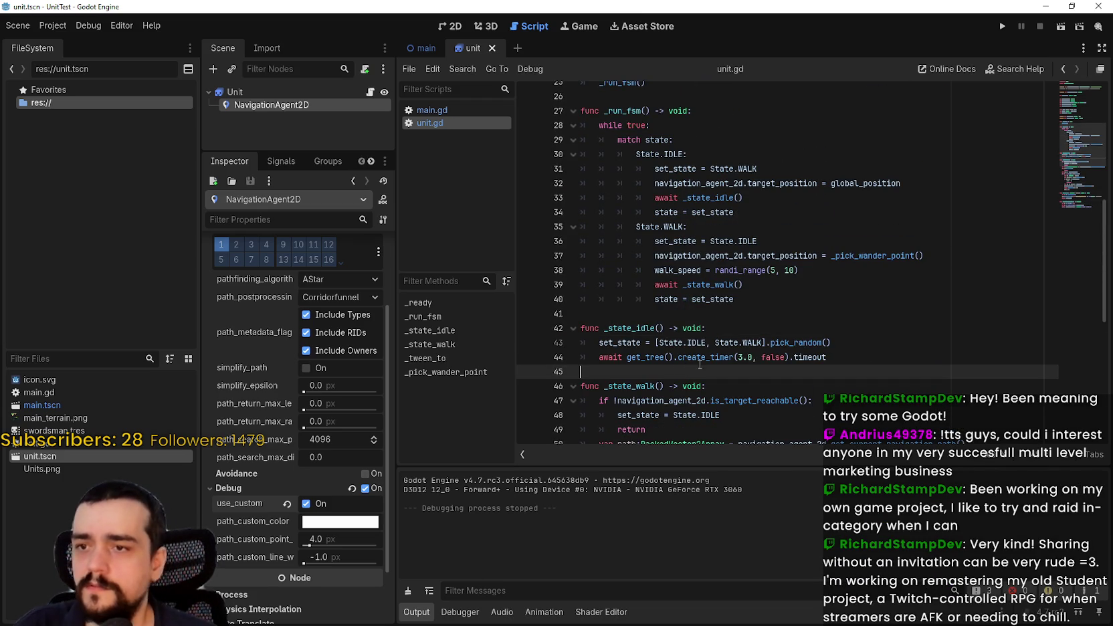
click(862, 359)
scroll(842, 353, up, 5)
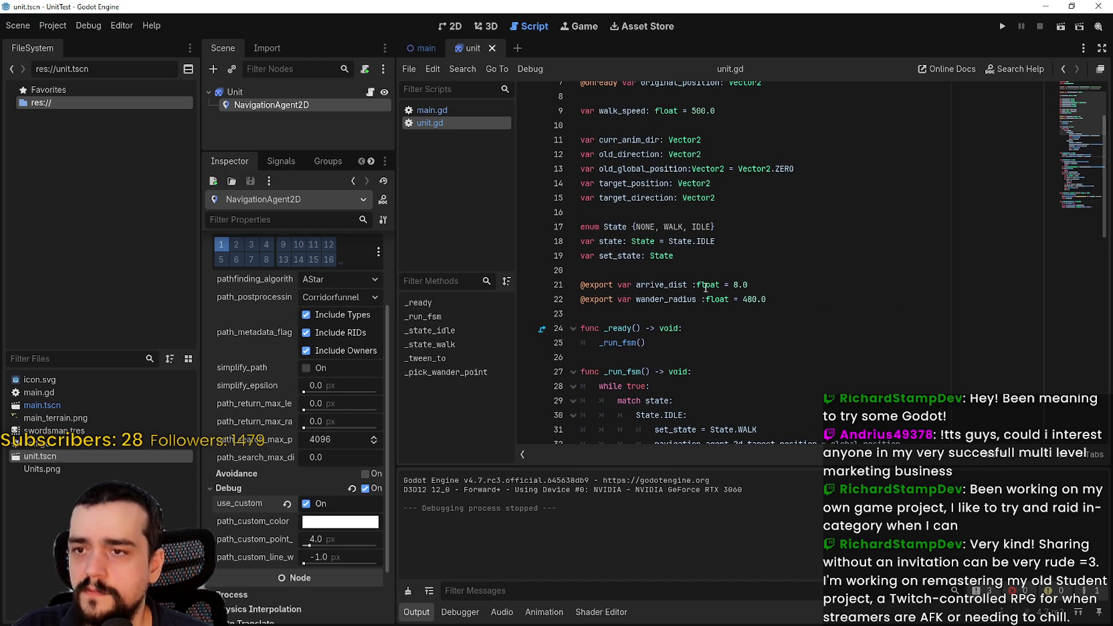
scroll(705, 287, up, 2)
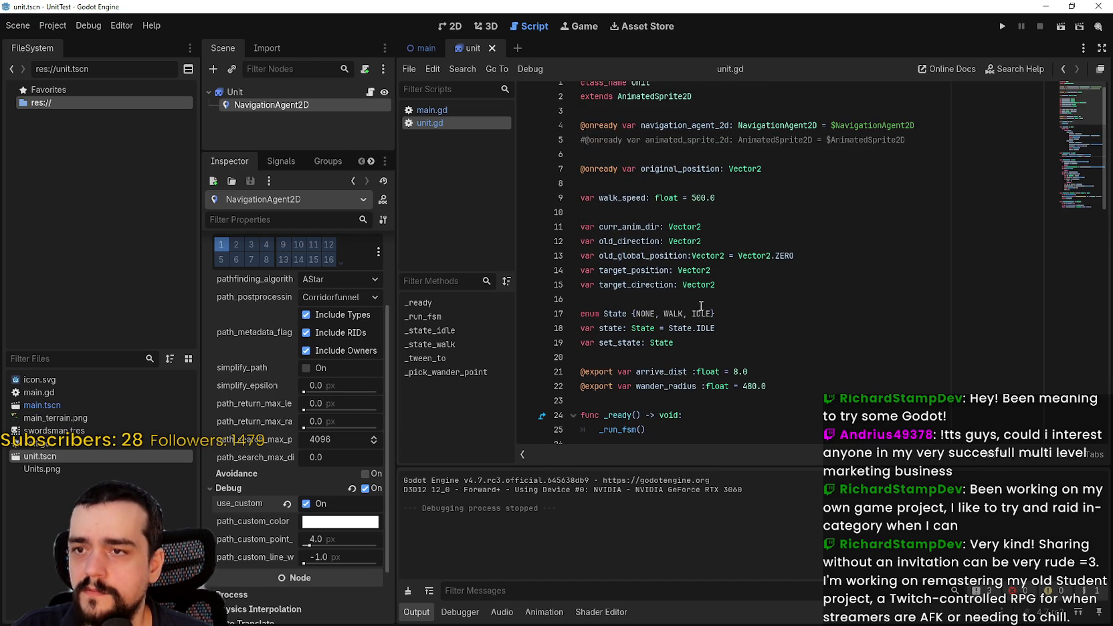
click(692, 198)
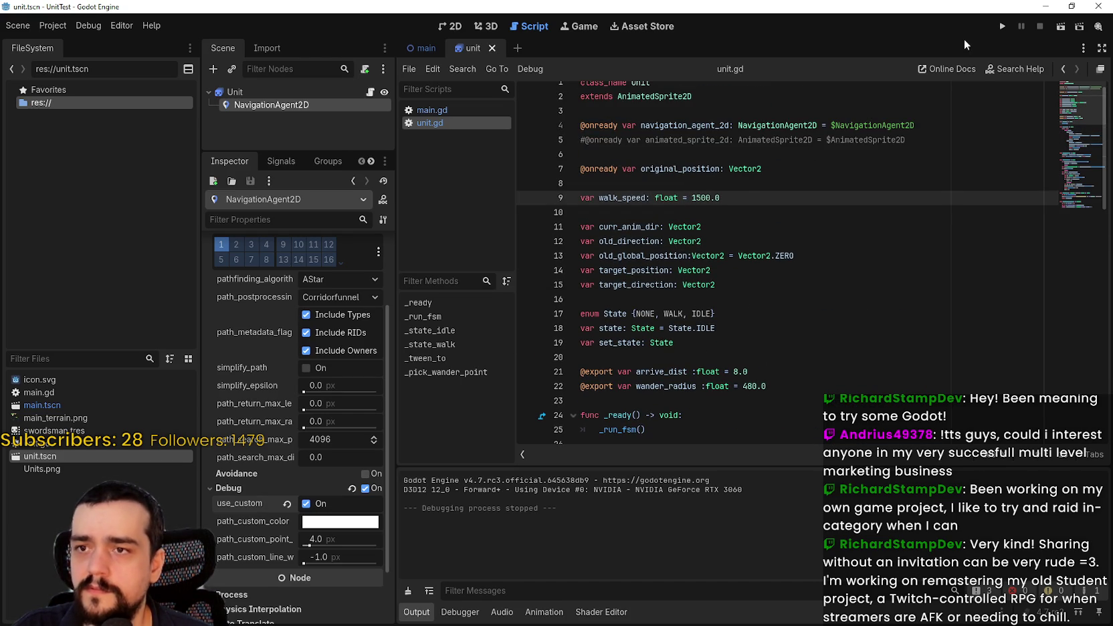
Run the project with walk_speed 1500.0 and reposition the game window
click(1002, 26)
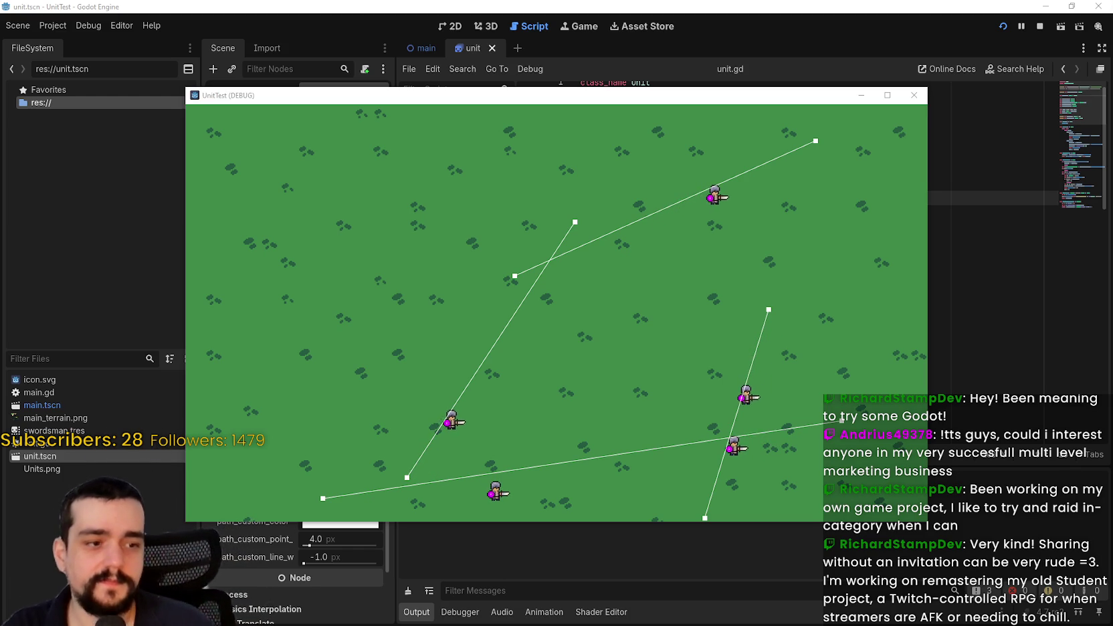
drag(665, 95, 745, 38)
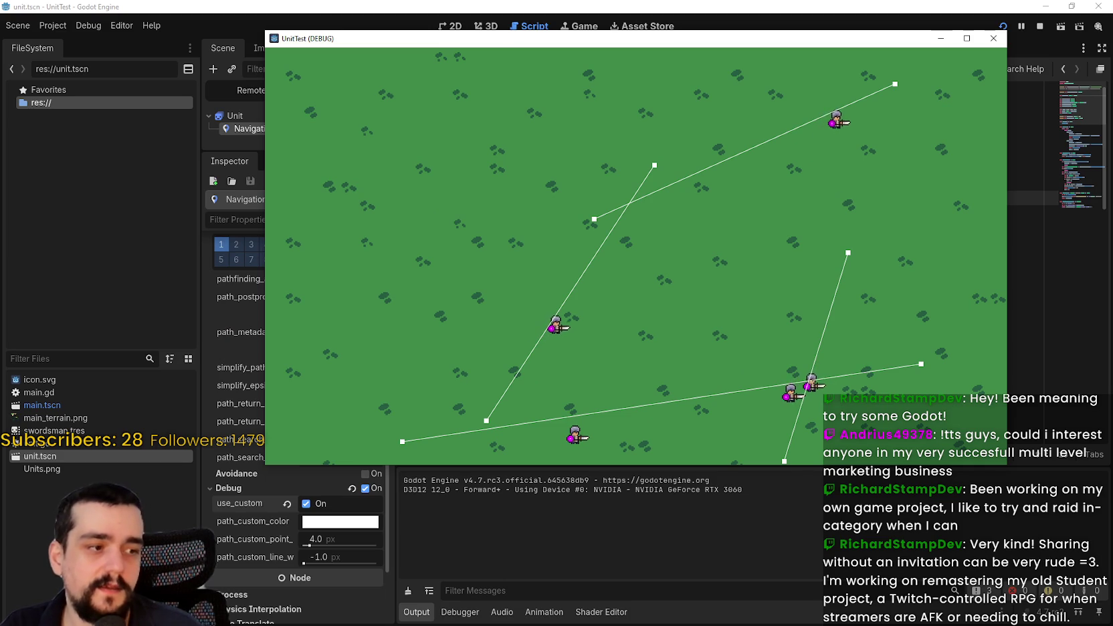
drag(755, 38, 696, 28)
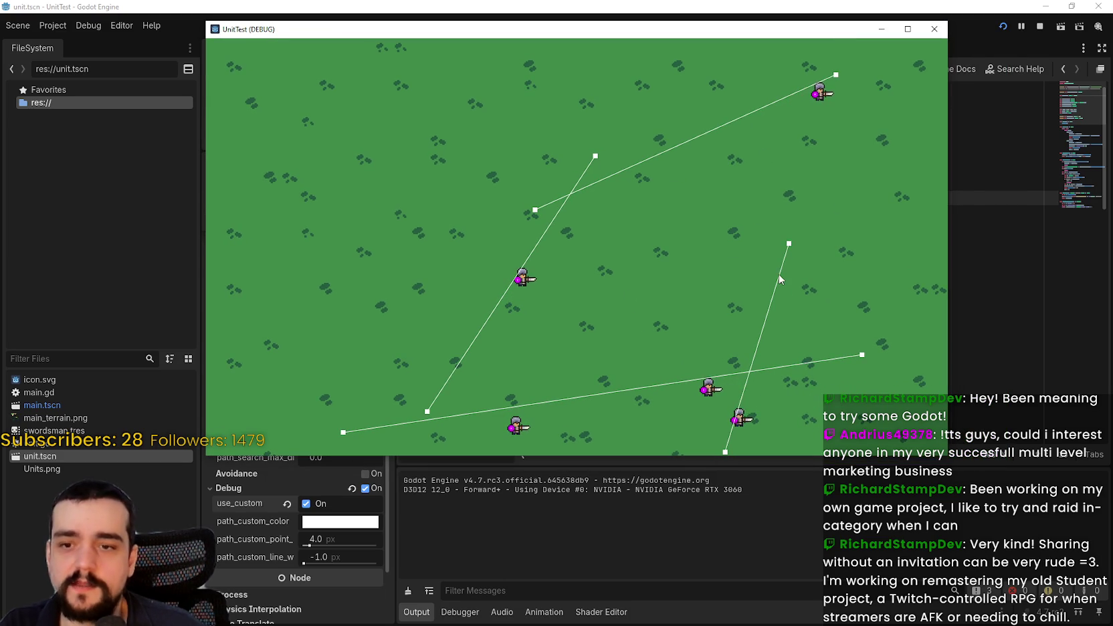
Open the Debugger's Visual Profiler for CPU/GPU frame times, then the performance Monitors
click(460, 611)
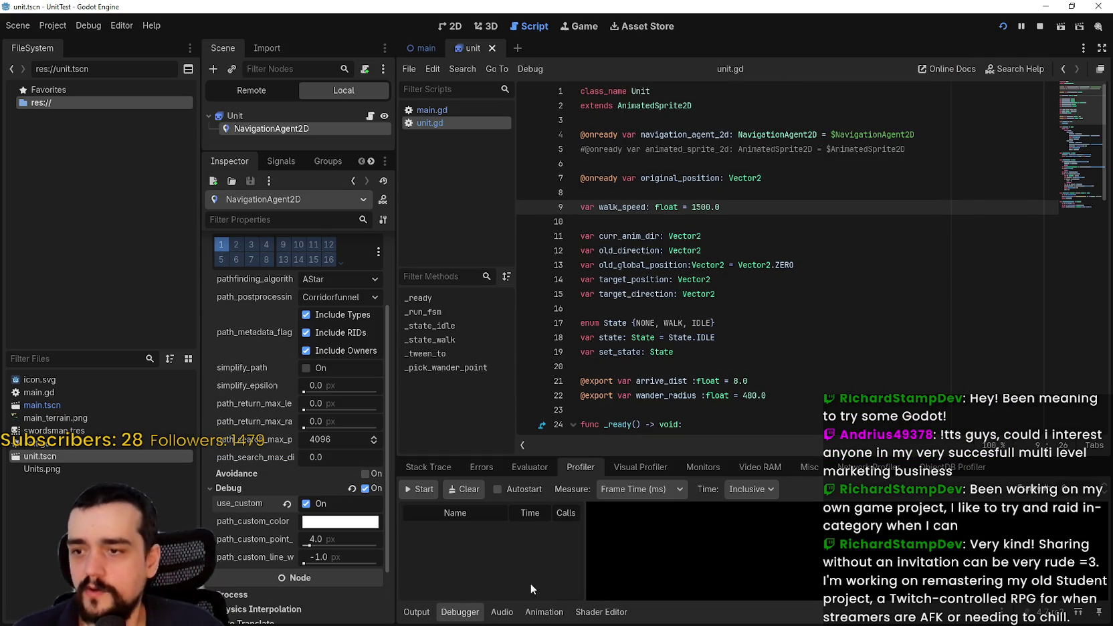
click(705, 467)
click(641, 467)
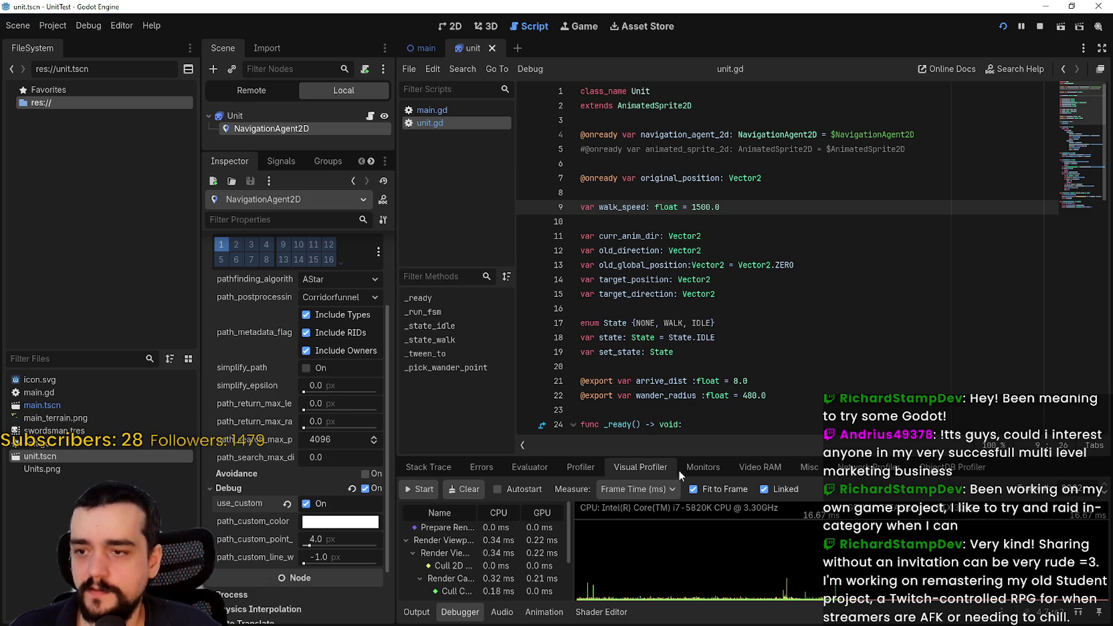
click(703, 466)
scroll(500, 533, down, 5)
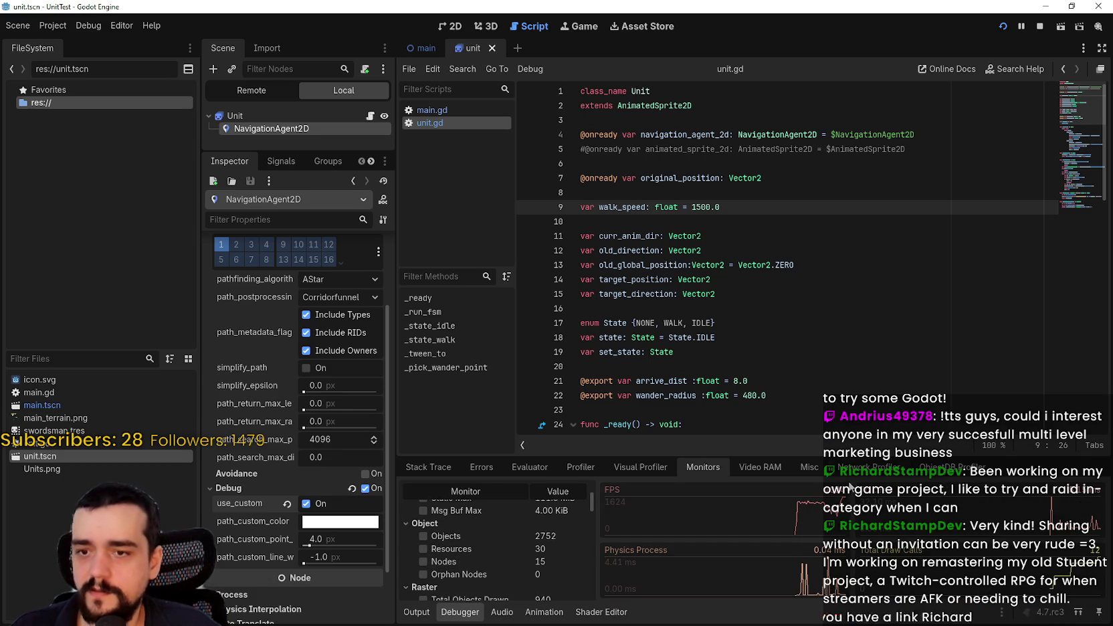
Bring the running game back to front, move it up-right, and switch to Steam
click(813, 238)
key(alt+Tab)
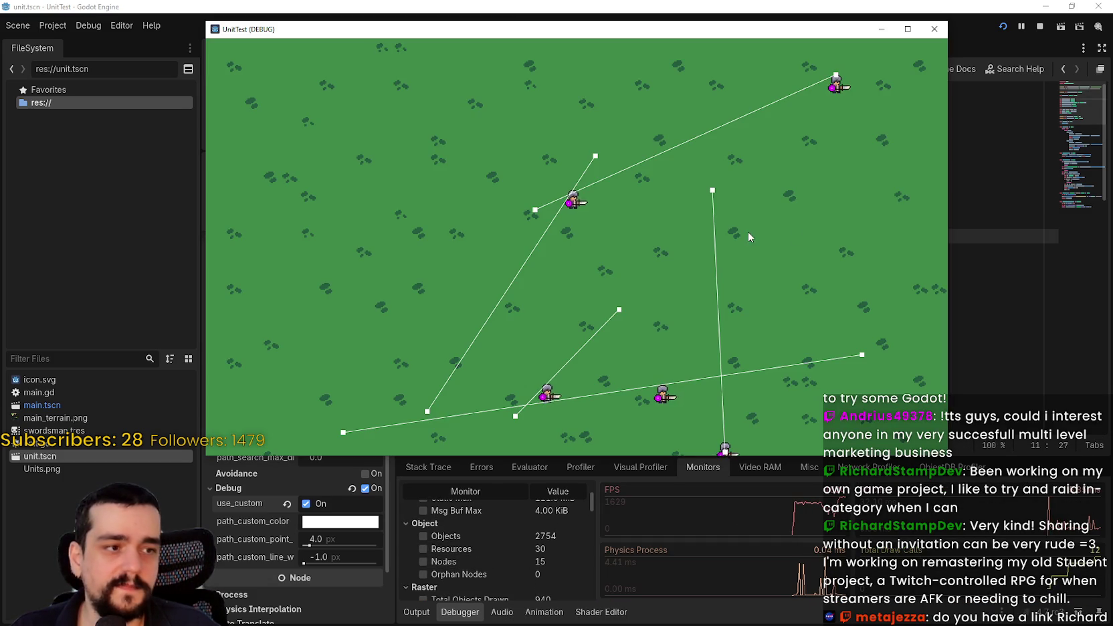
drag(736, 29, 800, 11)
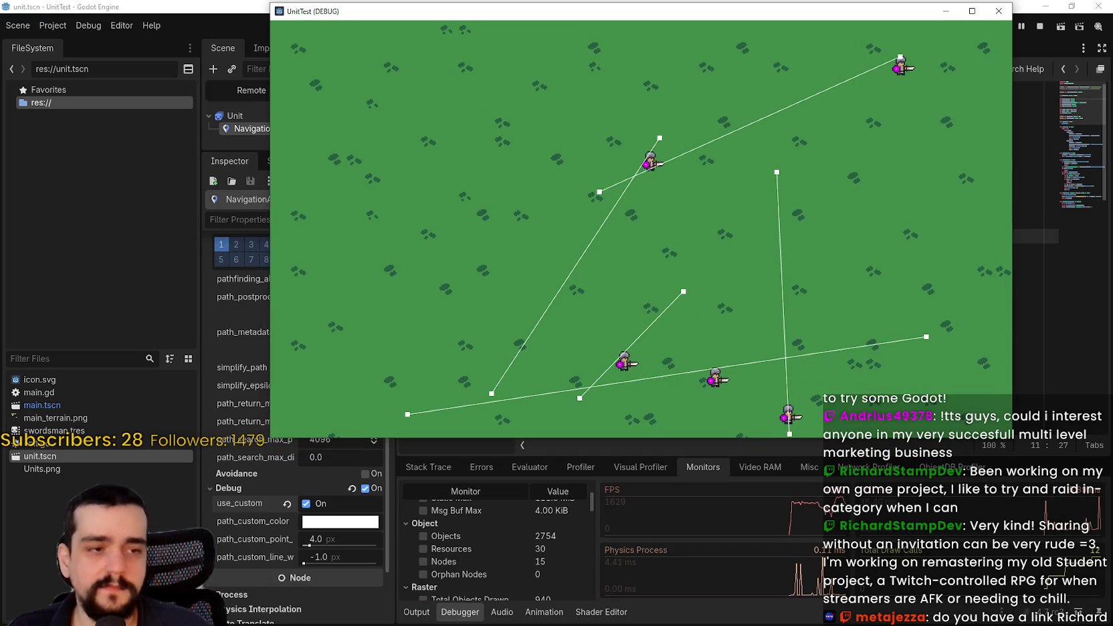
key(alt+Tab)
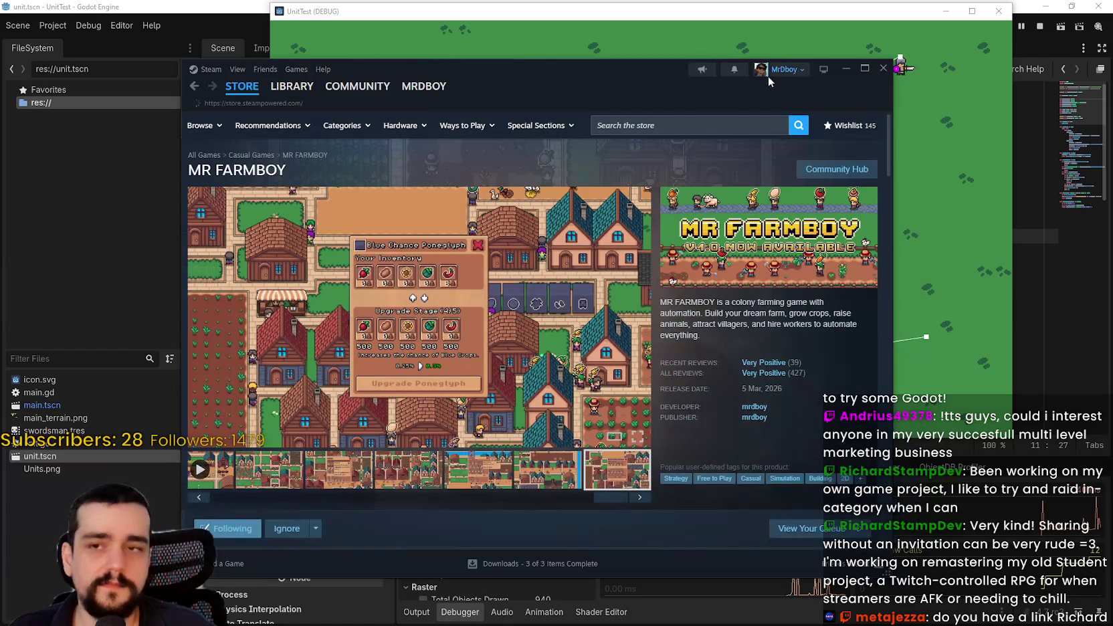
Open the MR FARMBOY store page in Steam
drag(769, 76, 846, 75)
click(319, 84)
click(274, 86)
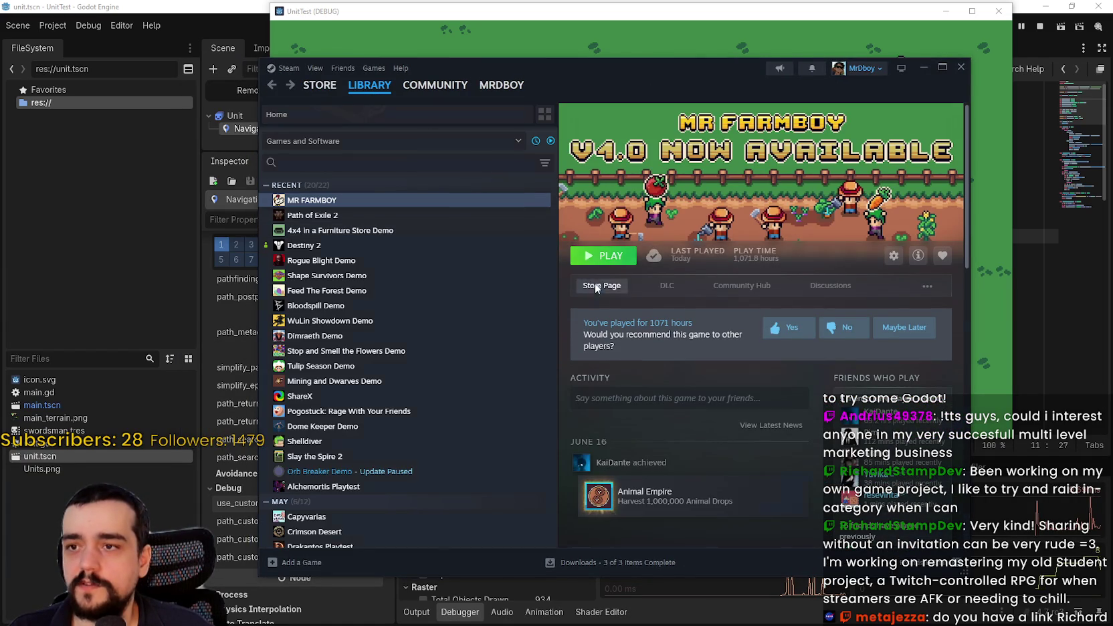
click(597, 287)
right_click(873, 311)
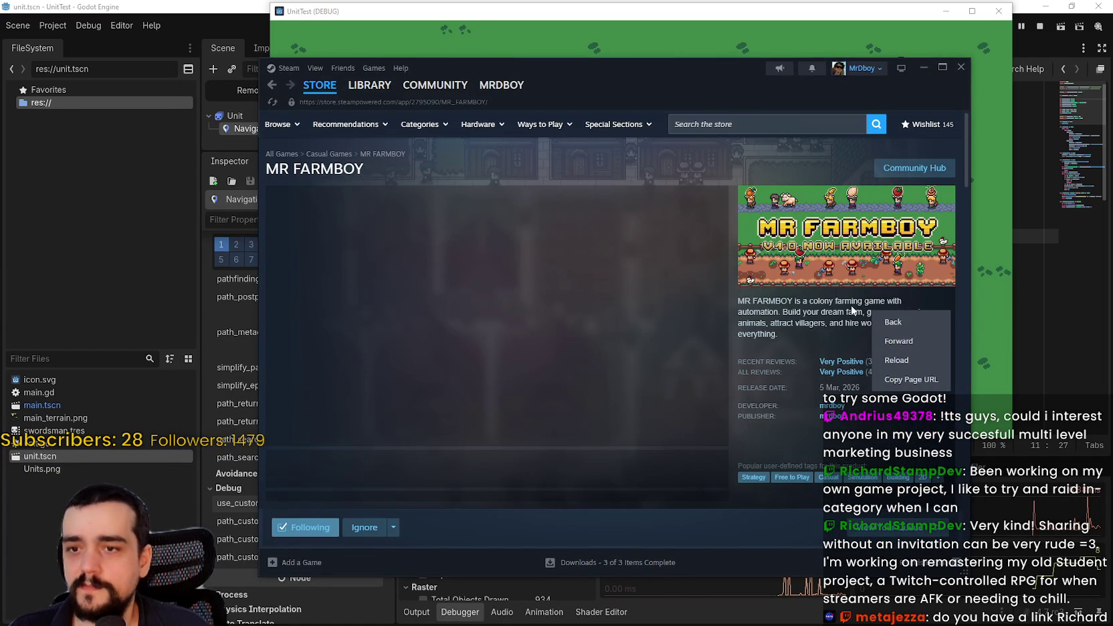
click(899, 383)
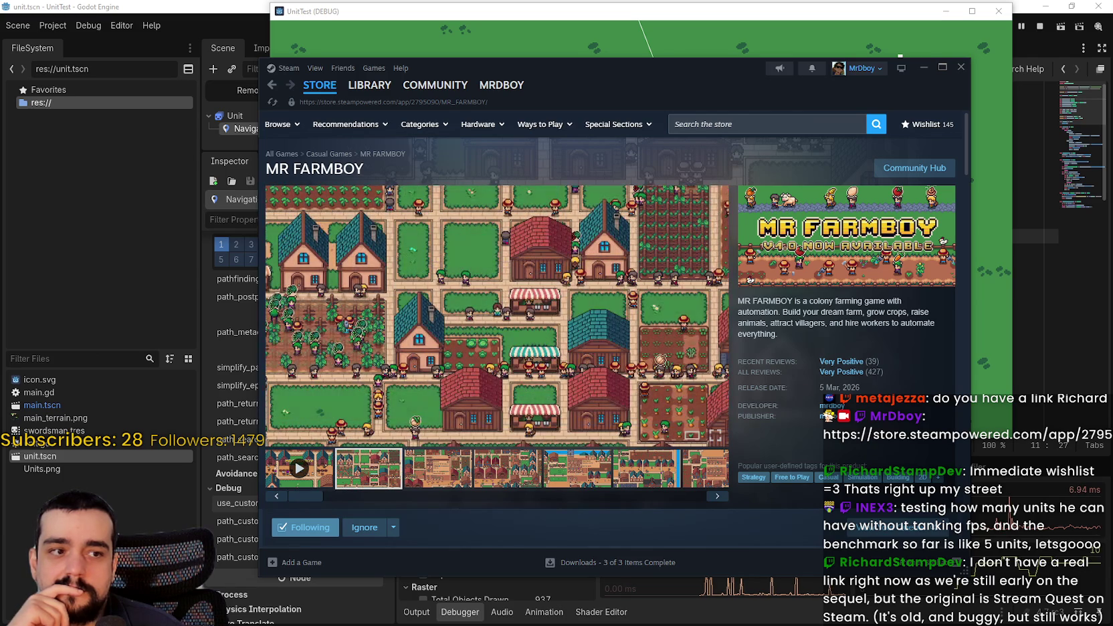
View the fourth and sixth screenshots, scroll the page, and close Steam
click(509, 471)
click(656, 473)
scroll(814, 266, down, 2)
scroll(815, 265, up, 2)
scroll(814, 266, down, 1)
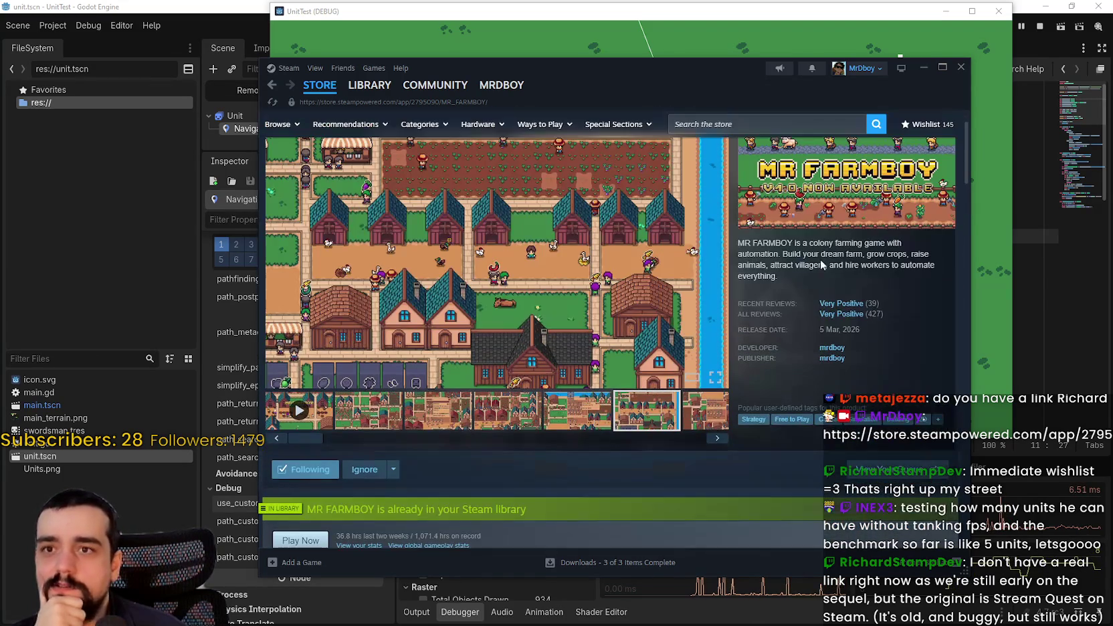
click(961, 68)
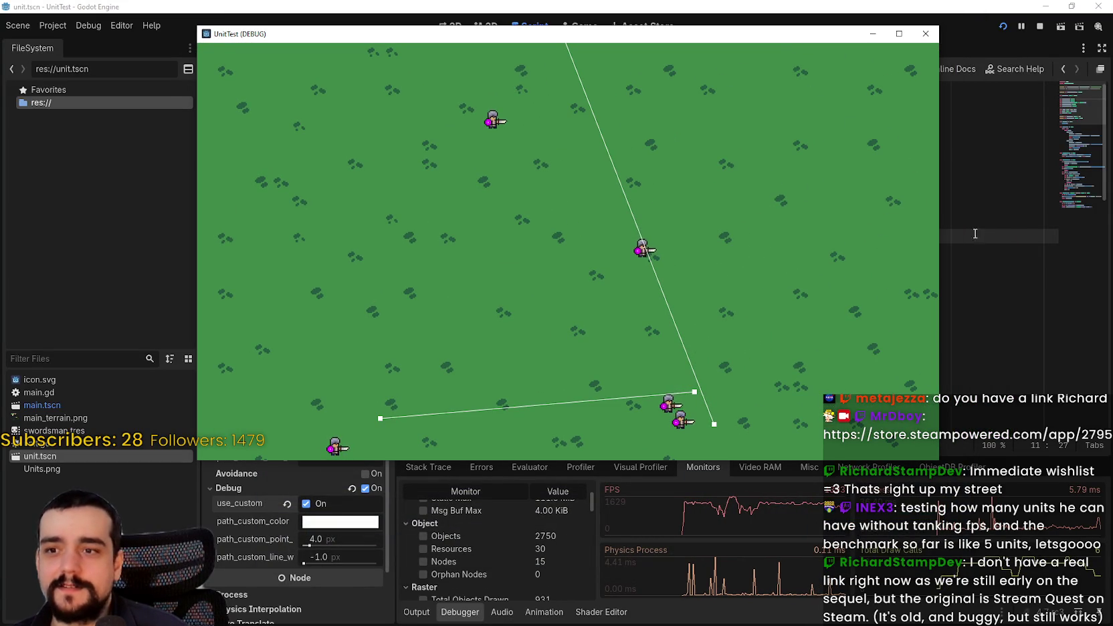
Bring the editor forward and locate the walk_speed randi_range line 38 in unit.gd
click(969, 241)
scroll(758, 248, down, 4)
scroll(758, 249, up, 2)
click(622, 193)
click(819, 222)
scroll(802, 221, down, 6)
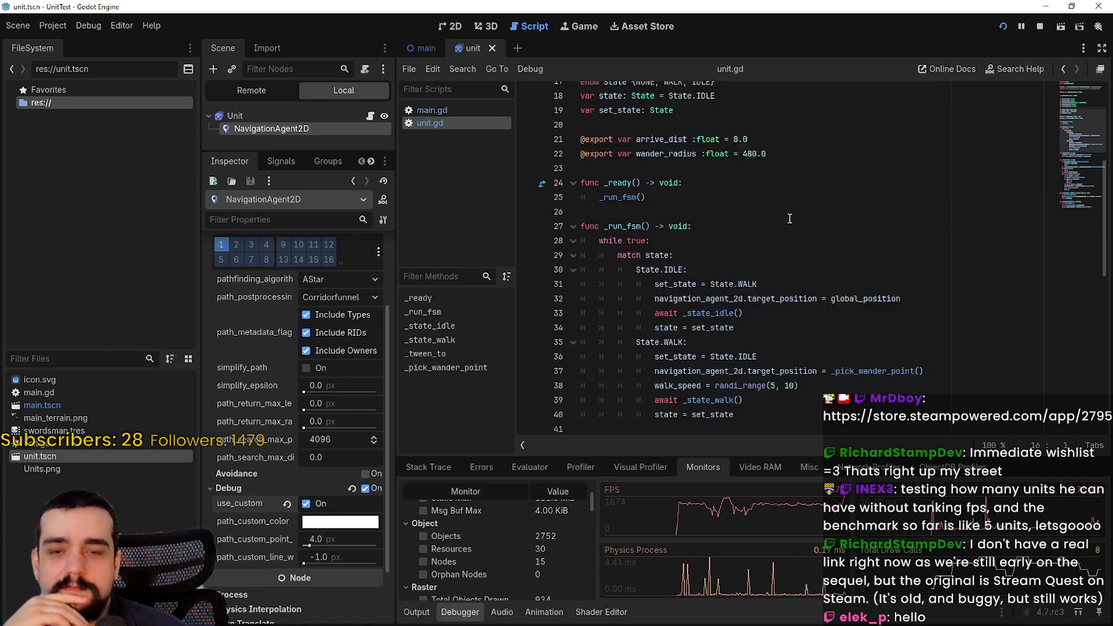
click(800, 336)
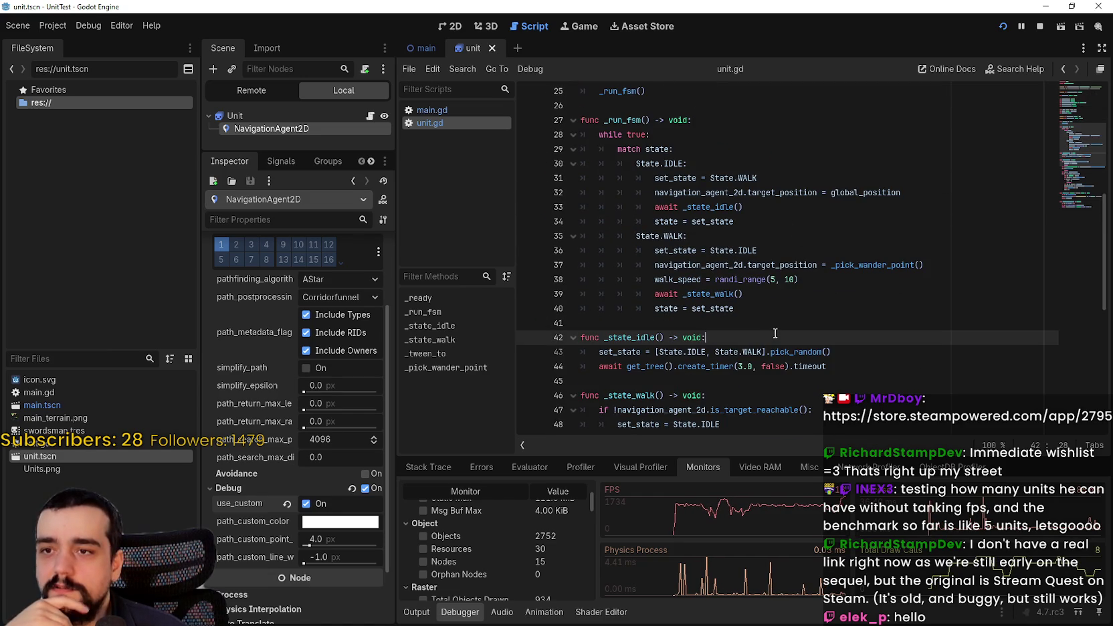
click(801, 328)
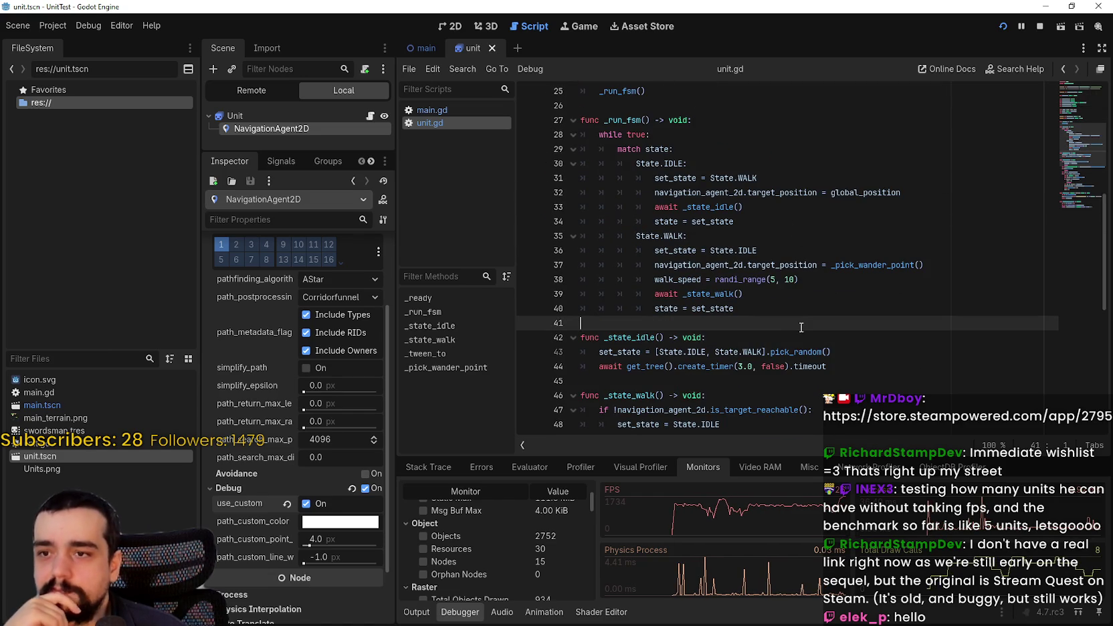
double_click(689, 279)
click(651, 280)
mouse_move(650, 280)
mouse_down()
mouse_move(749, 265)
mouse_move(876, 278)
mouse_up()
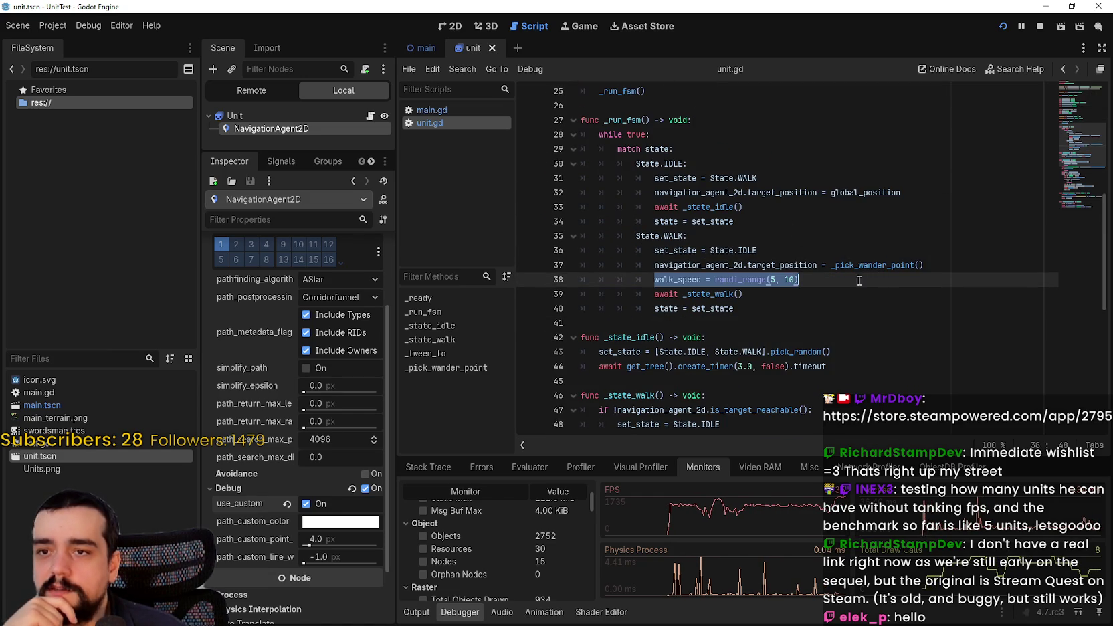
scroll(715, 237, up, 4)
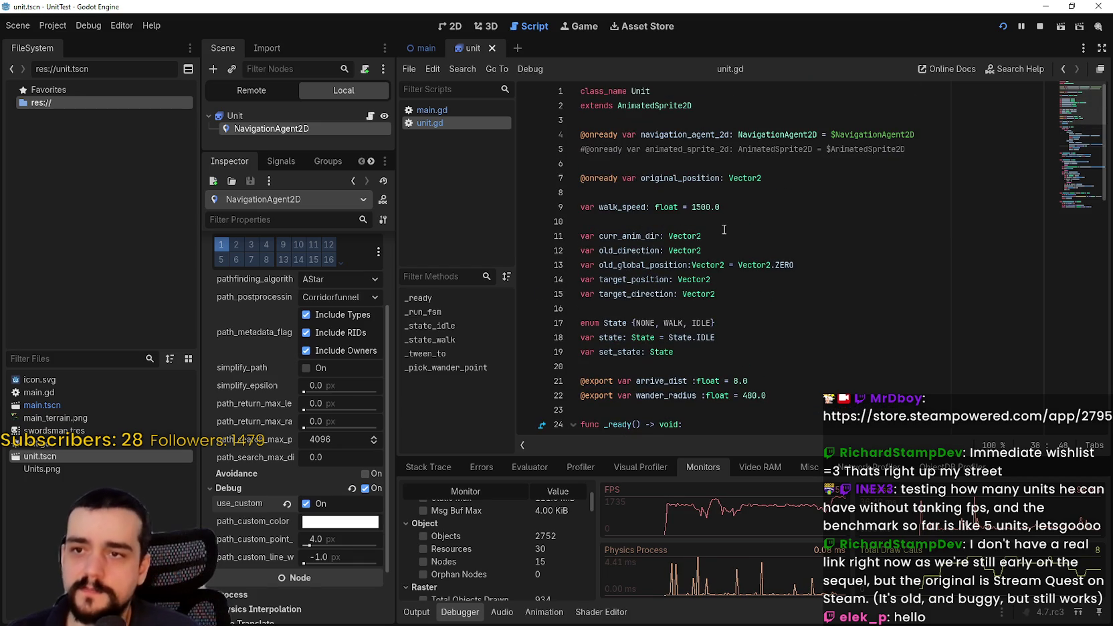
scroll(758, 237, down, 1)
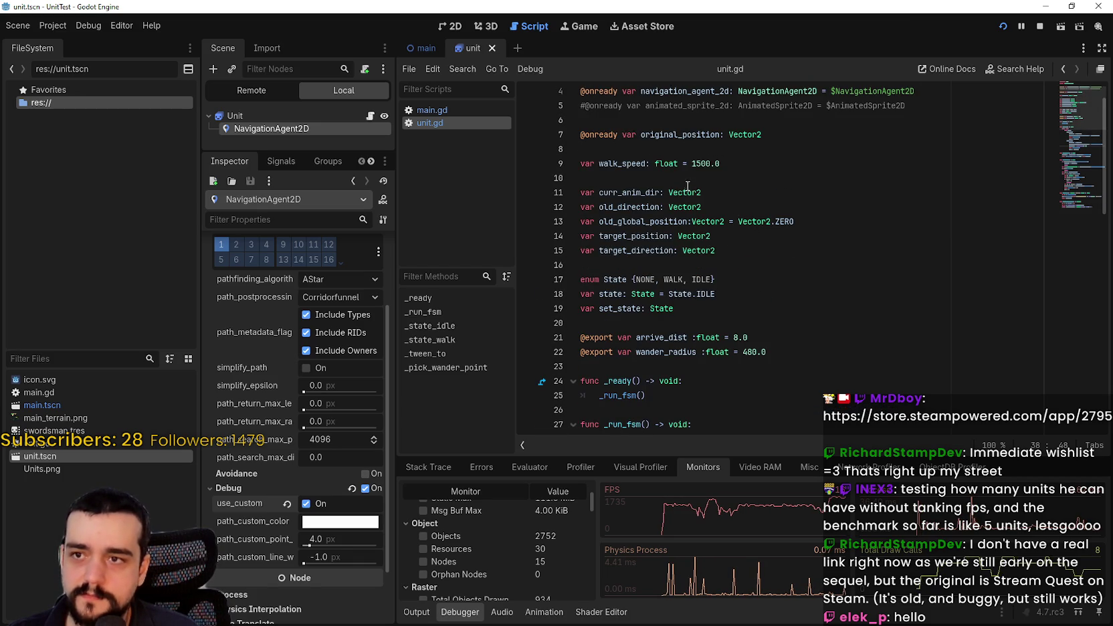
Change randi_range(5, 10) to randi_range(20, 50), save unit.gd, and stop the game
click(631, 163)
scroll(669, 161, down, 6)
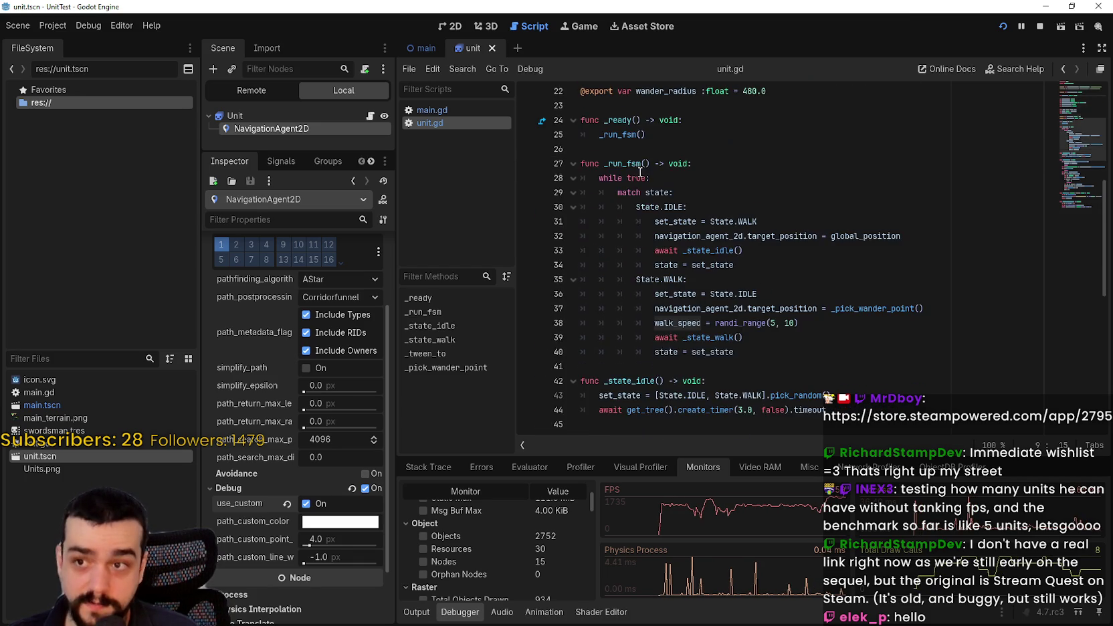
scroll(724, 153, up, 3)
scroll(724, 152, down, 7)
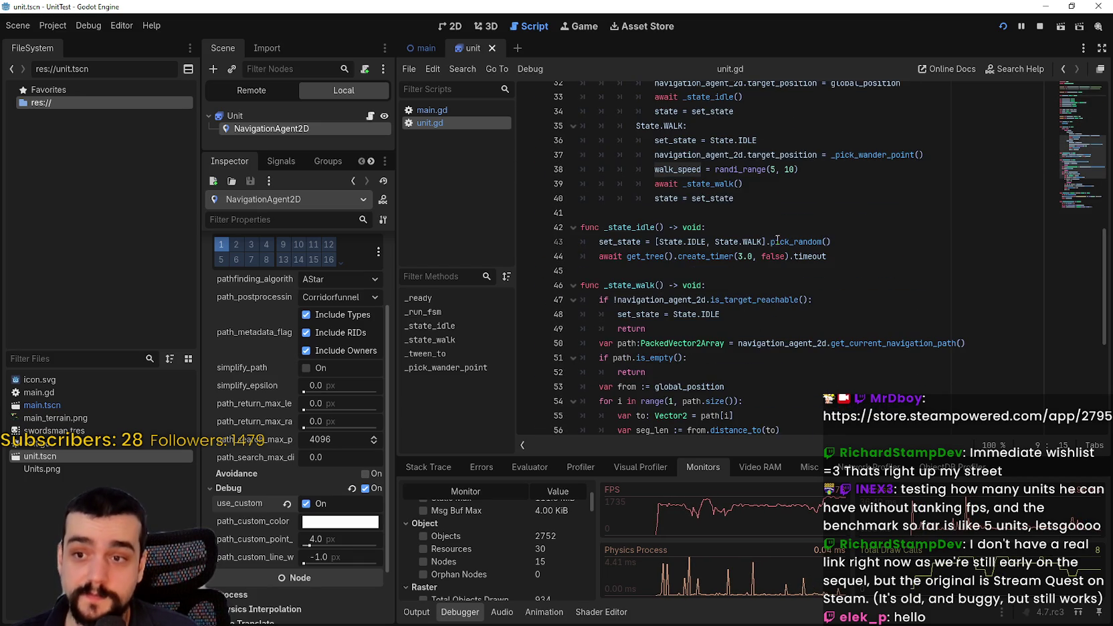
click(776, 170)
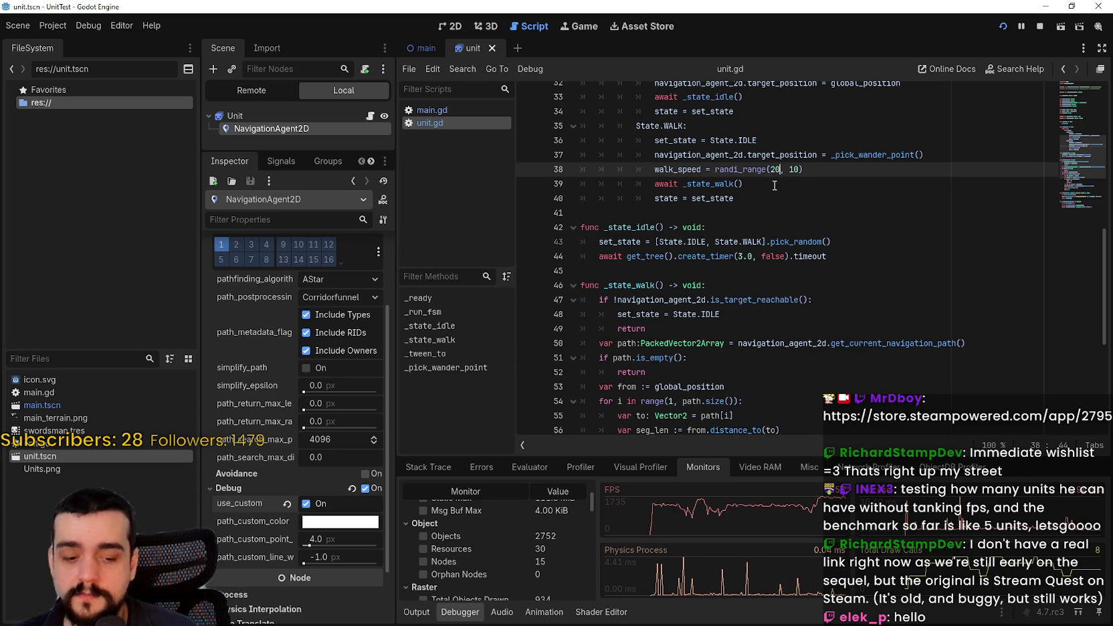
text(0)
double_click(792, 170)
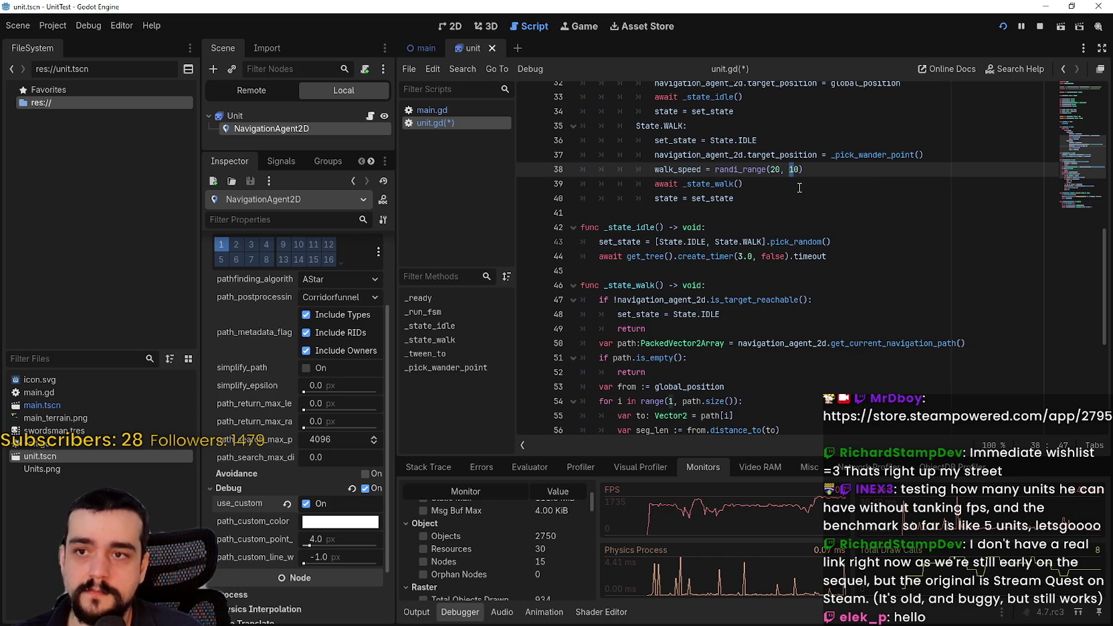
click(798, 185)
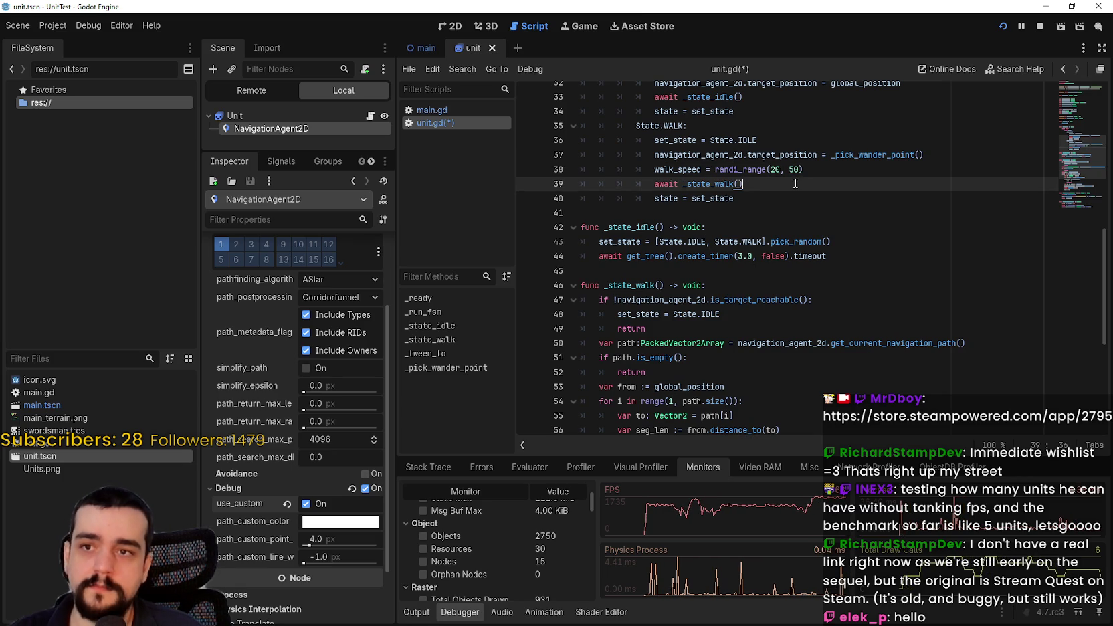
key(ctrl+s)
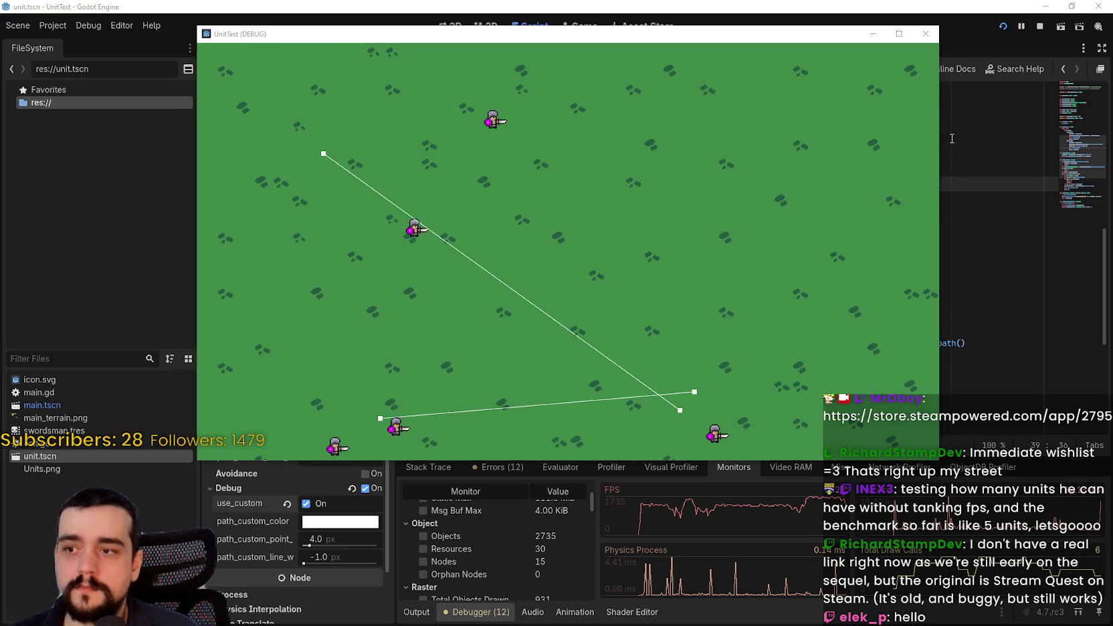
click(1039, 27)
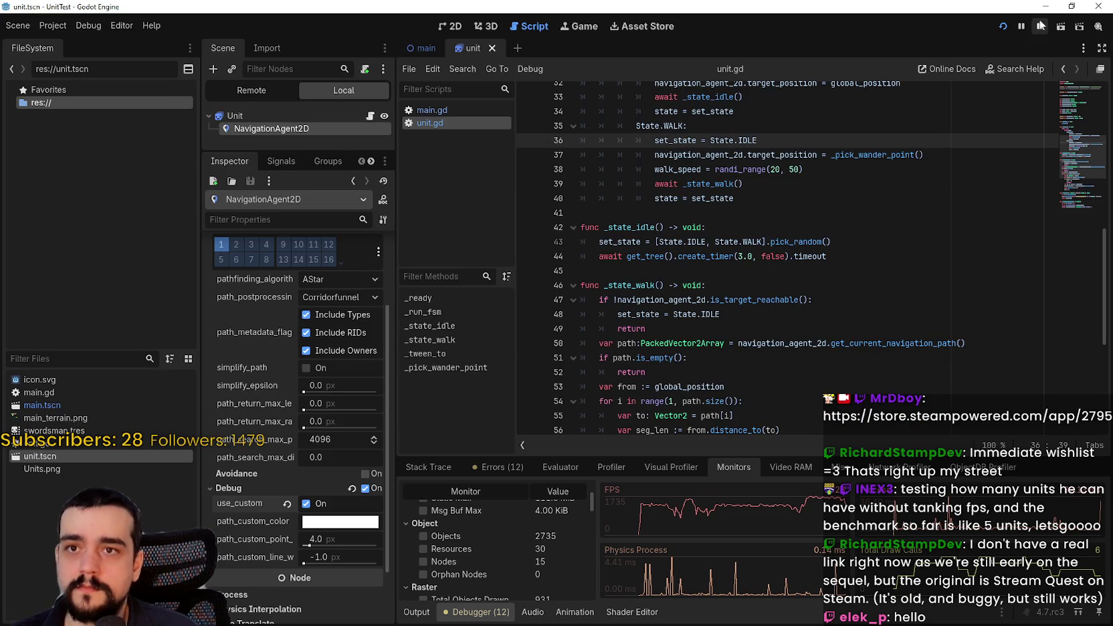
key(F5)
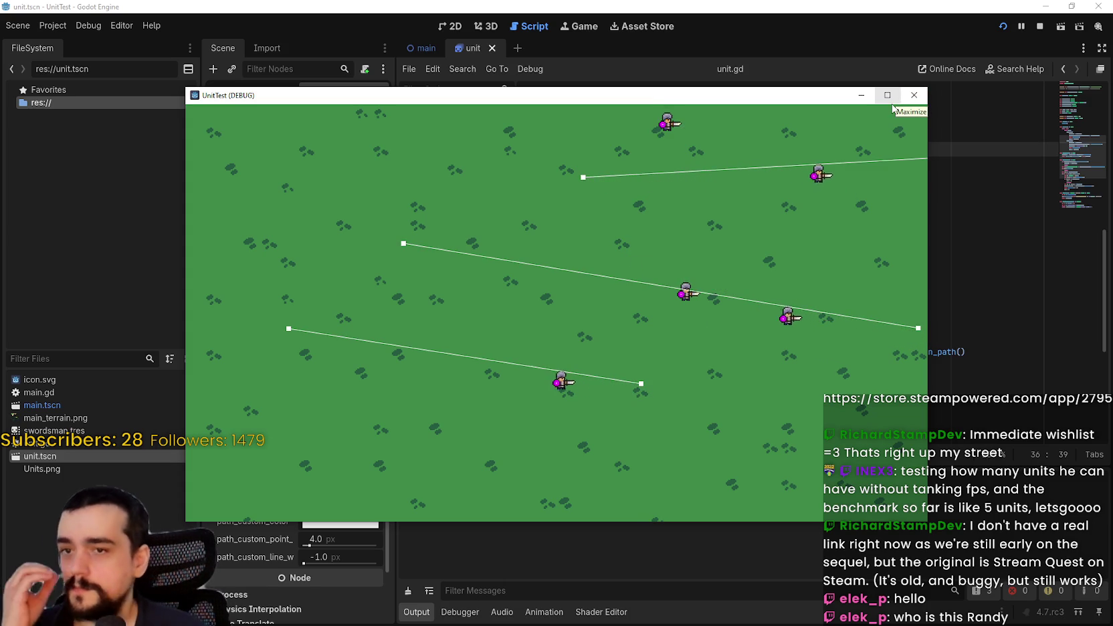
click(913, 95)
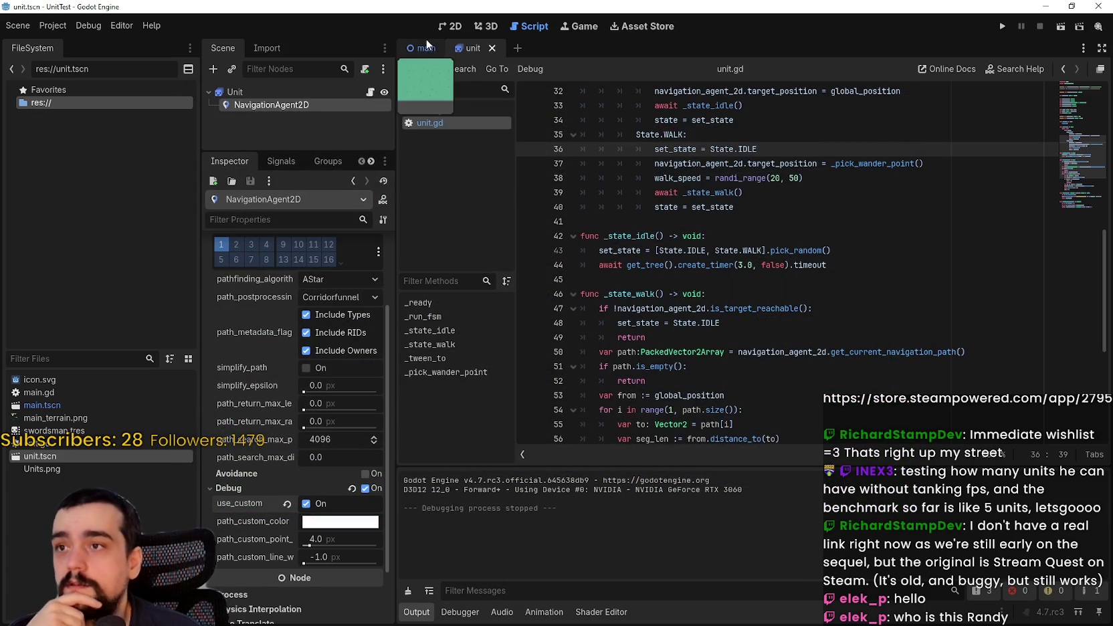
Save main.gd spawning 500 units and run the project
click(421, 48)
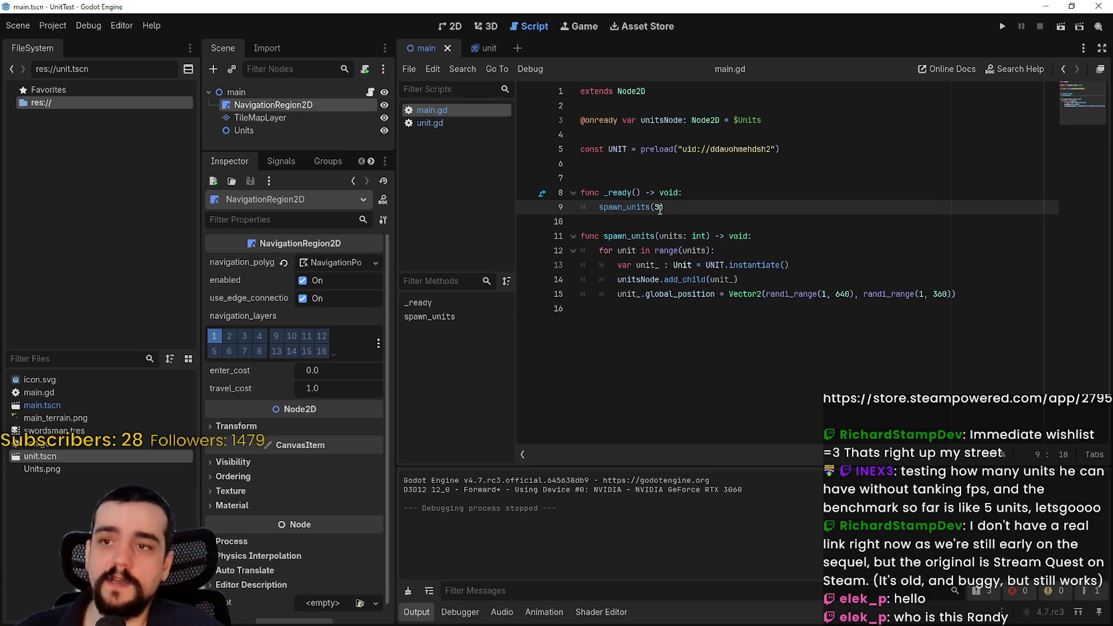
key(ctrl+s)
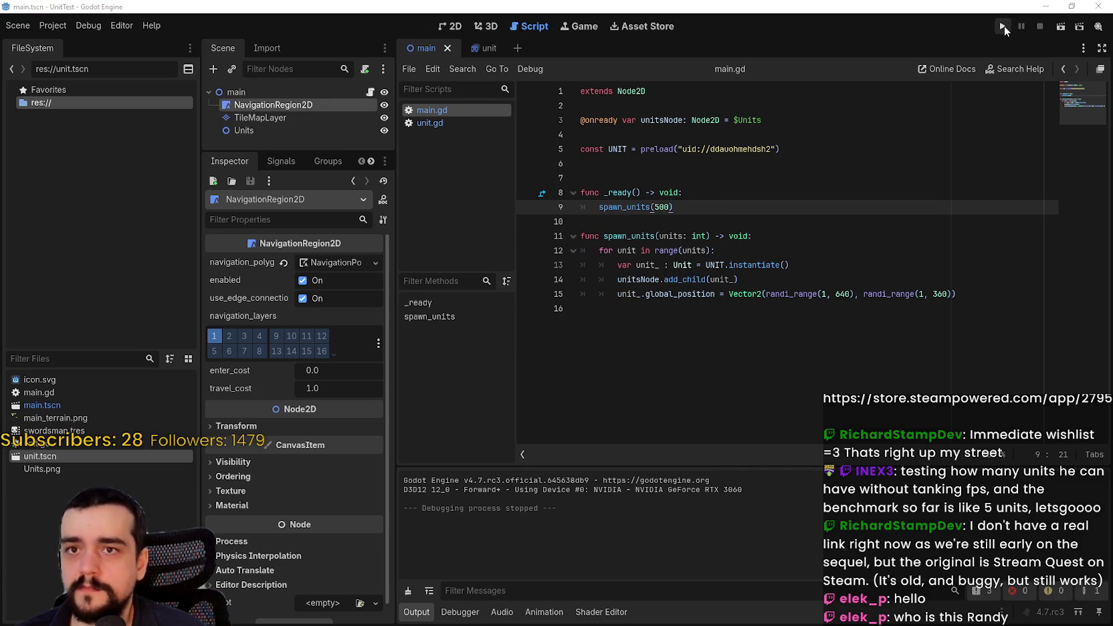
click(1003, 26)
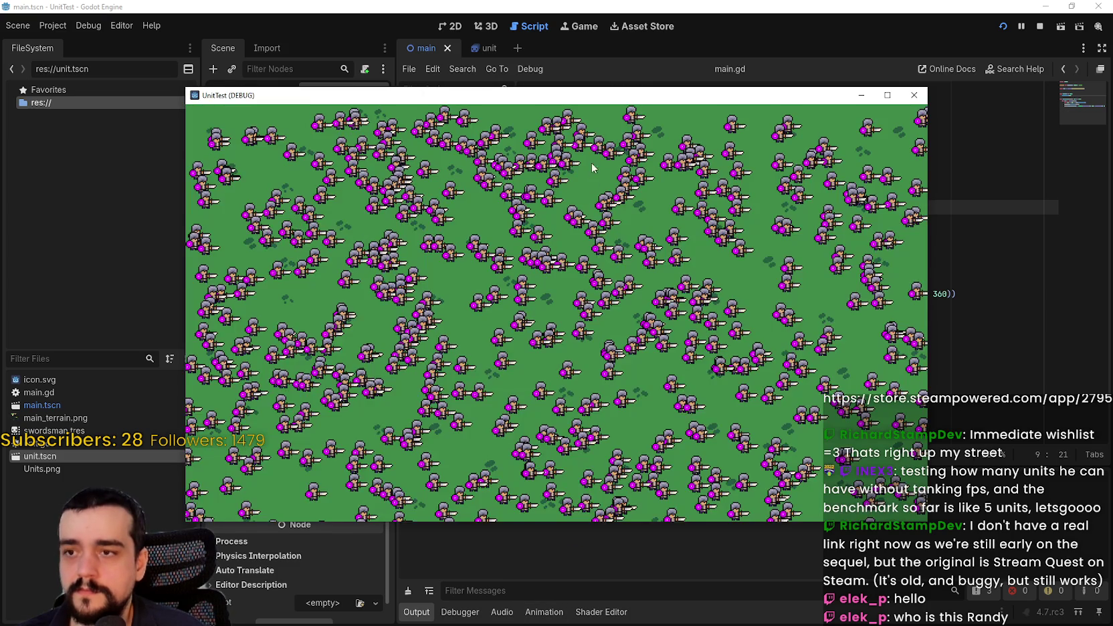
Watch the 500-unit run's FPS and process time in the Debugger Monitors
drag(557, 95, 616, 63)
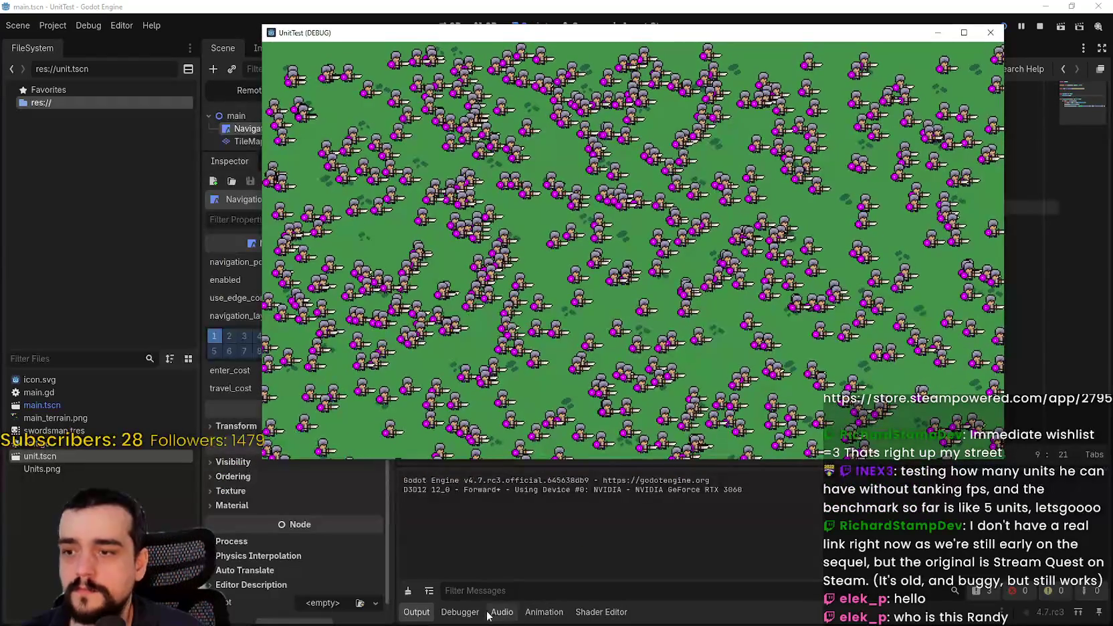
click(496, 610)
click(472, 612)
scroll(580, 528, up, 5)
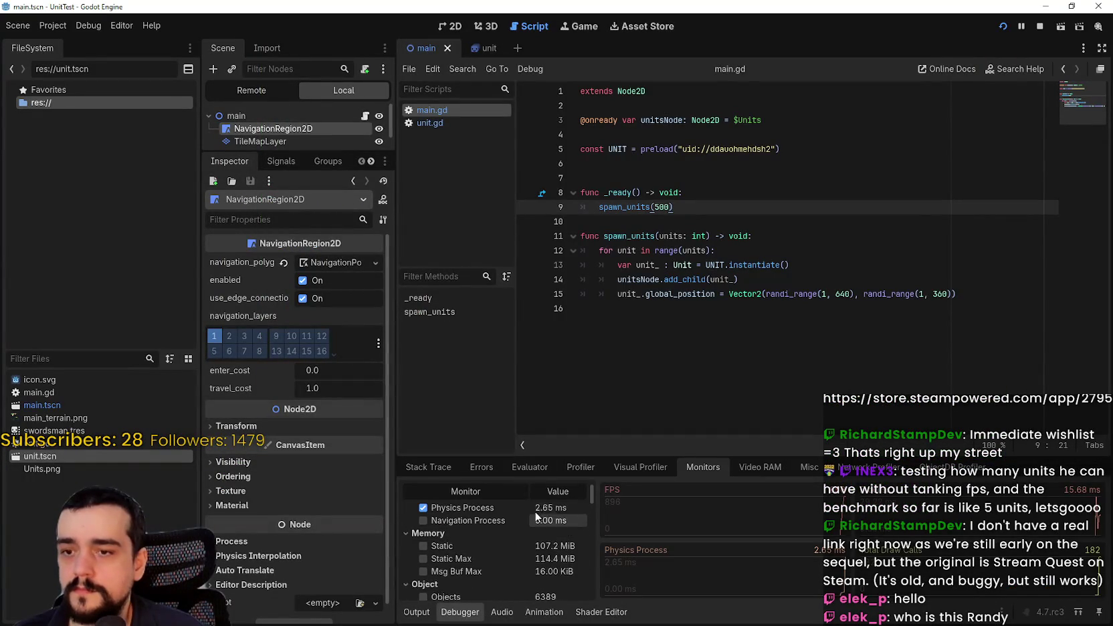
key(alt+Tab)
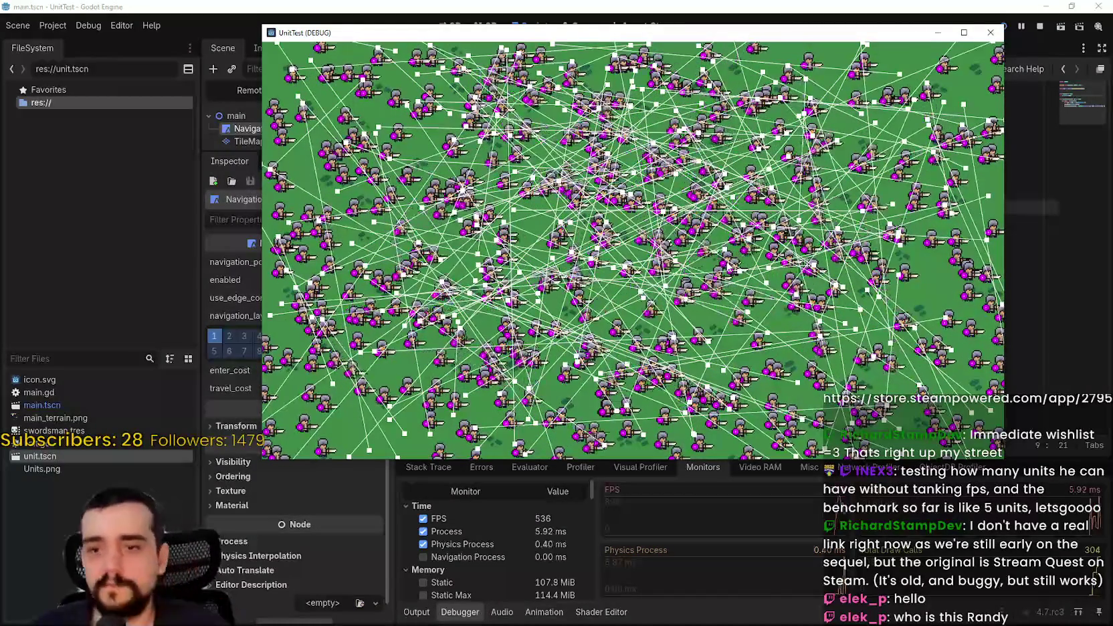
click(228, 438)
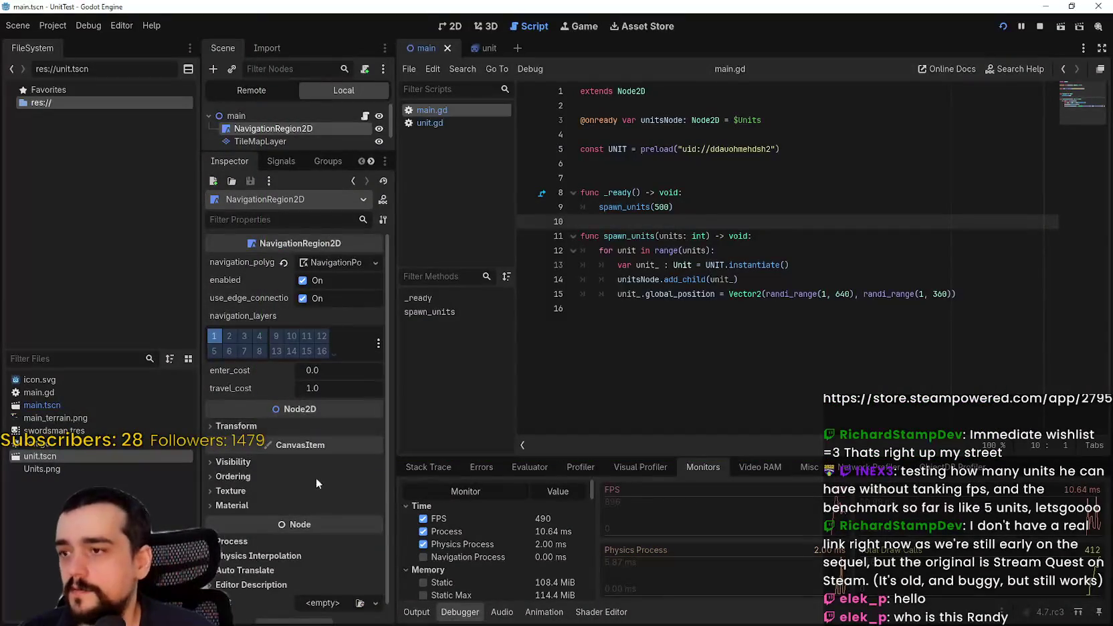
Uncheck Debug Enabled on the unit scene's NavigationAgent2D
click(480, 48)
scroll(311, 549, up, 2)
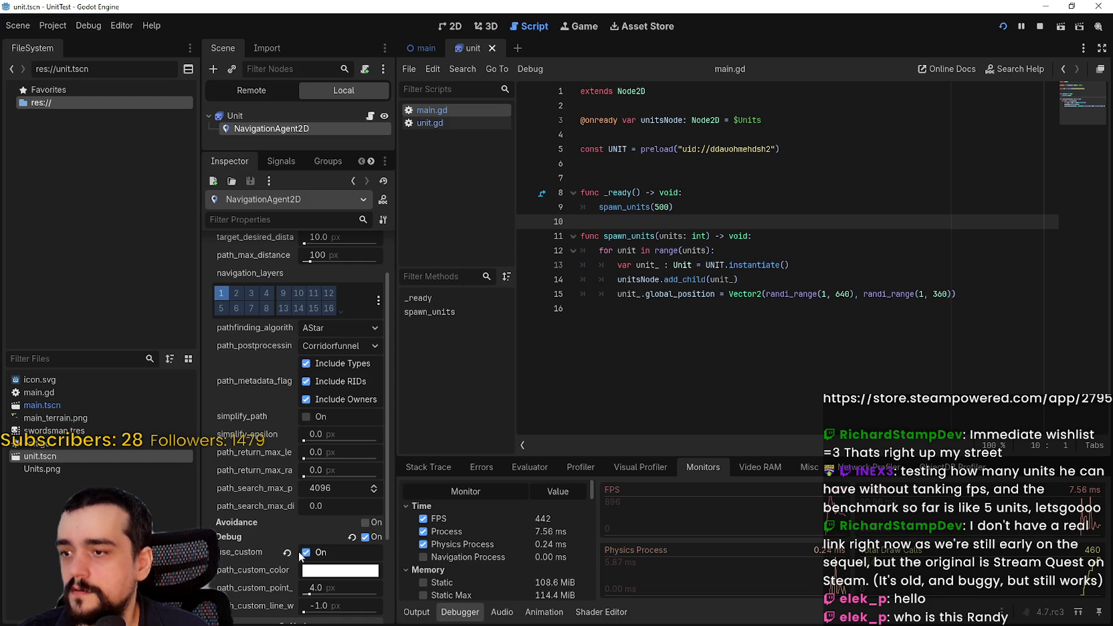
key(alt+Tab)
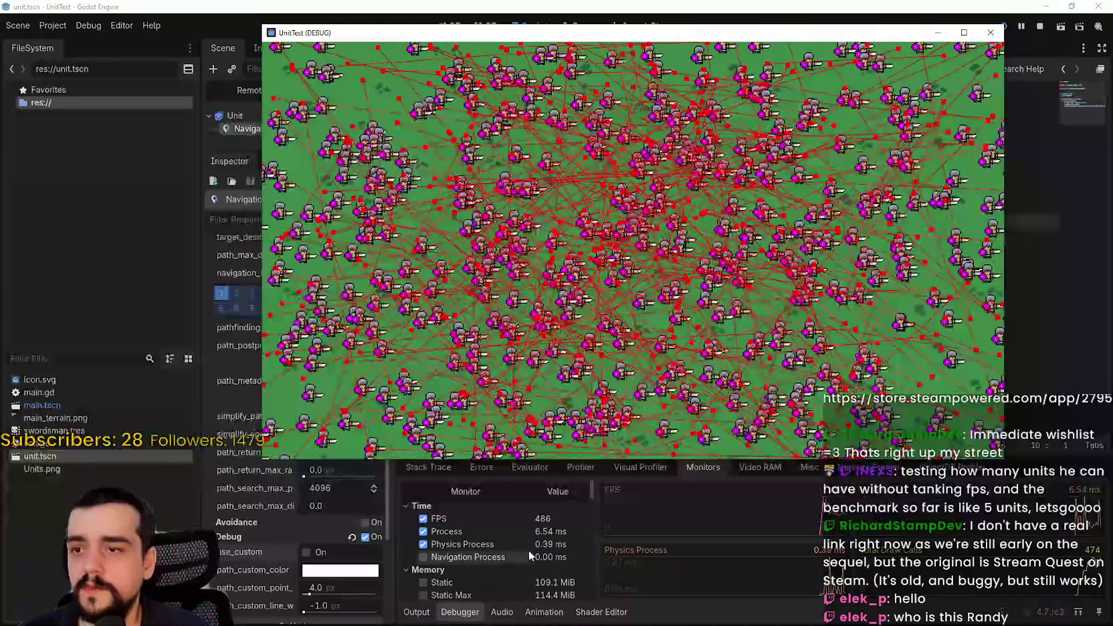
click(365, 536)
Restart the 500-unit test without path lines and open Task Manager
key(F8)
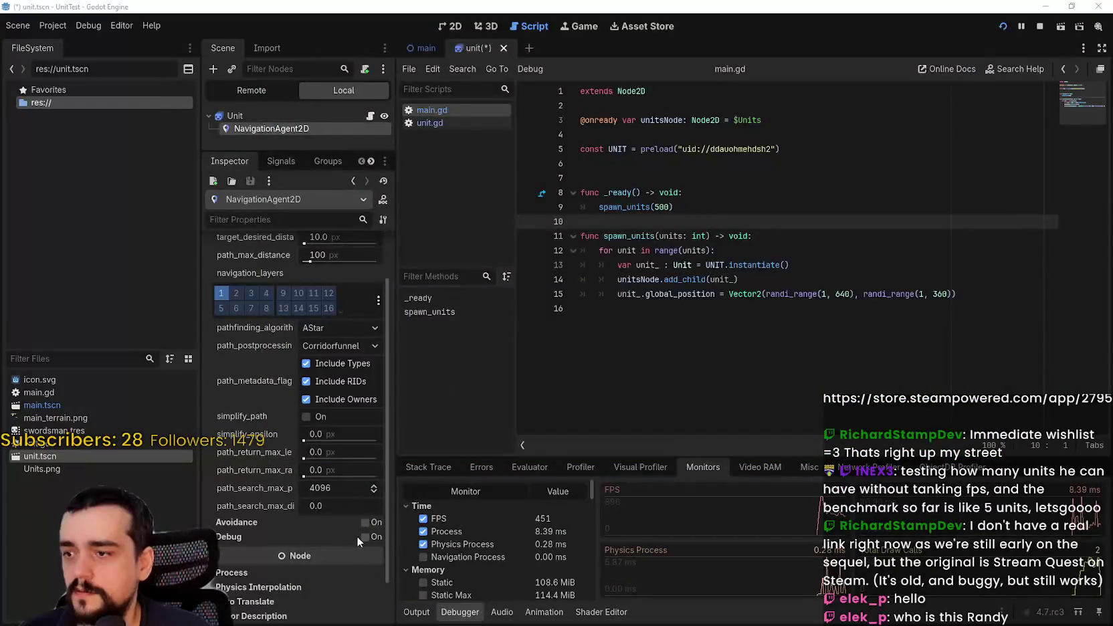
key(F5)
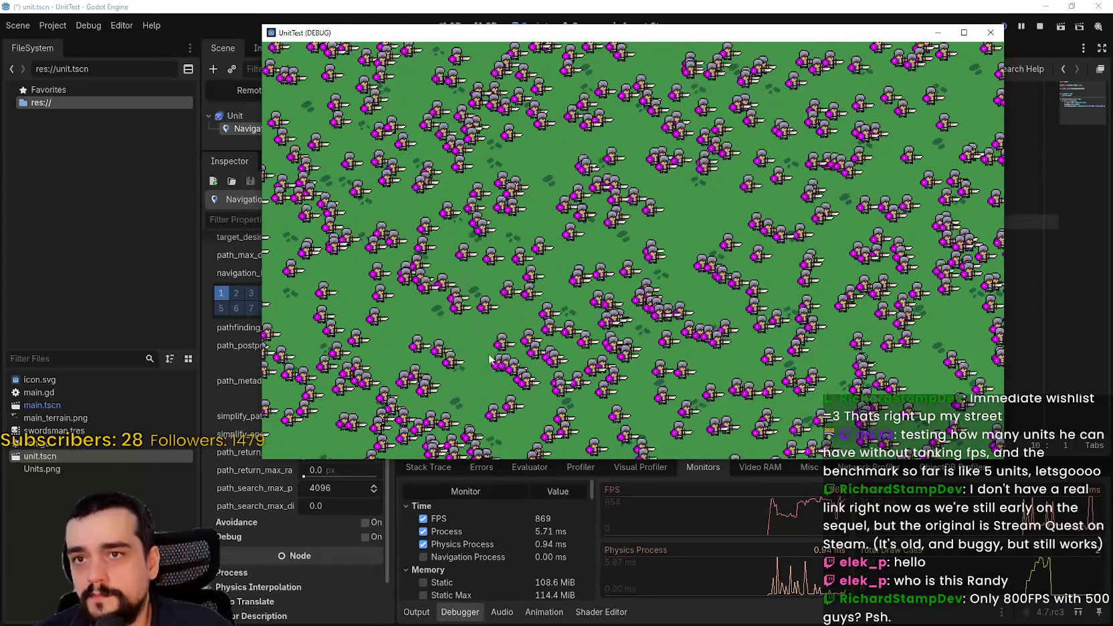
scroll(313, 525, up, 3)
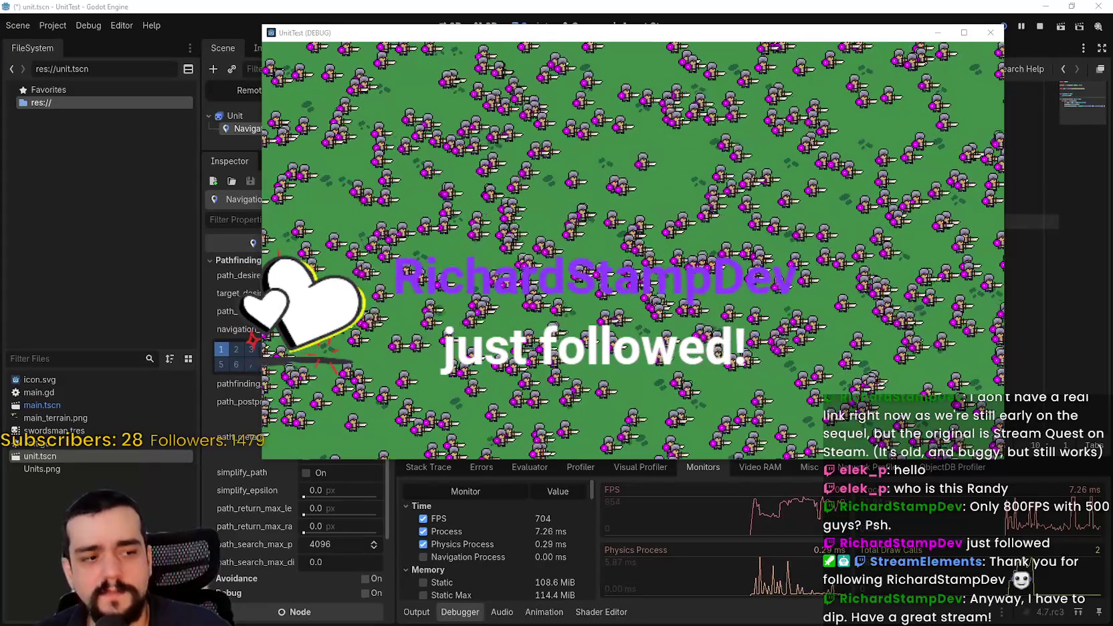
key(ctrl+shift+Escape)
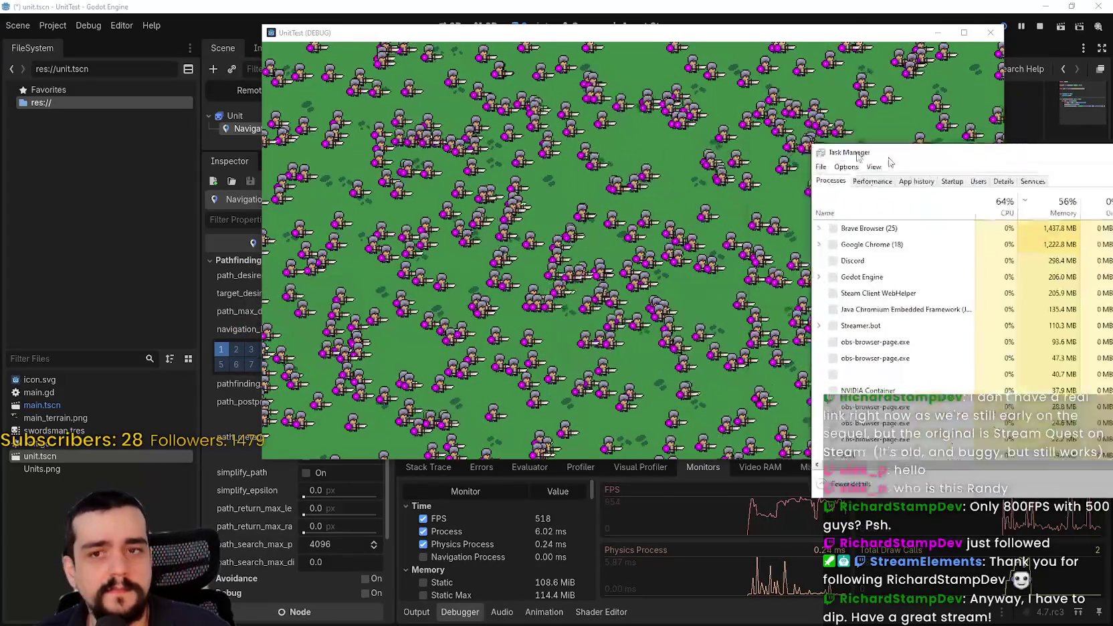
In Task Manager, expand the Godot Engine processes to locate the UnitTest (DEBUG) process
drag(726, 134, 703, 134)
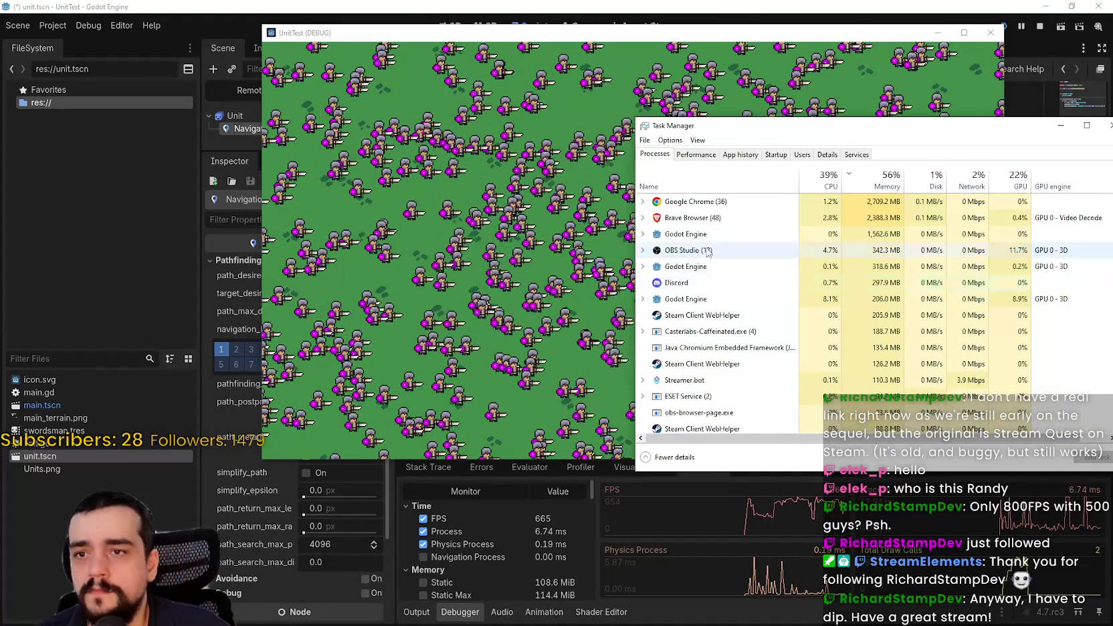
click(643, 266)
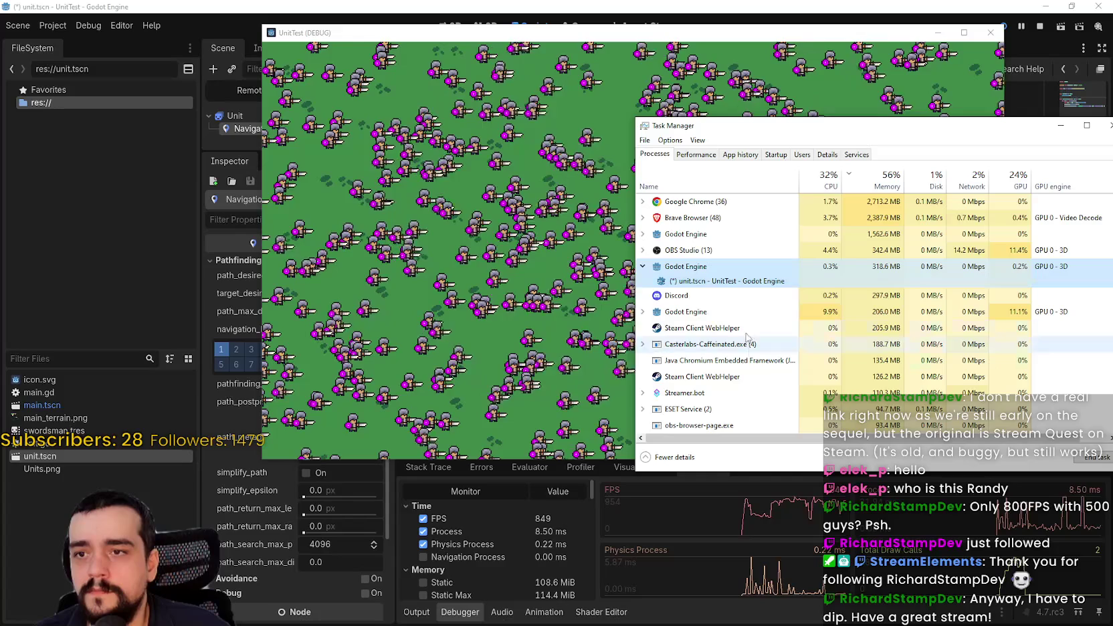
click(643, 234)
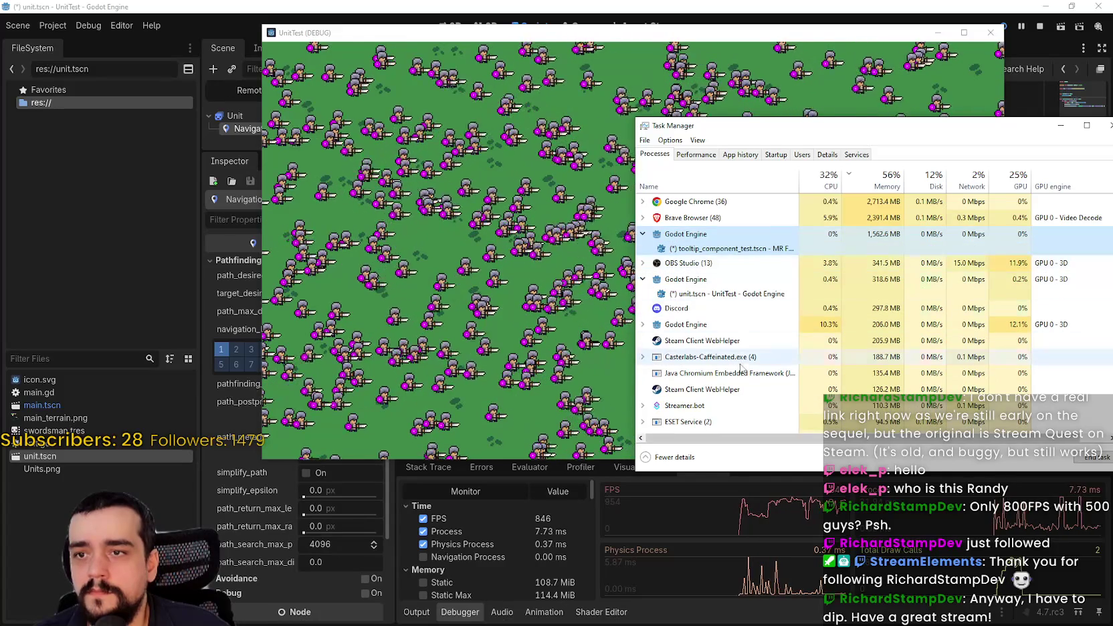
click(643, 325)
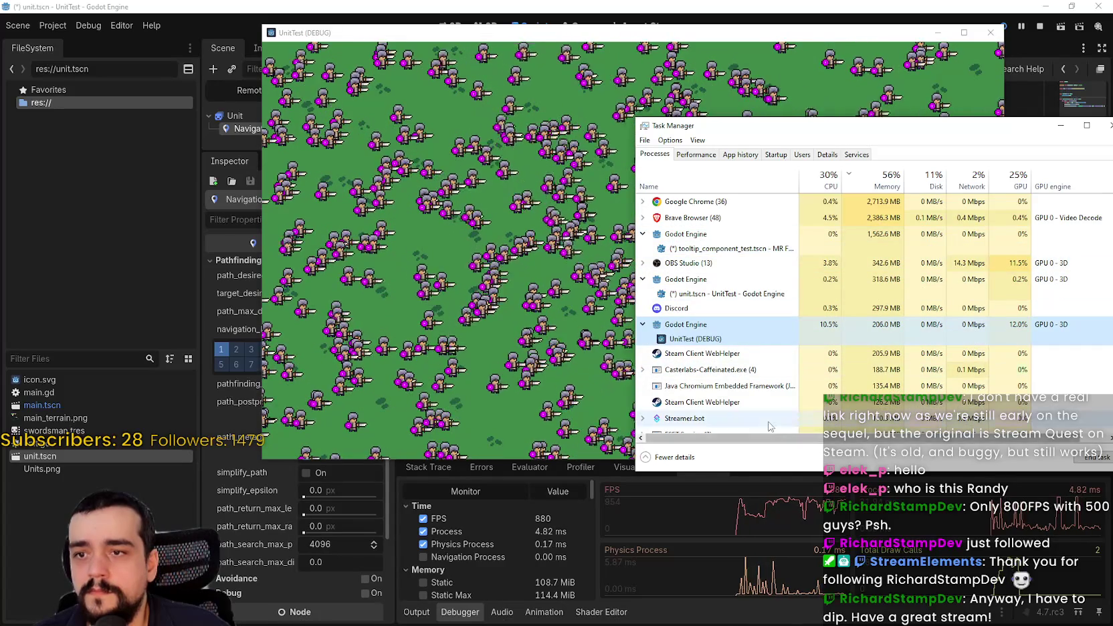
scroll(761, 404, down, 3)
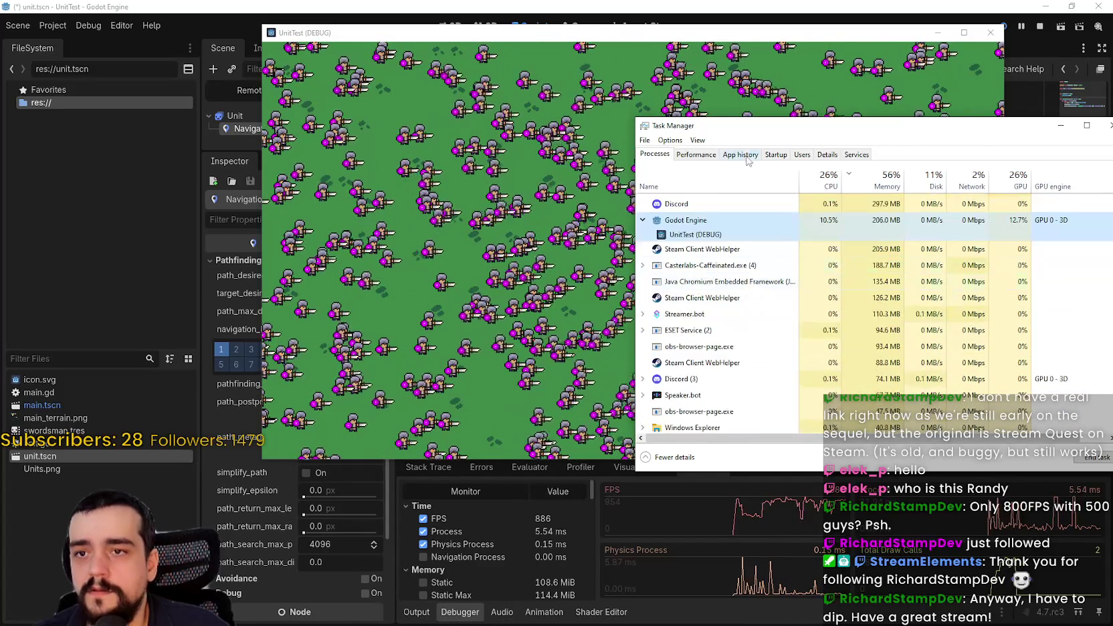
Move Task Manager and the game window aside and stop the running UnitTest
drag(741, 134, 876, 83)
drag(602, 33, 442, 18)
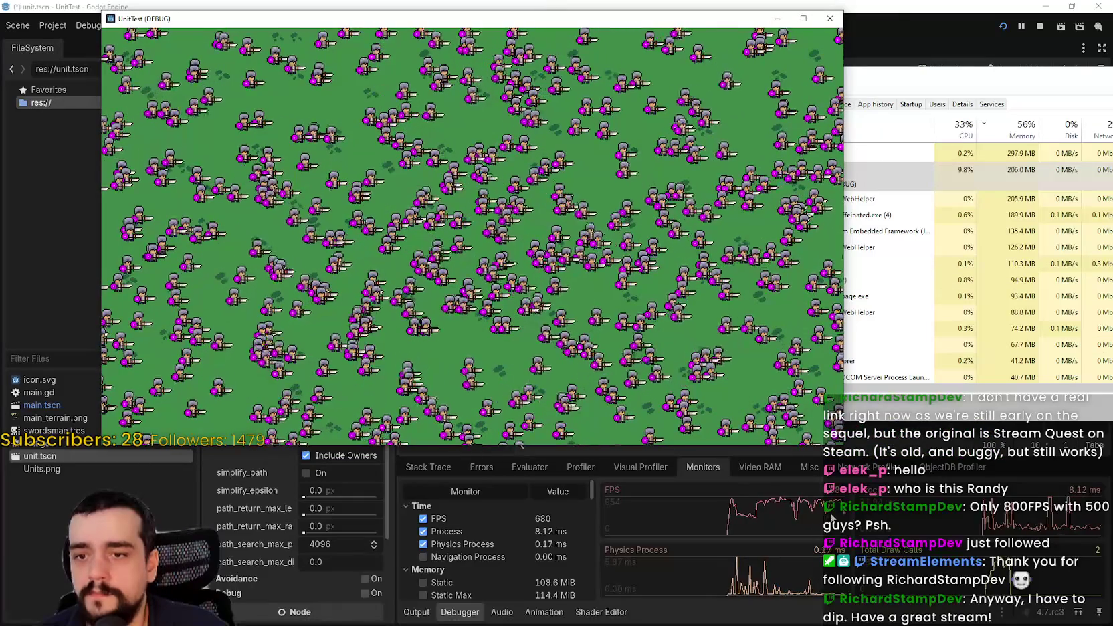
click(1038, 28)
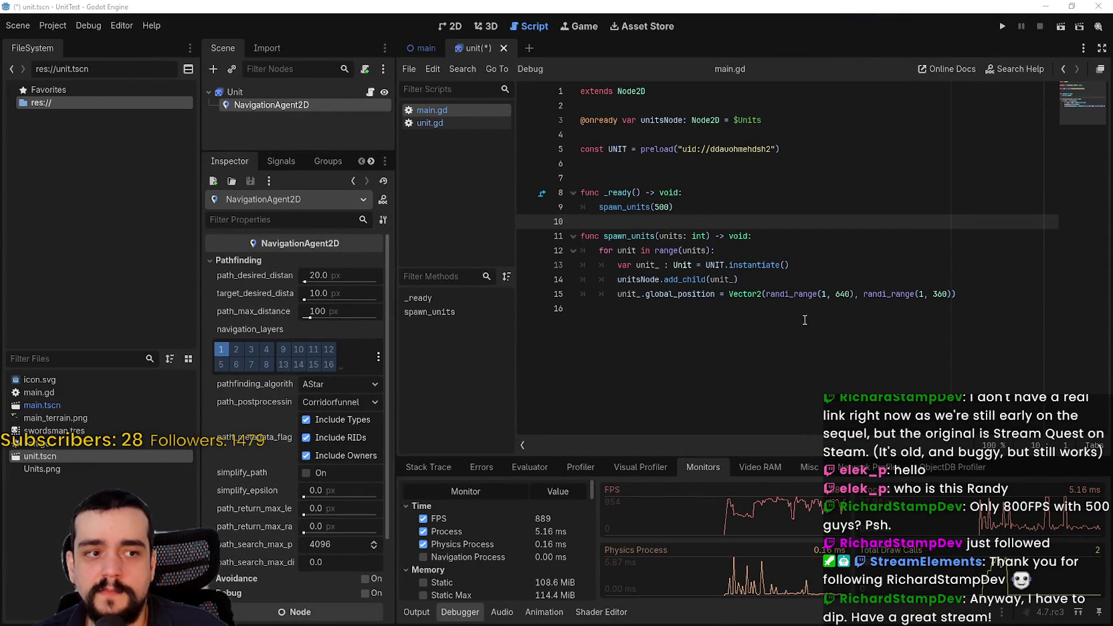
key(Down)
key(Down)
key(Down)
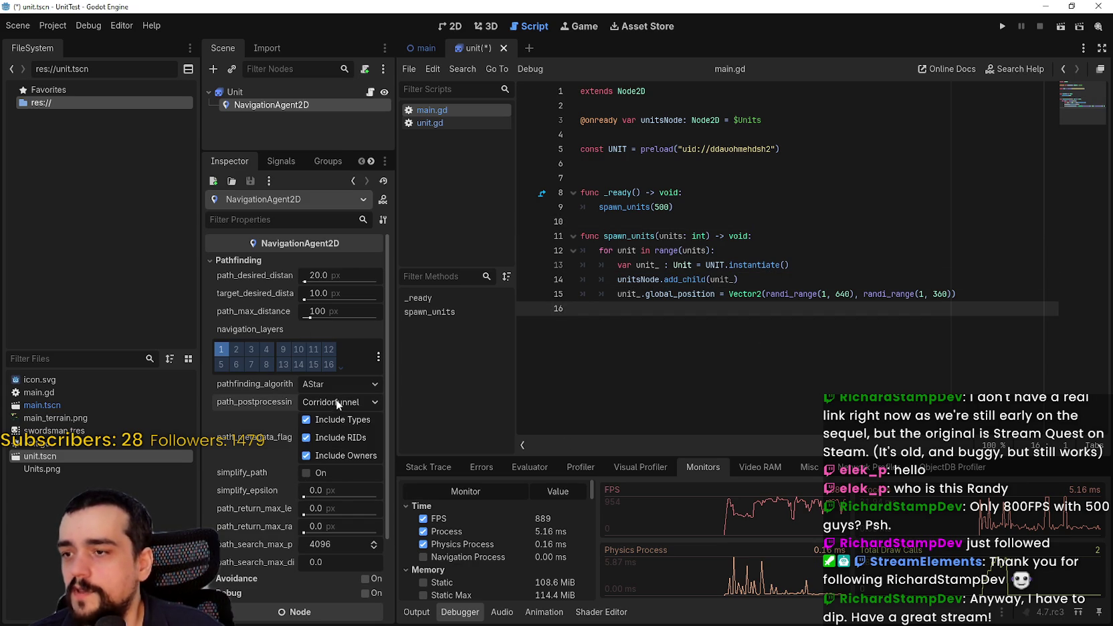
Turn on Avoidance for the unit's NavigationAgent2D
click(366, 578)
scroll(337, 547, down, 3)
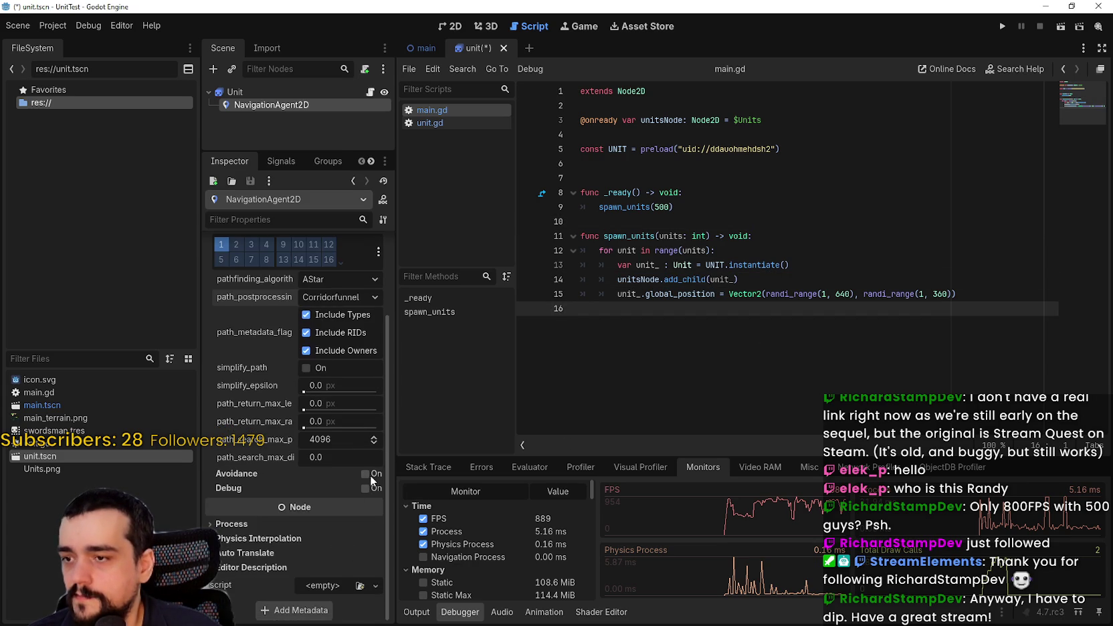
scroll(278, 481, down, 3)
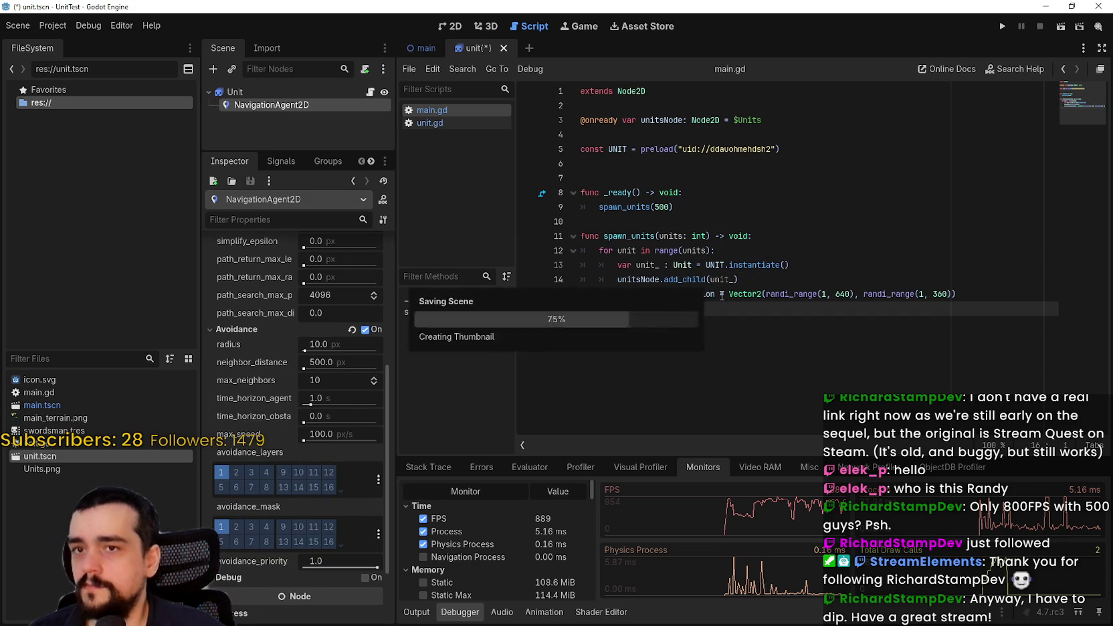
Run the 500-unit test, check Debugger Monitors (about 750–780 FPS), then stop it
click(1004, 27)
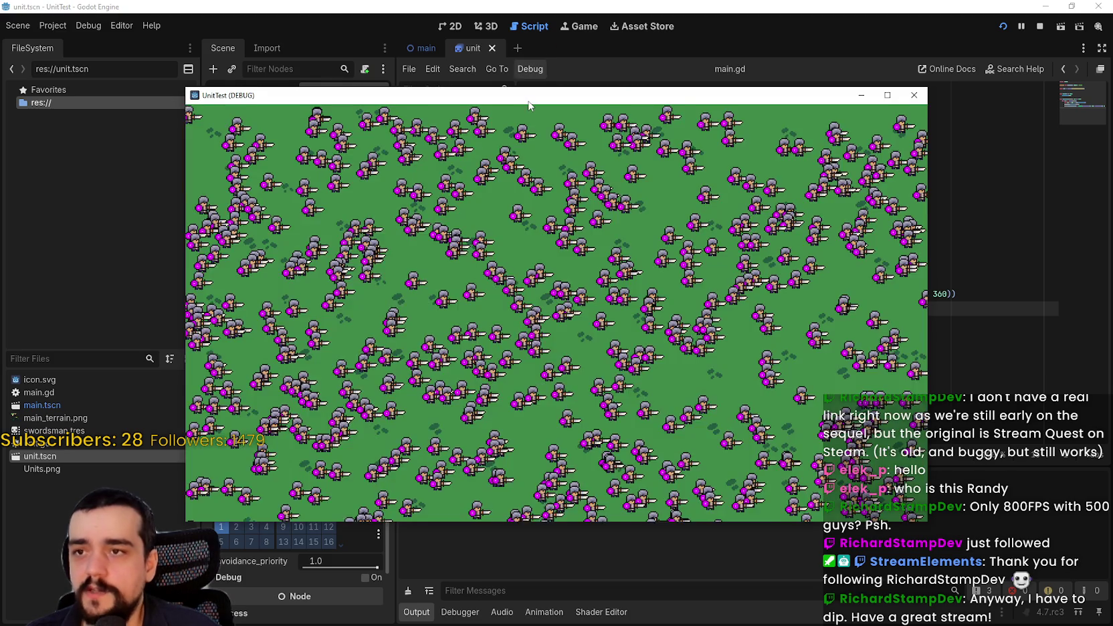
mouse_move(517, 99)
mouse_down()
mouse_move(621, 75)
mouse_move(672, 43)
mouse_up()
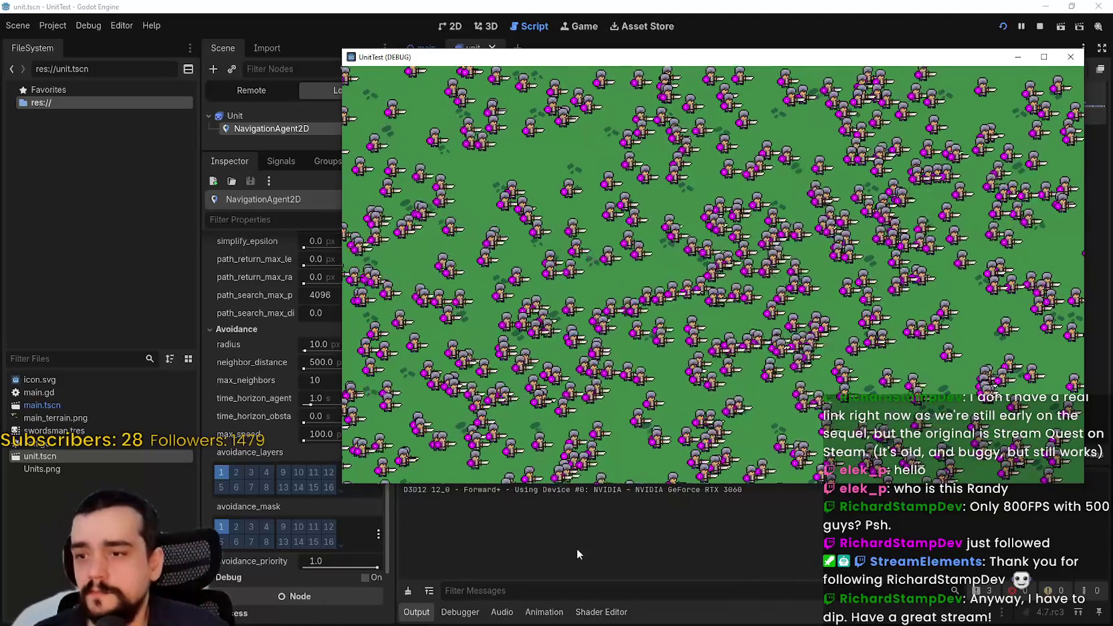
click(460, 612)
key(alt+Tab)
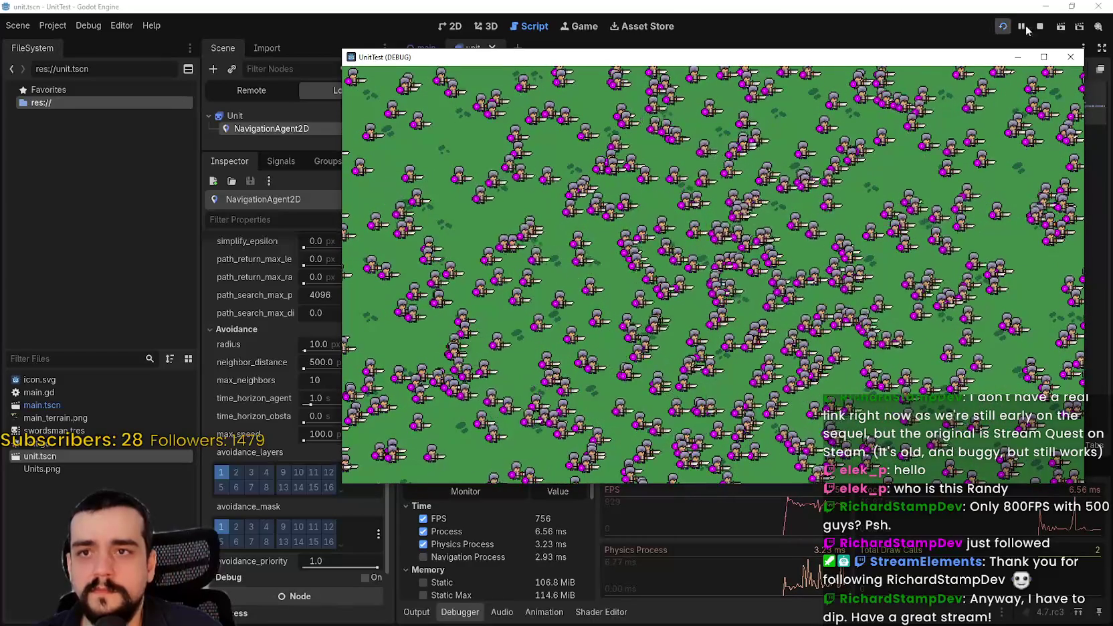
key(F8)
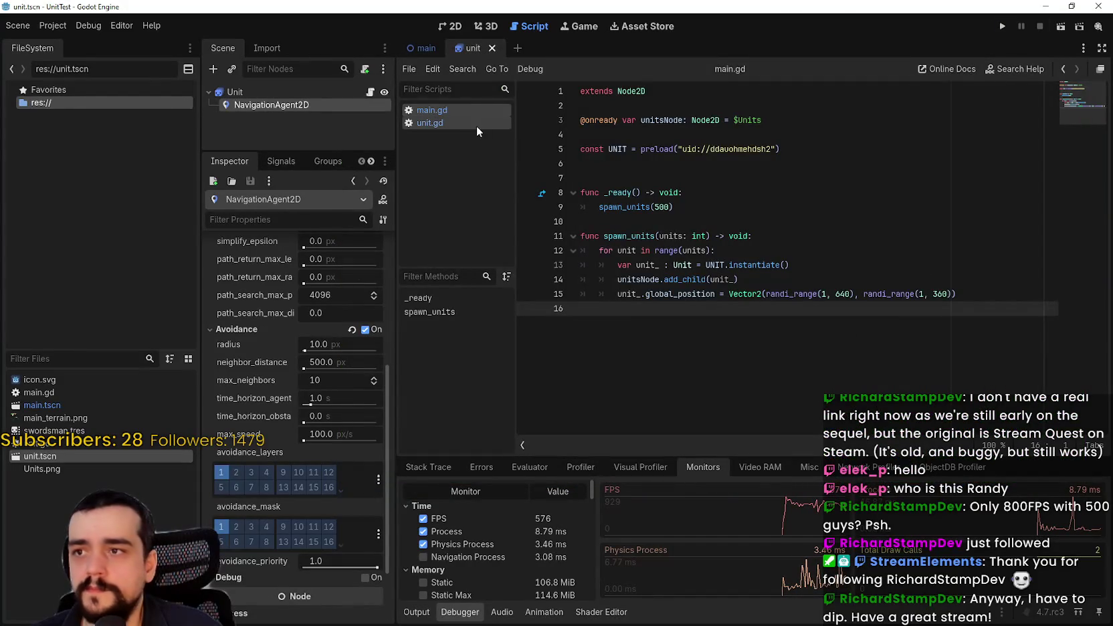
Open unit.gd and review the state-setting code on lines 36 and 43
click(430, 123)
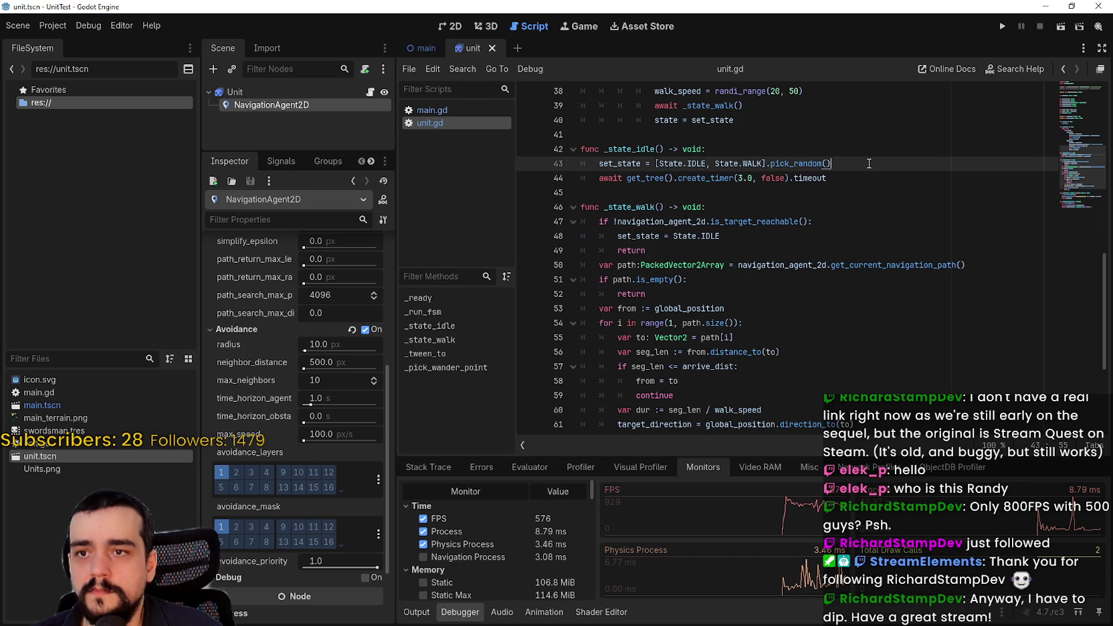
drag(870, 163, 588, 163)
double_click(602, 163)
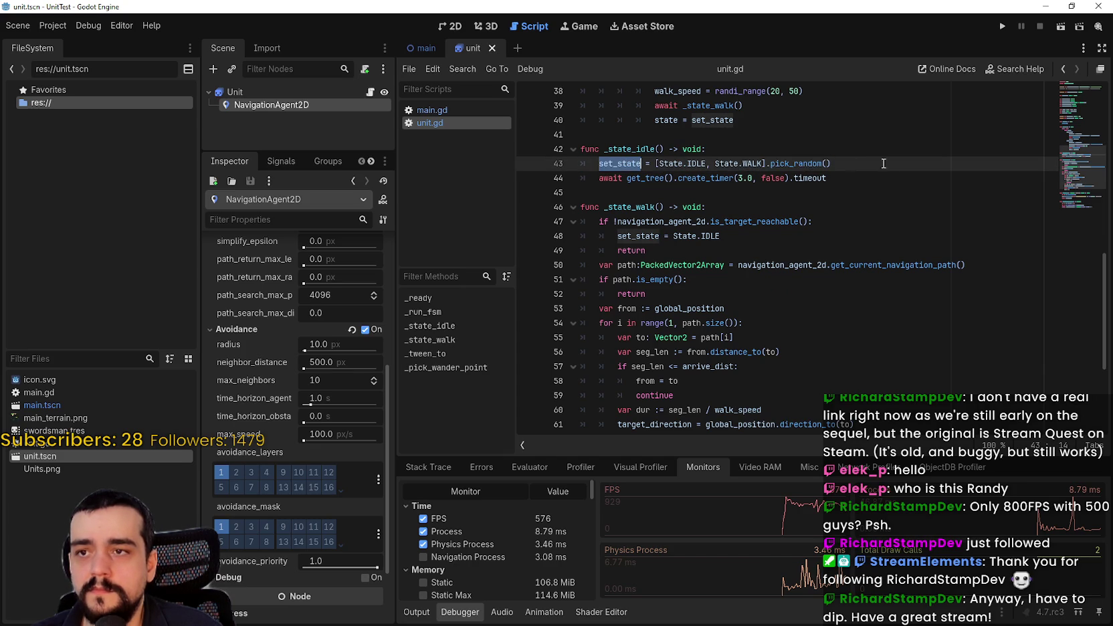
click(892, 163)
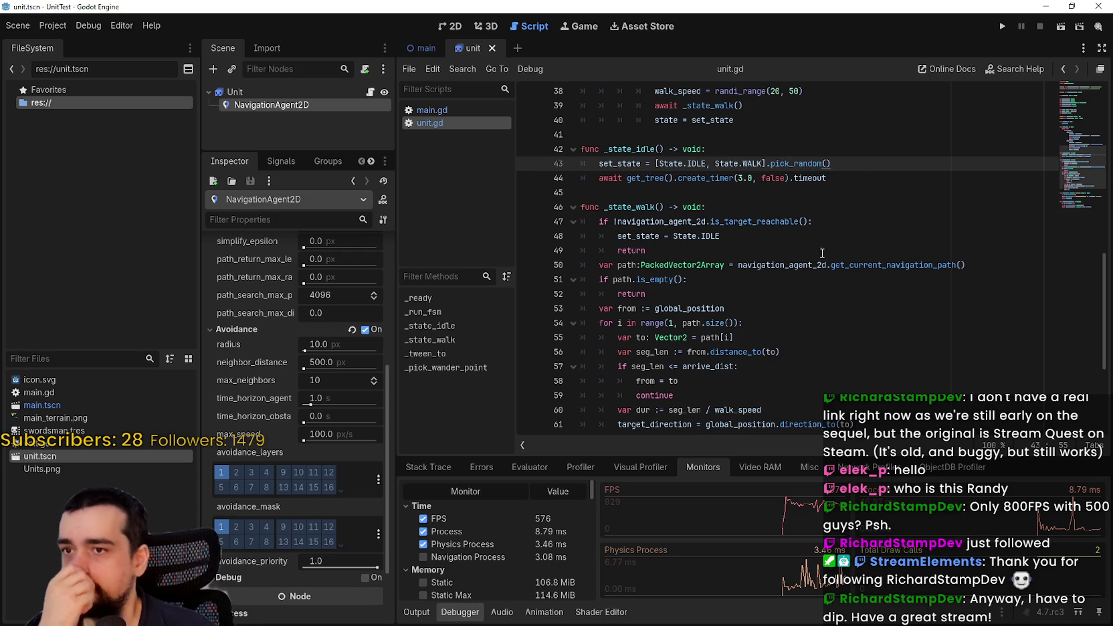
scroll(829, 242, up, 3)
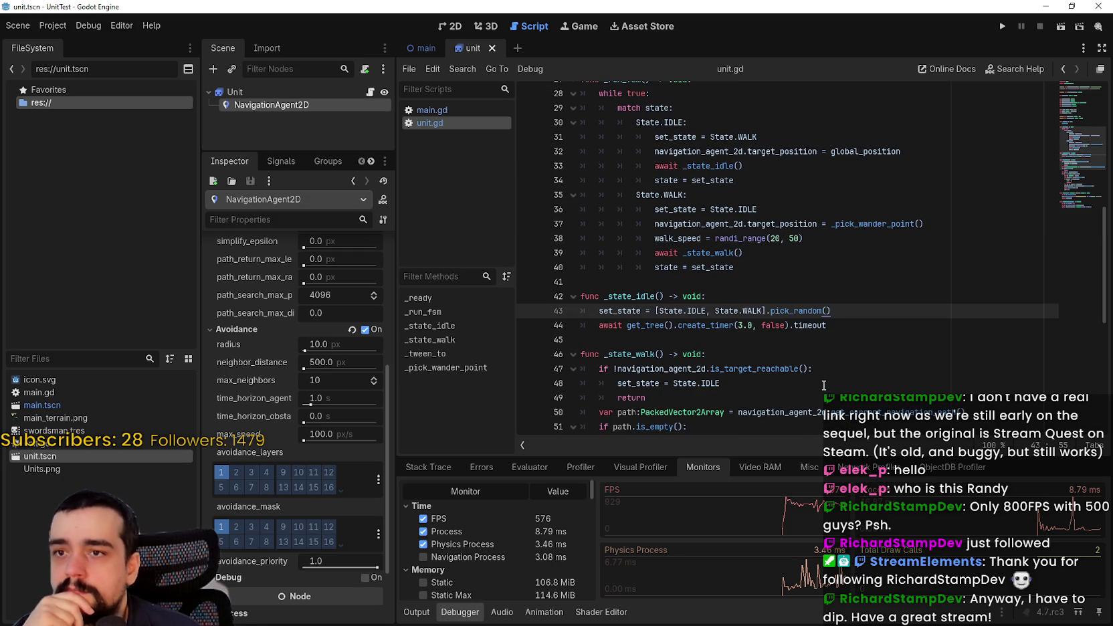
drag(652, 209, 789, 210)
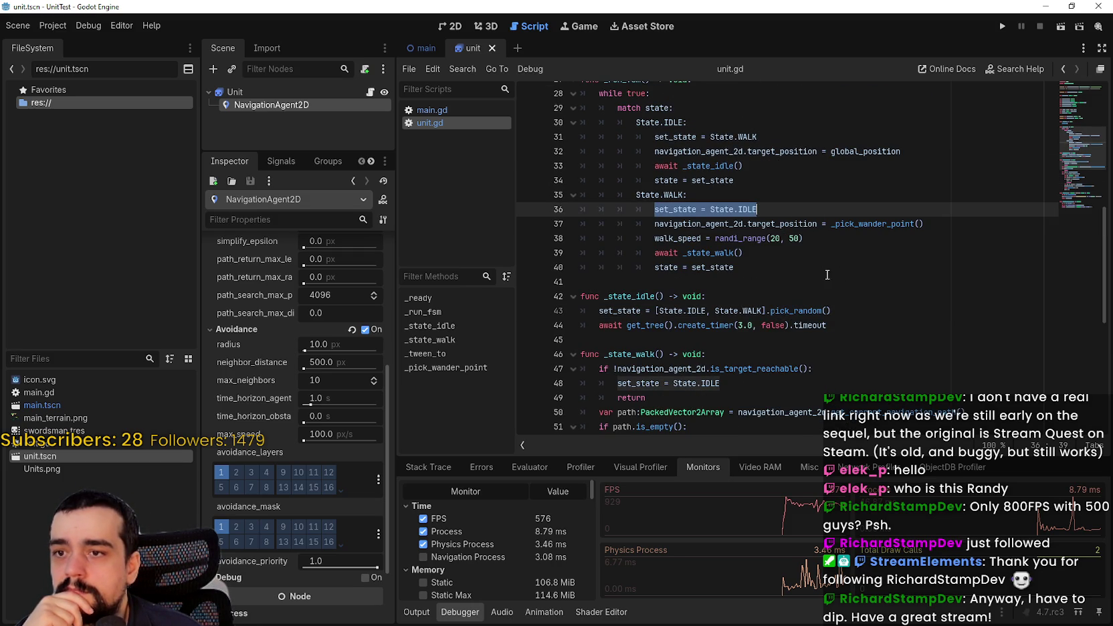
Comment out line 43's random idle/walk pick with # and run the project
scroll(827, 274, down, 1)
scroll(673, 152, up, 1)
click(674, 135)
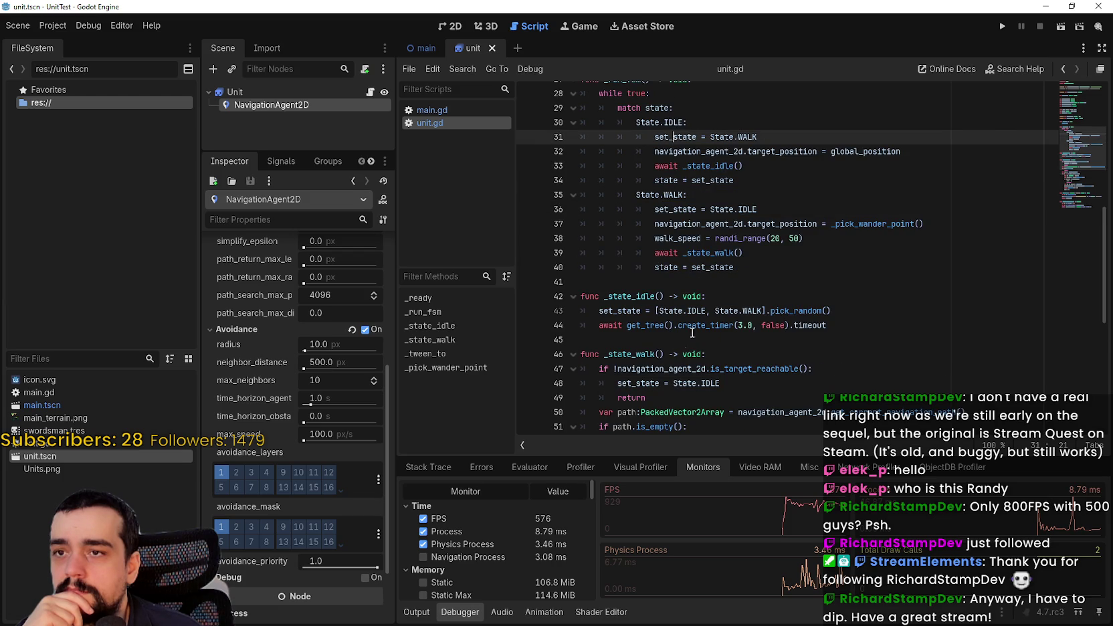
click(597, 310)
text(#)
click(1000, 24)
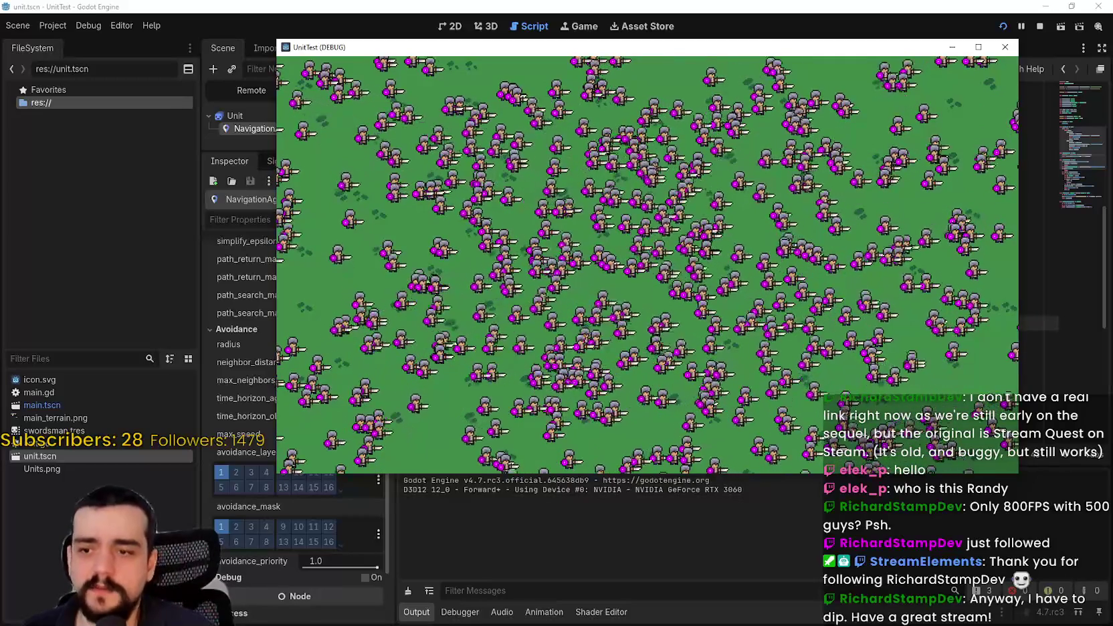
Bring the Godot editor back in front of the running game window
click(821, 553)
Review the navigation path and target direction code on lines 50–61 of unit.gd
scroll(729, 290, down, 8)
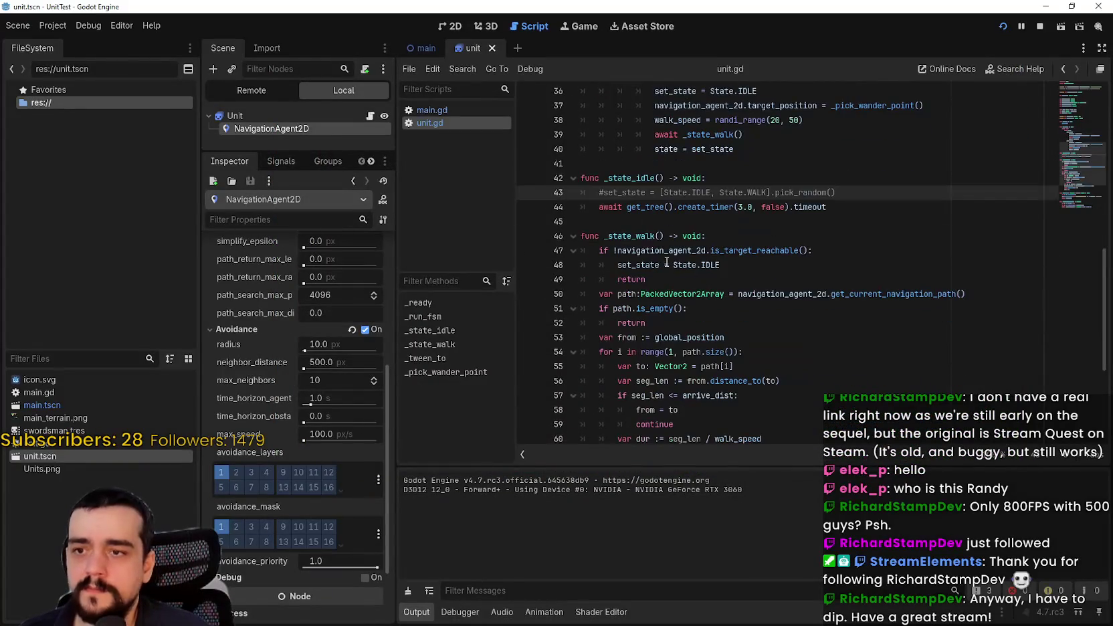
scroll(679, 266, up, 3)
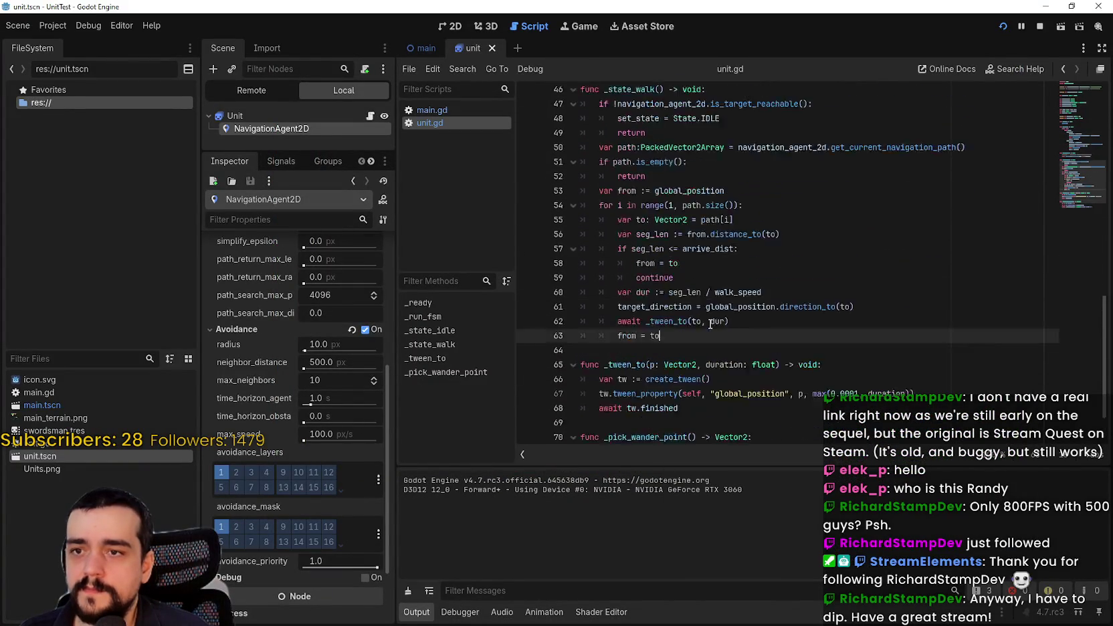
double_click(659, 380)
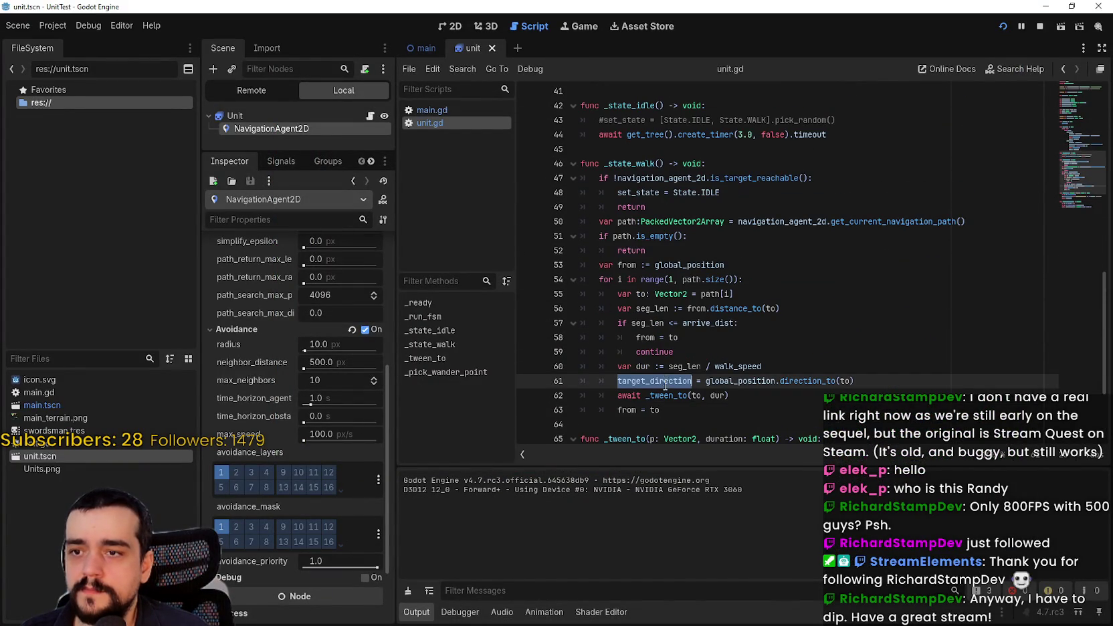
double_click(846, 381)
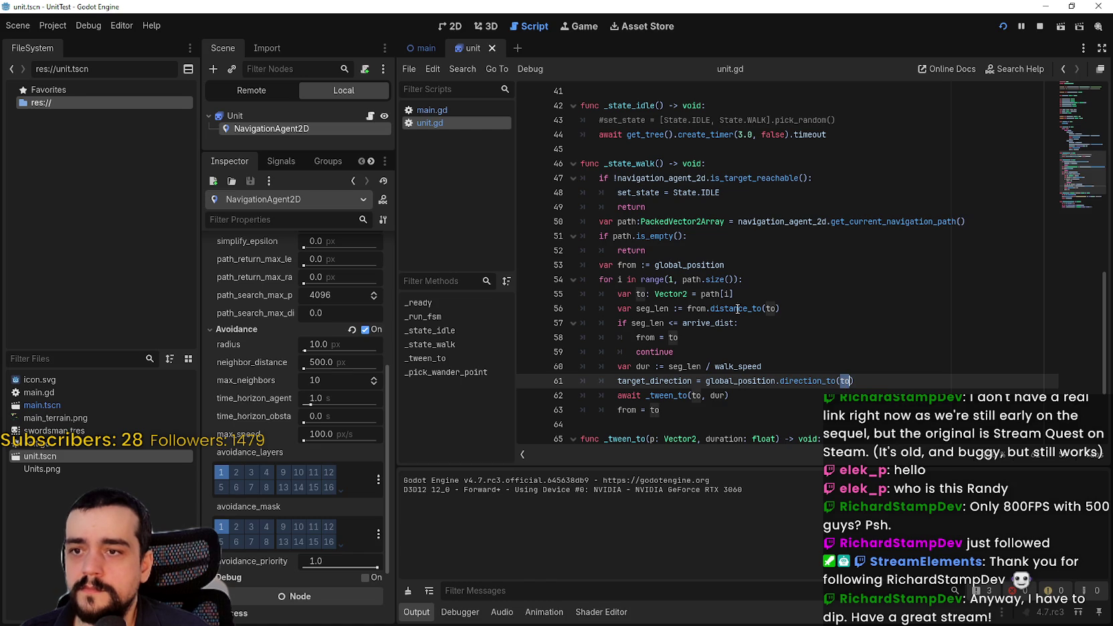
double_click(678, 225)
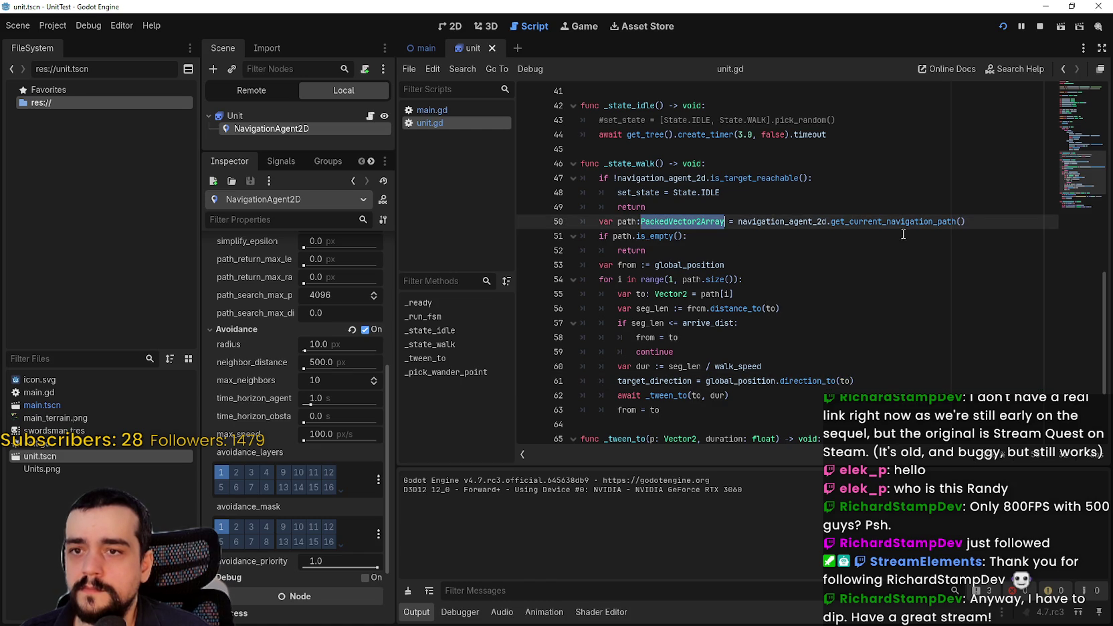
click(910, 230)
double_click(904, 221)
double_click(762, 220)
scroll(789, 260, down, 3)
scroll(794, 305, up, 4)
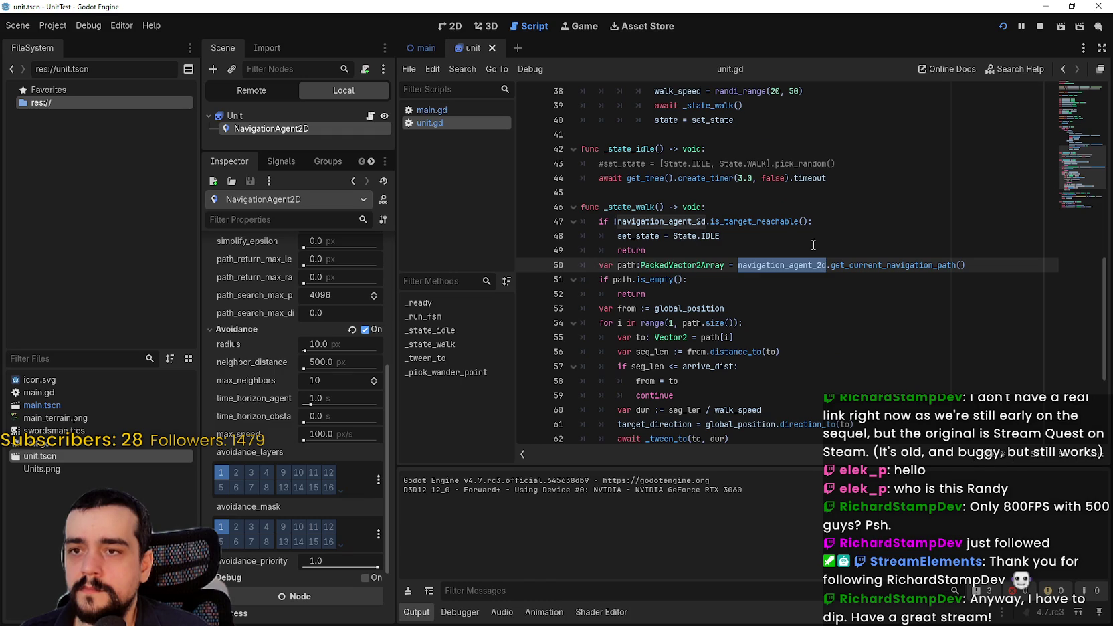
double_click(938, 265)
Make line 37 target Vector2(500,500) instead of a wander point, save, and stop the game
click(765, 261)
scroll(769, 261, up, 4)
click(913, 250)
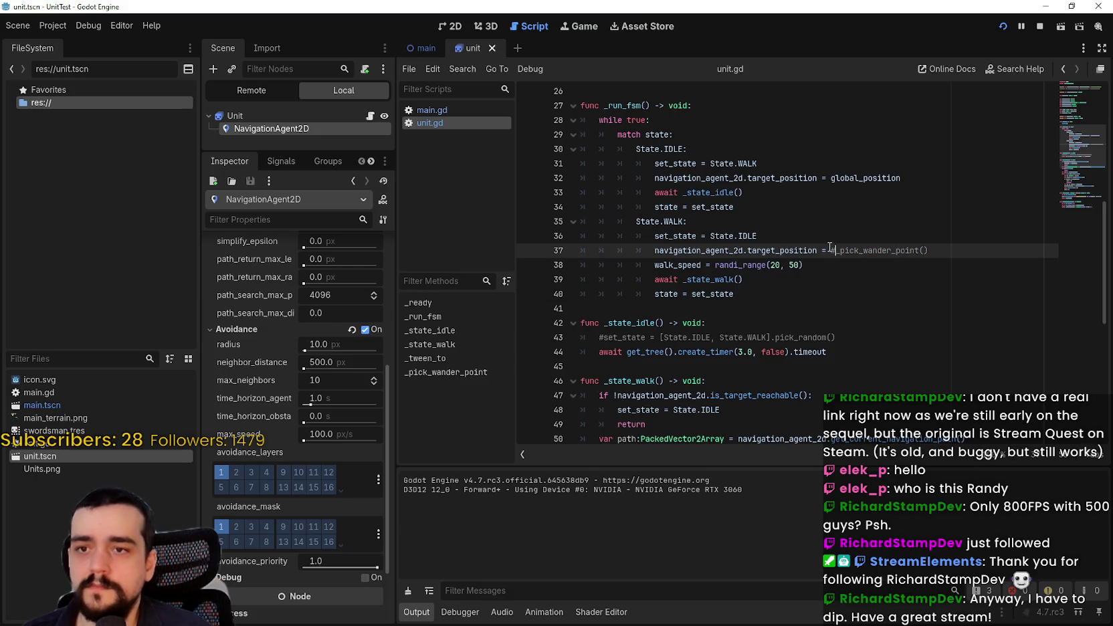
text(Vector2)
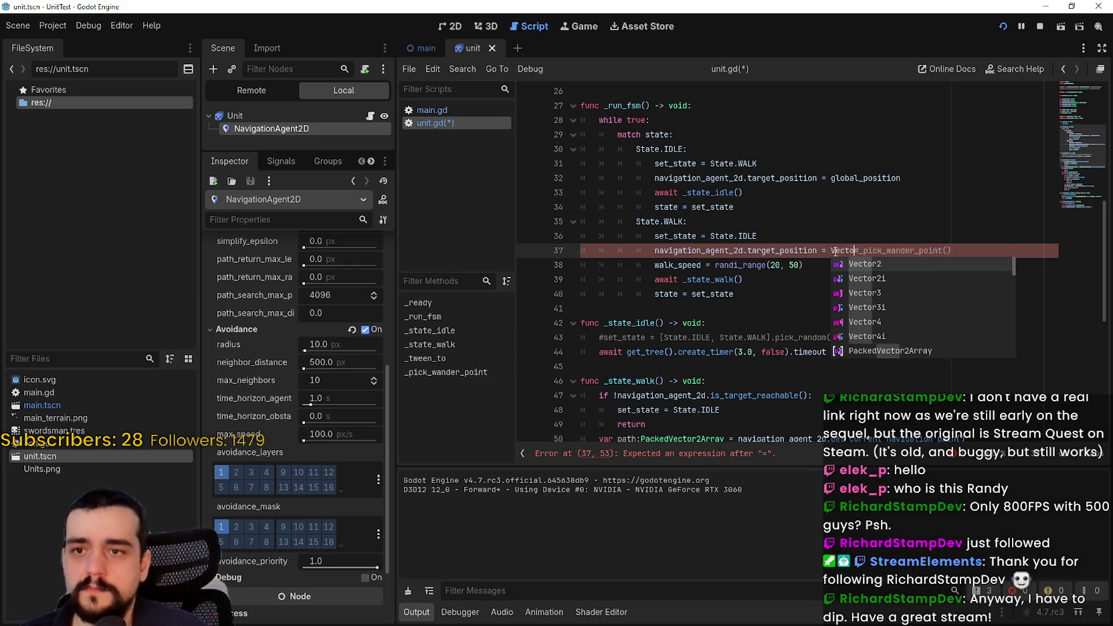
key(Escape)
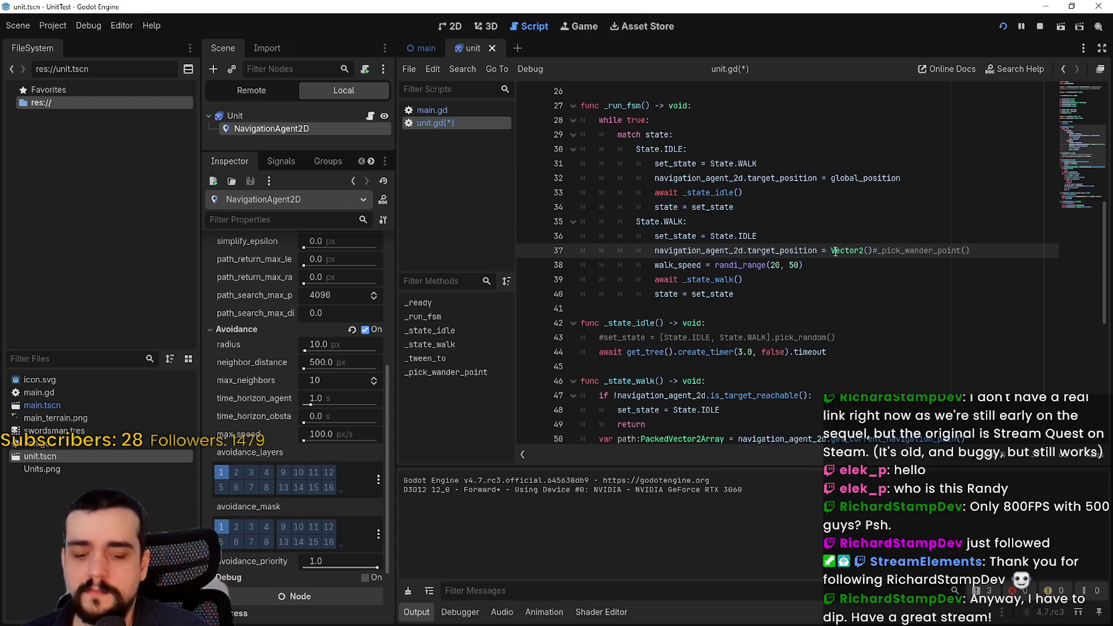
text(500,)
text(500)
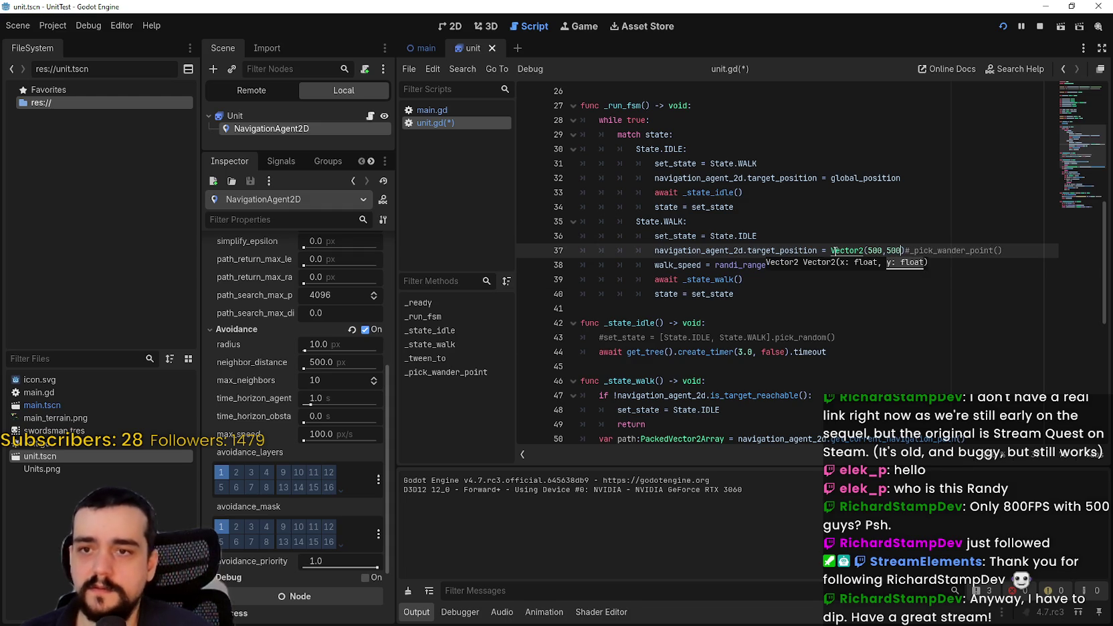
key(ctrl+s)
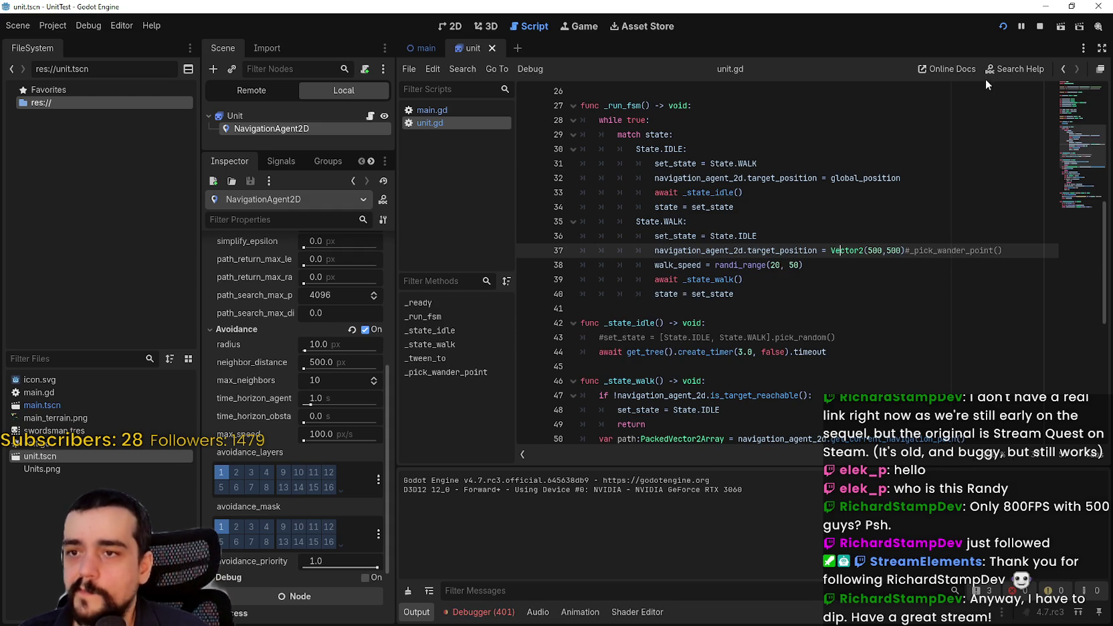
click(1037, 26)
Relaunch the unit test with units heading to the fixed point, then stop it
click(1002, 27)
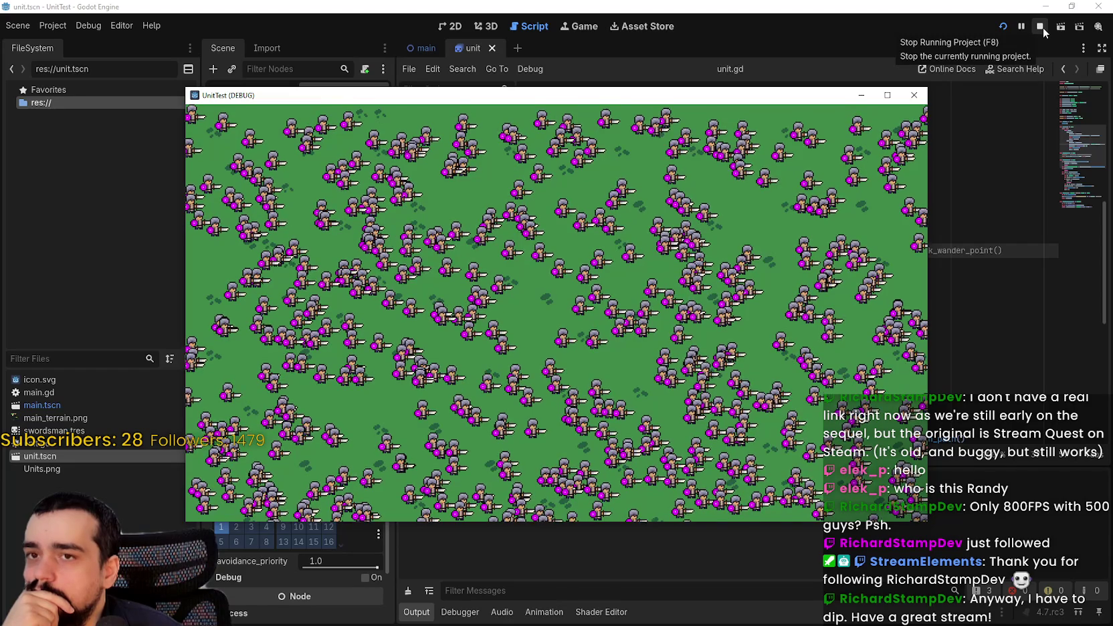
click(1040, 27)
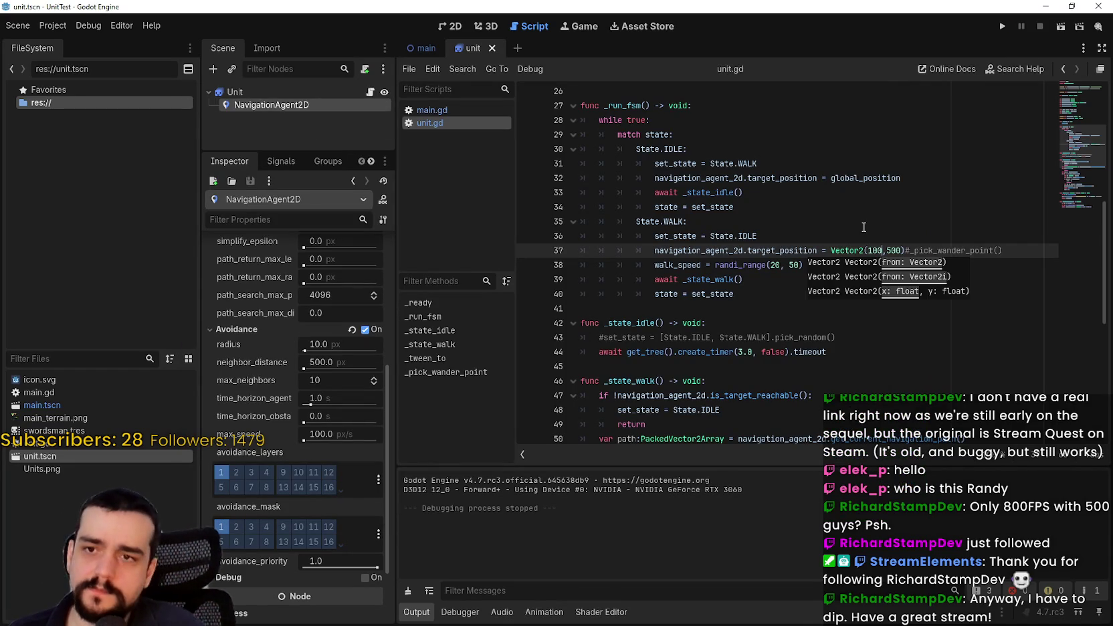
Change line 37's walk target to Vector2(100,50) and run the project
click(893, 250)
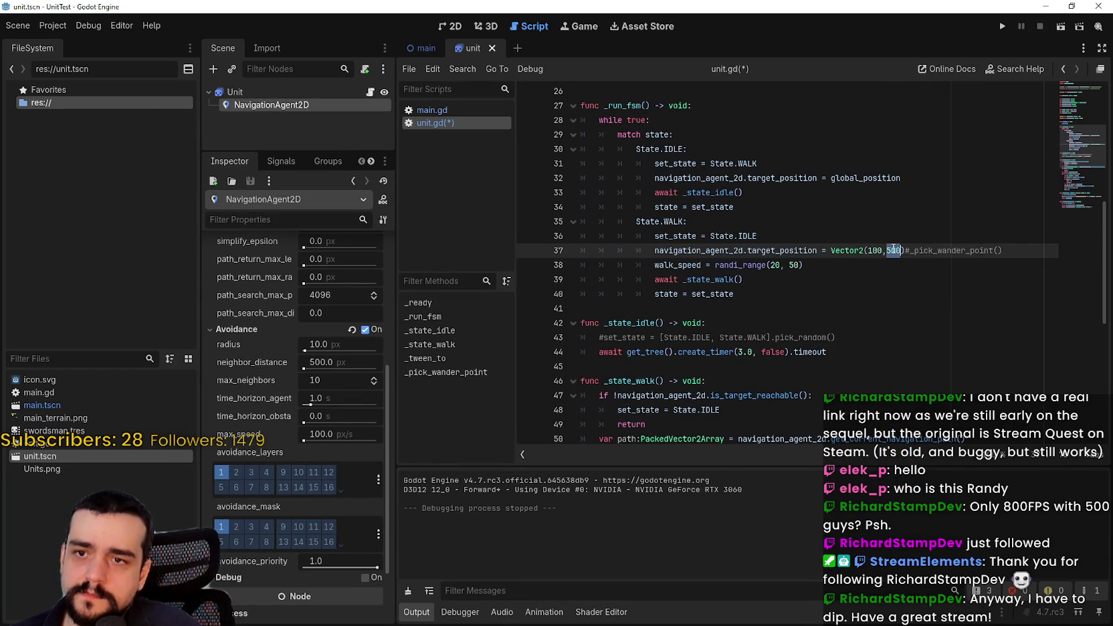
text(0-0)
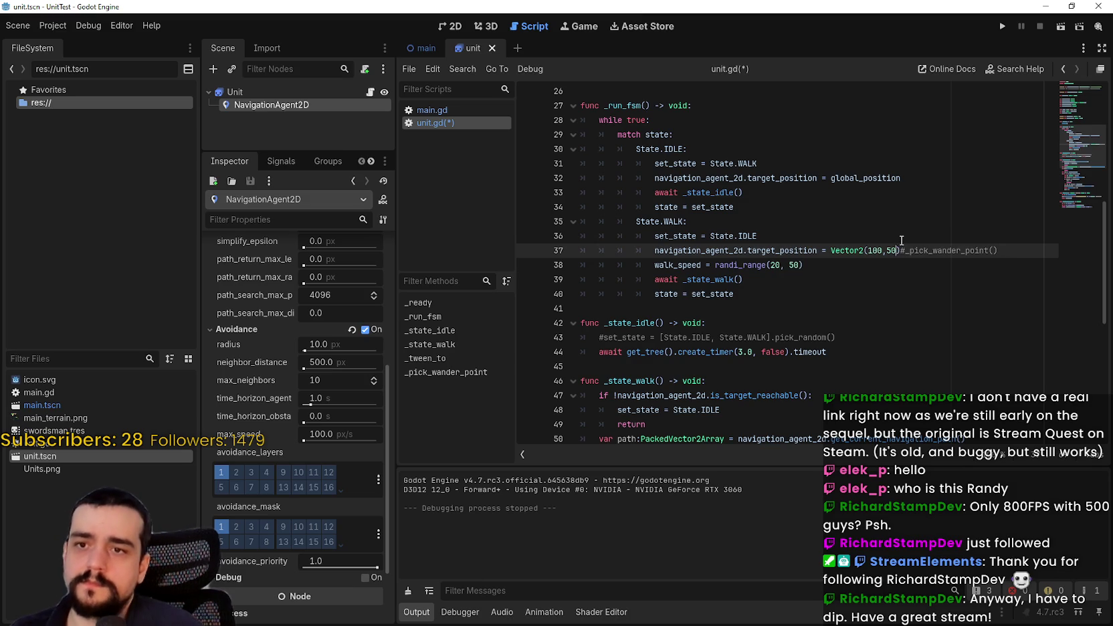
text(0)
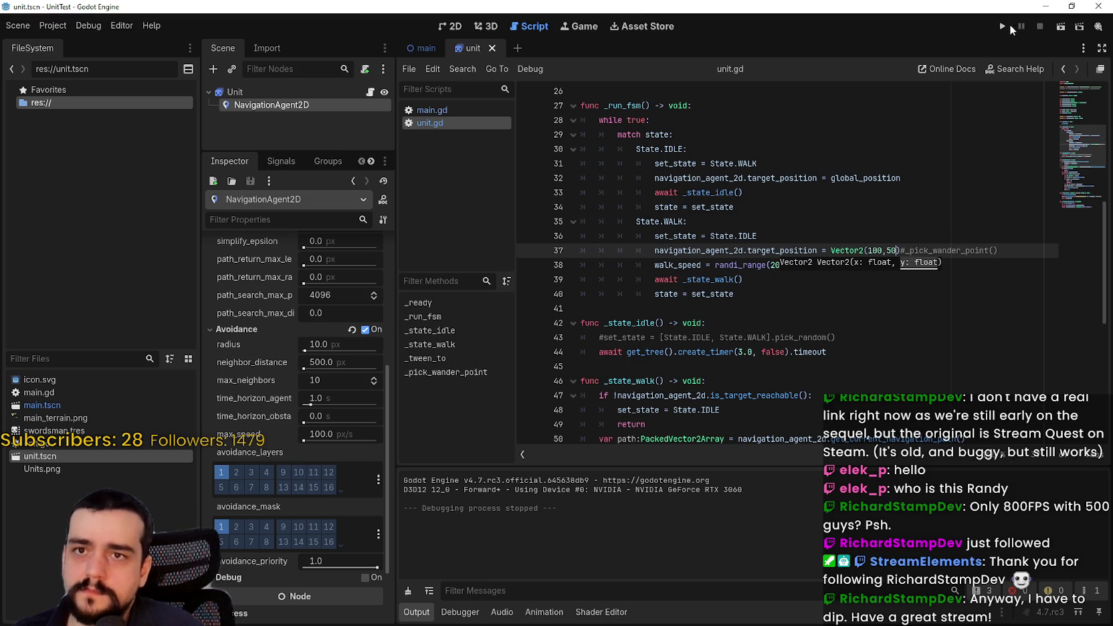
click(1004, 25)
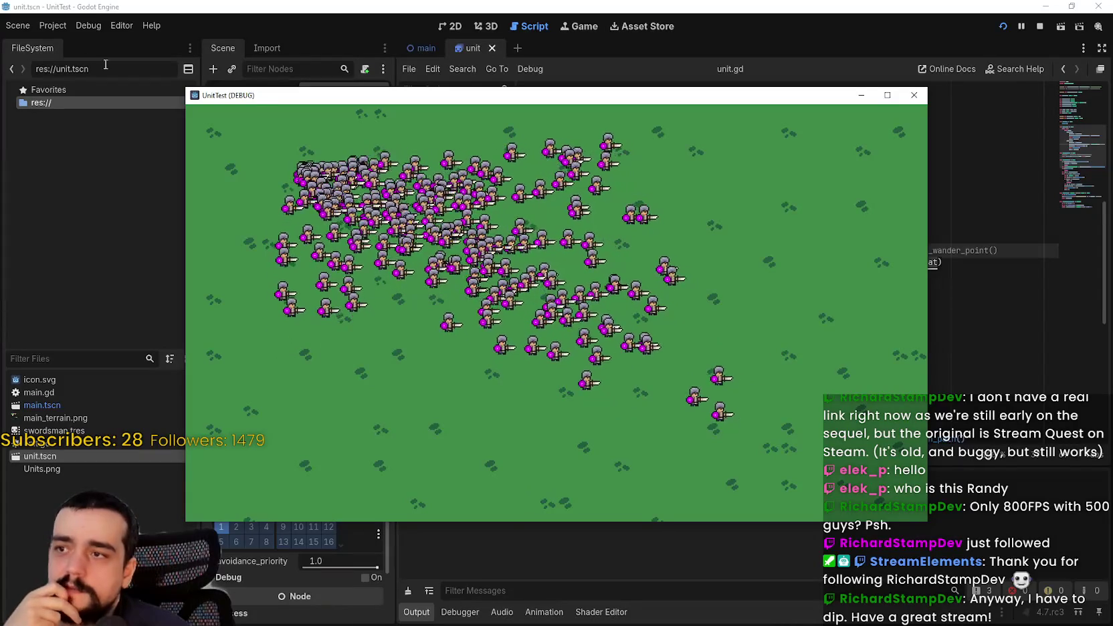
Check FPS and Video RAM in the debugger monitors, then return to line 37 of unit.gd
drag(401, 95, 466, 2)
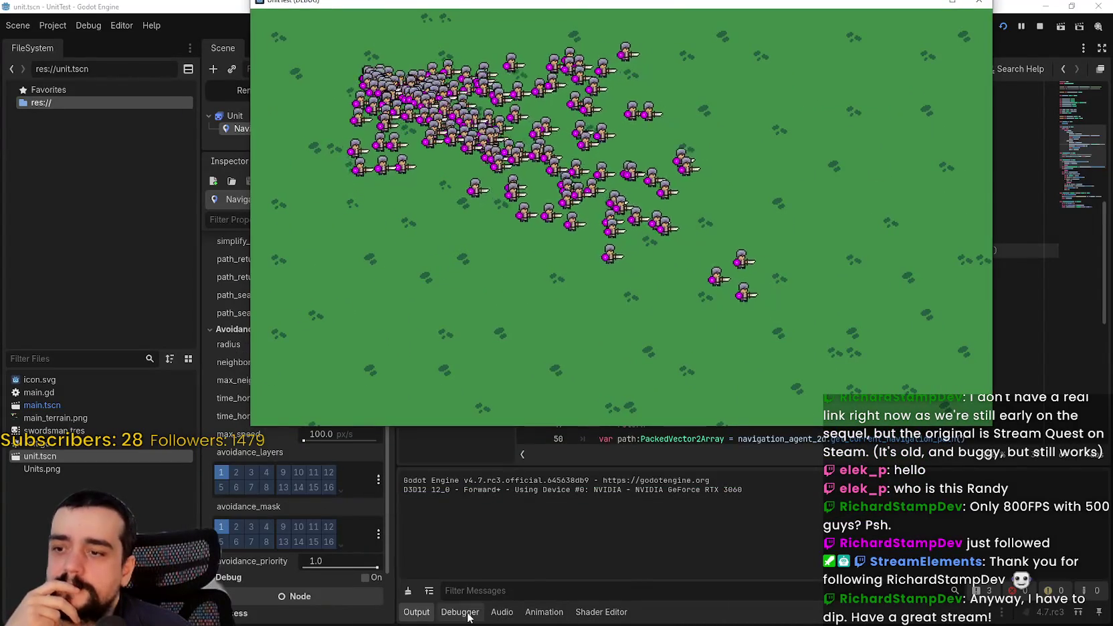
click(468, 615)
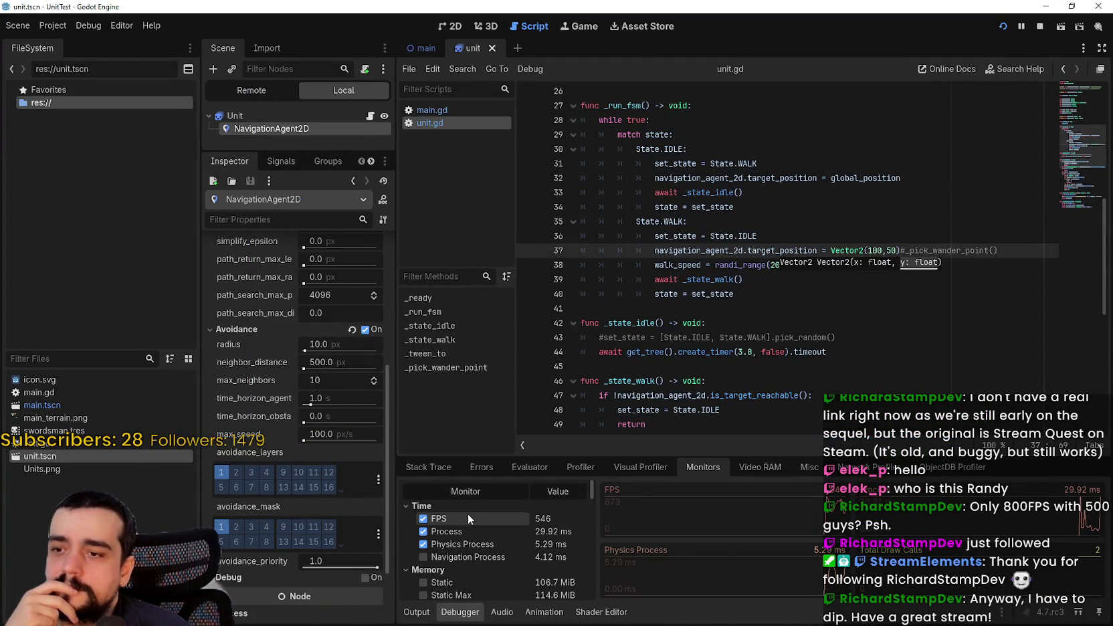
click(772, 465)
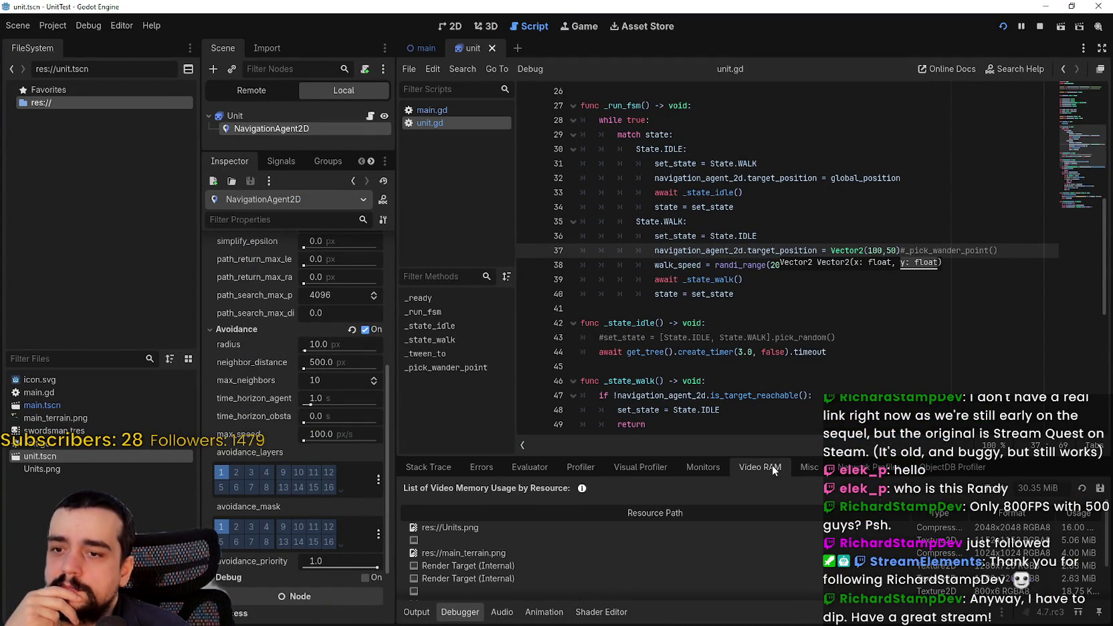
click(806, 467)
click(689, 466)
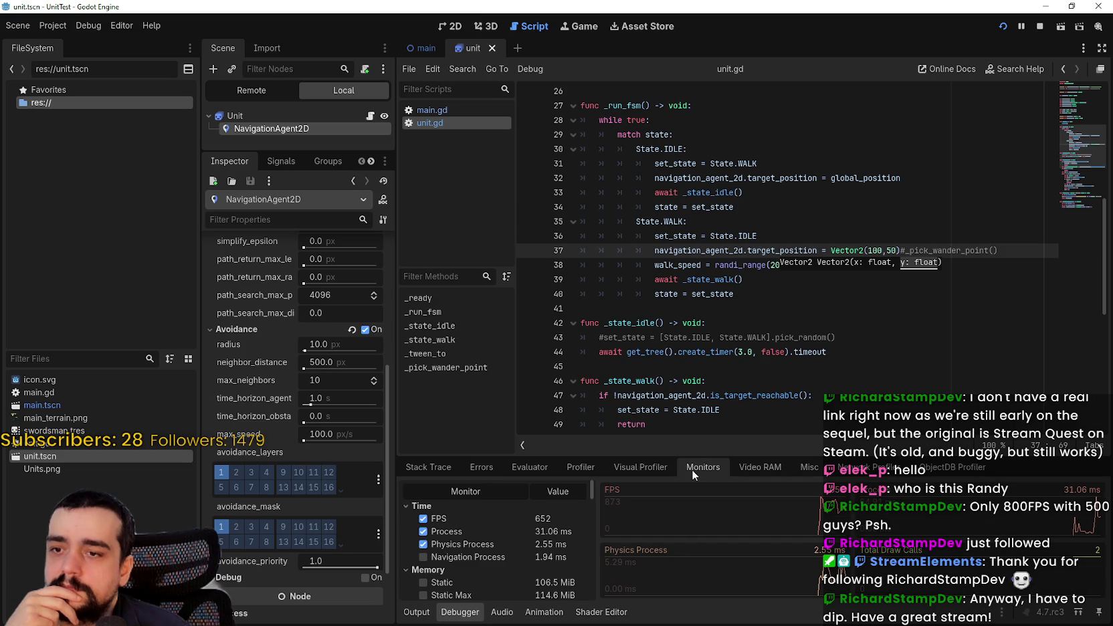
key(alt+Tab)
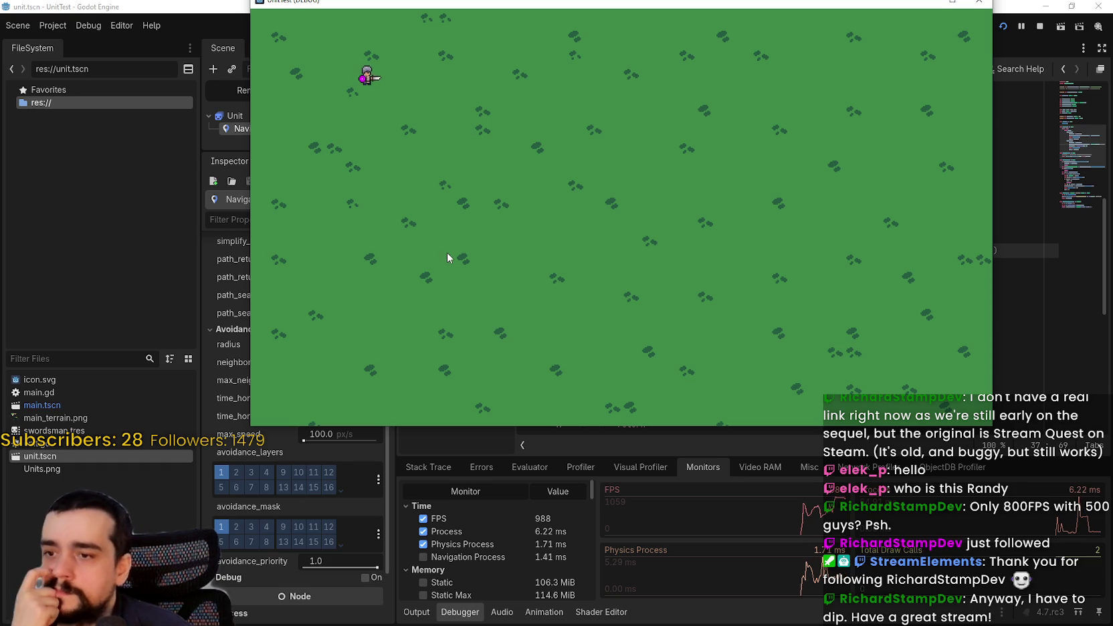
click(1028, 157)
click(842, 244)
Undo the fixed Vector2 target on line 37 so units use random wander points again
text(-0)
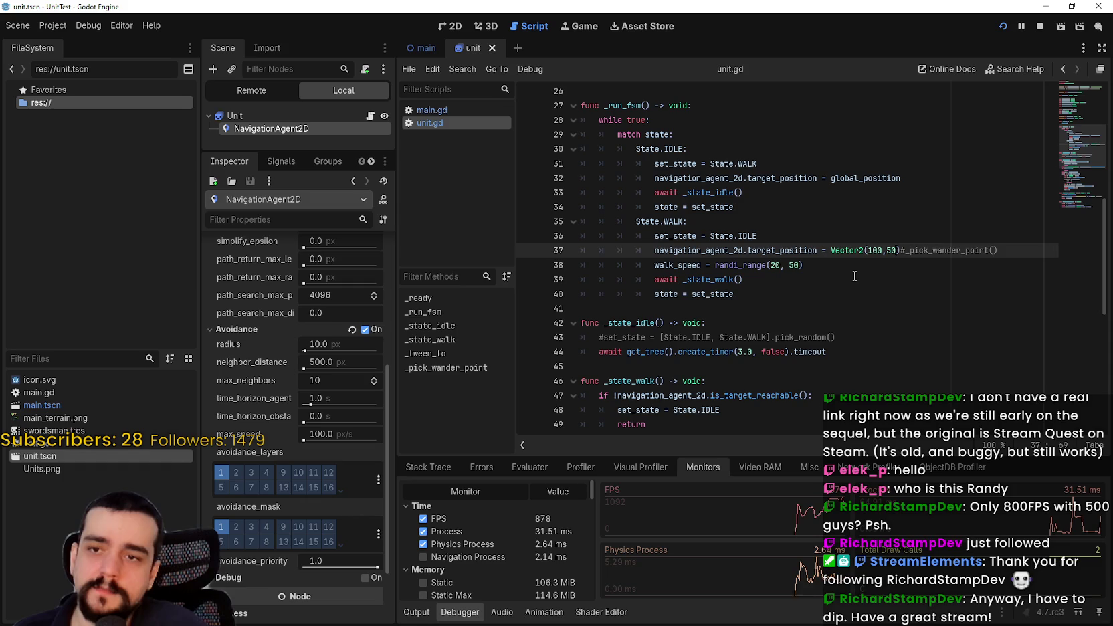
key(ctrl+z)
key(ctrl+z)
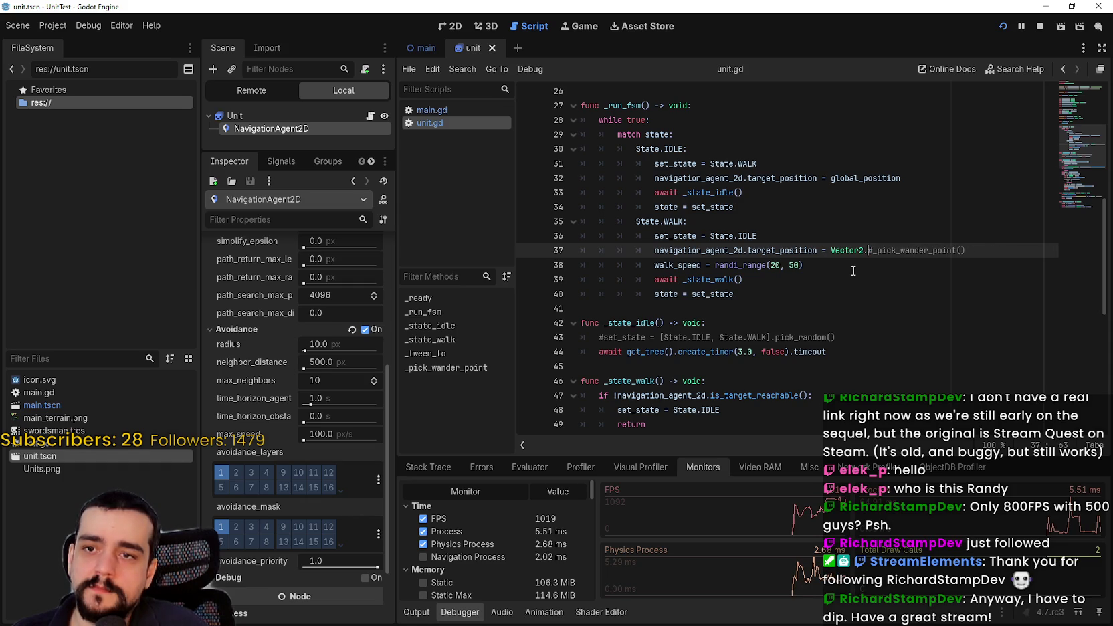
key(ctrl+z)
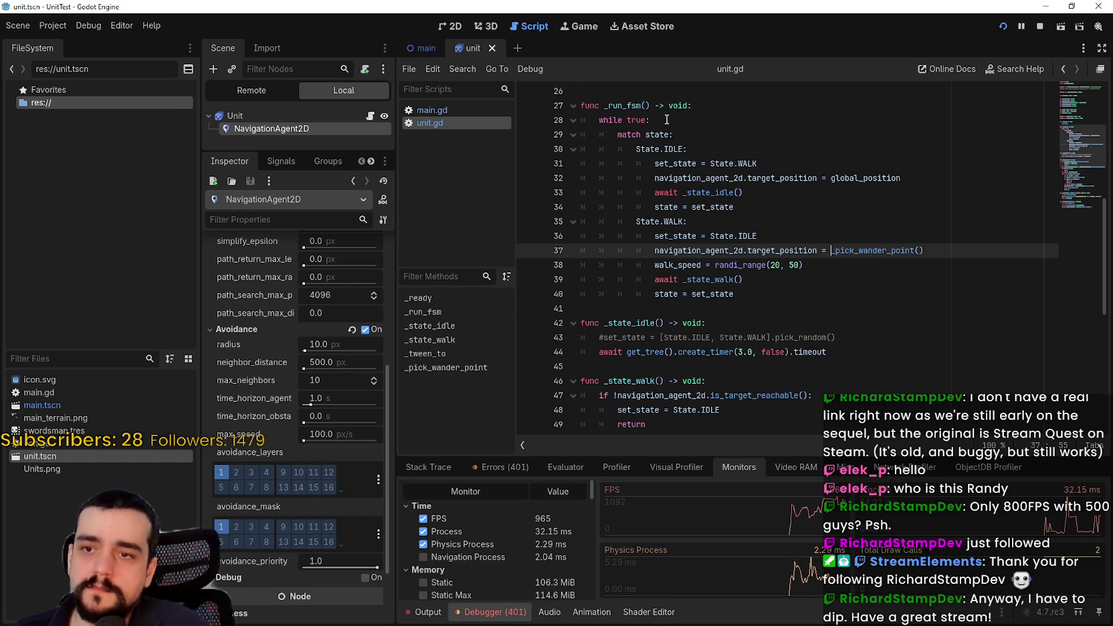
Set spawn_units to 5000 in main.gd, run it, check monitors (about 30 FPS), then close it
click(431, 109)
click(667, 206)
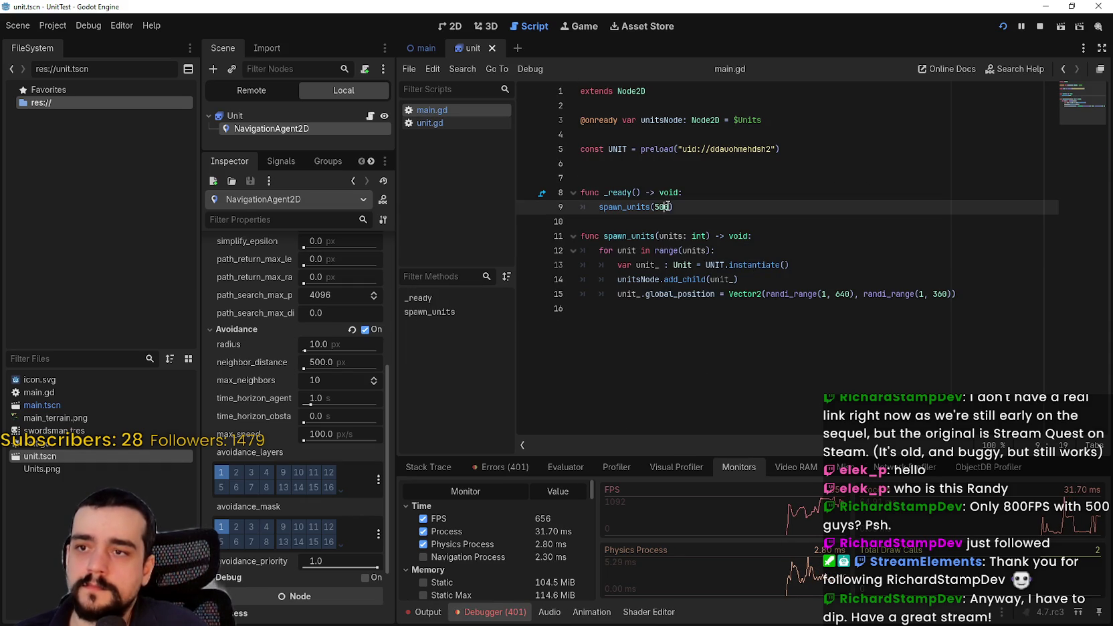
text(0)
key(F5)
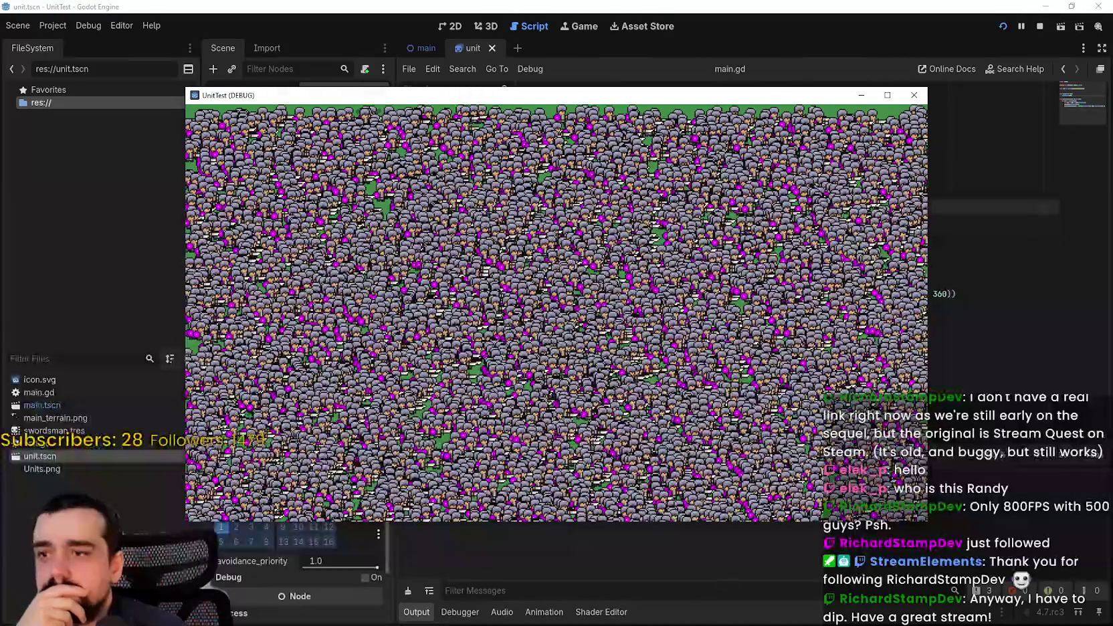
click(459, 612)
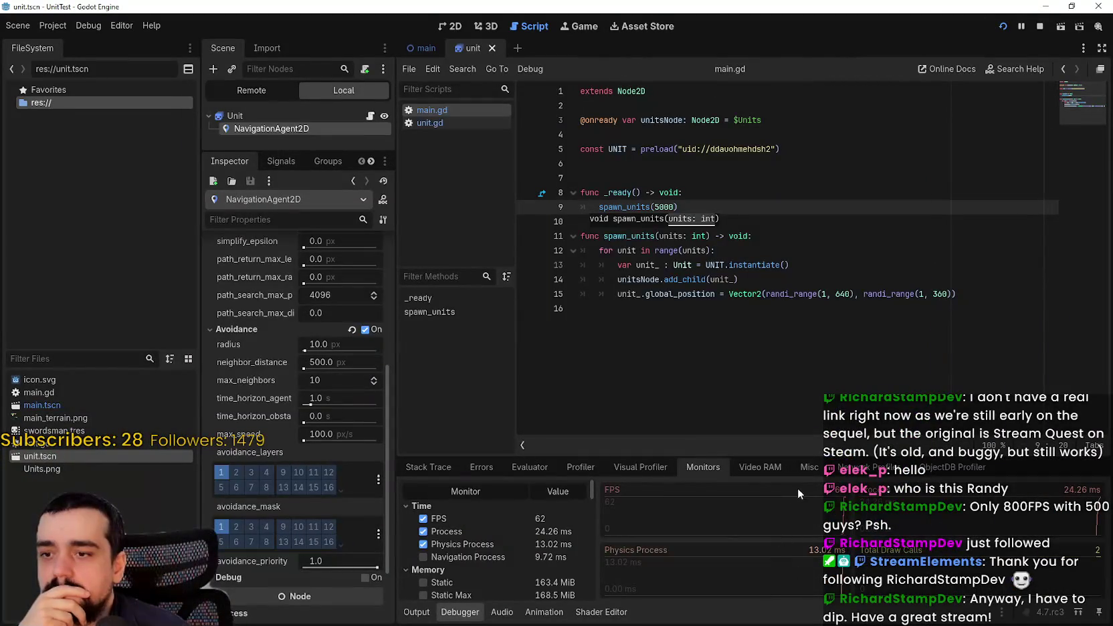
key(alt+Tab)
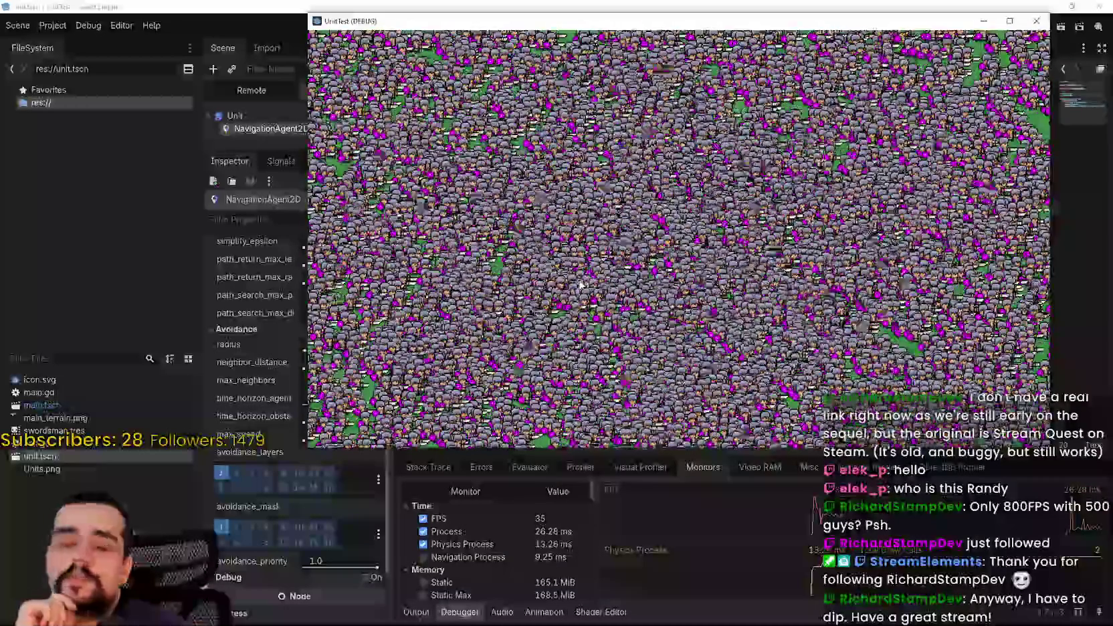
key(F8)
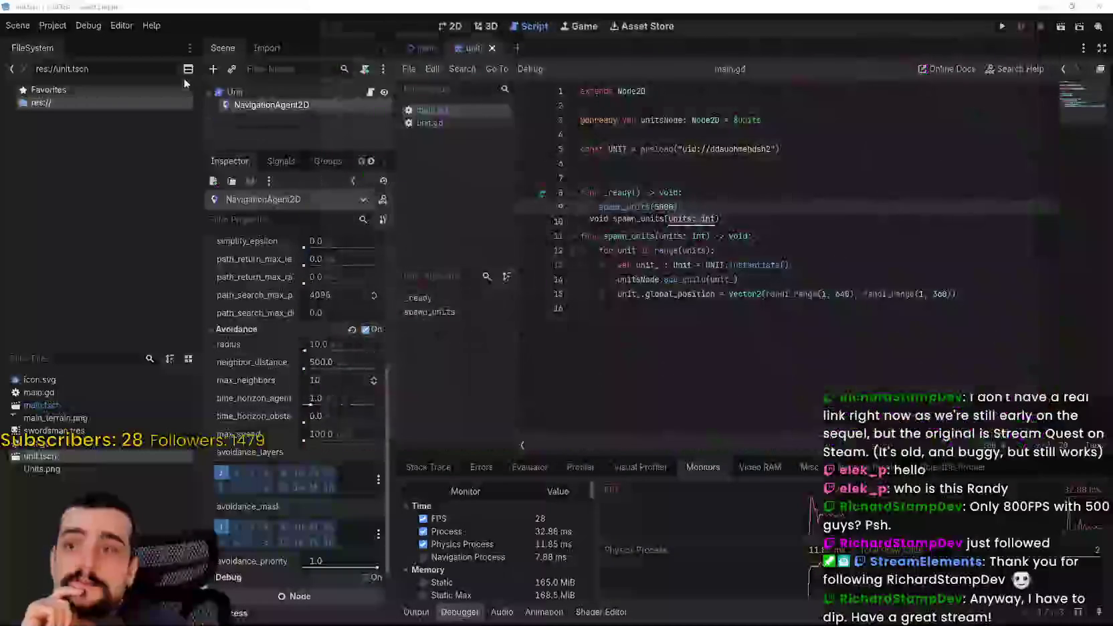
Open Project Settings and review the common and 2D physics settings
click(65, 28)
click(66, 40)
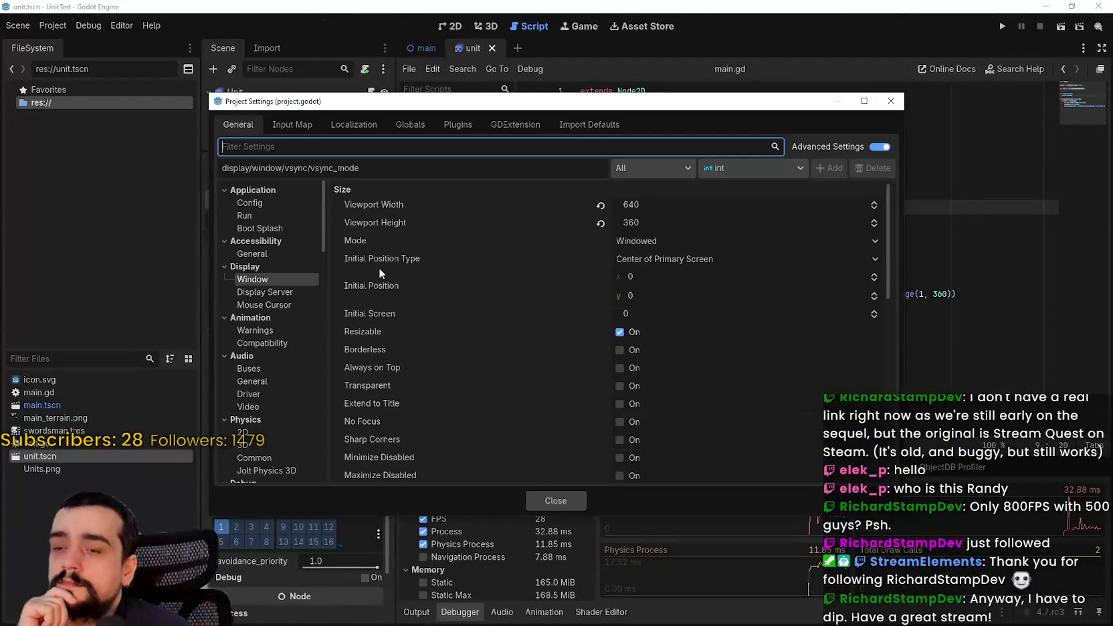
scroll(231, 335, down, 7)
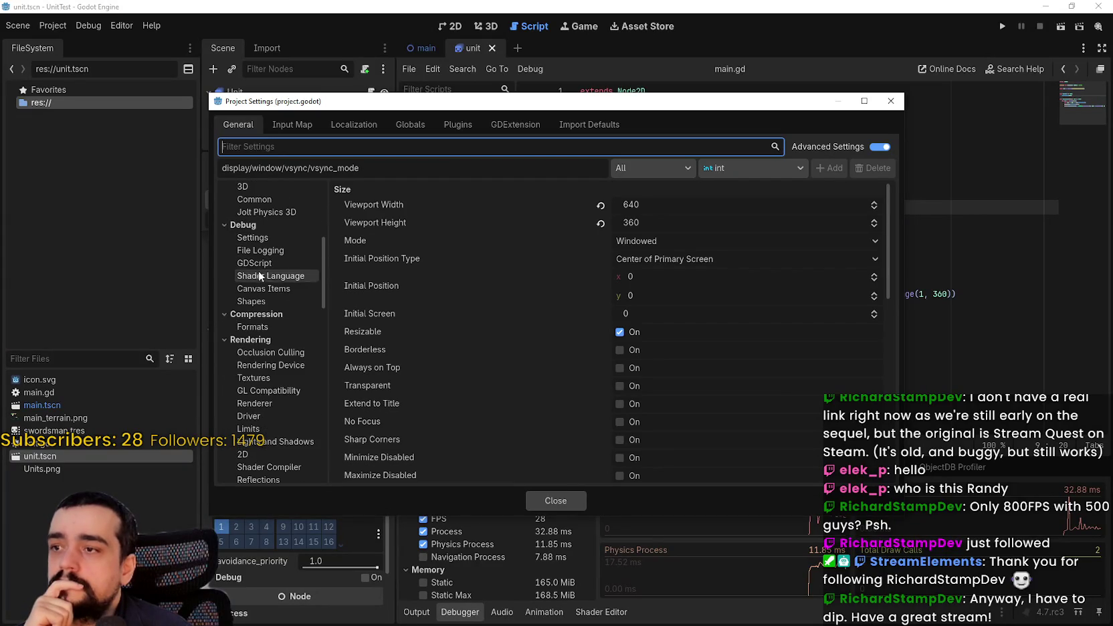
click(274, 199)
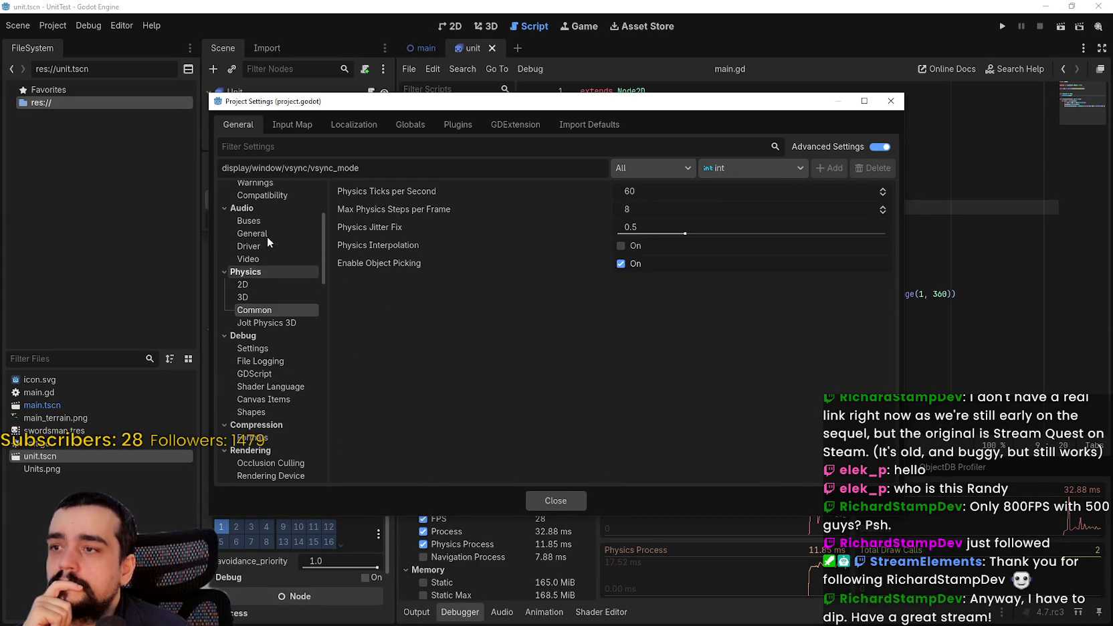
click(283, 286)
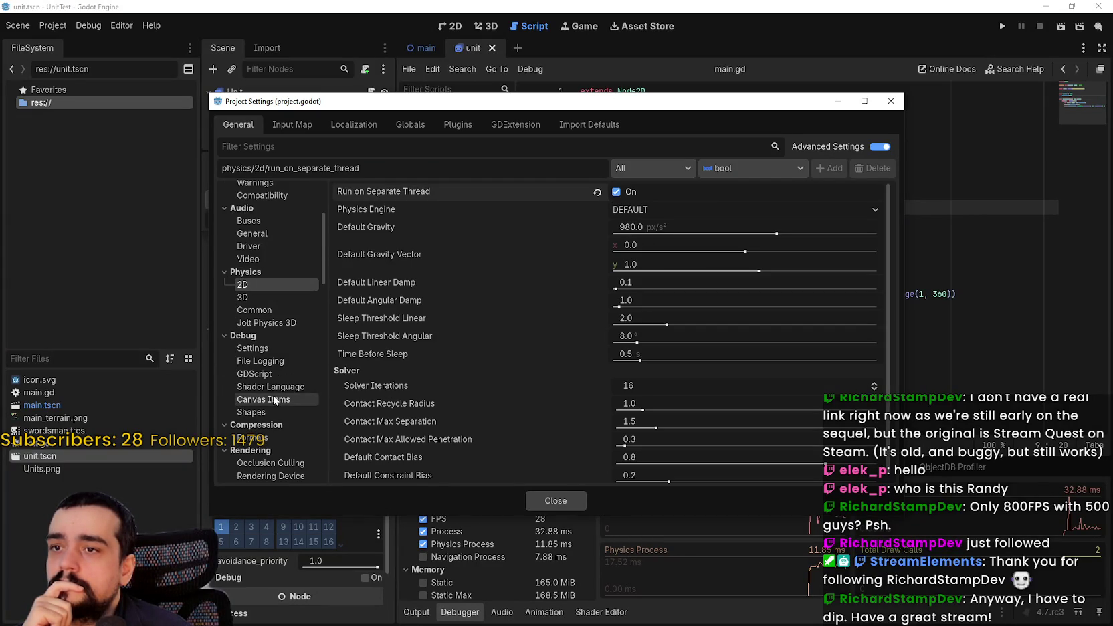
Set Rendering > Driver Thread Model to Separate, close settings, and run the project
scroll(263, 300, down, 5)
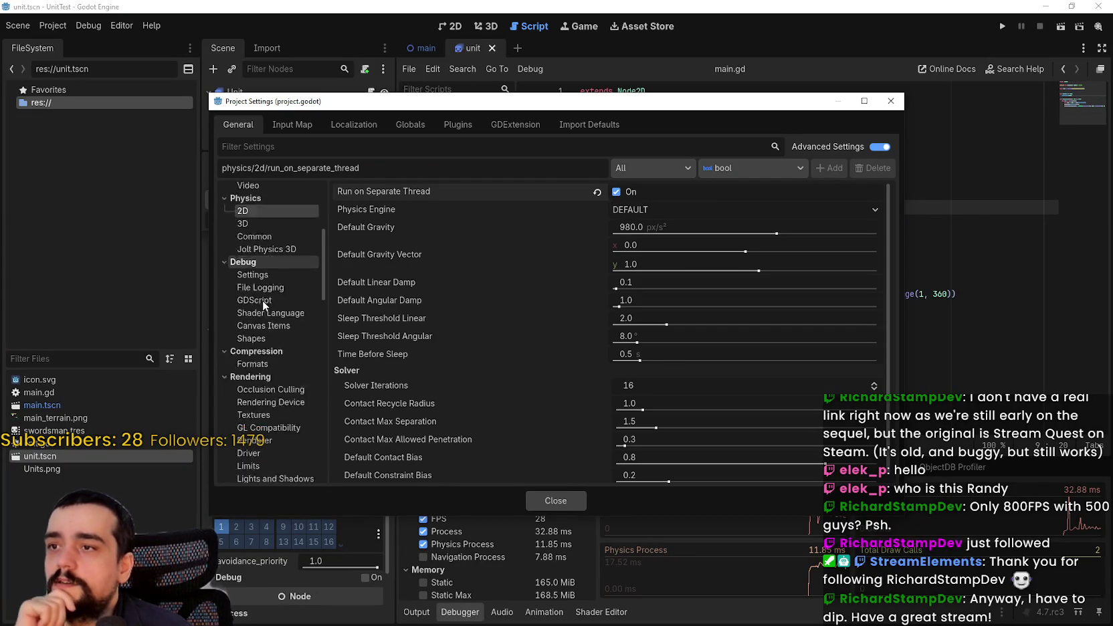
click(271, 353)
click(283, 340)
click(649, 207)
click(659, 251)
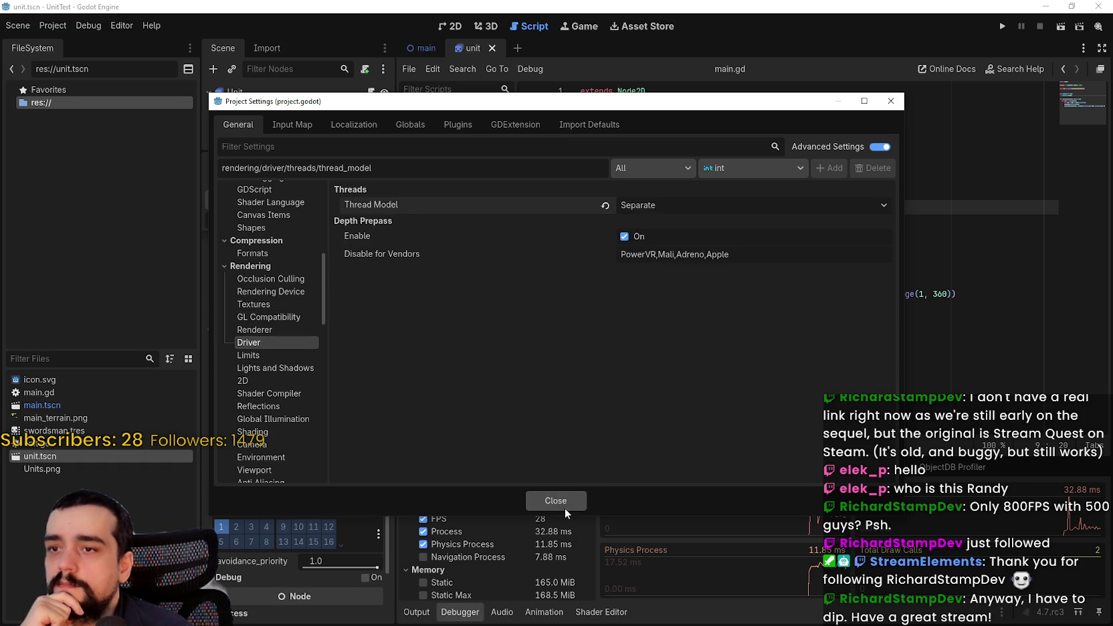
click(555, 502)
click(1003, 26)
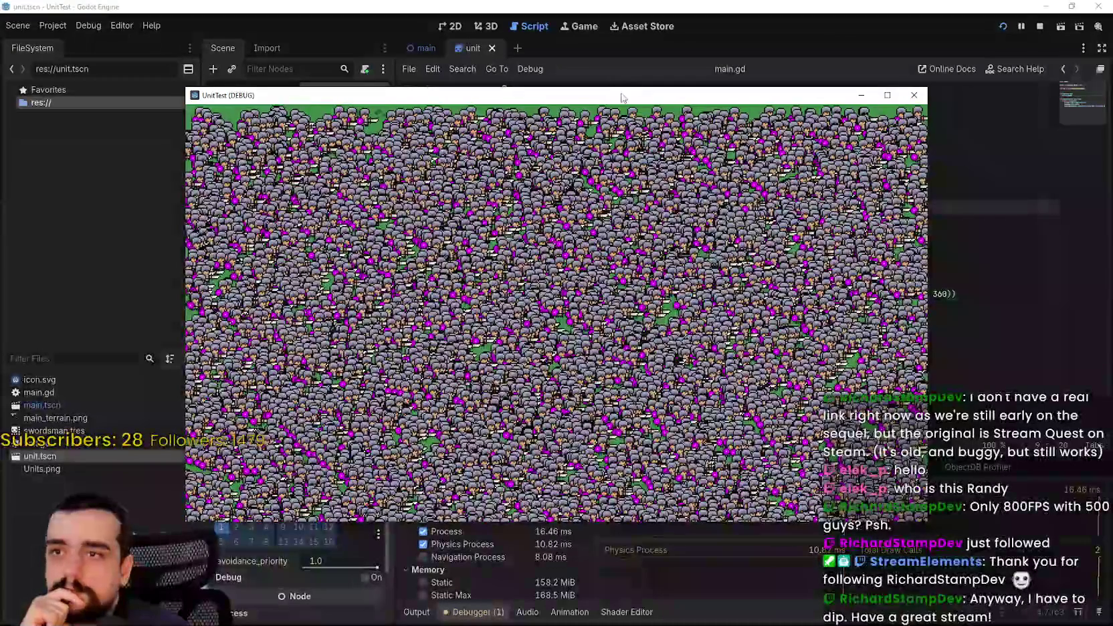
Watch the 5000-unit run holding about 45–47 FPS, then close the game
mouse_move(611, 103)
mouse_down()
mouse_move(711, 22)
mouse_move(702, 30)
mouse_up()
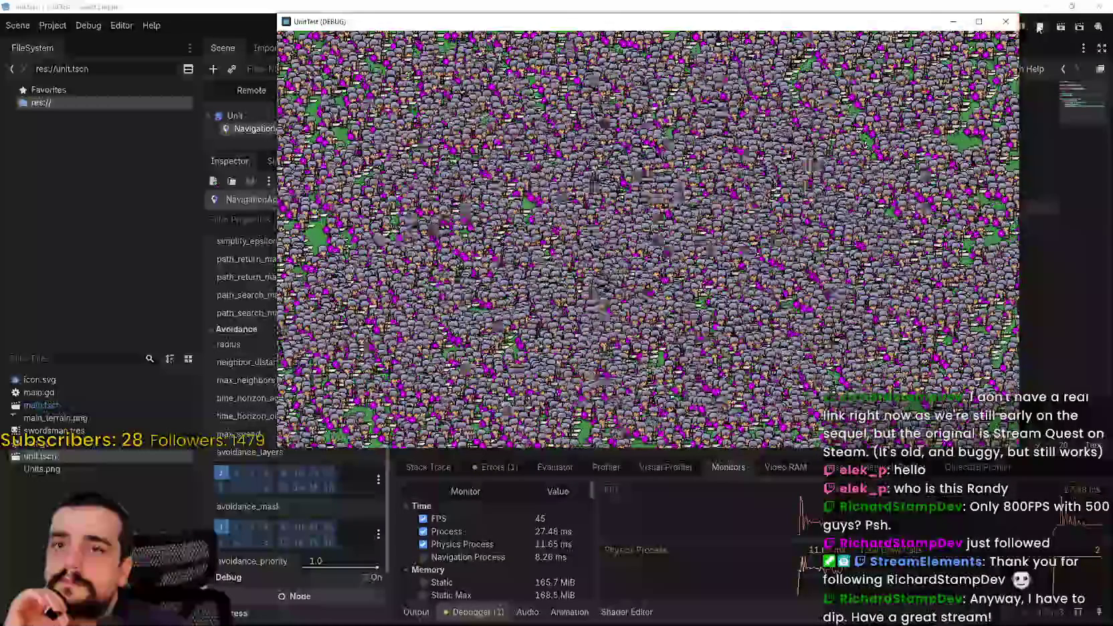
key(F8)
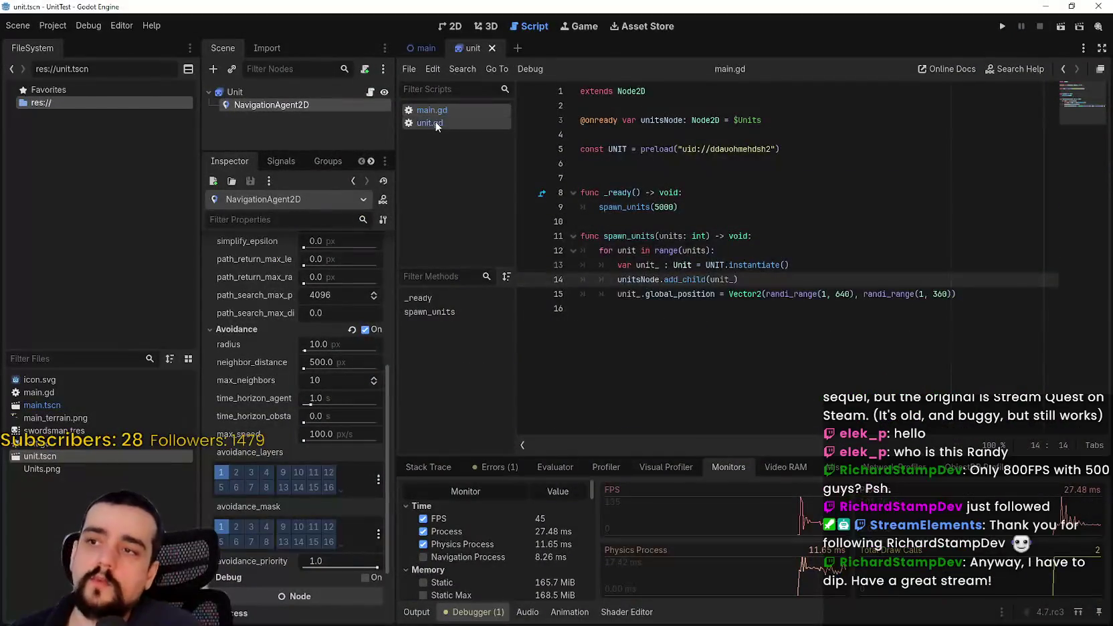
Open unit.gd with _run_fsm() disabled in _ready and run the 5000-unit test
ctrl+click(683, 265)
scroll(640, 236, up, 1)
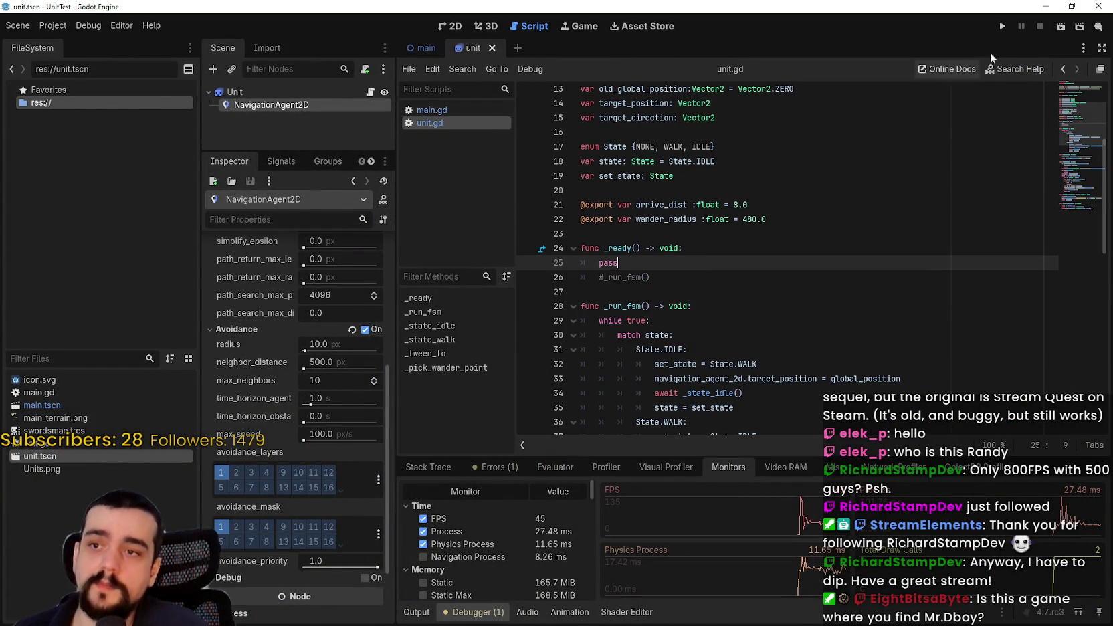
click(1001, 26)
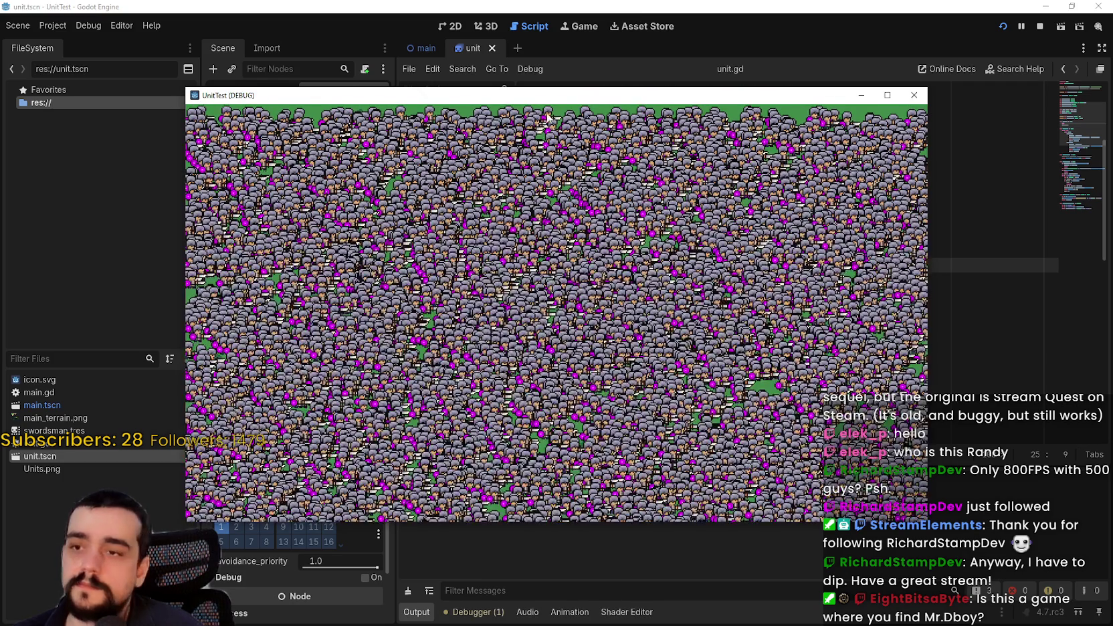
Profile the running crowd's rendering in the Debugger's Visual Profiler and Profiler
drag(563, 98, 624, 8)
click(473, 611)
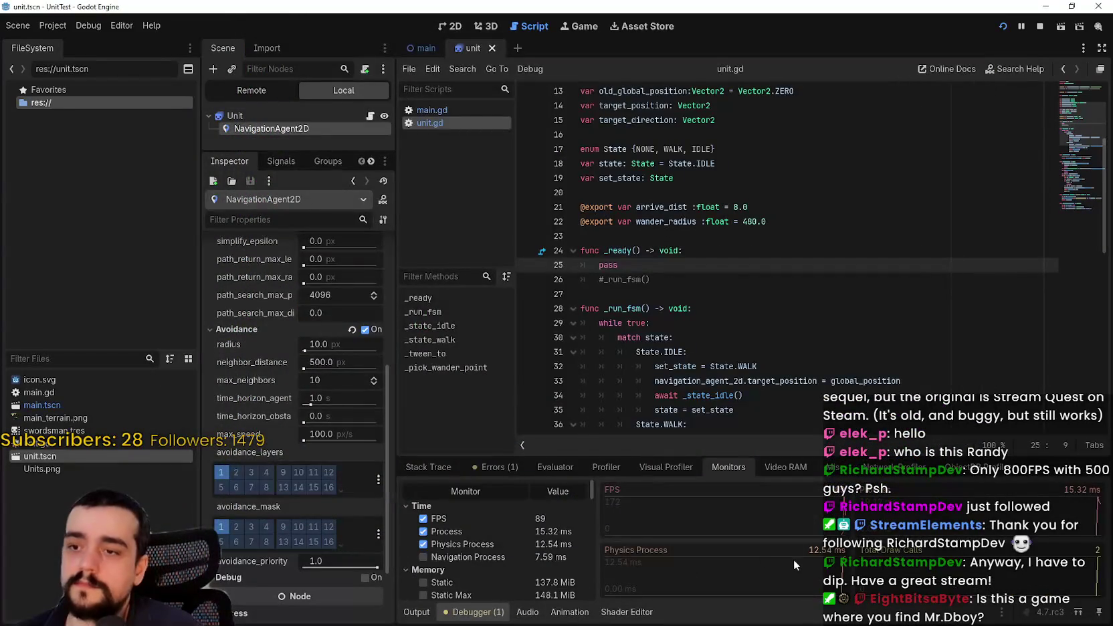
key(alt+Tab)
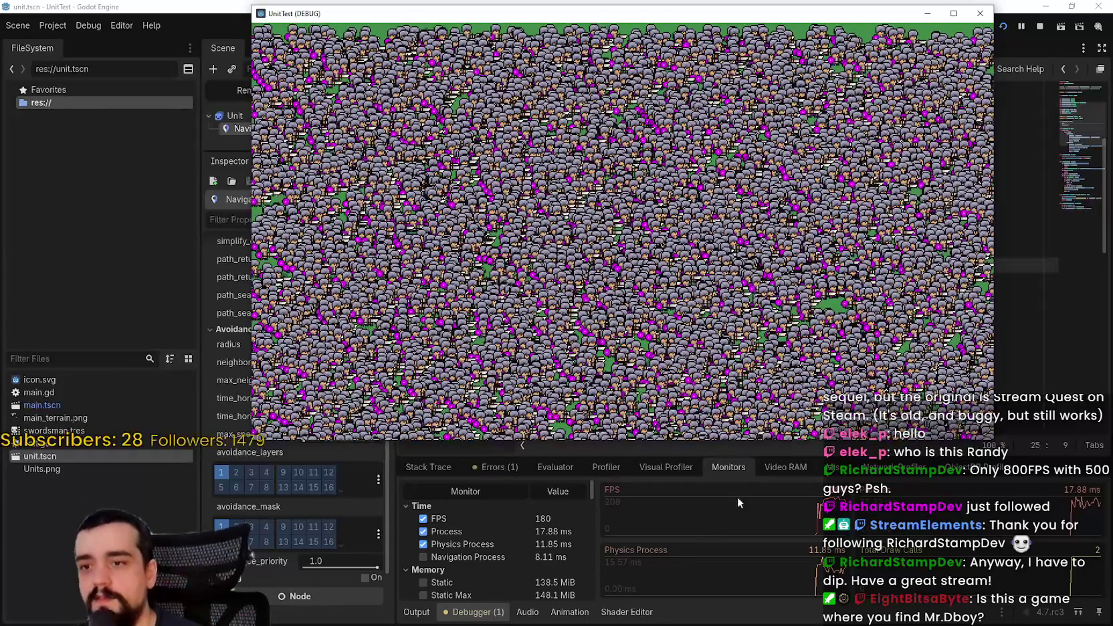
click(670, 473)
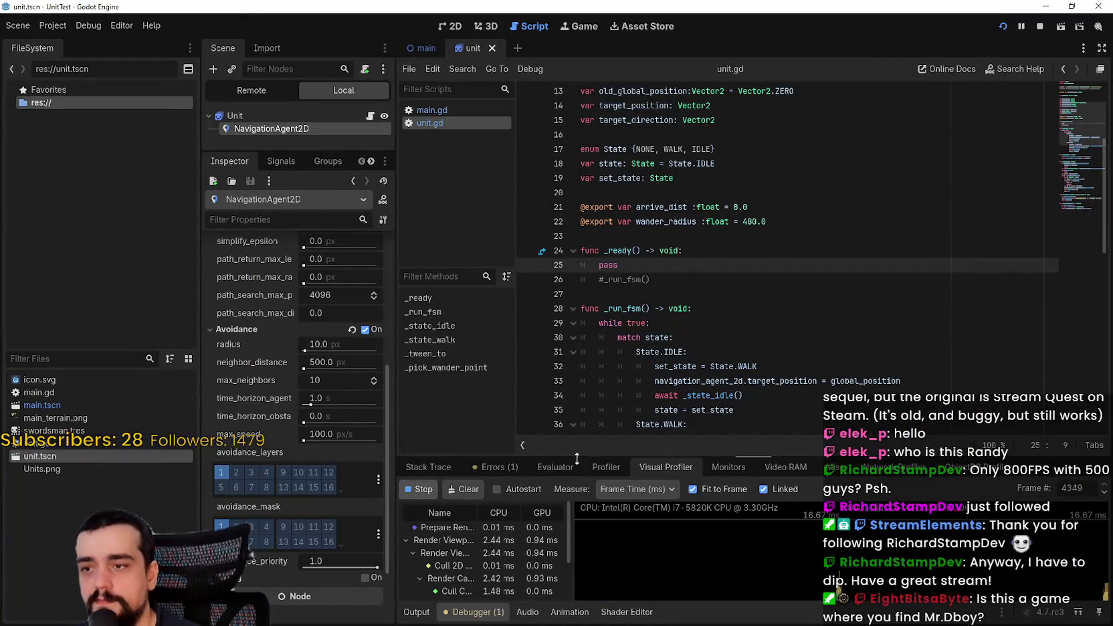
drag(708, 458, 709, 325)
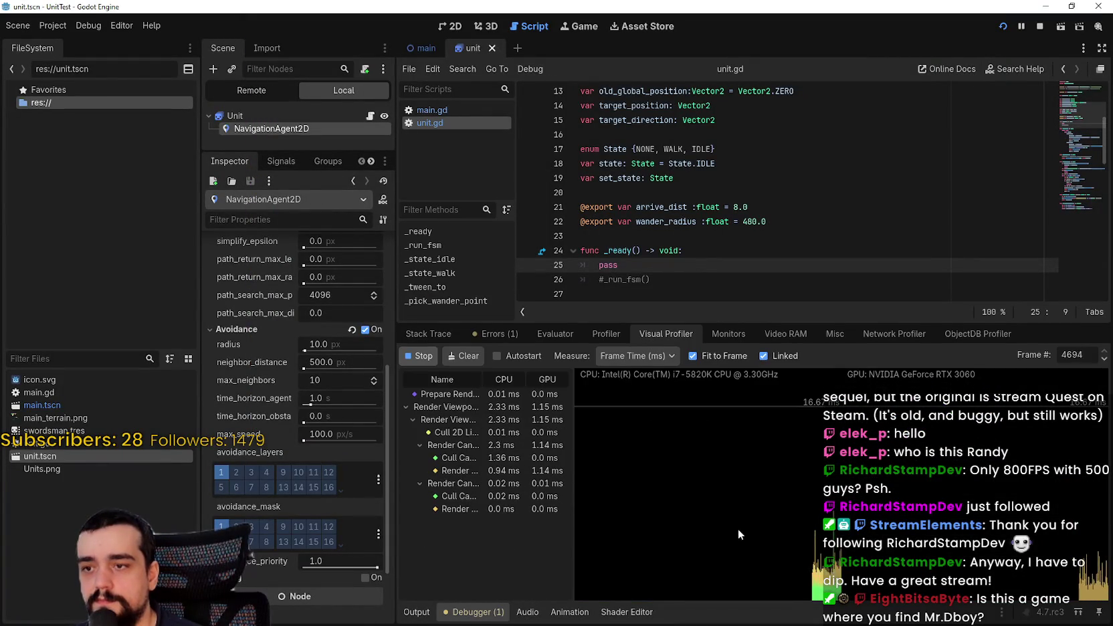
click(617, 334)
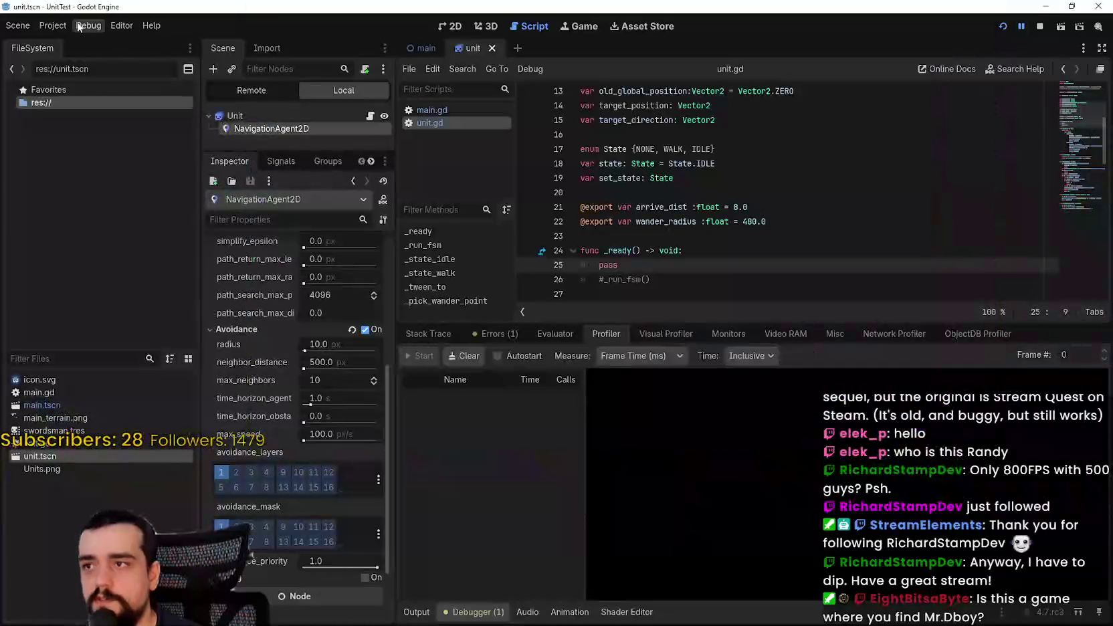
Look over the 2D physics section of Project Settings, then close the dialog
click(53, 26)
click(66, 44)
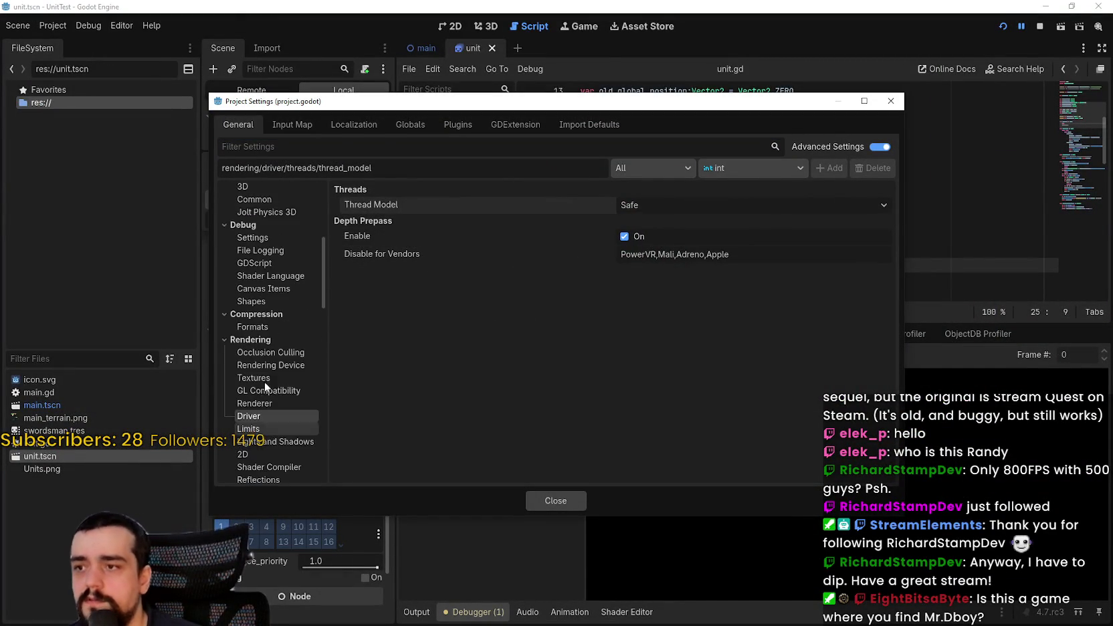
scroll(261, 379, up, 2)
click(260, 248)
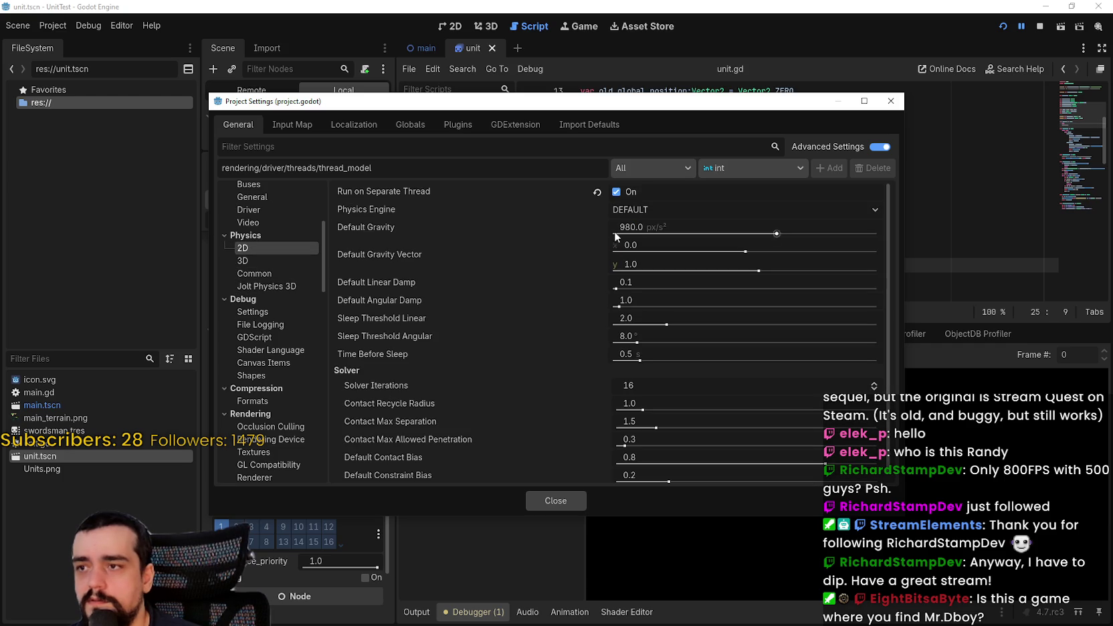
click(570, 499)
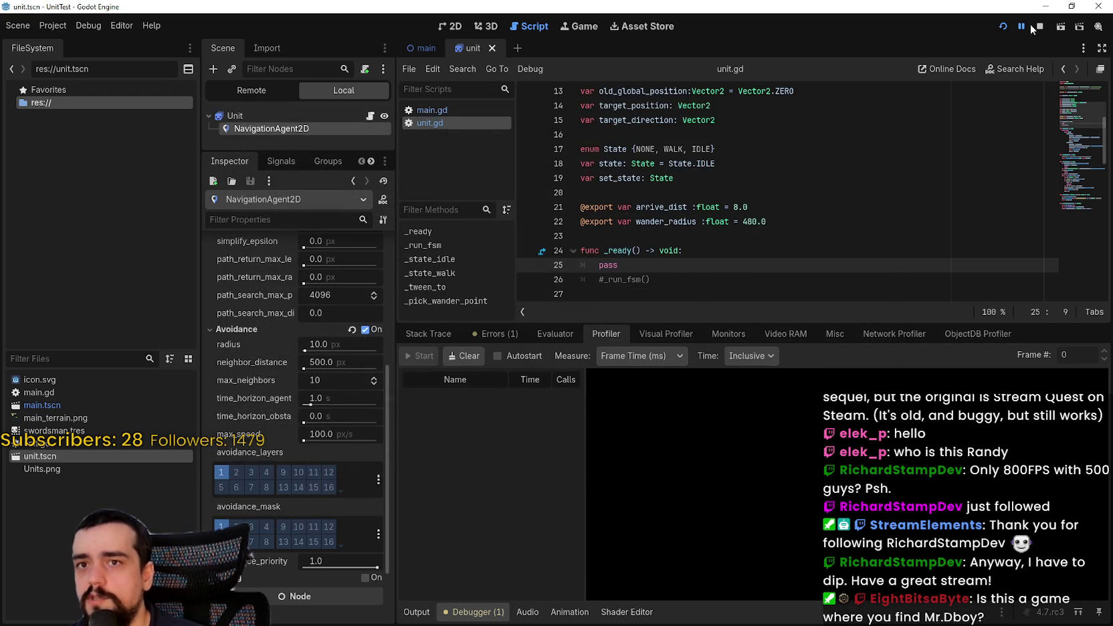
Rerun the unit test and show the Debugger's live Monitors at about 101 FPS, enlarging the dock
click(1001, 27)
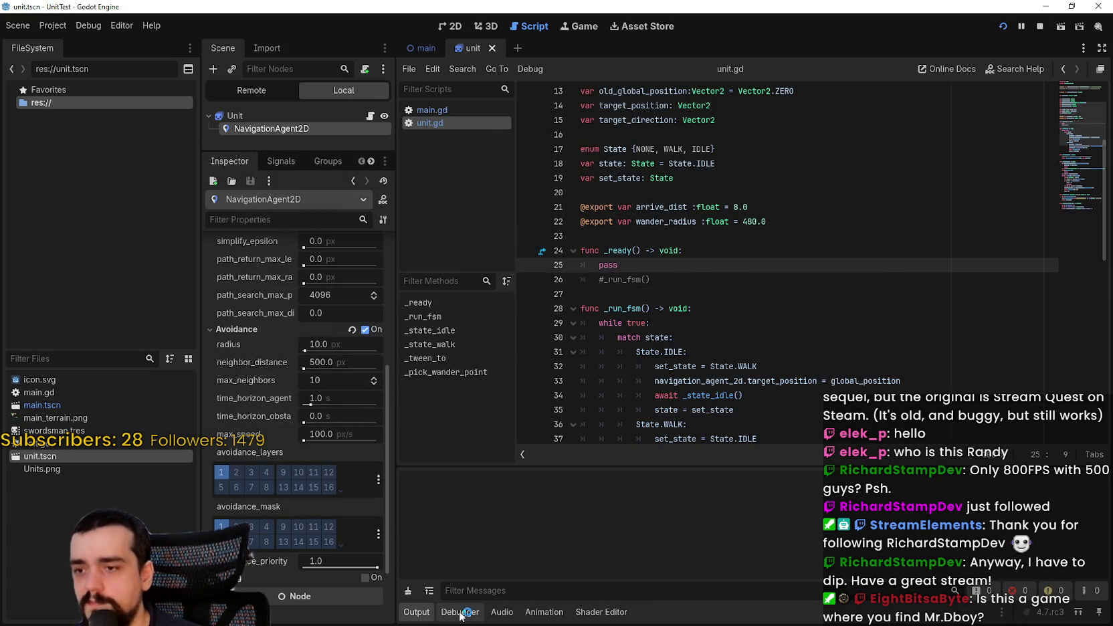
click(453, 615)
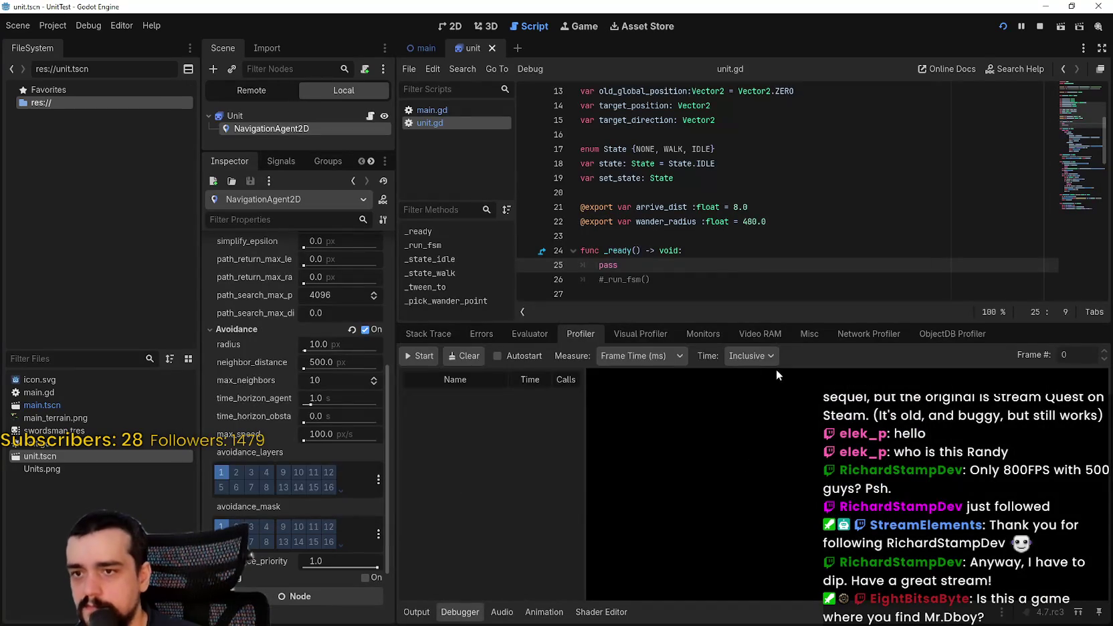
click(703, 333)
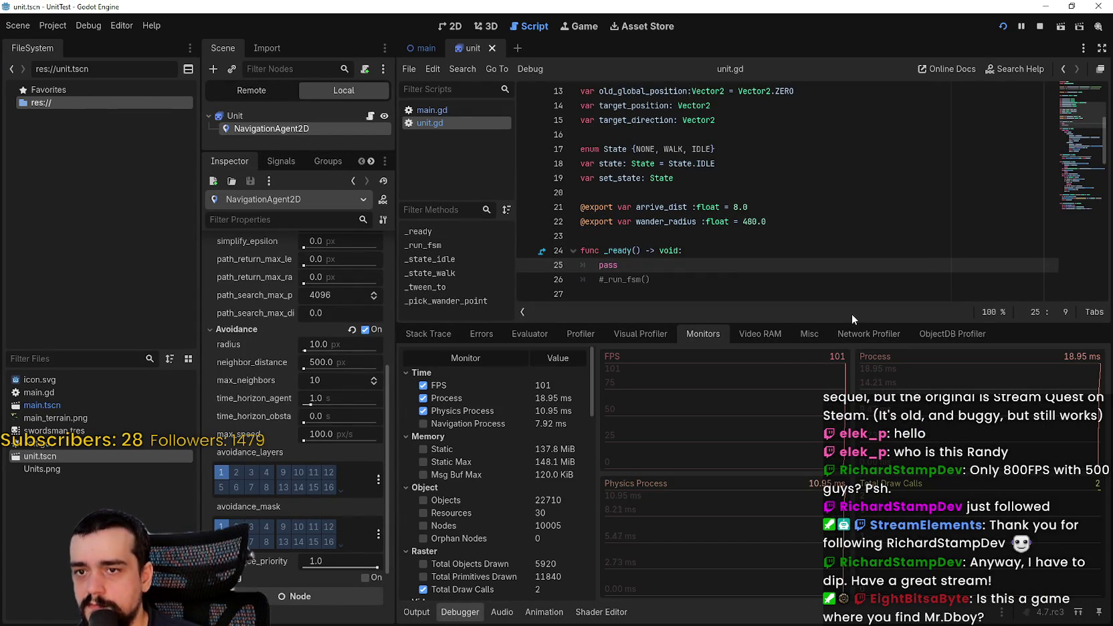
drag(852, 317, 852, 451)
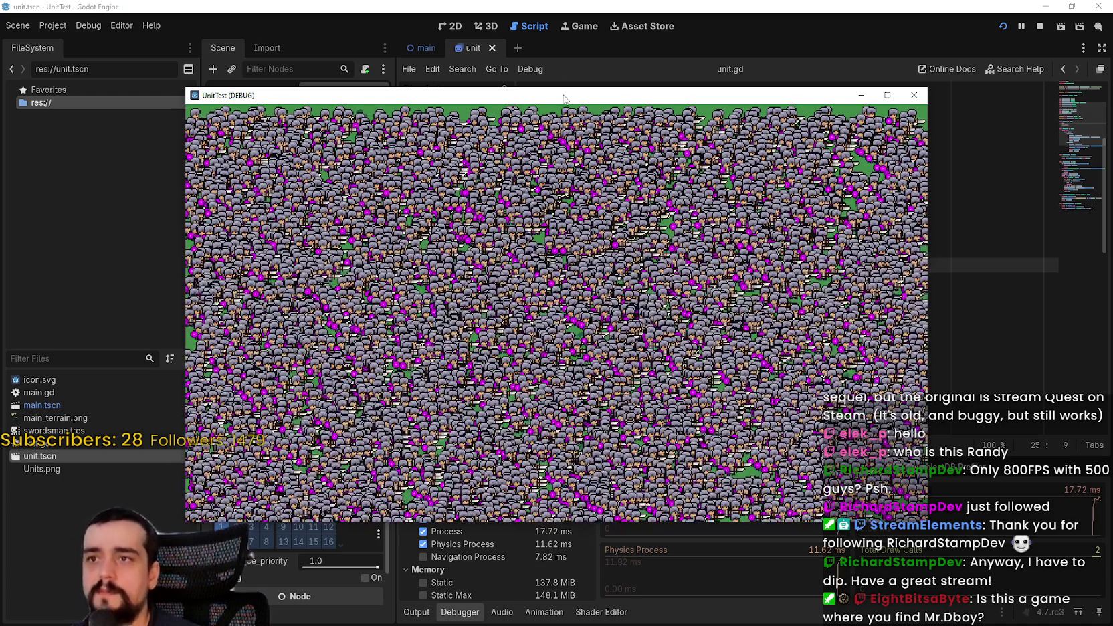
Scroll the Monitors through the Object and Raster stats: 10005 nodes, 2 draw calls, about 90 FPS
drag(566, 99, 654, 25)
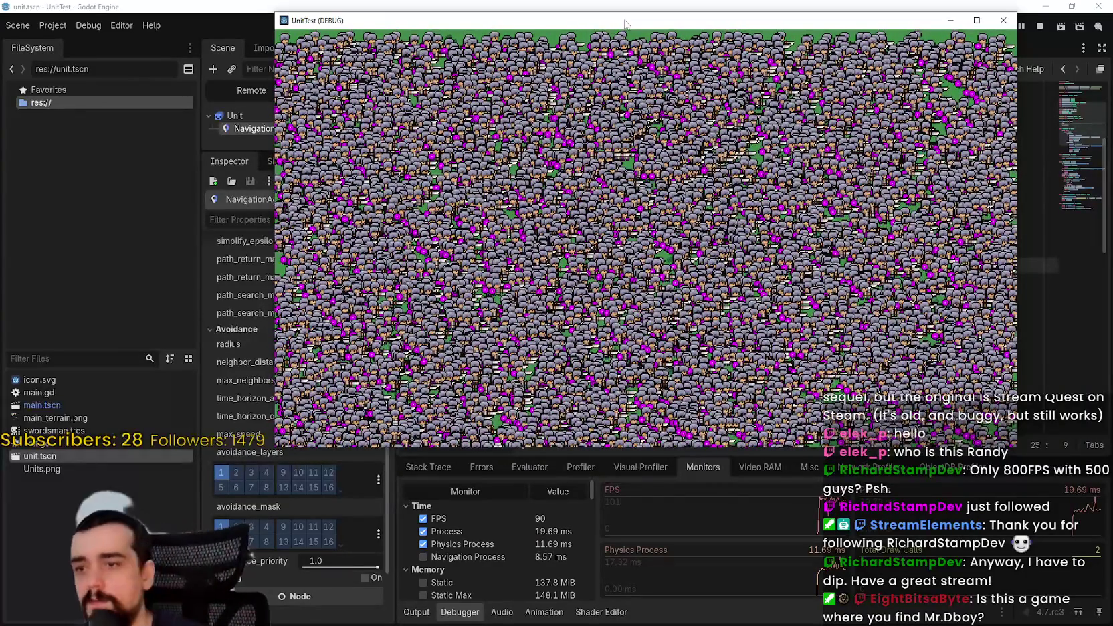
scroll(498, 555, down, 2)
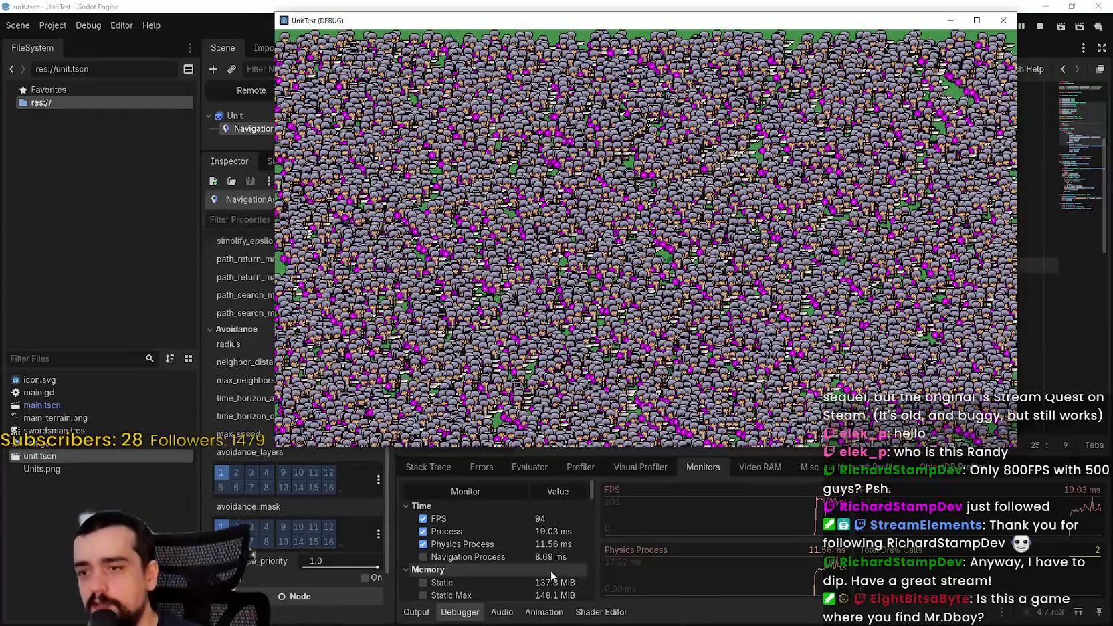
scroll(564, 582, down, 4)
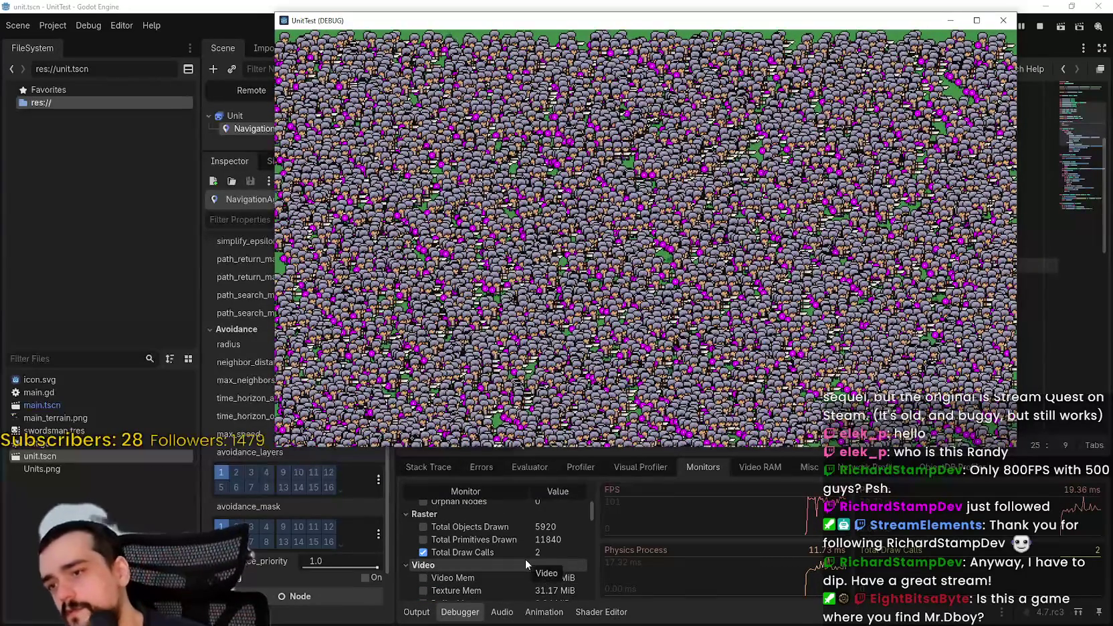
scroll(525, 558, up, 2)
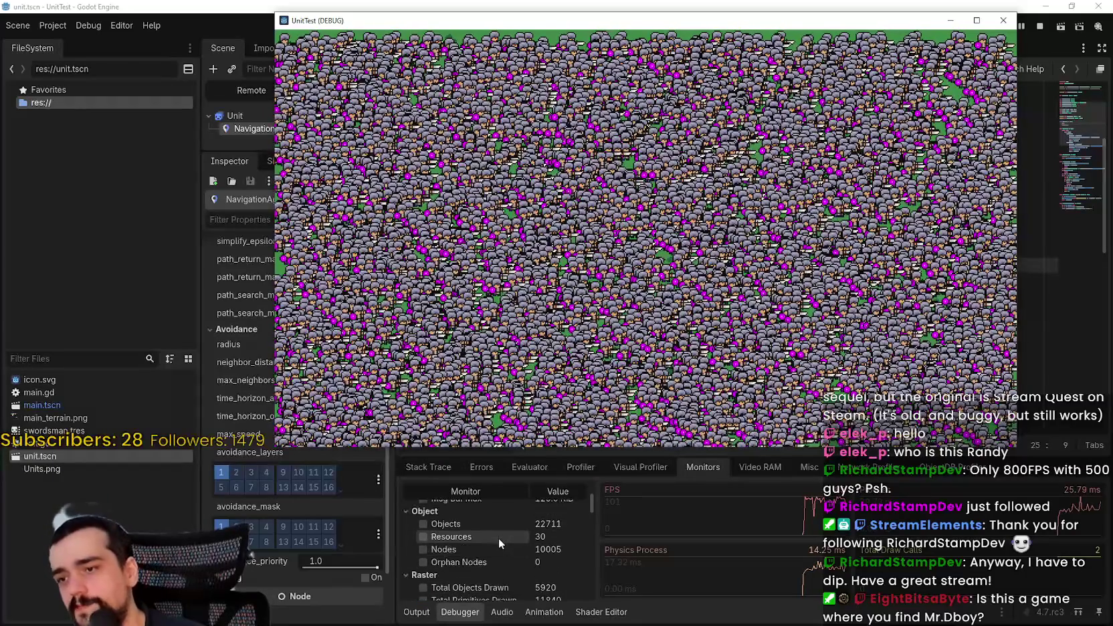
scroll(498, 537, up, 1)
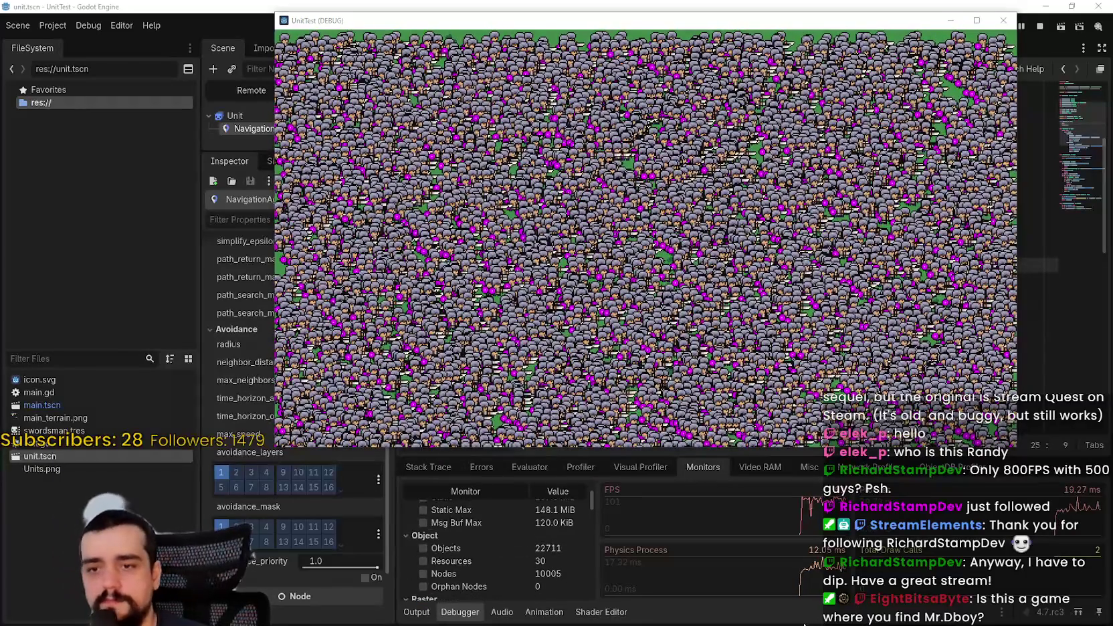
click(315, 511)
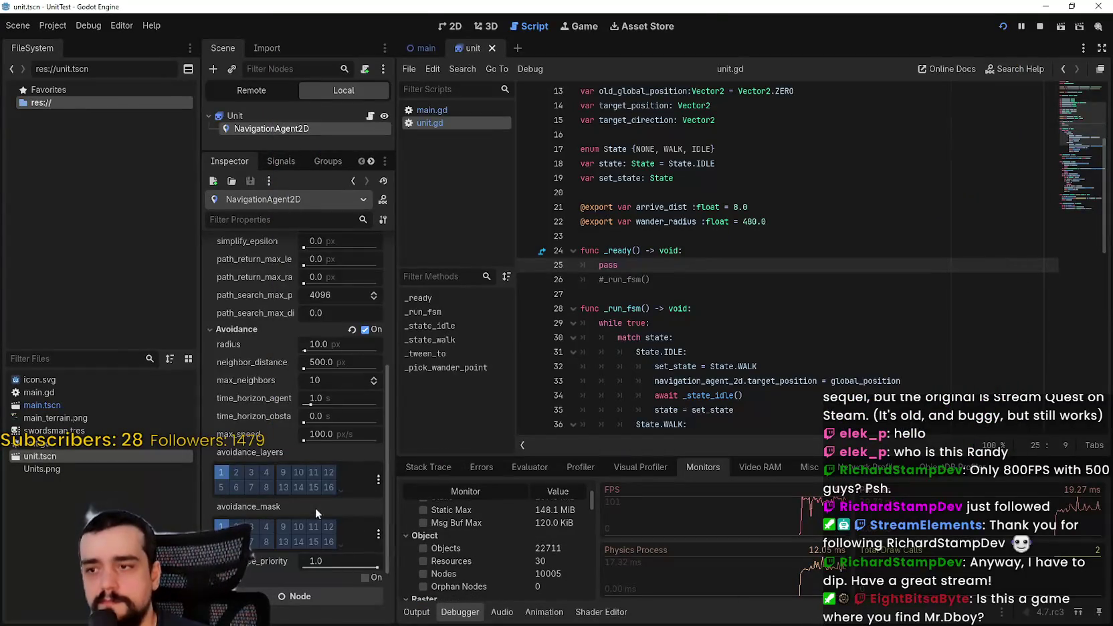
Uncheck Avoidance on the NavigationAgent2D and stop the running game
scroll(345, 452, down, 3)
scroll(348, 456, up, 6)
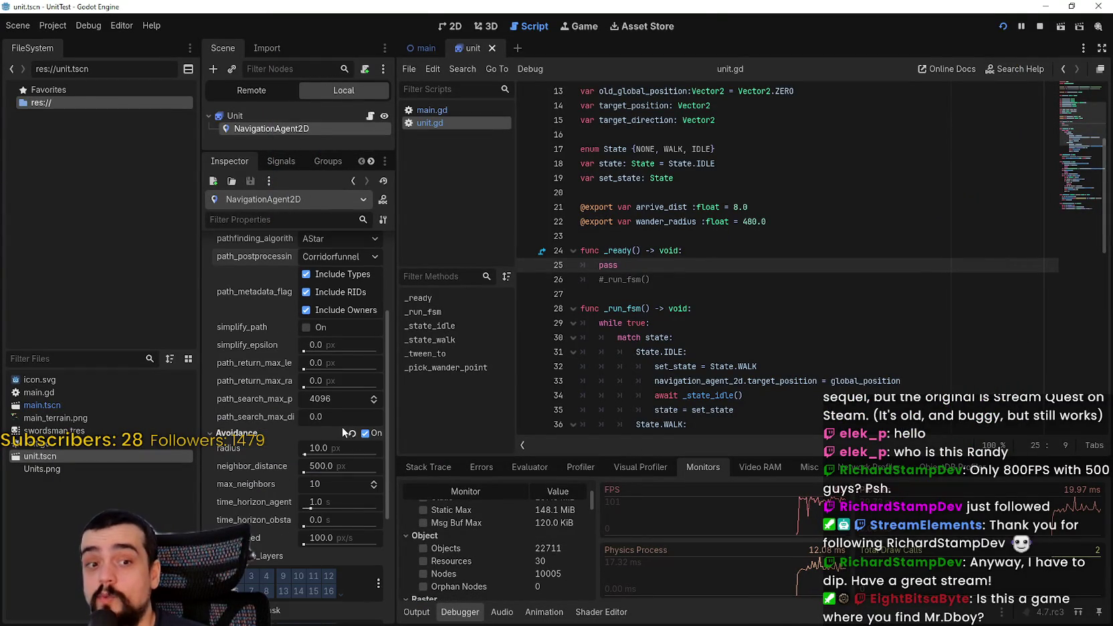
scroll(338, 364, up, 2)
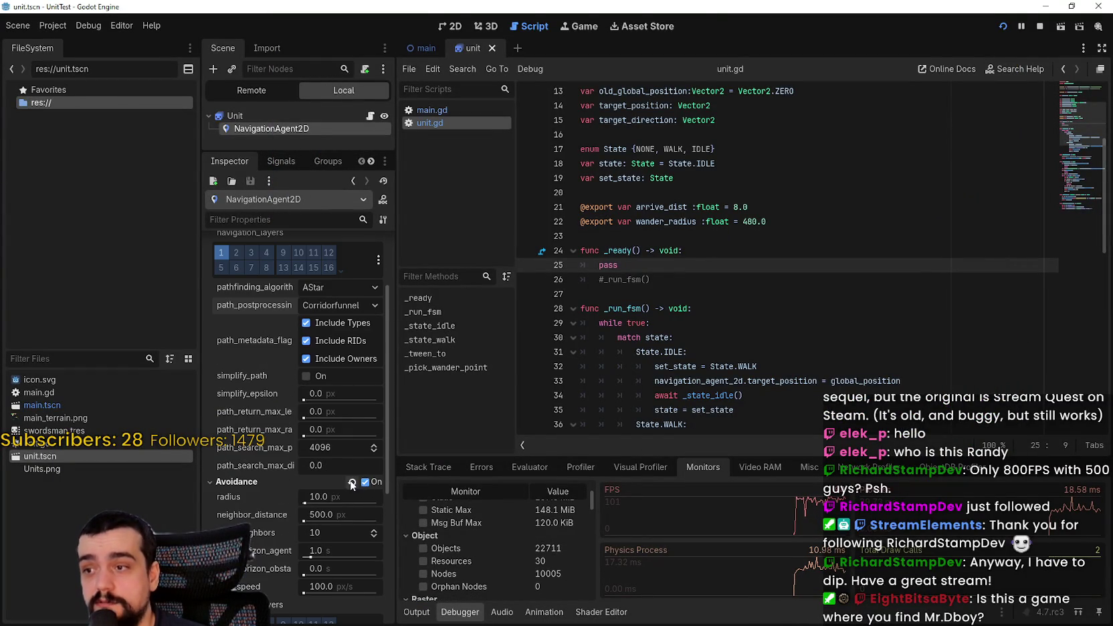
click(374, 482)
click(1000, 29)
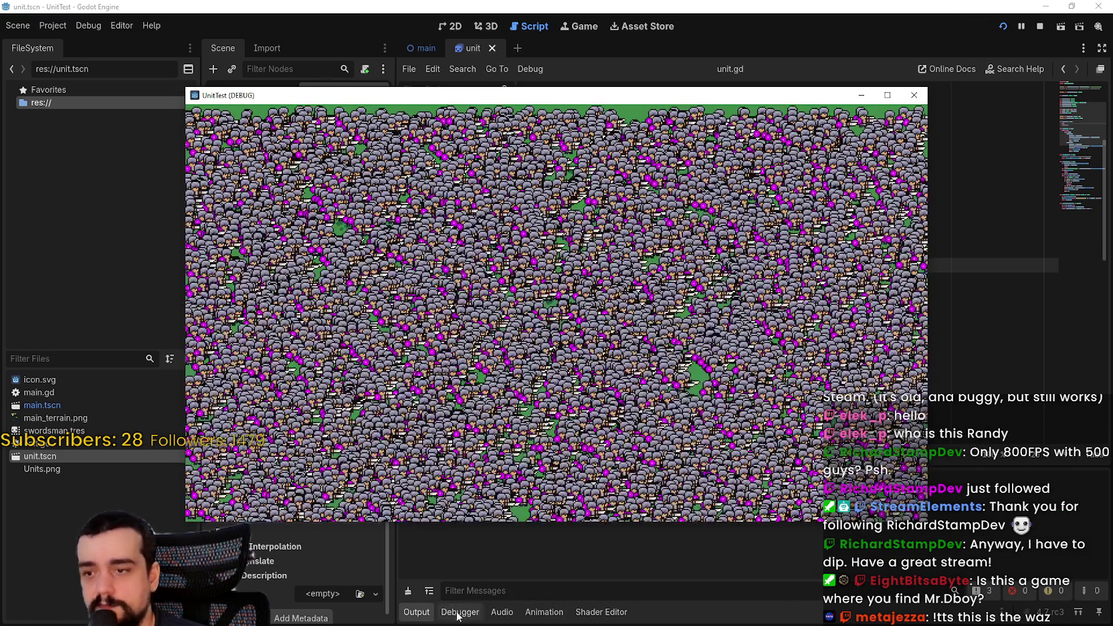
Watch the rerun crowd reach about 187–190 FPS at 15 ms process in Monitors
click(460, 611)
scroll(559, 559, up, 3)
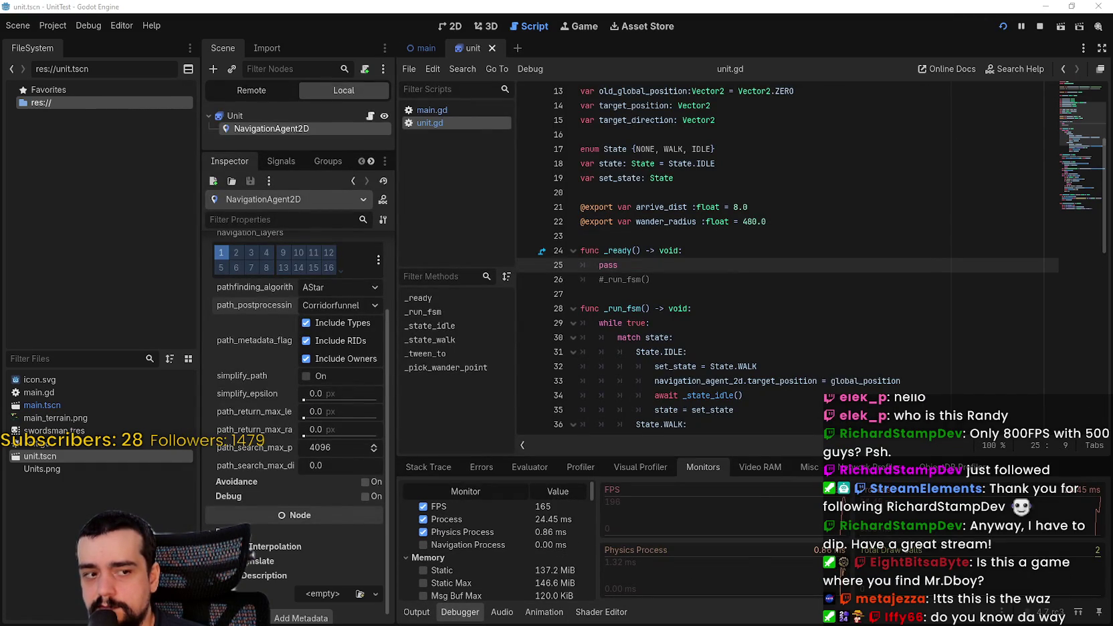
key(alt+Tab)
mouse_move(739, 96)
mouse_down()
mouse_move(894, 19)
mouse_move(886, 21)
mouse_up()
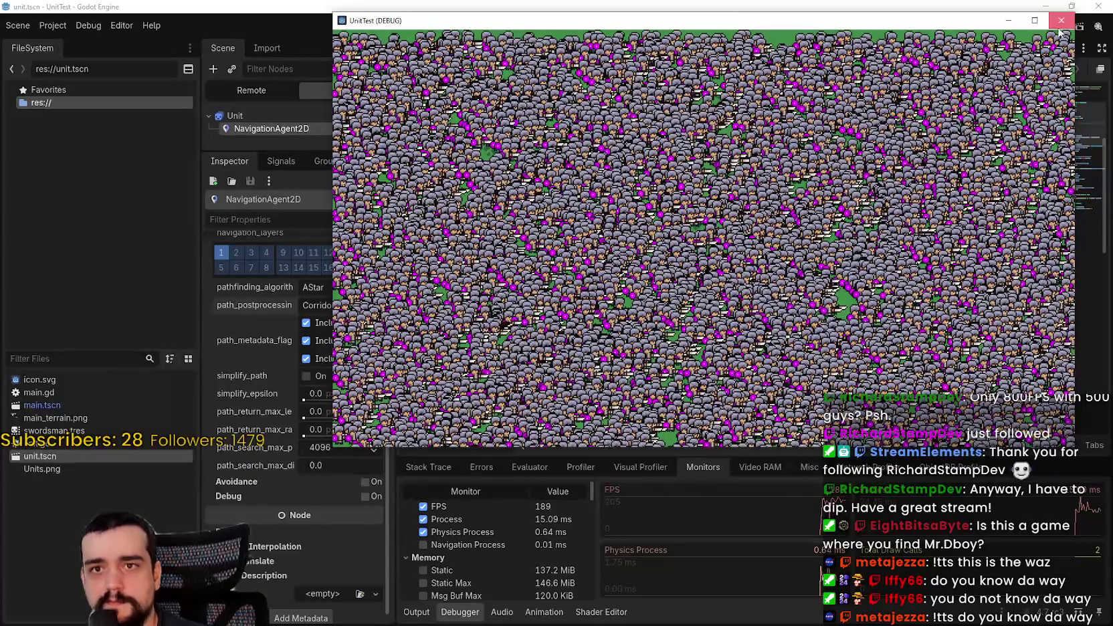
click(32, 525)
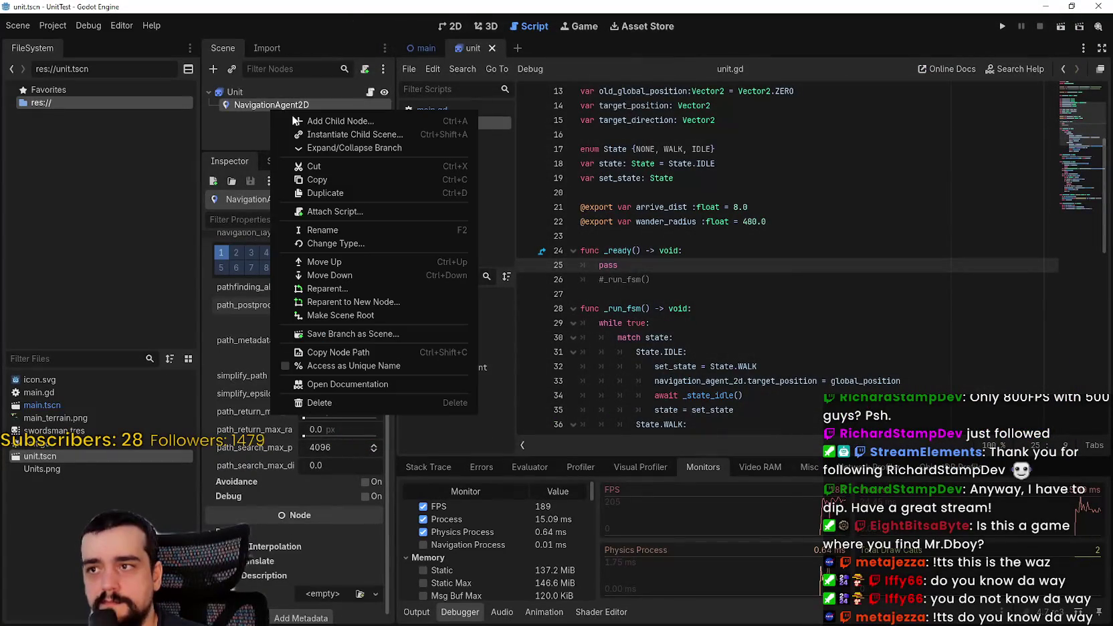
Delete the NavigationAgent2D node, rerun to see about 185–203 FPS, then close the game
click(319, 403)
click(543, 323)
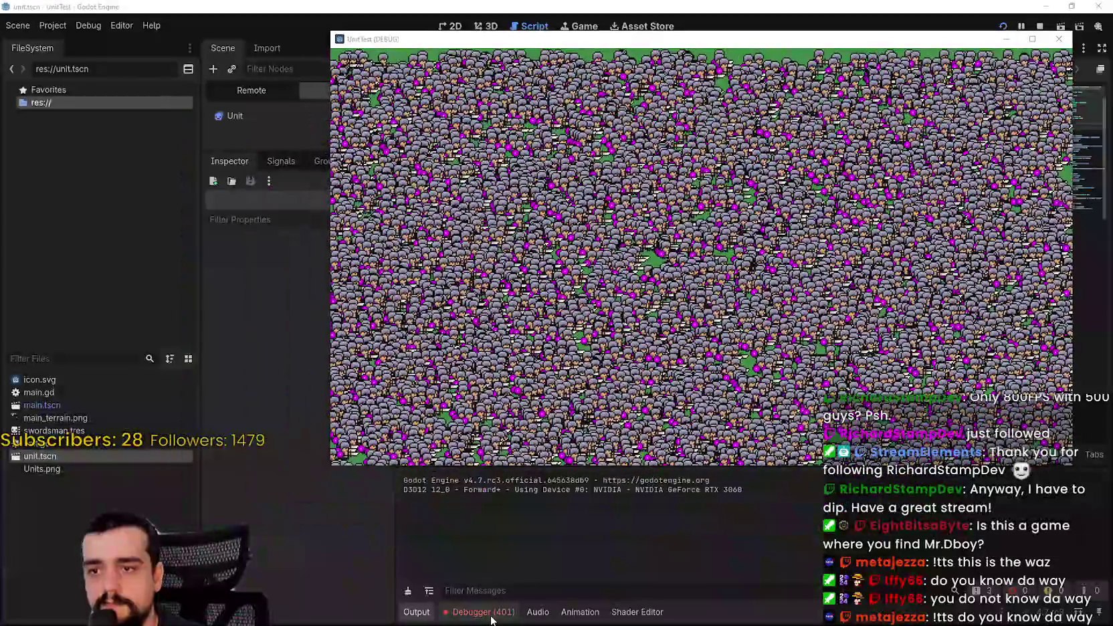
click(491, 617)
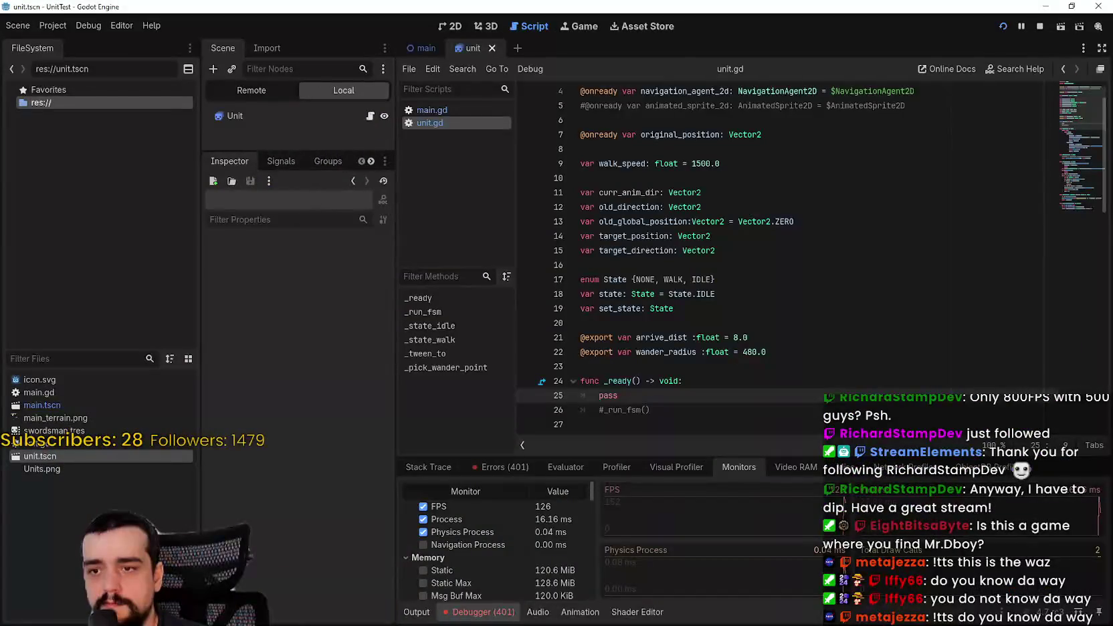
key(alt+Tab)
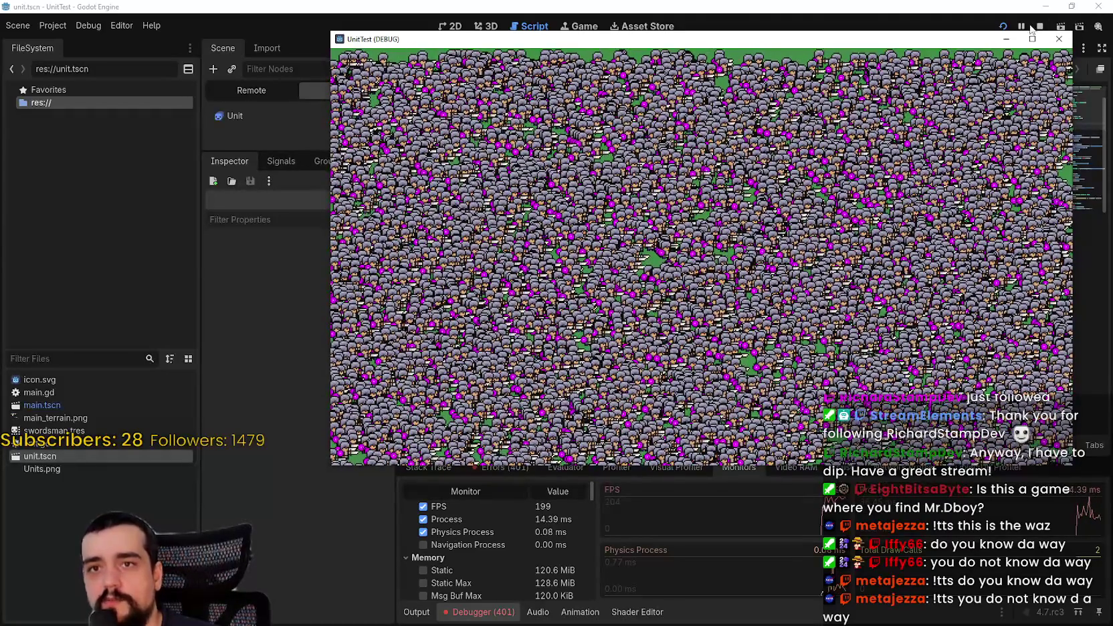
click(1059, 38)
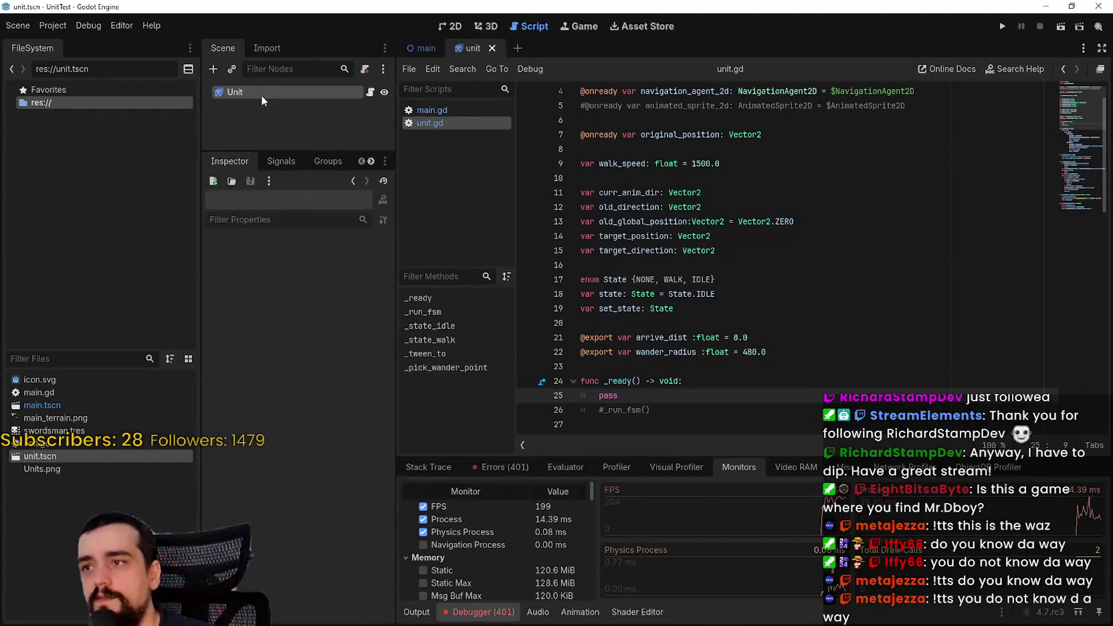
Select Unit and rerun the test with NavigationAgent2D restored, showing the Monitors
click(264, 94)
key(F5)
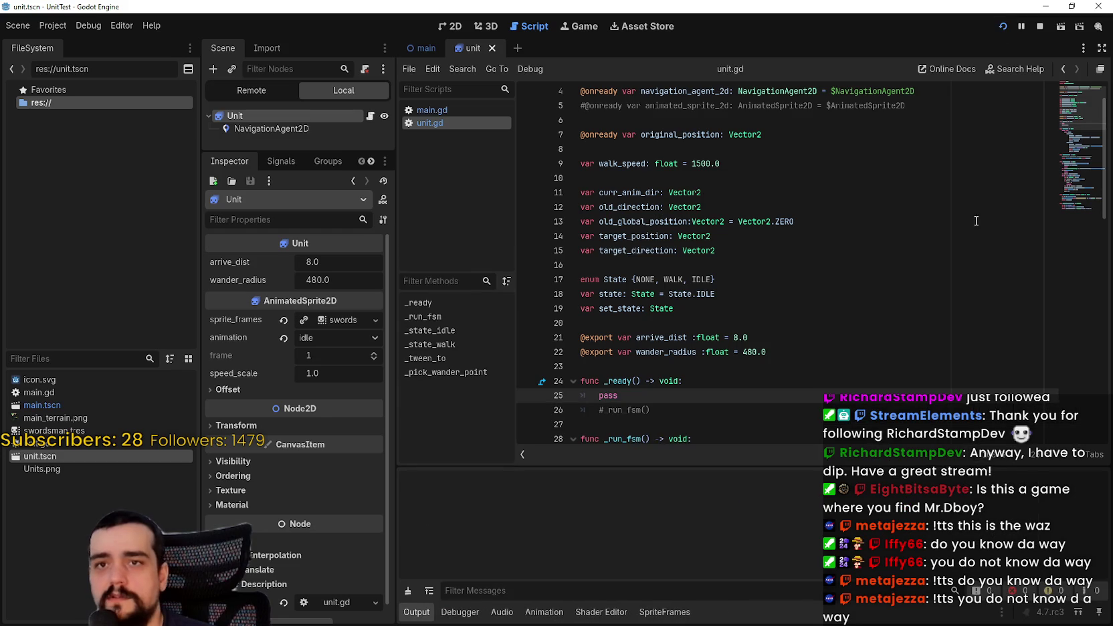
click(462, 612)
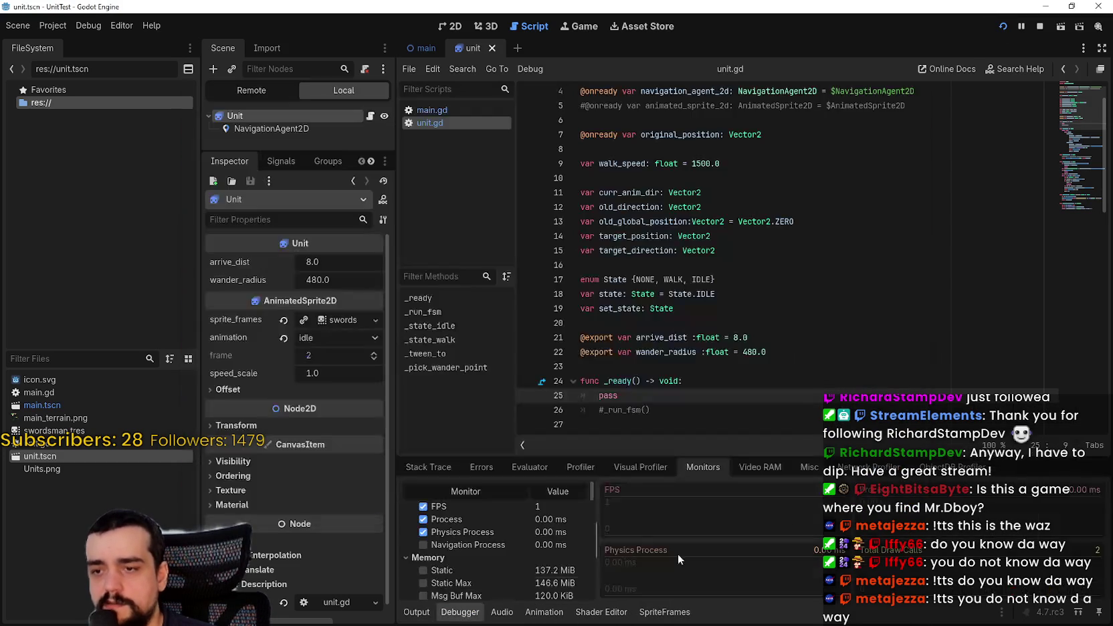
key(alt+Tab)
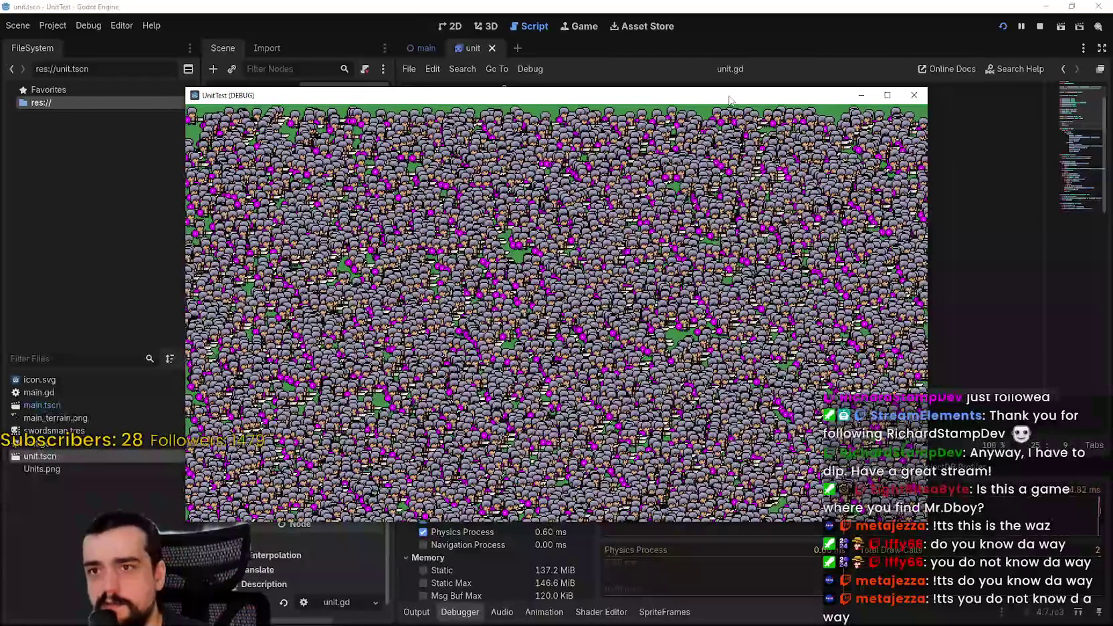
mouse_move(731, 94)
mouse_down()
mouse_move(929, 31)
mouse_move(831, 25)
mouse_up()
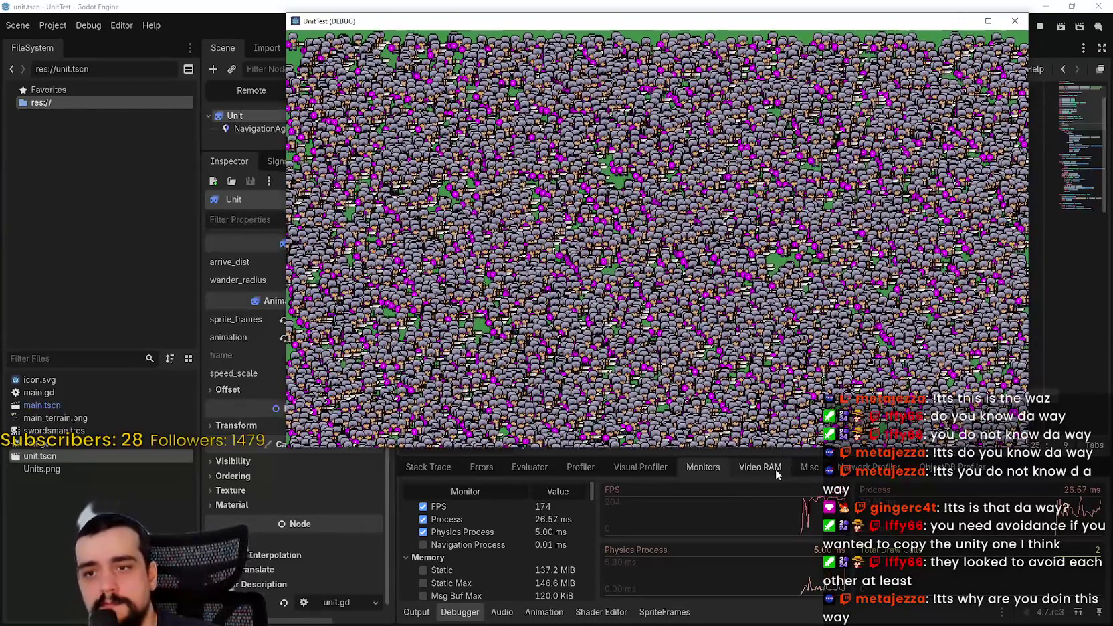
Compare the Debugger's Video RAM, Monitors, Network Profiler and Misc tabs during the run
click(774, 468)
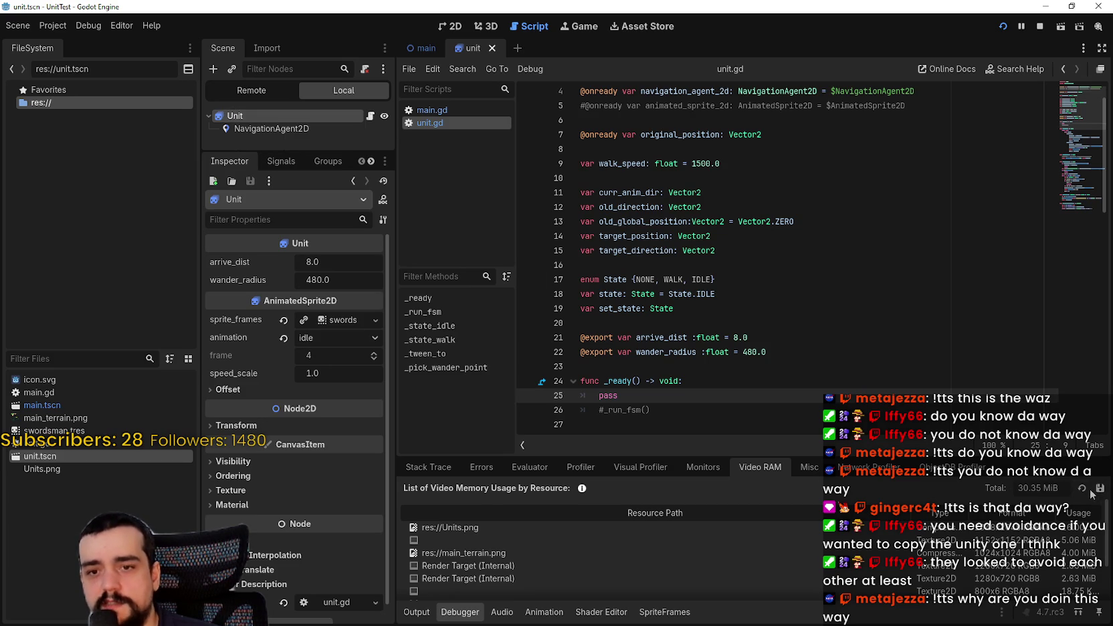
click(698, 467)
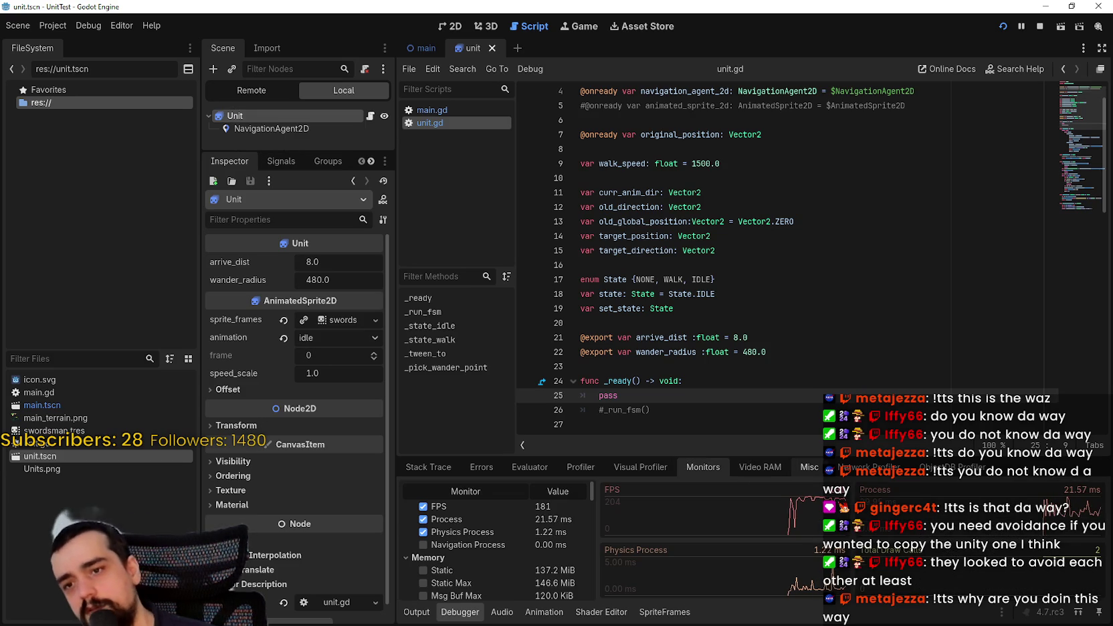
click(854, 468)
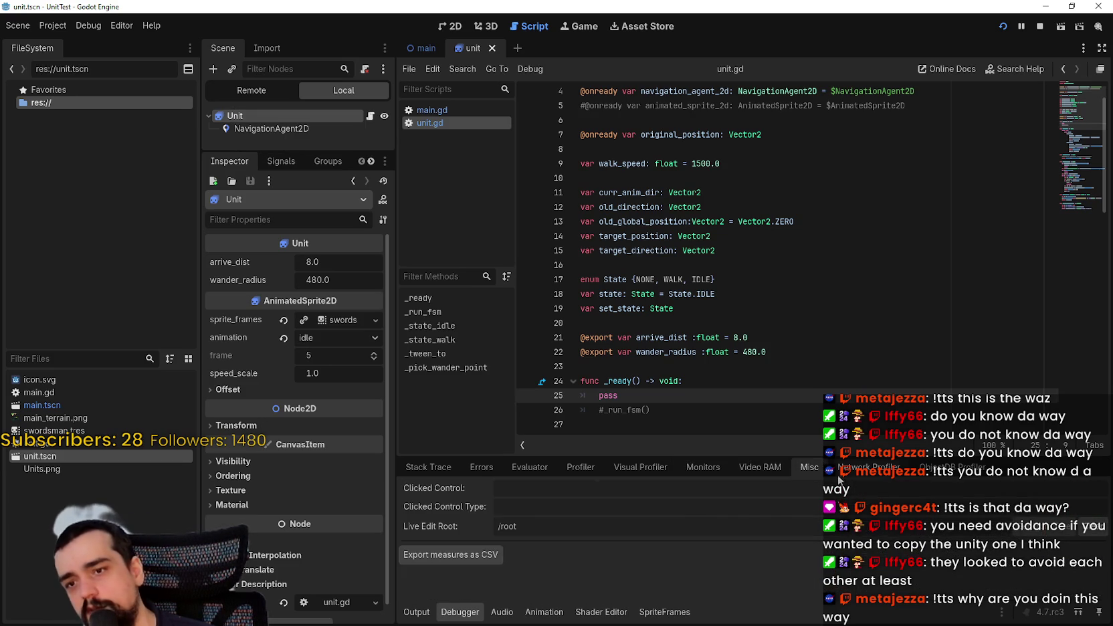
click(780, 468)
click(716, 469)
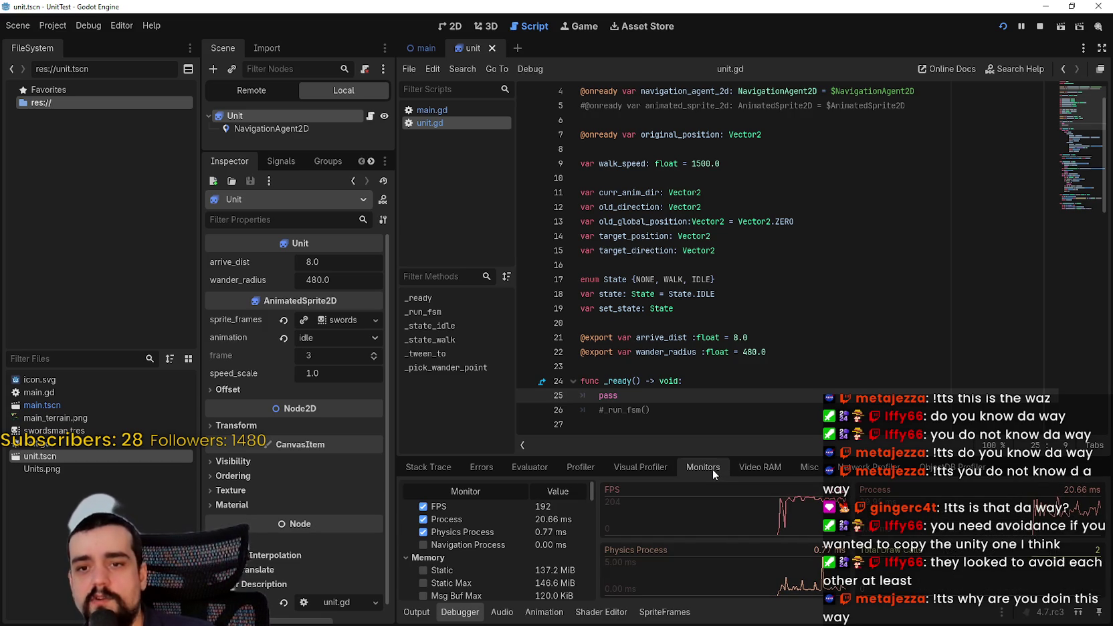
click(819, 472)
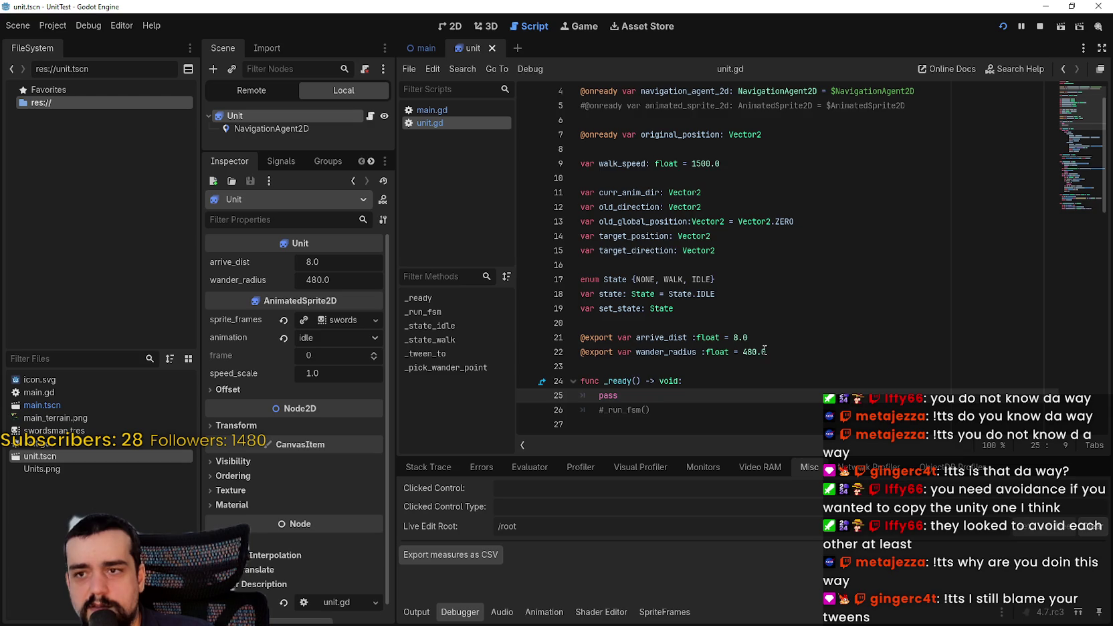
Read through unit.gd's state-machine code, selecting from line 22 to the end, then deselecting
scroll(763, 344, down, 3)
scroll(722, 232, down, 3)
scroll(742, 174, up, 2)
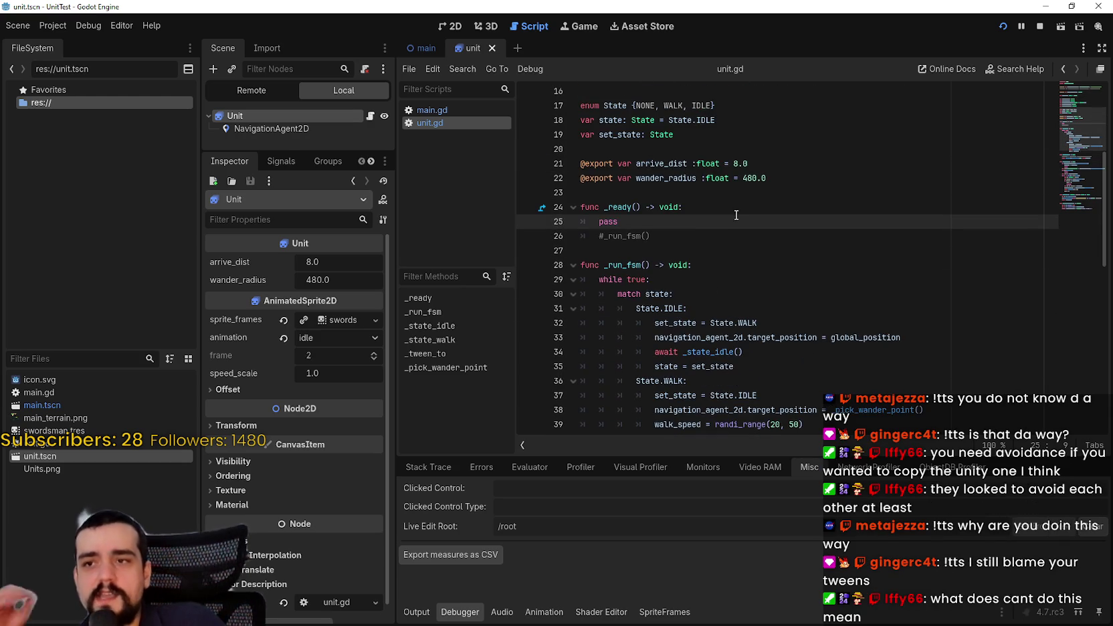
mouse_move(633, 175)
mouse_down()
mouse_move(668, 298)
mouse_move(838, 552)
mouse_up()
scroll(763, 300, up, 14)
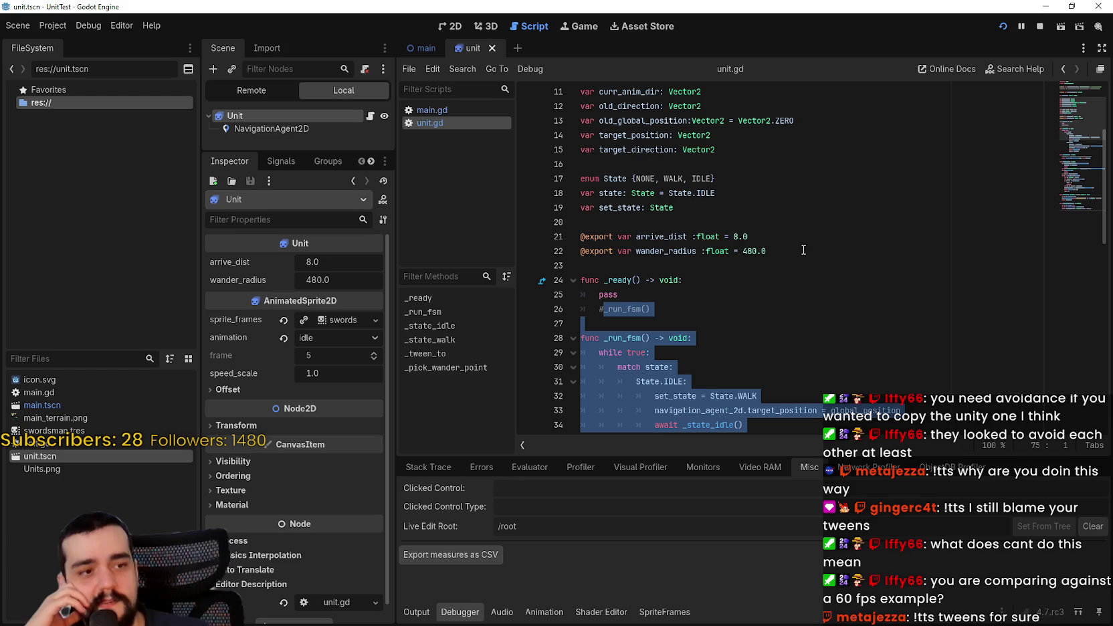
click(783, 276)
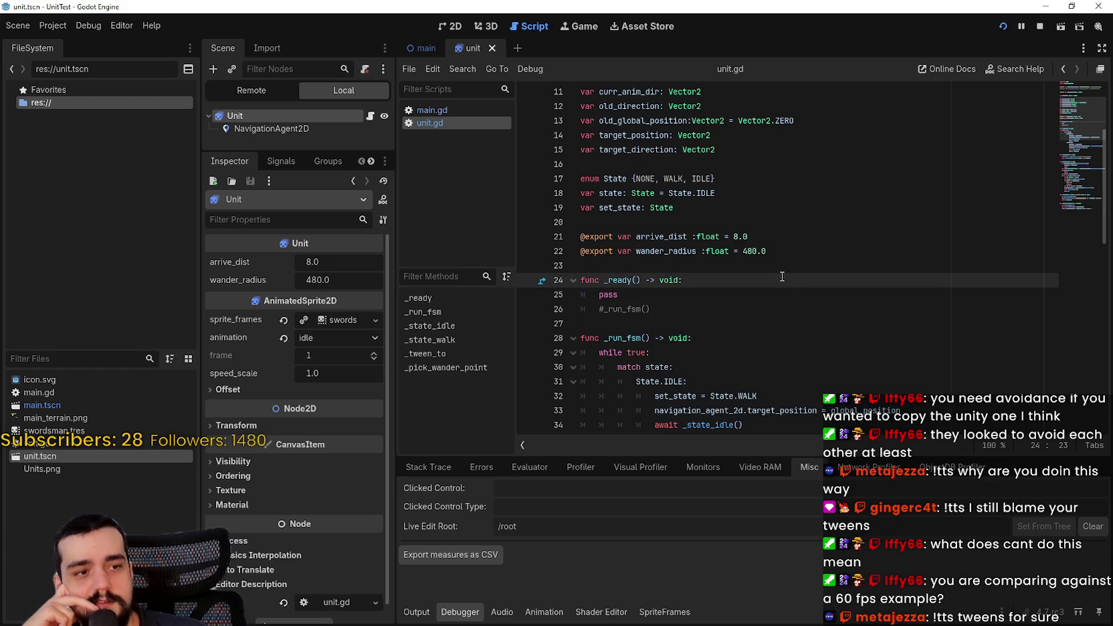
scroll(782, 276, down, 11)
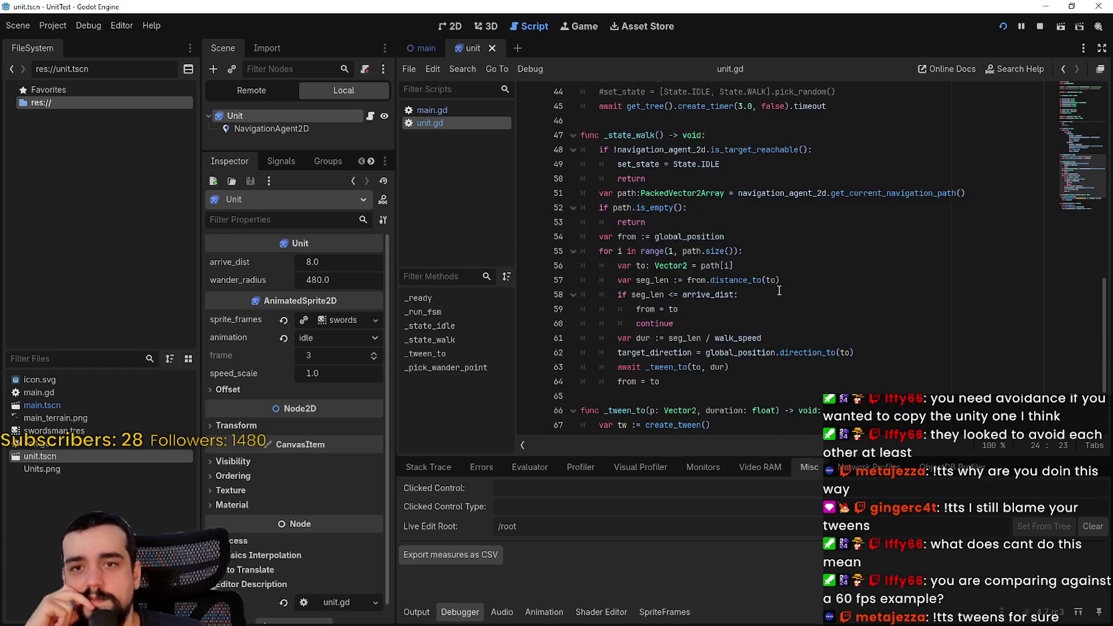
scroll(779, 289, up, 10)
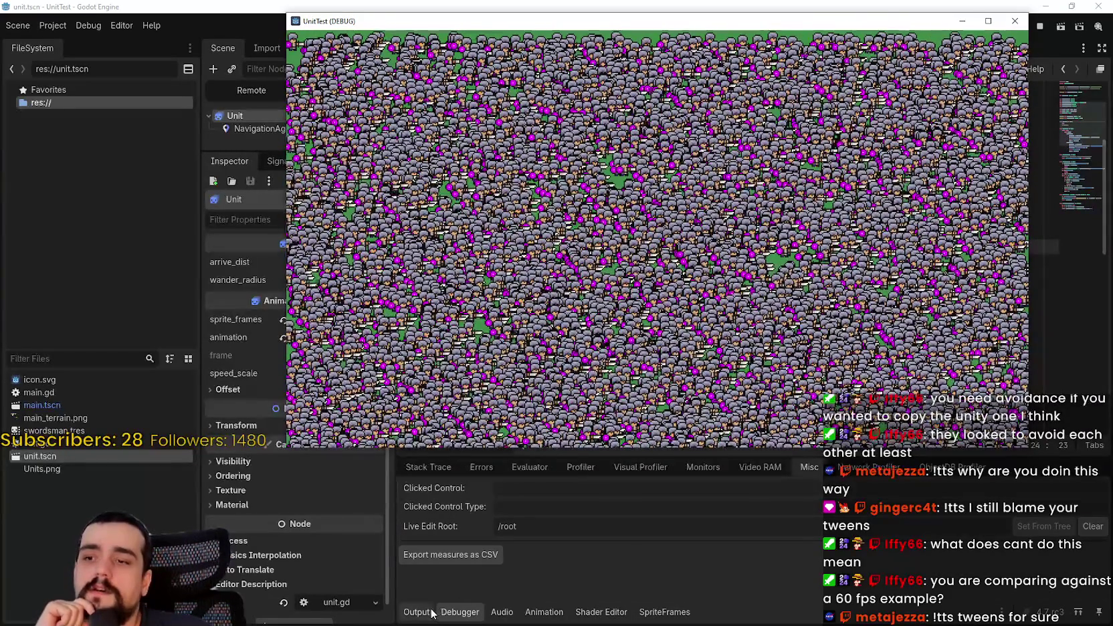
Switch the bottom panel between SpriteFrames, Output and Debugger
click(430, 613)
click(664, 612)
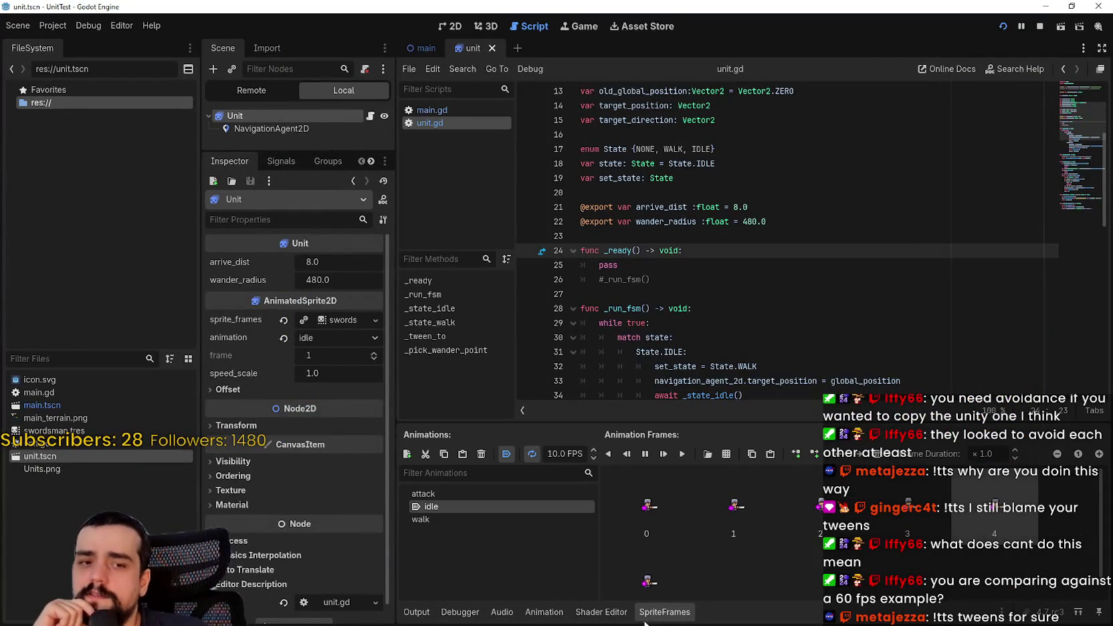
click(418, 614)
click(664, 612)
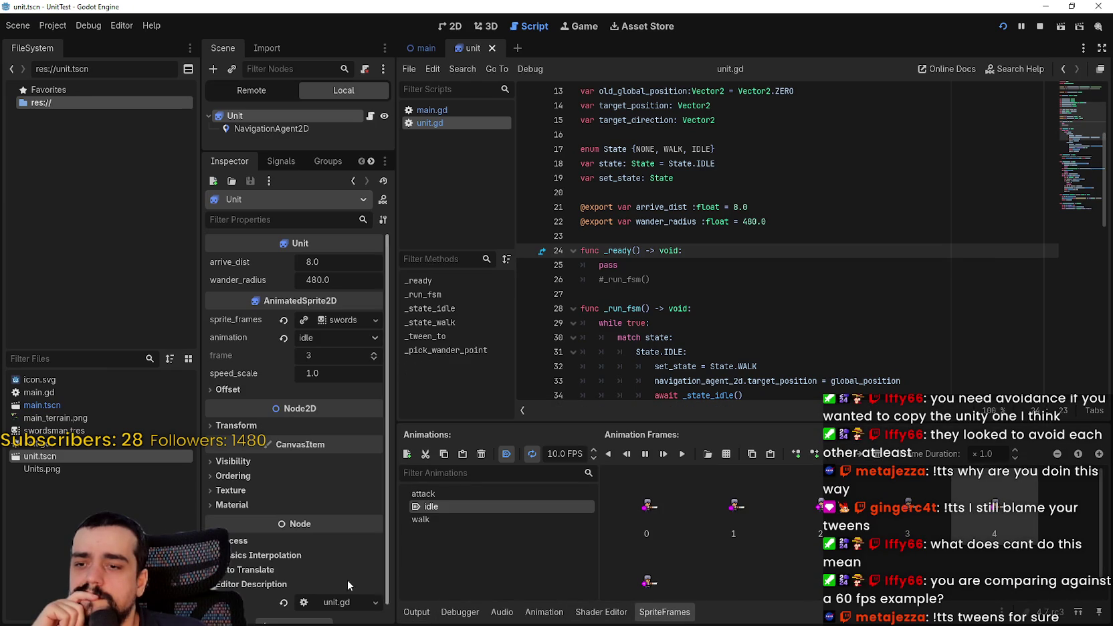
click(417, 612)
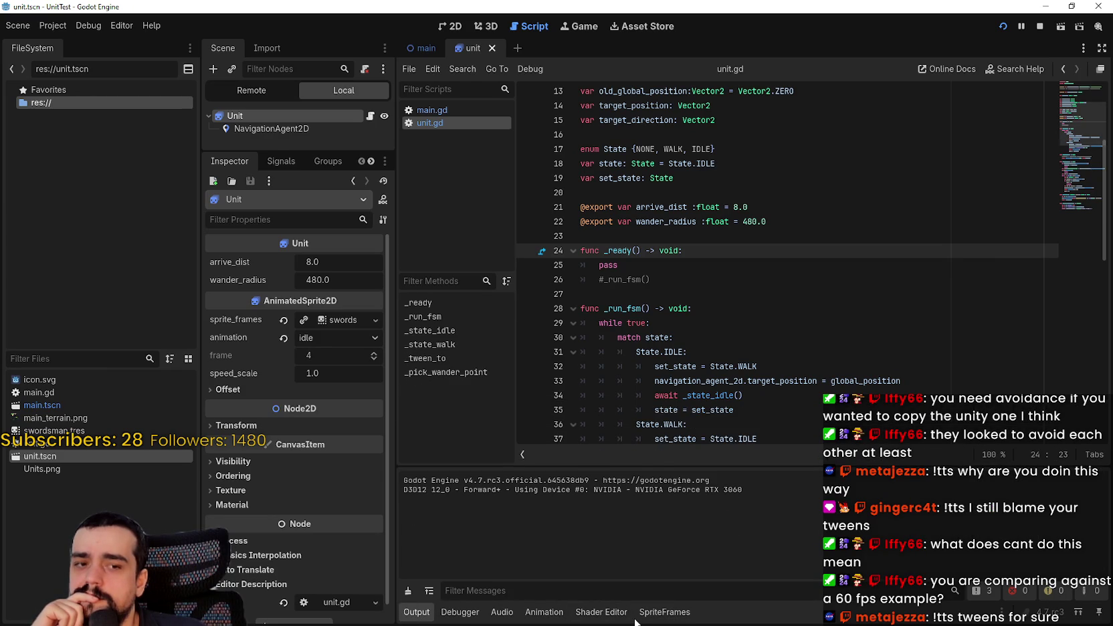
click(684, 614)
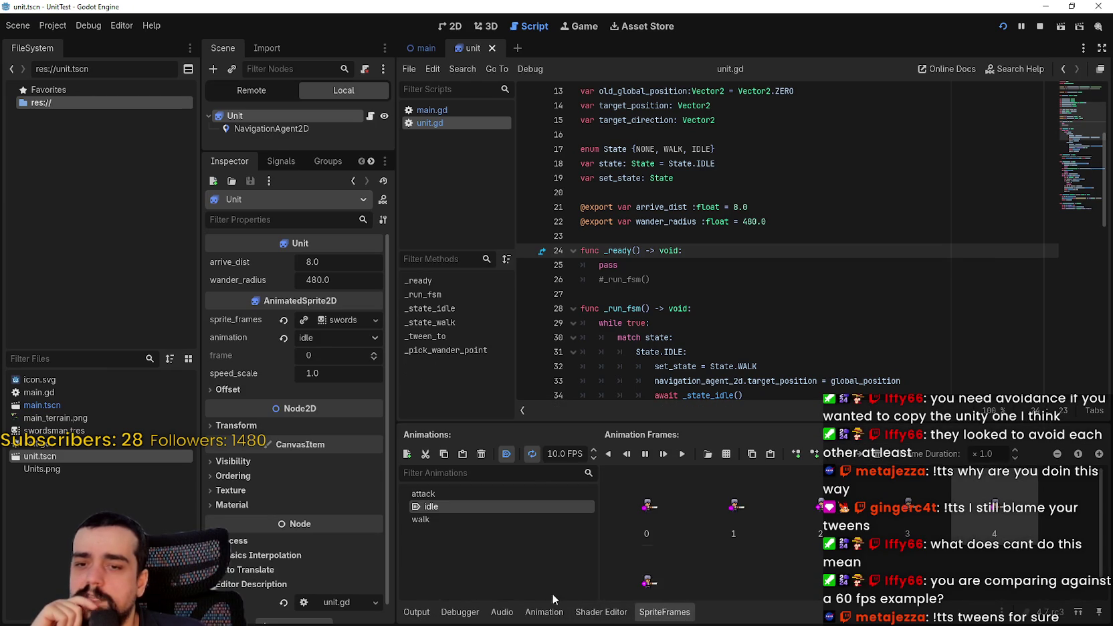
click(460, 613)
click(417, 613)
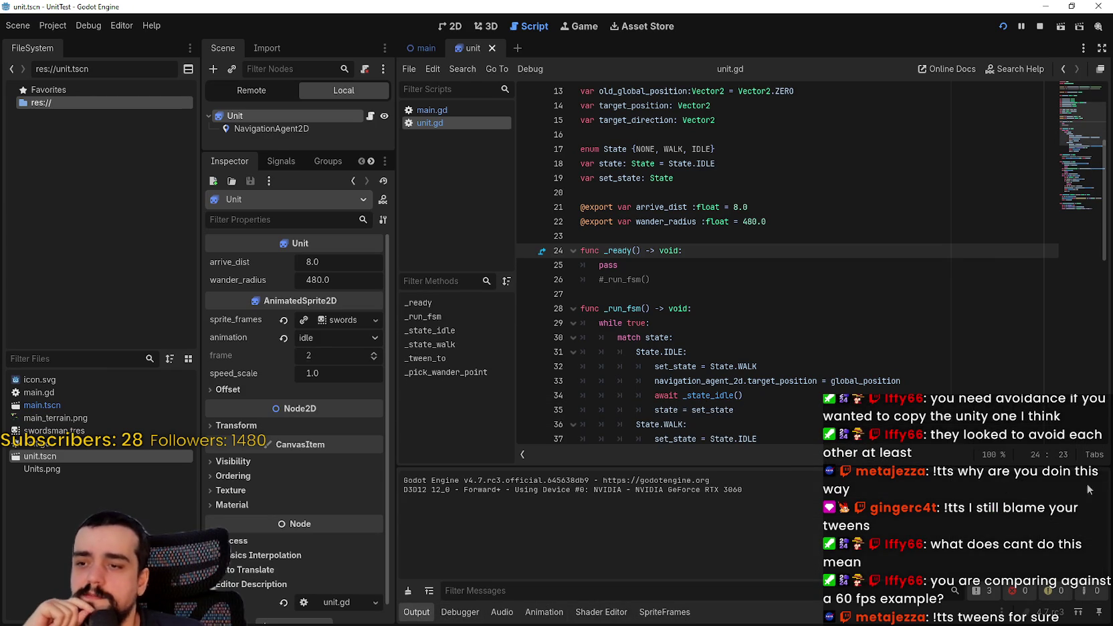
Read the crowd's roughly 170–199 FPS in Debugger Monitors, then close the game window
key(F5)
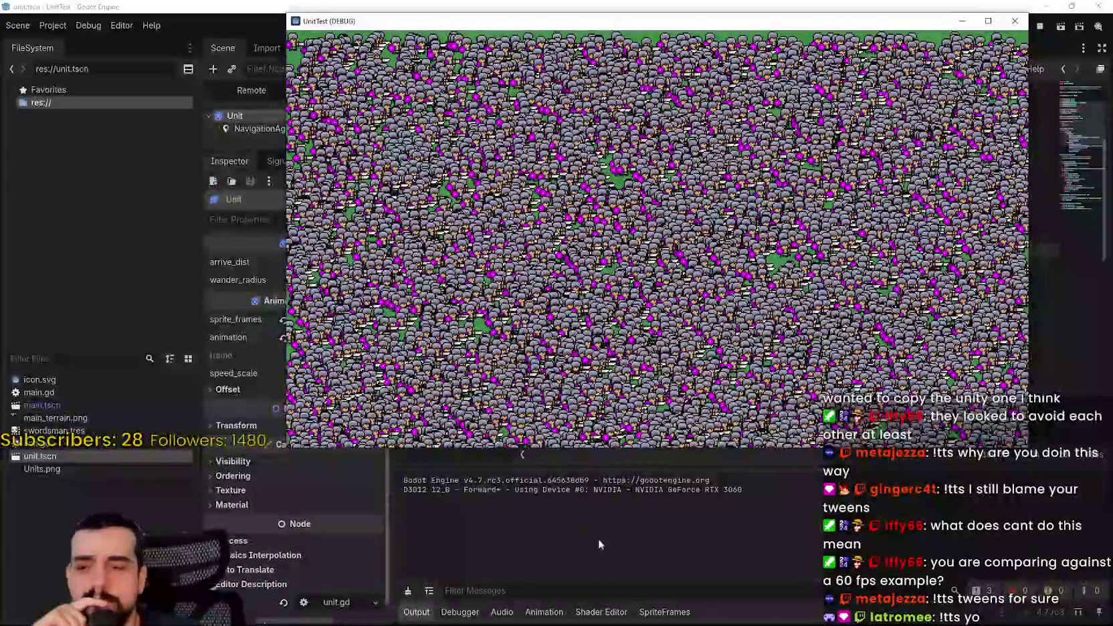
click(584, 538)
click(470, 612)
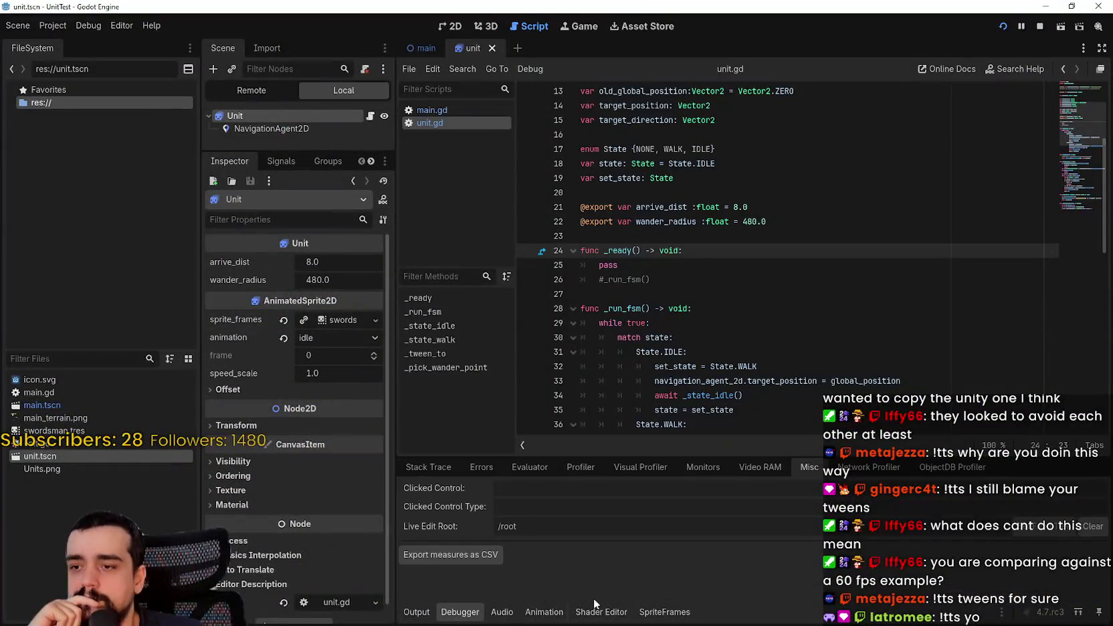
click(760, 467)
click(703, 468)
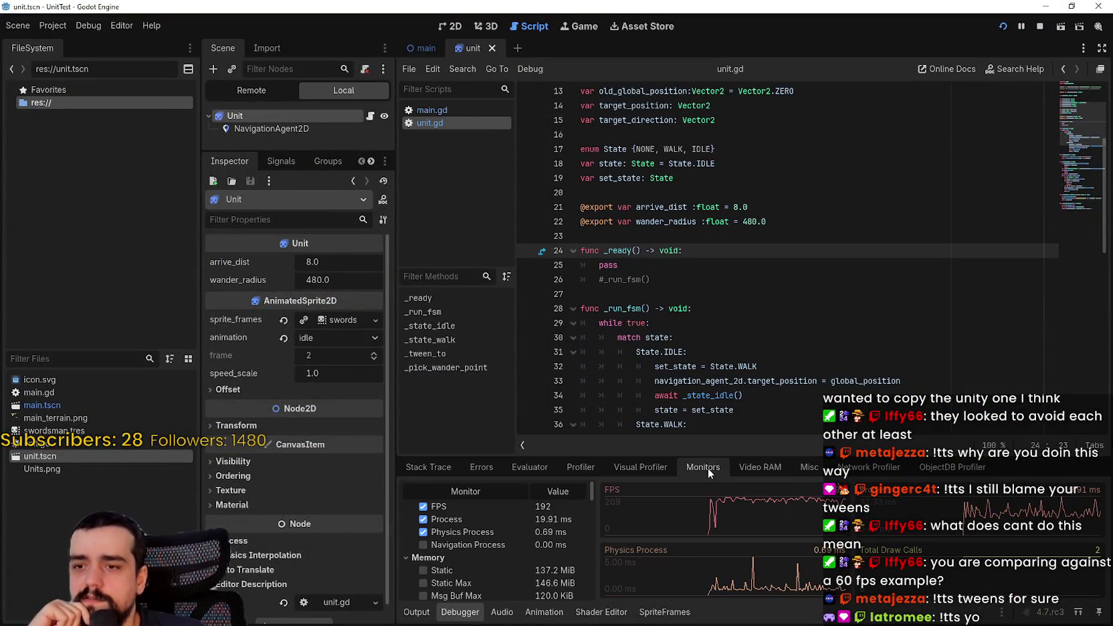
scroll(550, 563, up, 1)
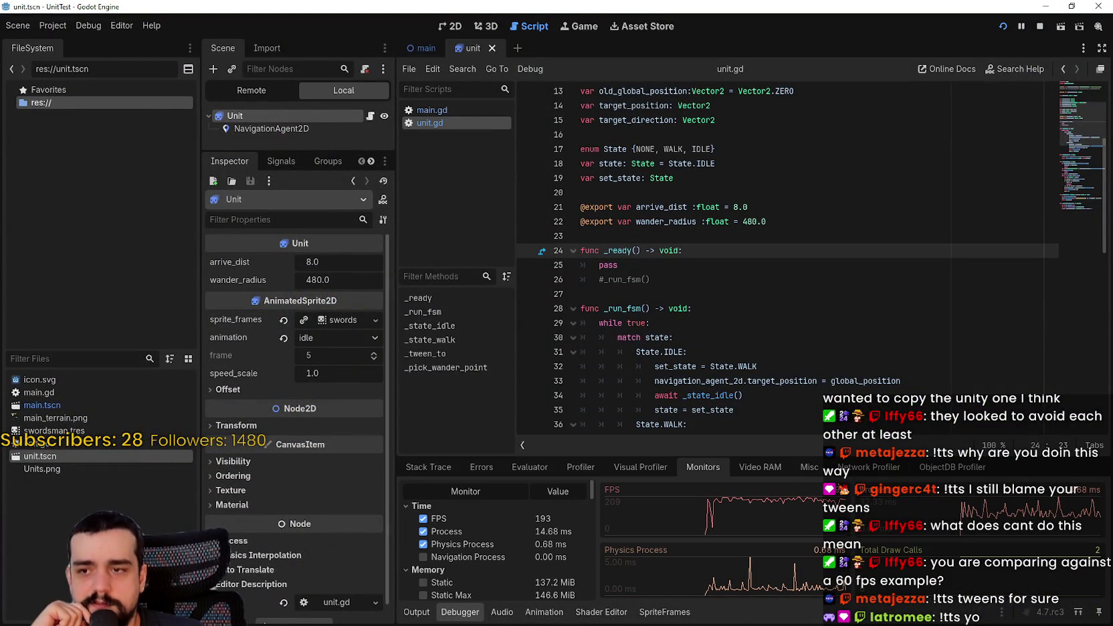
key(alt+Tab)
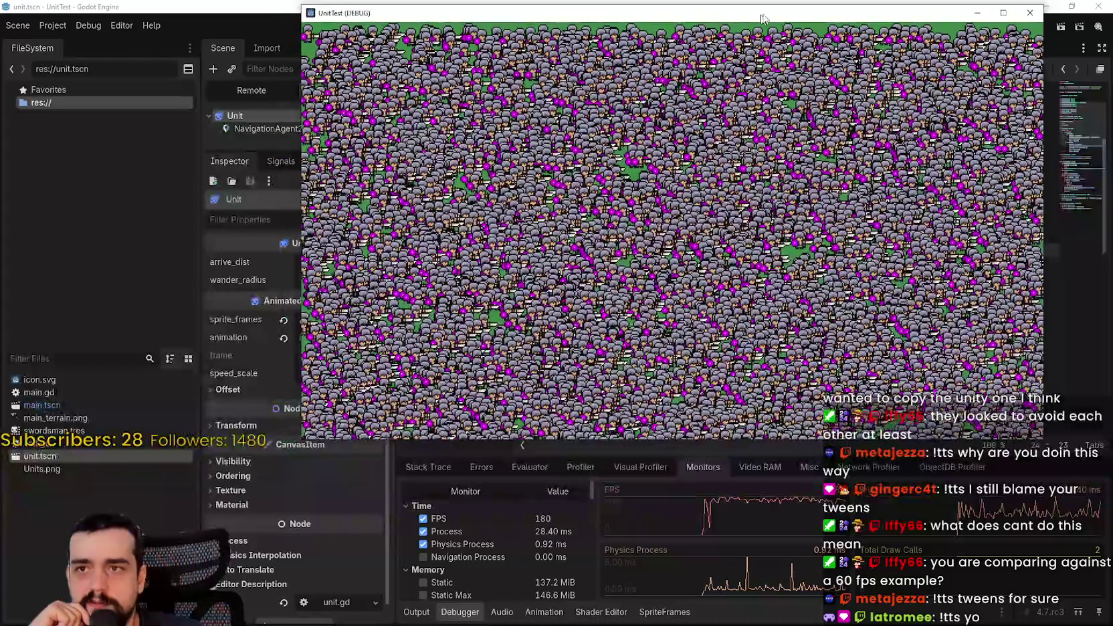
drag(763, 18, 770, 16)
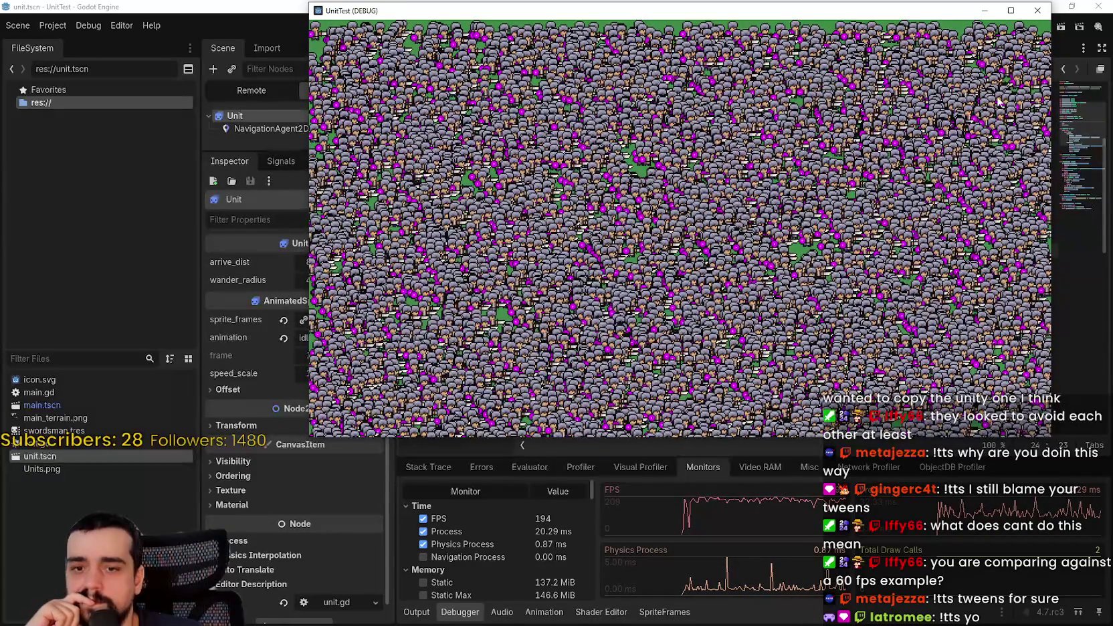
mouse_move(927, 16)
mouse_down()
mouse_move(924, 63)
mouse_move(913, 23)
mouse_up()
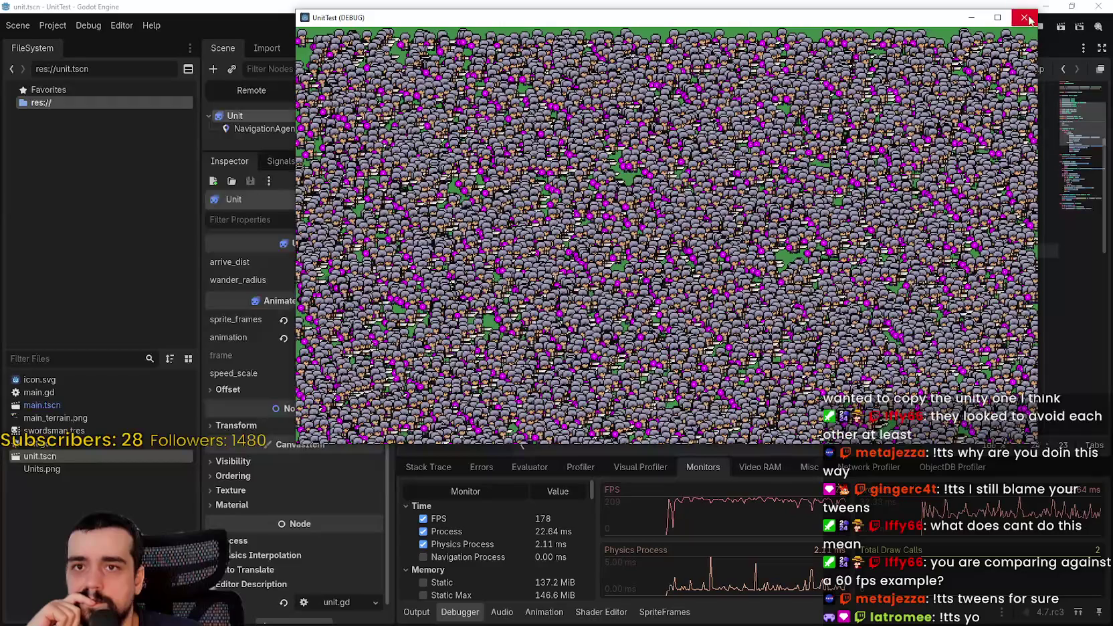
click(1040, 26)
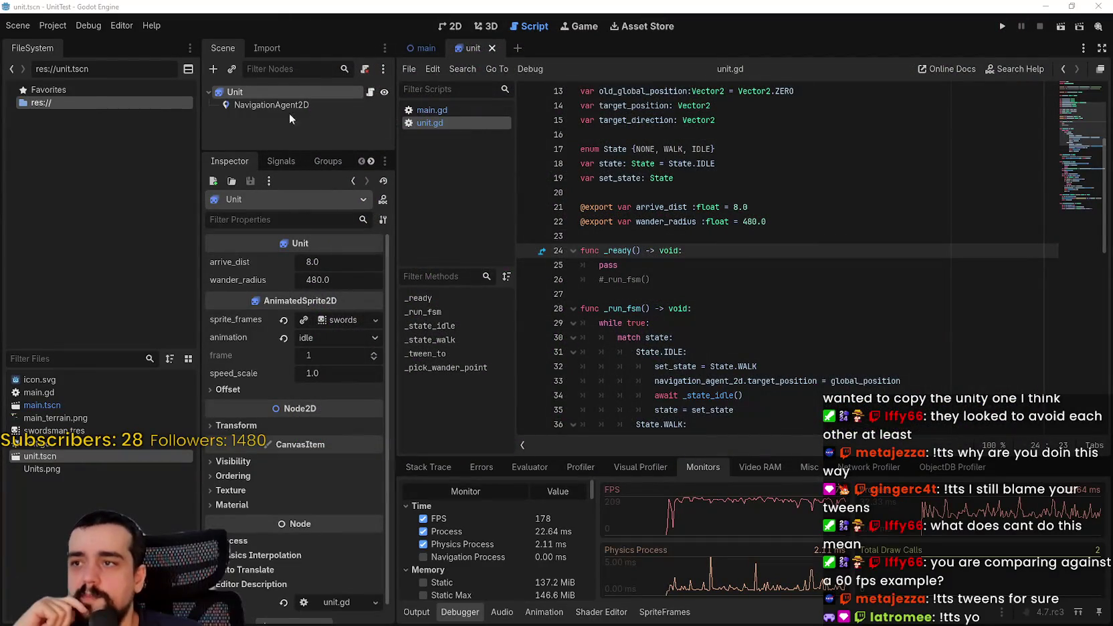
In main.tscn, revert the Units node's z_index to 0 and turn off its y-sorting
click(419, 48)
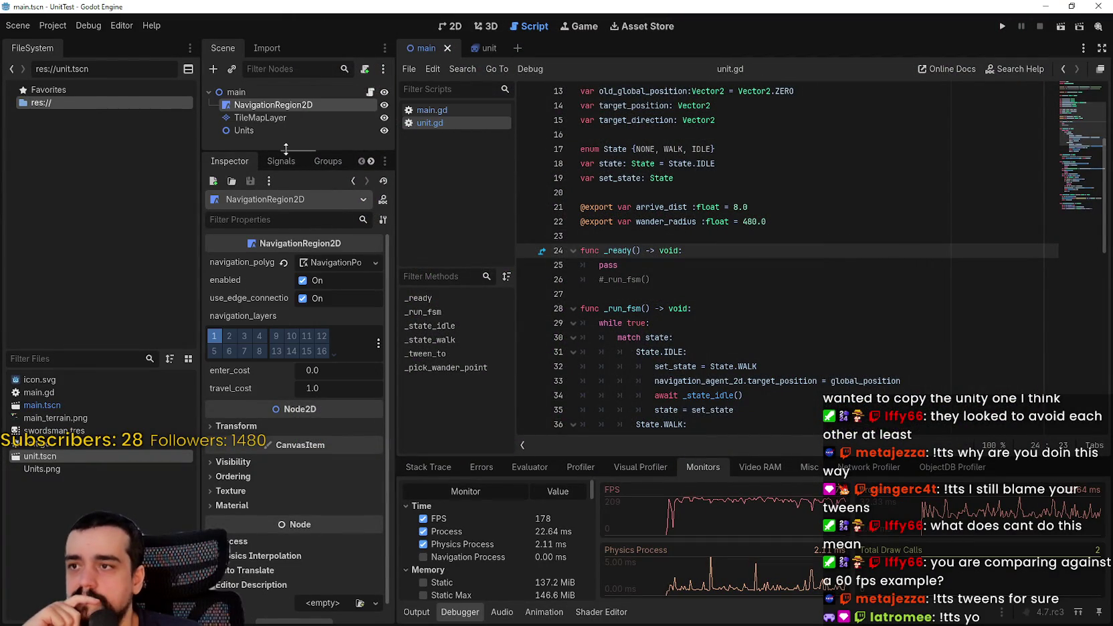
drag(285, 148, 284, 185)
click(270, 133)
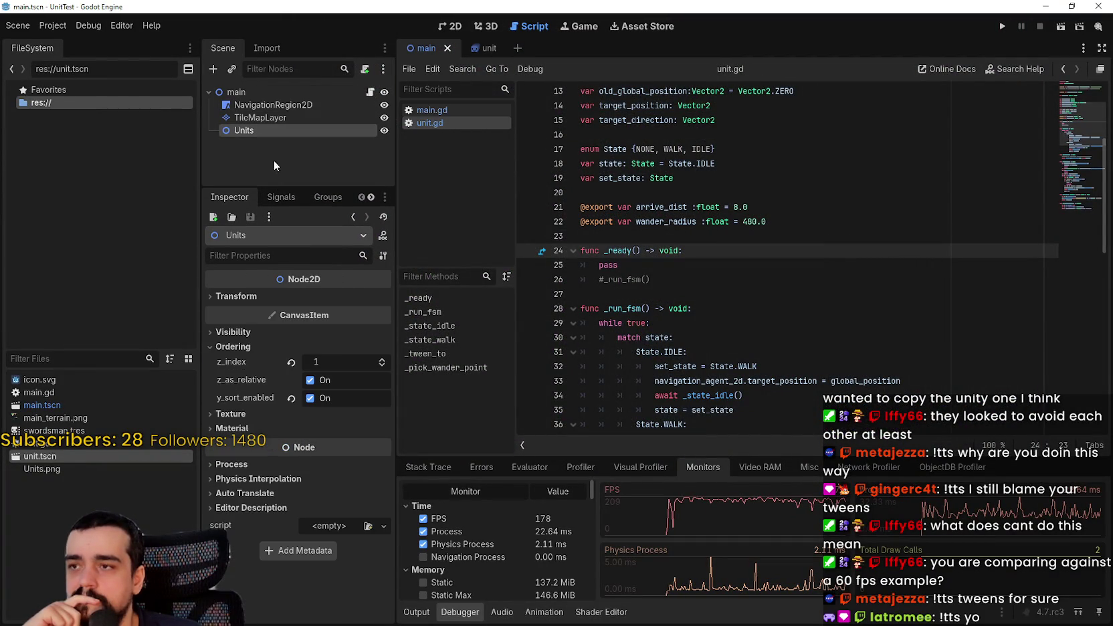
click(290, 363)
click(291, 399)
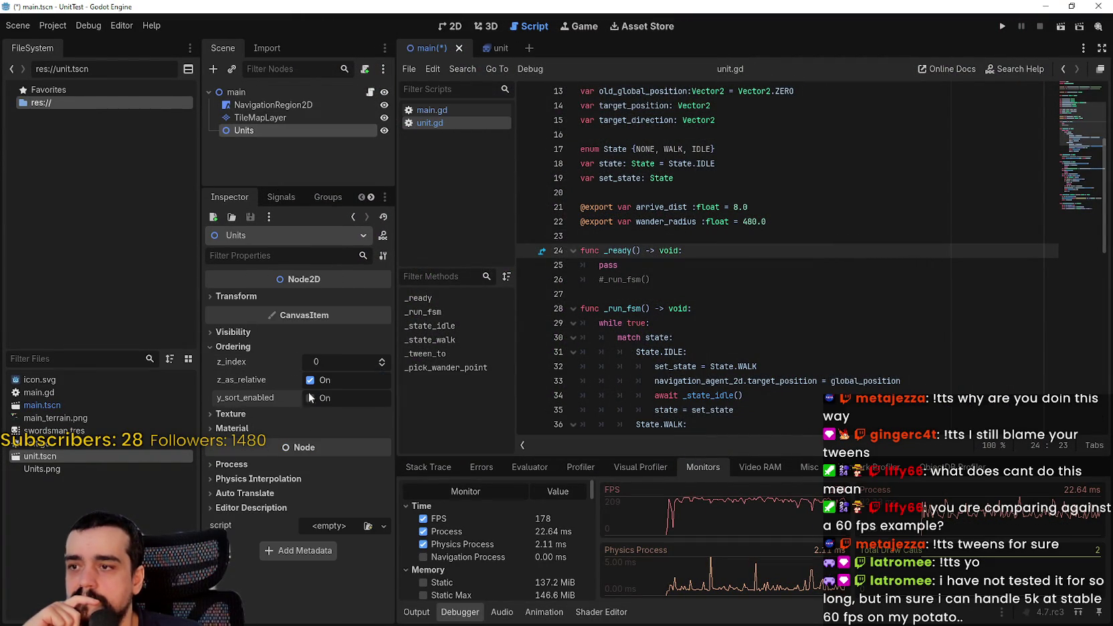
Select the main node, glance at TileMapLayer, and run the project
click(235, 91)
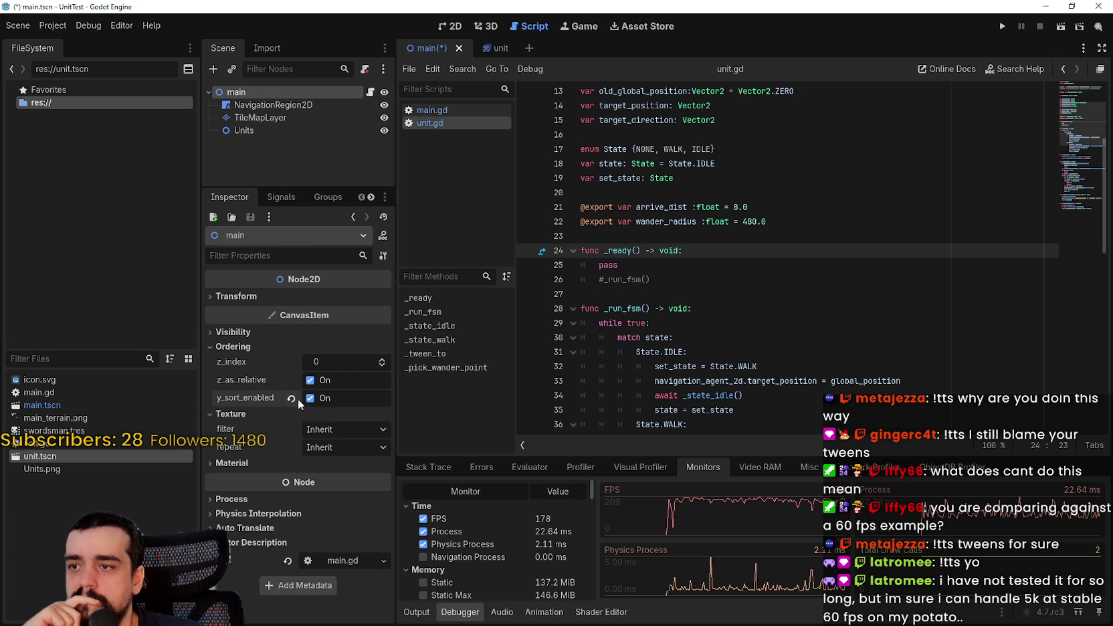
click(263, 118)
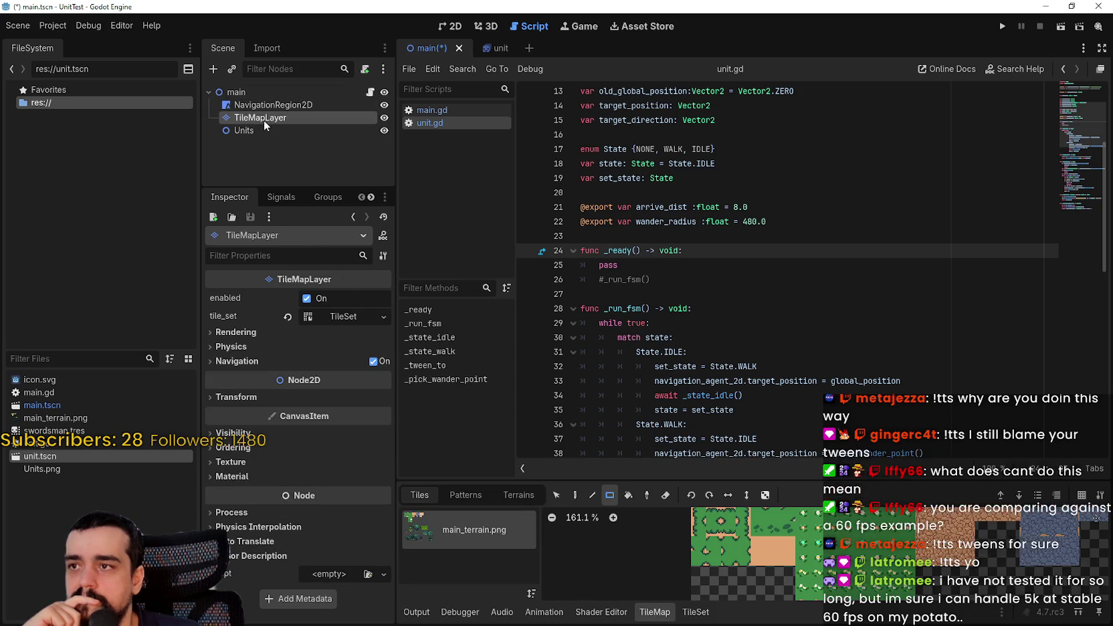
click(269, 95)
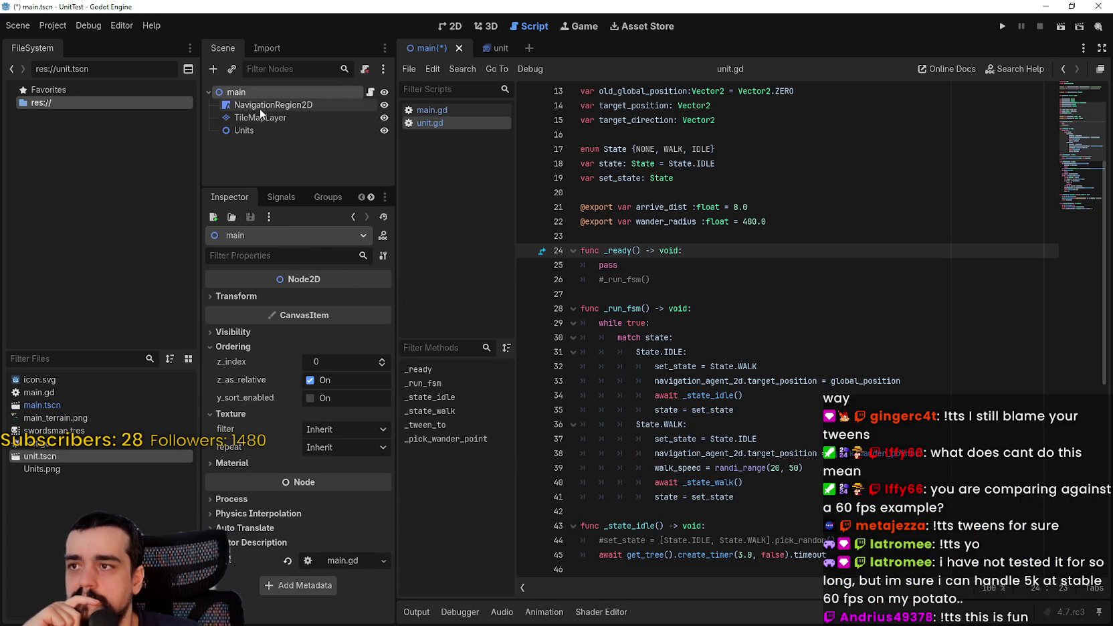
click(997, 27)
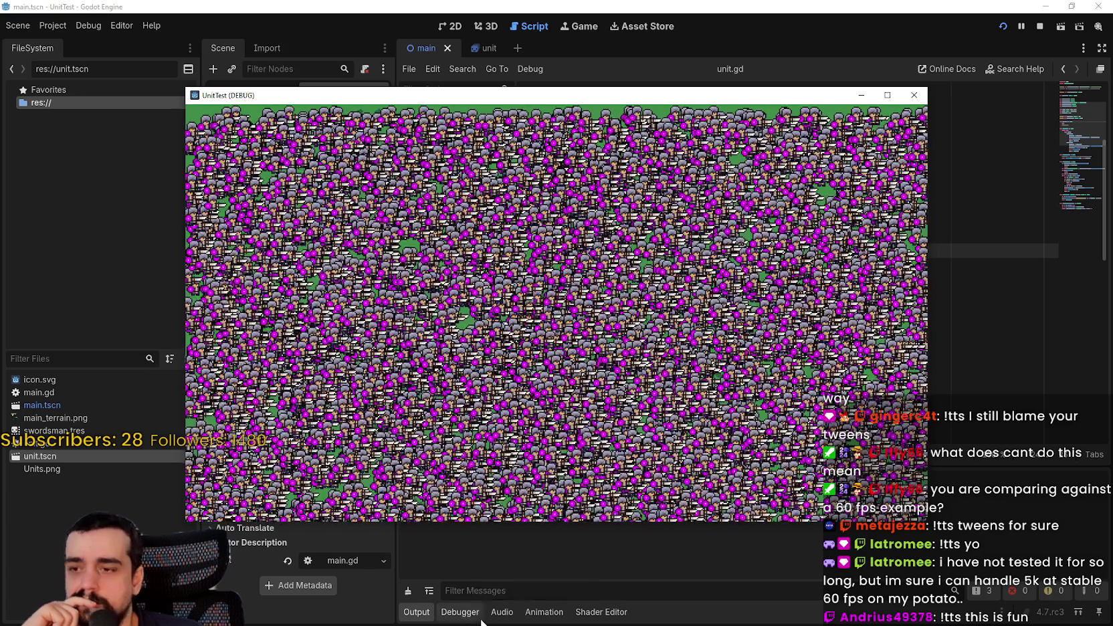
Check about 230–285 FPS in Monitors and Godot's CPU use in Task Manager, then close the game
click(469, 614)
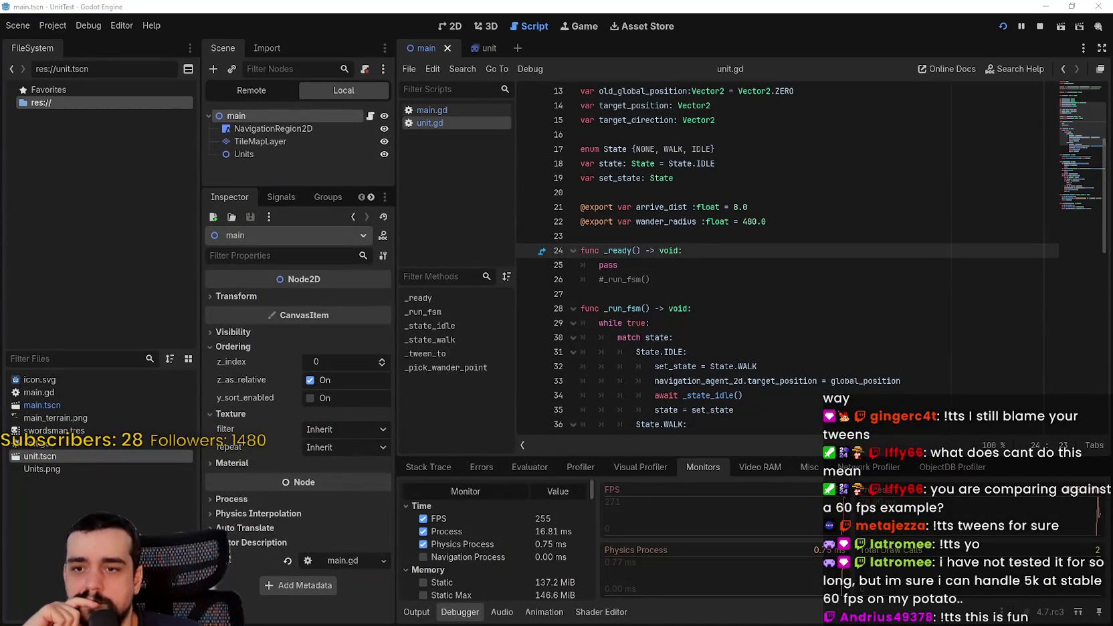
key(ctrl+shift+Escape)
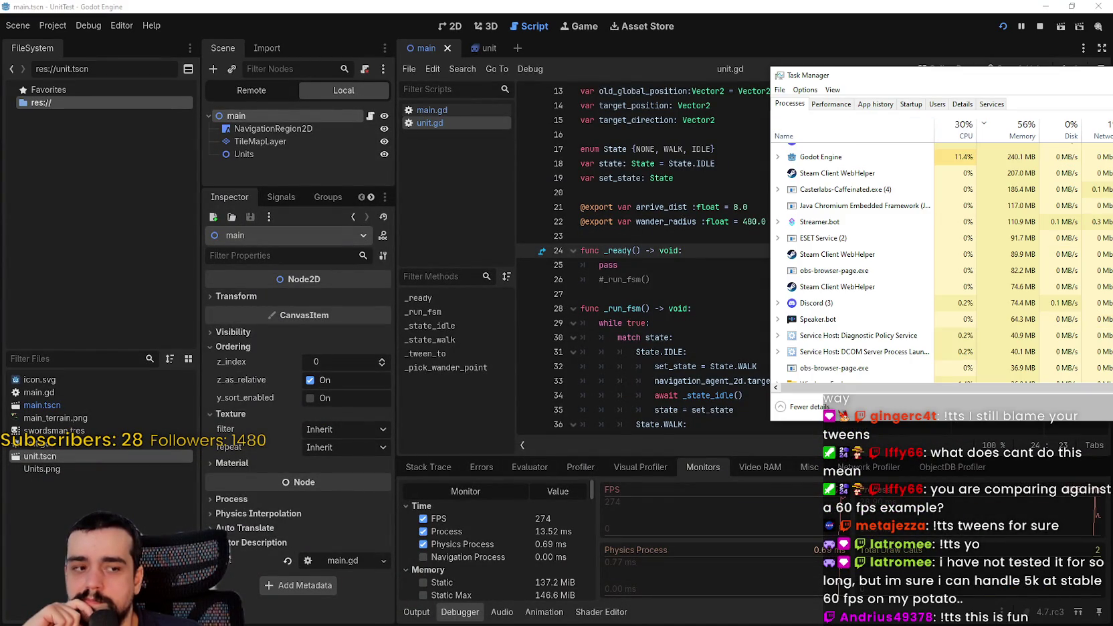
key(alt+F4)
key(alt+Tab)
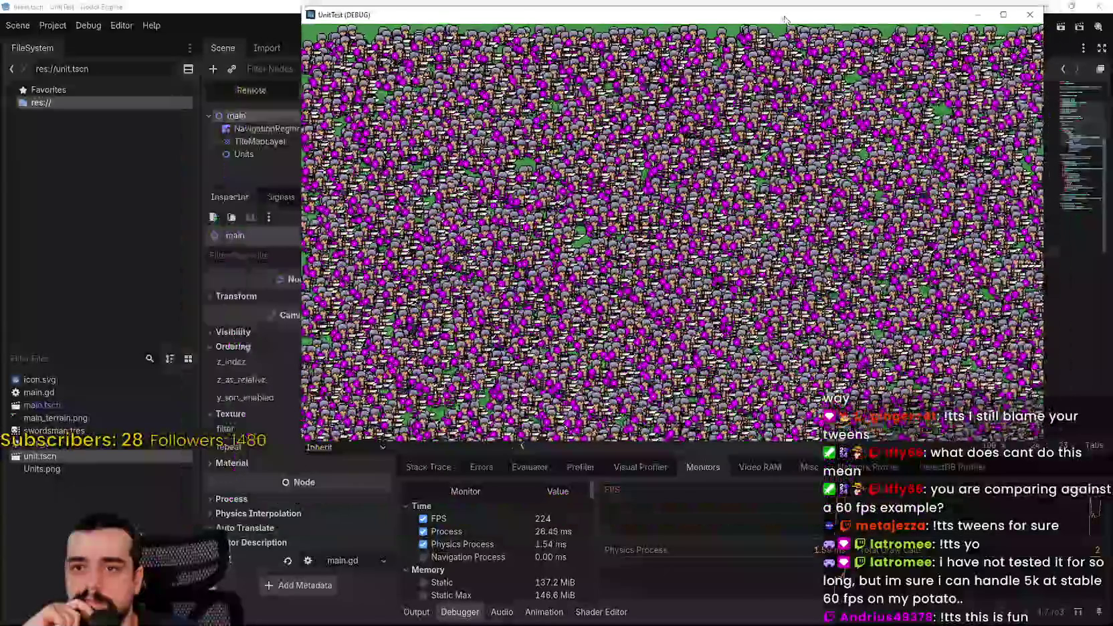
drag(784, 20, 778, 22)
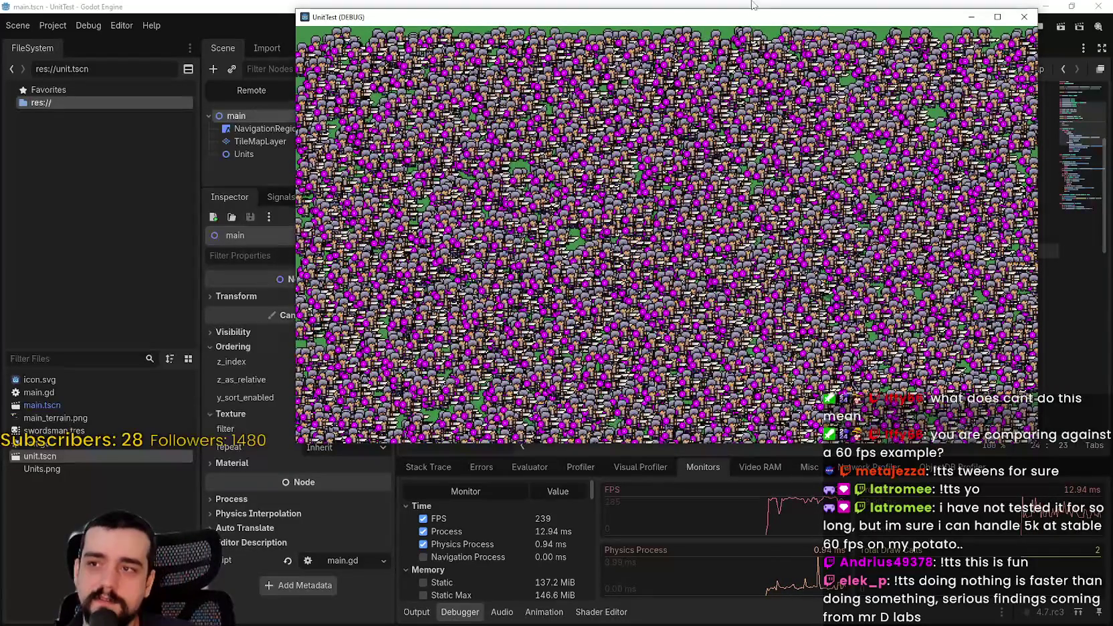
drag(870, 17, 858, 19)
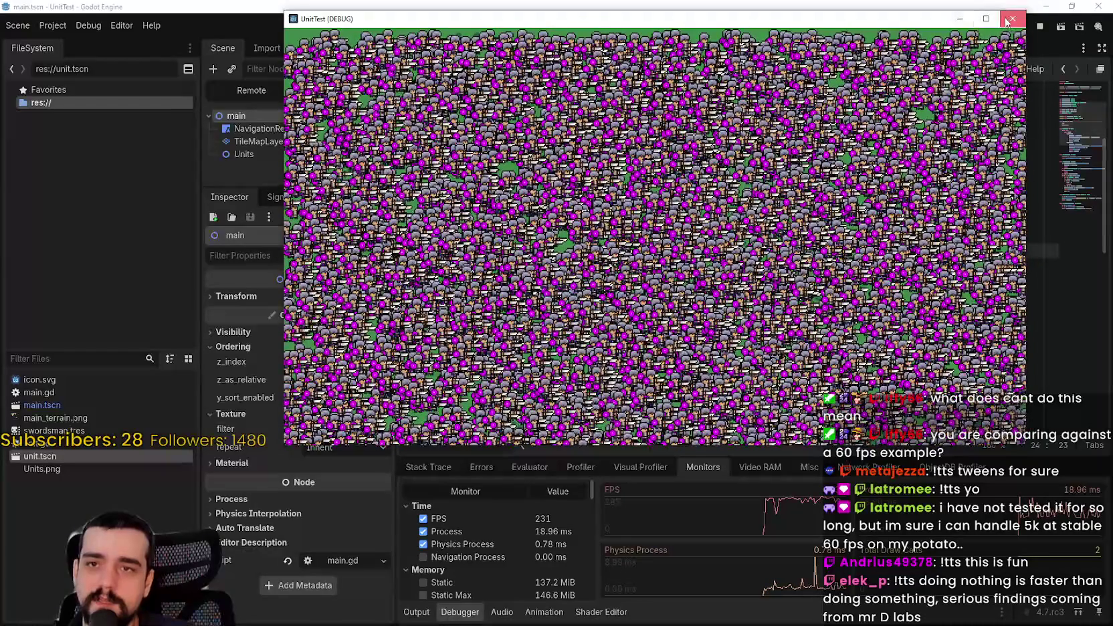
click(1007, 22)
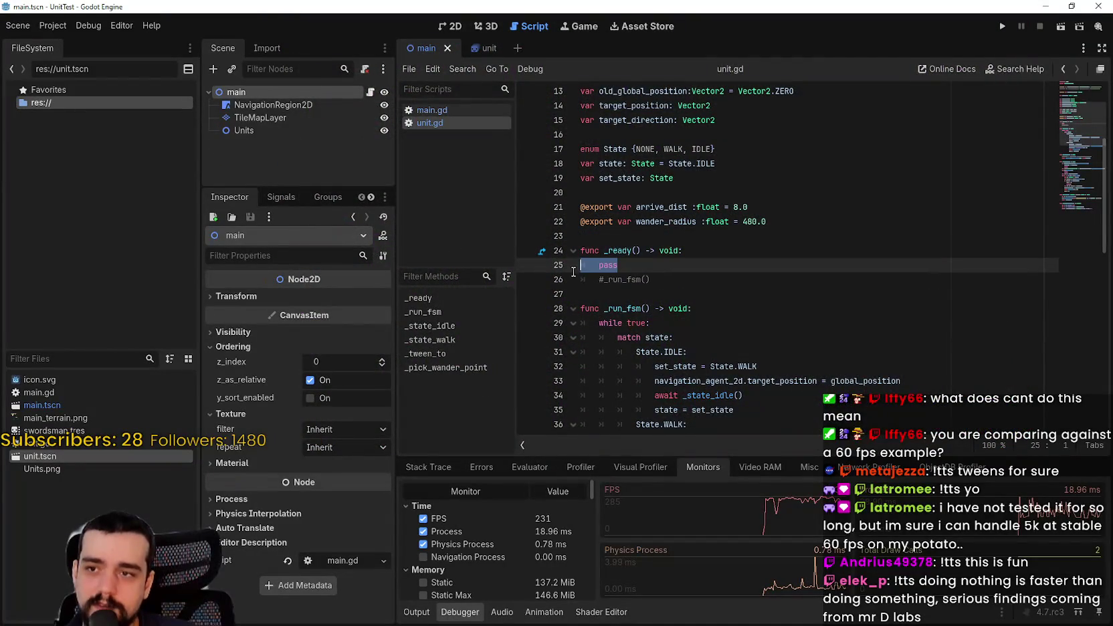
Restore the _run_fsm() call in _ready, then test-run the unit scene and stop it
key(BackSpace)
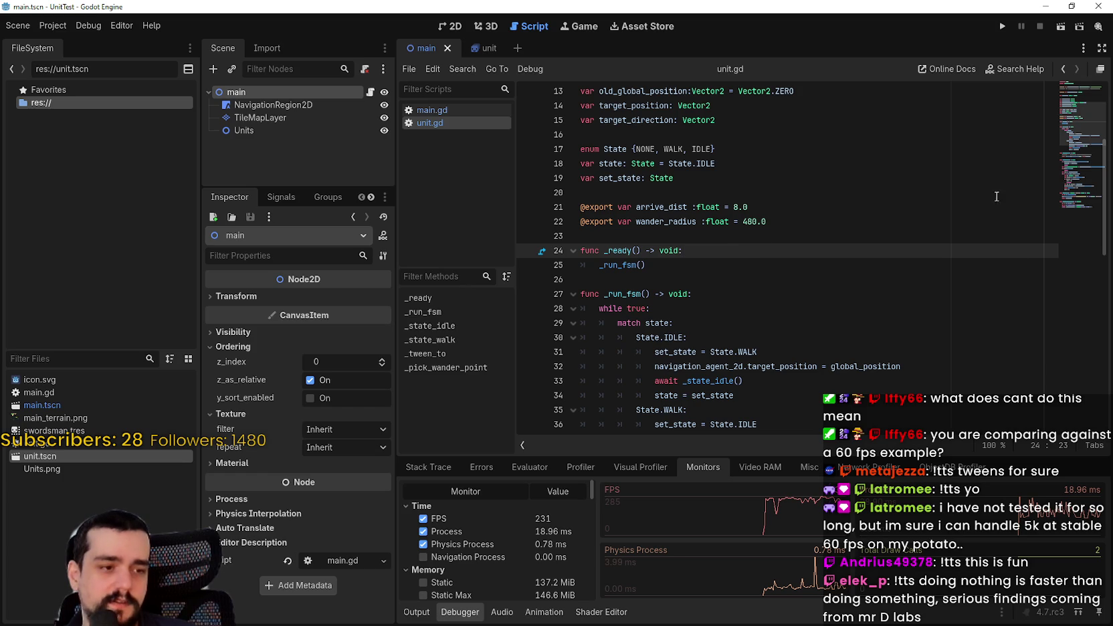
click(1002, 26)
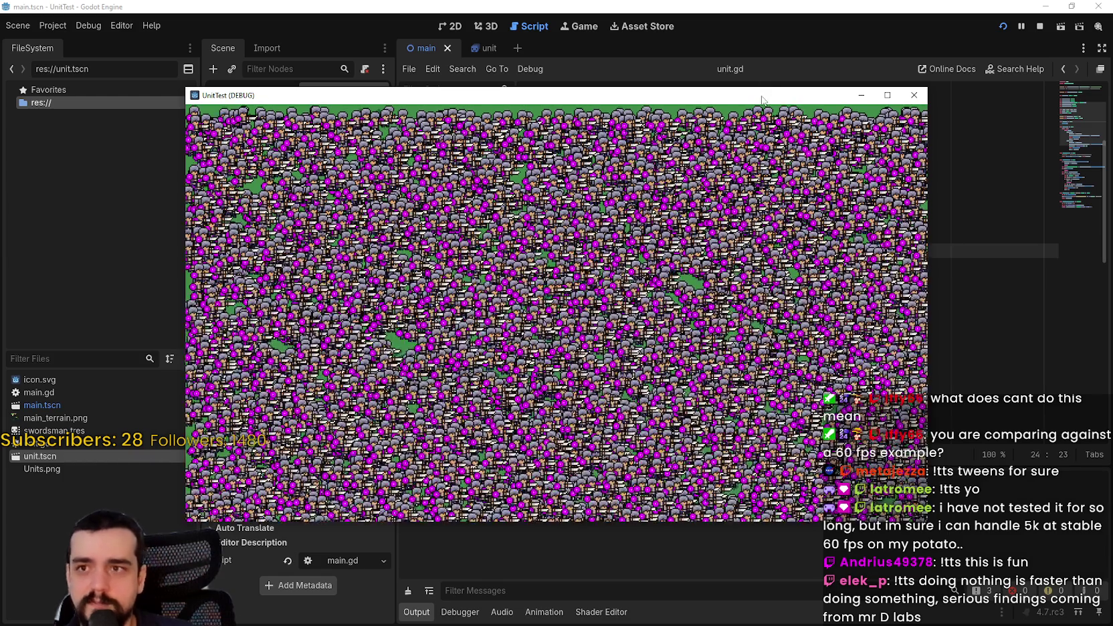
drag(761, 99, 848, 47)
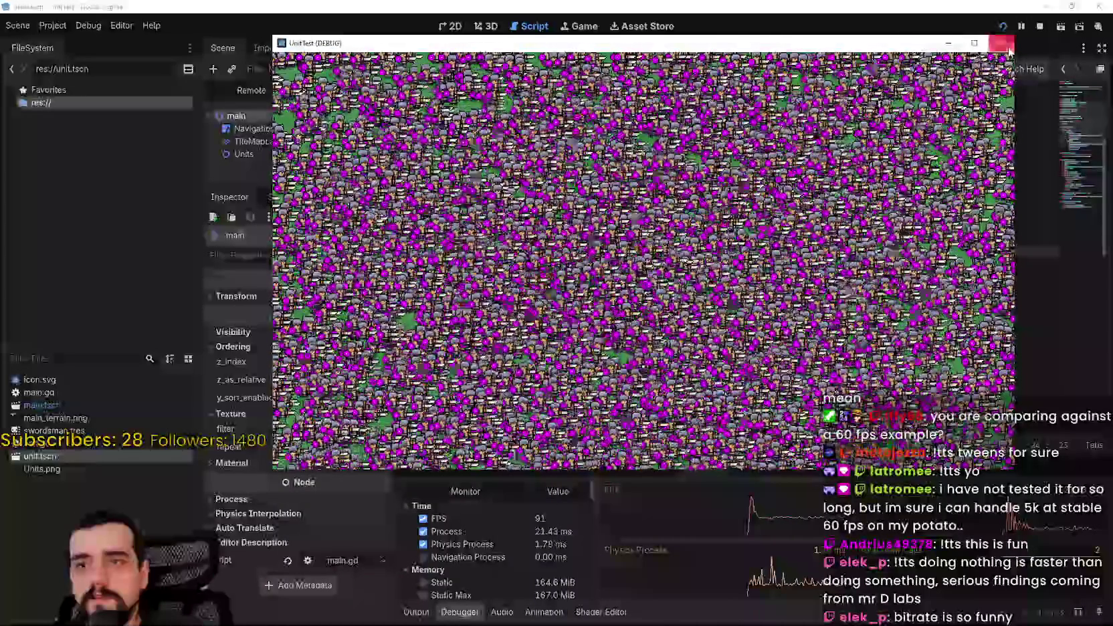
click(1039, 29)
Comment out _run_fsm() with pass above it, save, and select the main node
click(674, 266)
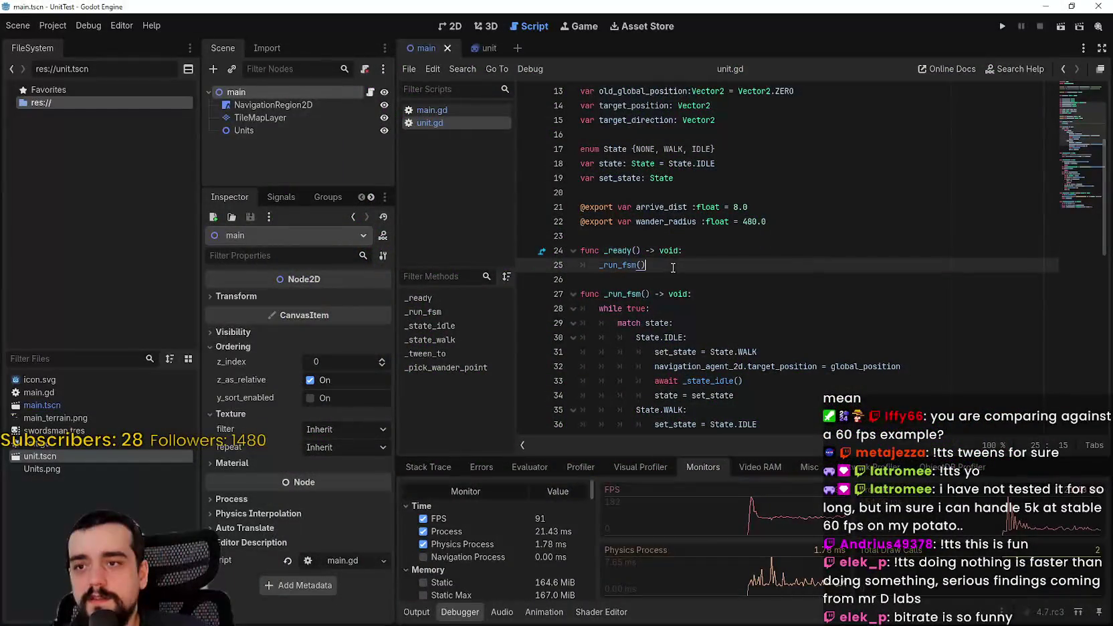
text(#)
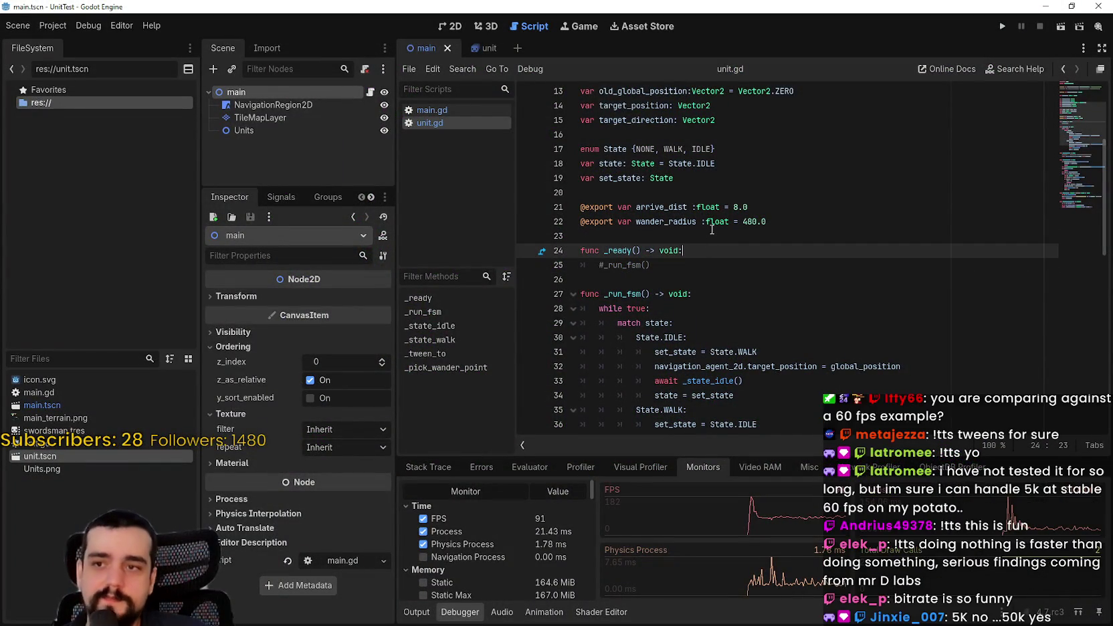
key(ctrl+shift+Return)
text(pass)
key(ctrl+s)
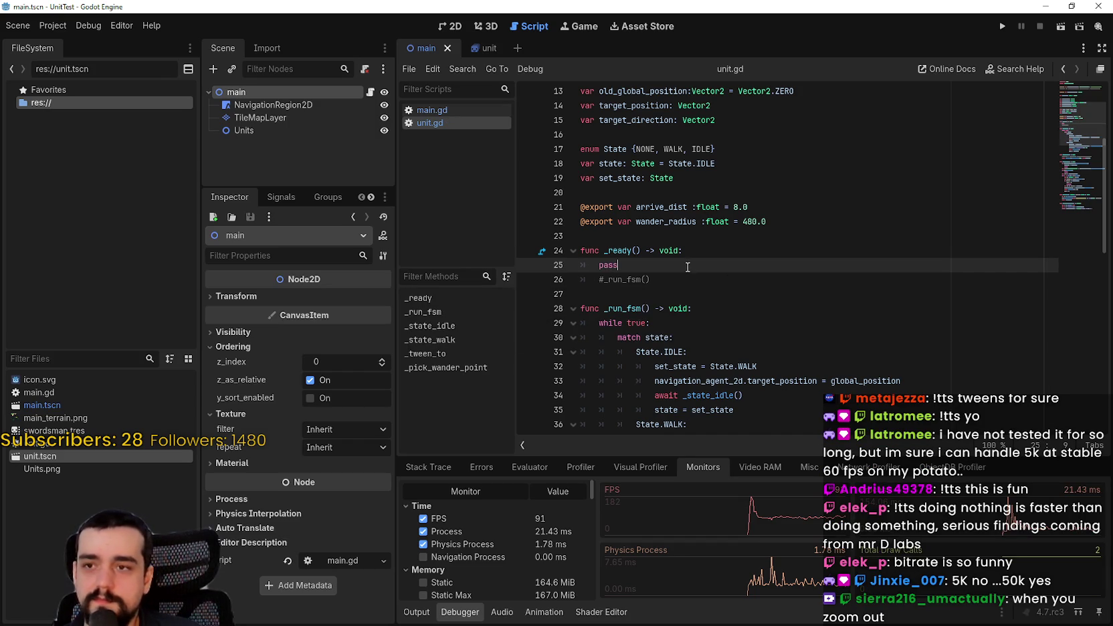
click(708, 280)
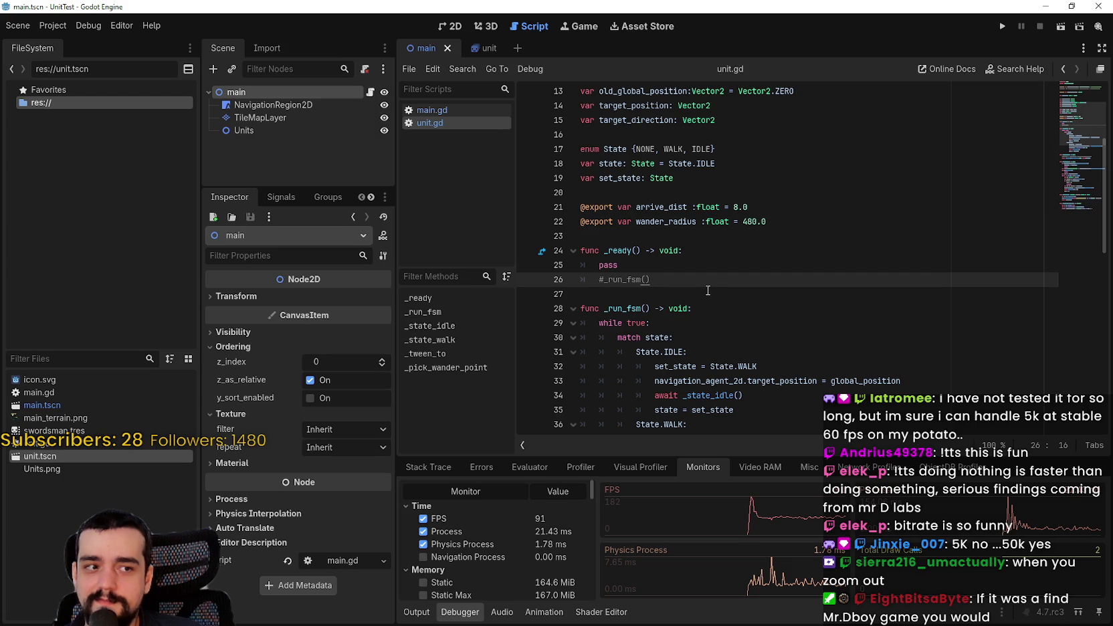
click(266, 131)
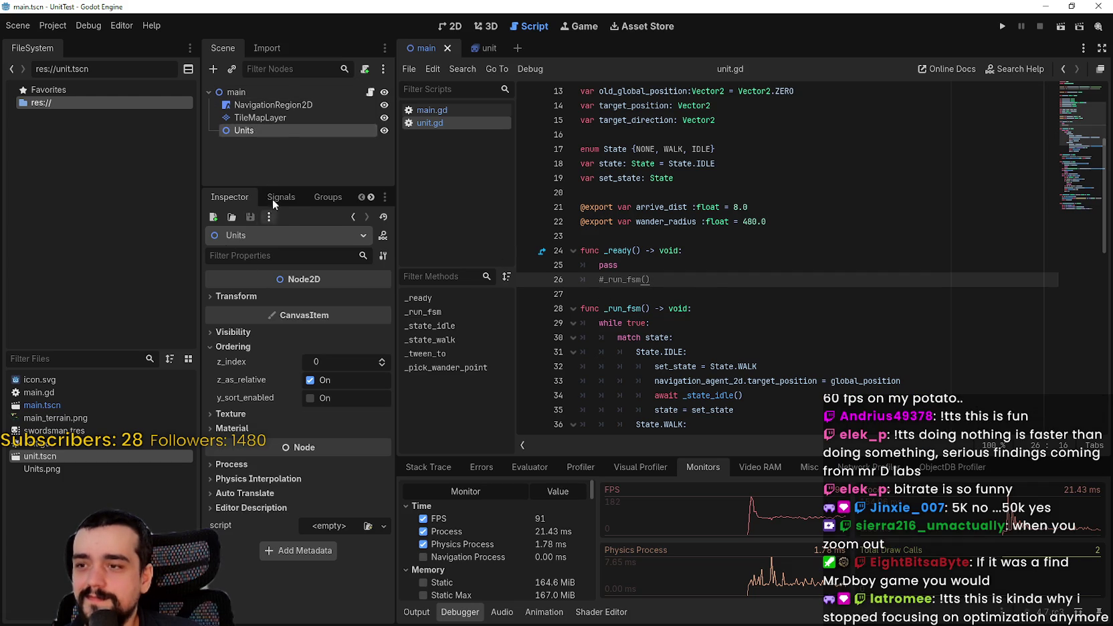
click(255, 90)
Search 'multim' in the new-node dialog and create a MultiMeshInstance2D child under main
right_click(260, 89)
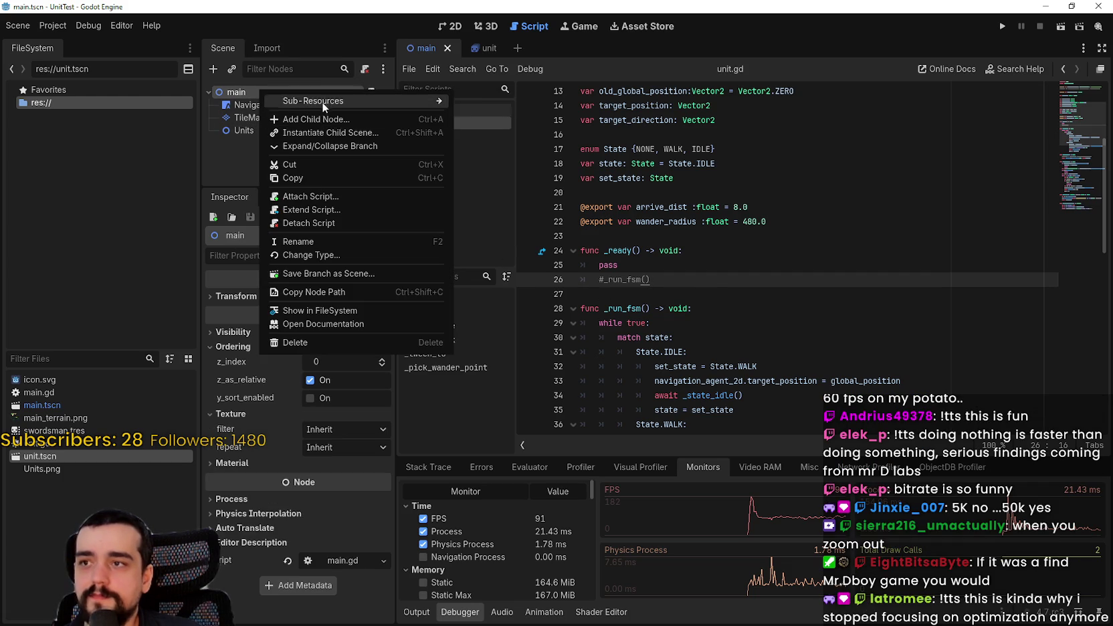
click(331, 120)
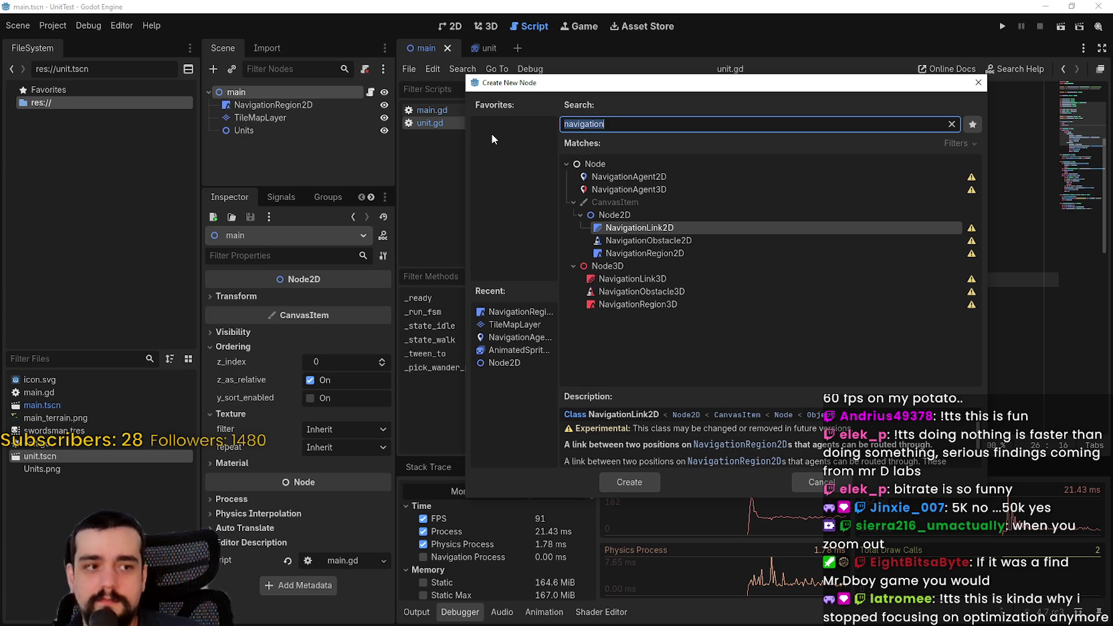
key(BackSpace)
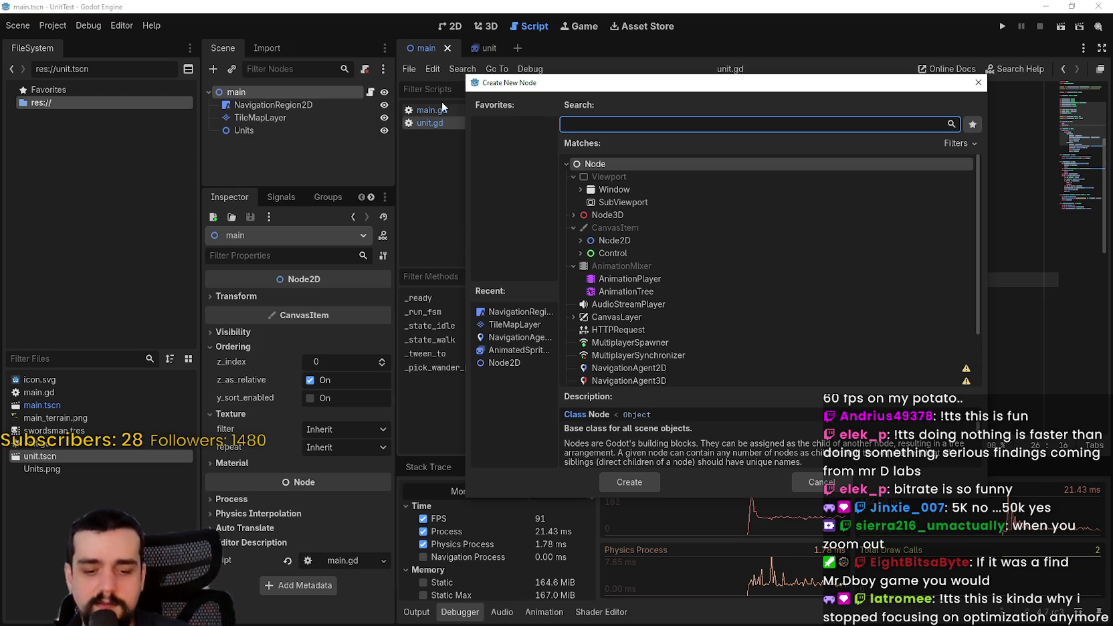
scroll(682, 234, down, 2)
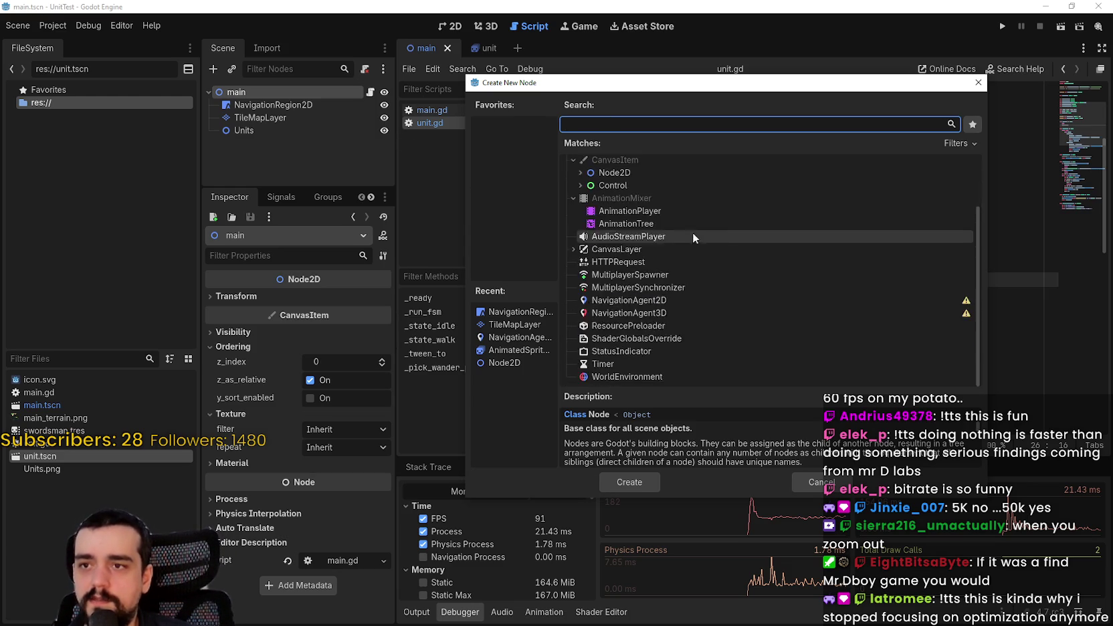
scroll(645, 321, up, 2)
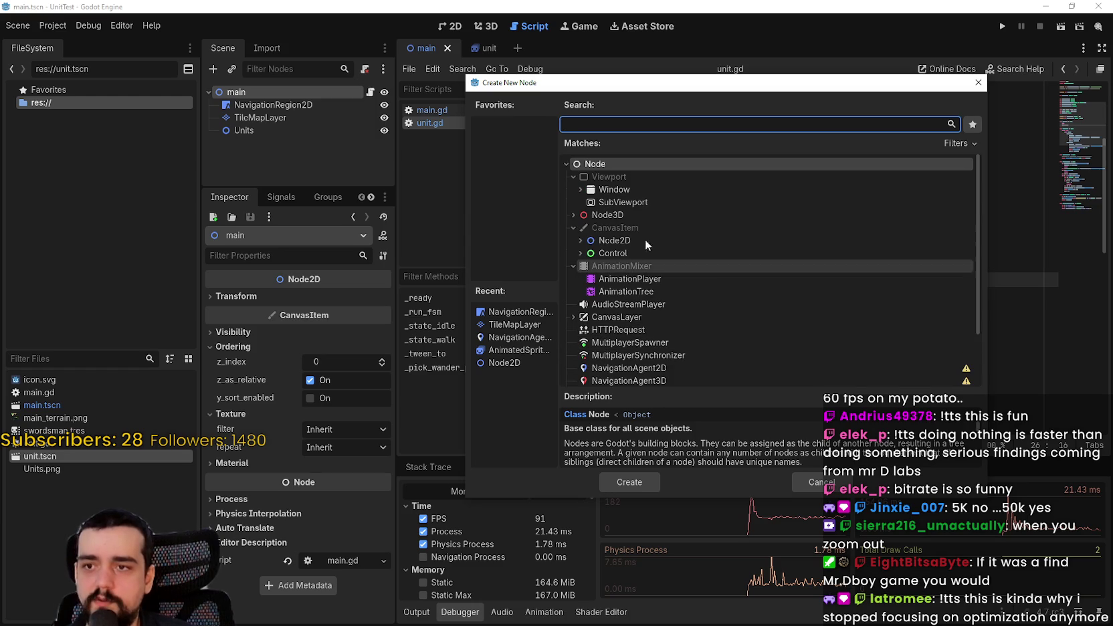
text(multim)
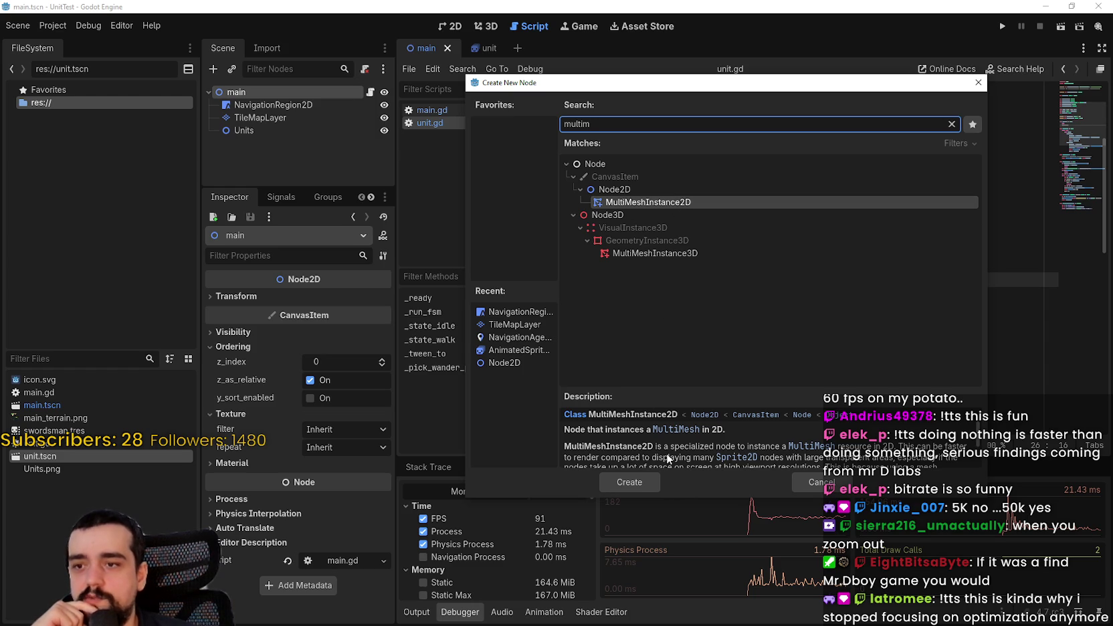
scroll(658, 452, down, 1)
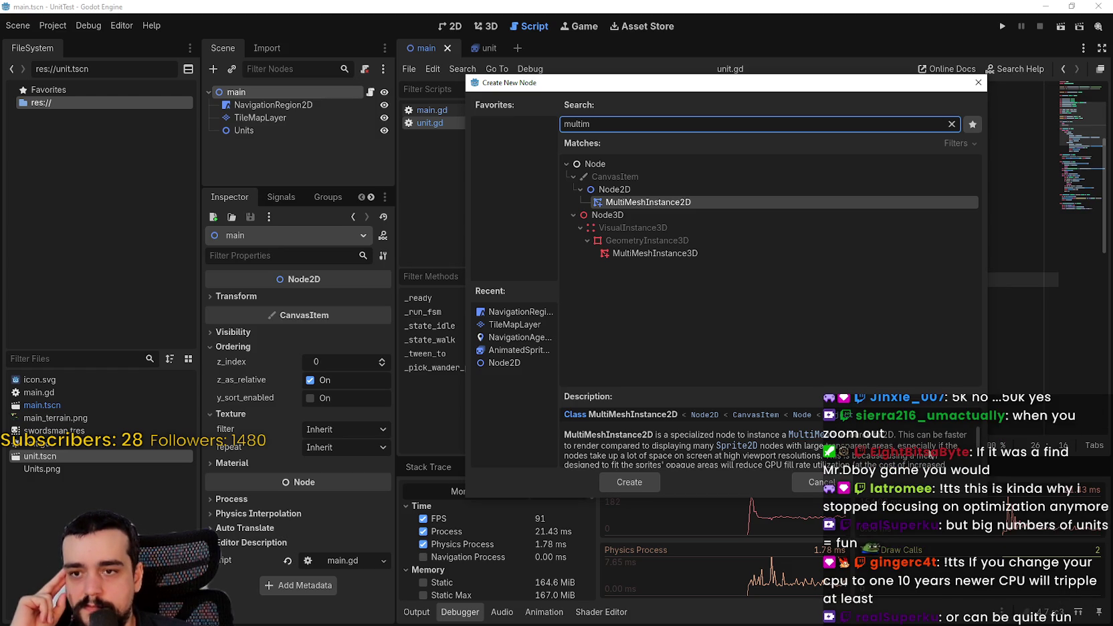
scroll(702, 445, down, 1)
scroll(765, 445, down, 1)
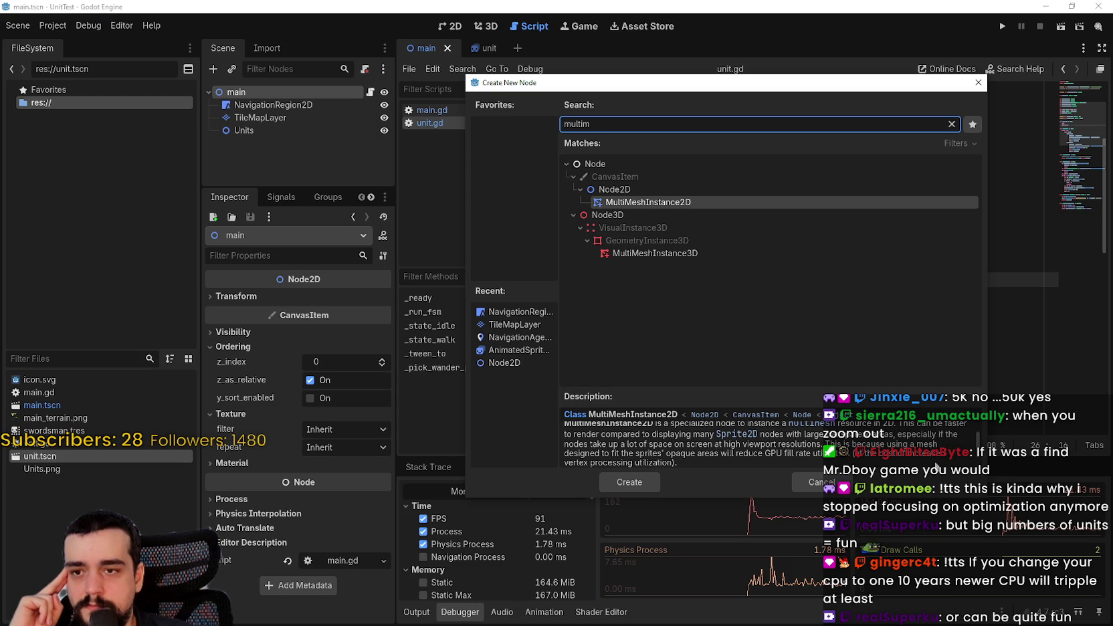
drag(983, 495, 963, 567)
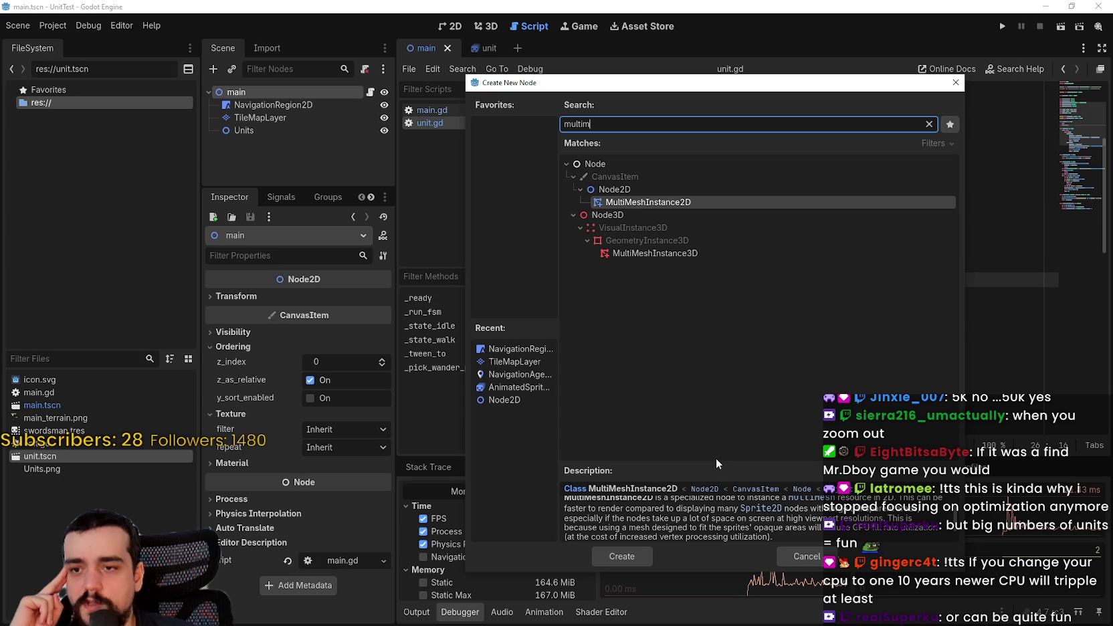
mouse_move(749, 457)
mouse_down()
mouse_move(749, 271)
mouse_move(747, 298)
mouse_up()
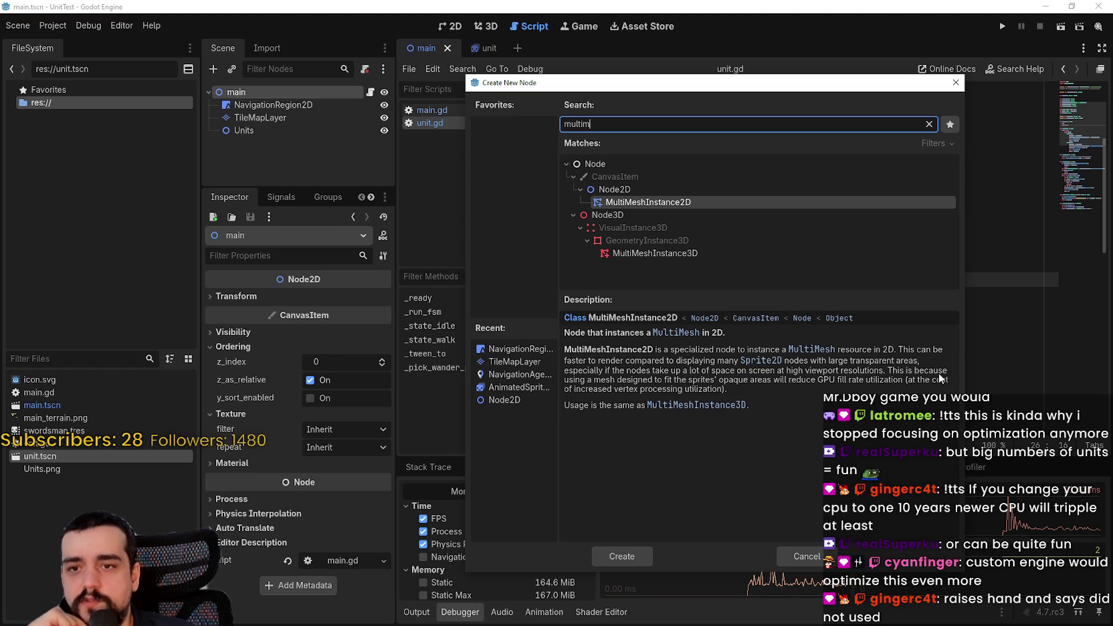
click(622, 555)
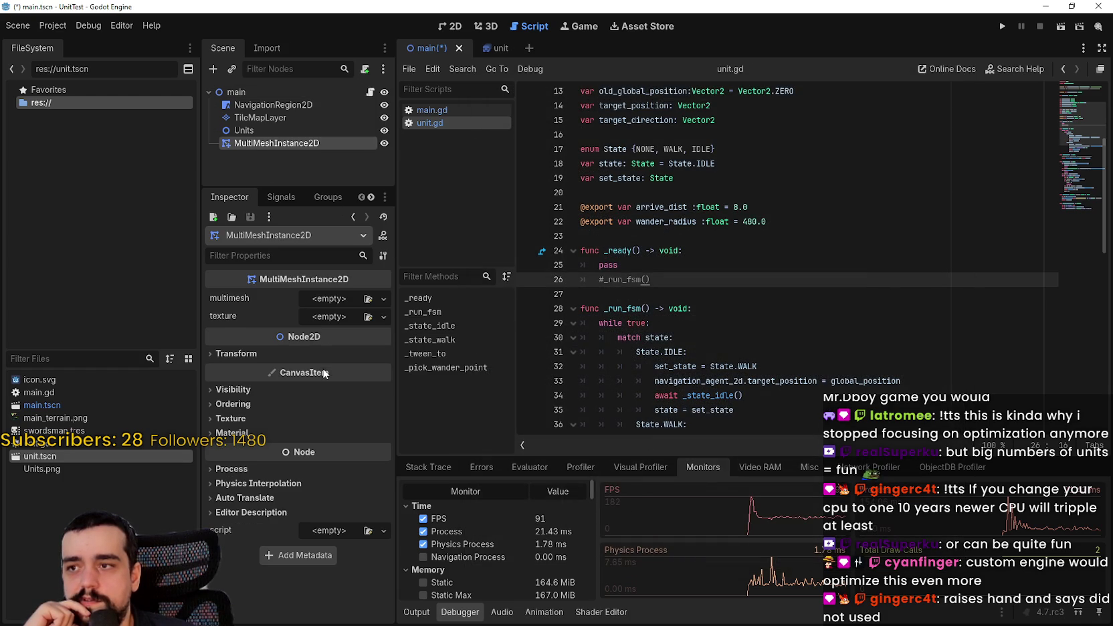
click(328, 317)
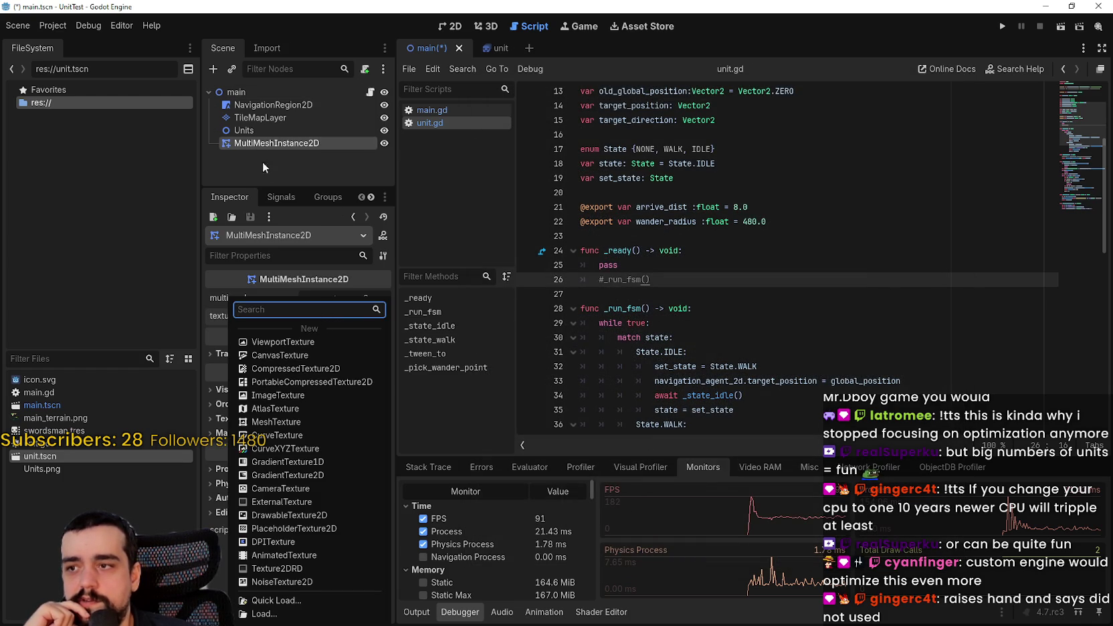
click(258, 146)
click(325, 323)
click(320, 319)
click(322, 321)
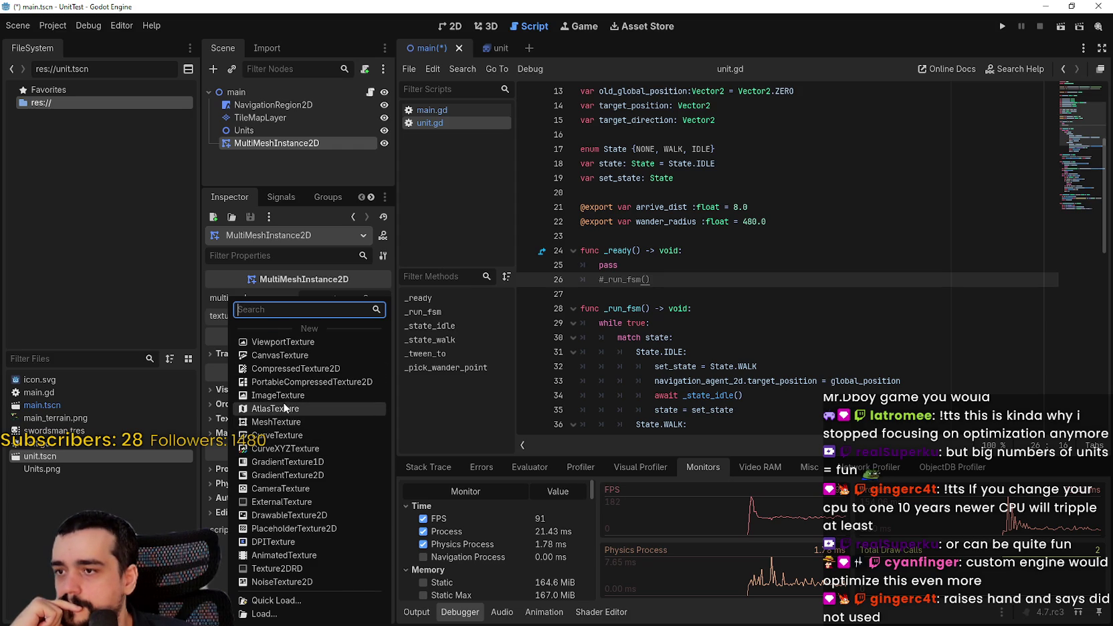
click(330, 323)
click(335, 319)
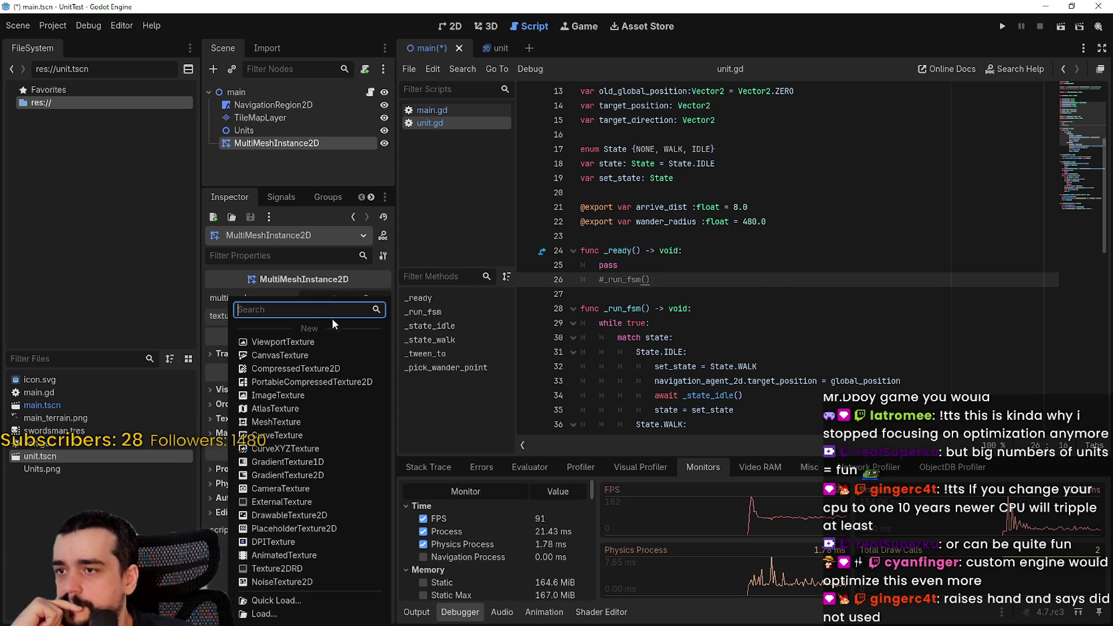
click(261, 603)
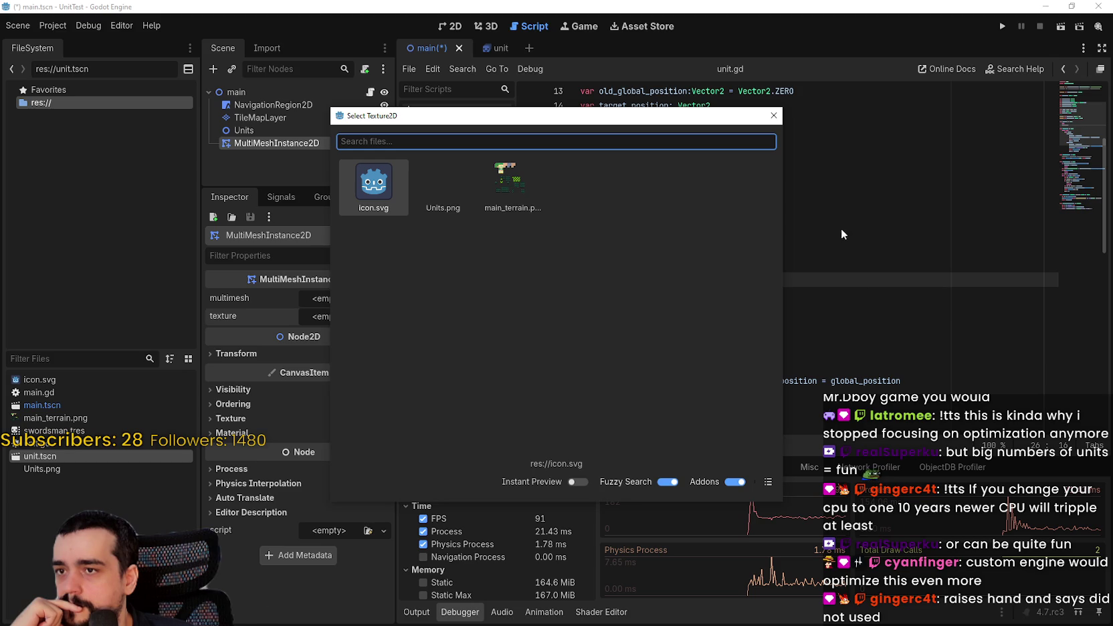
double_click(444, 199)
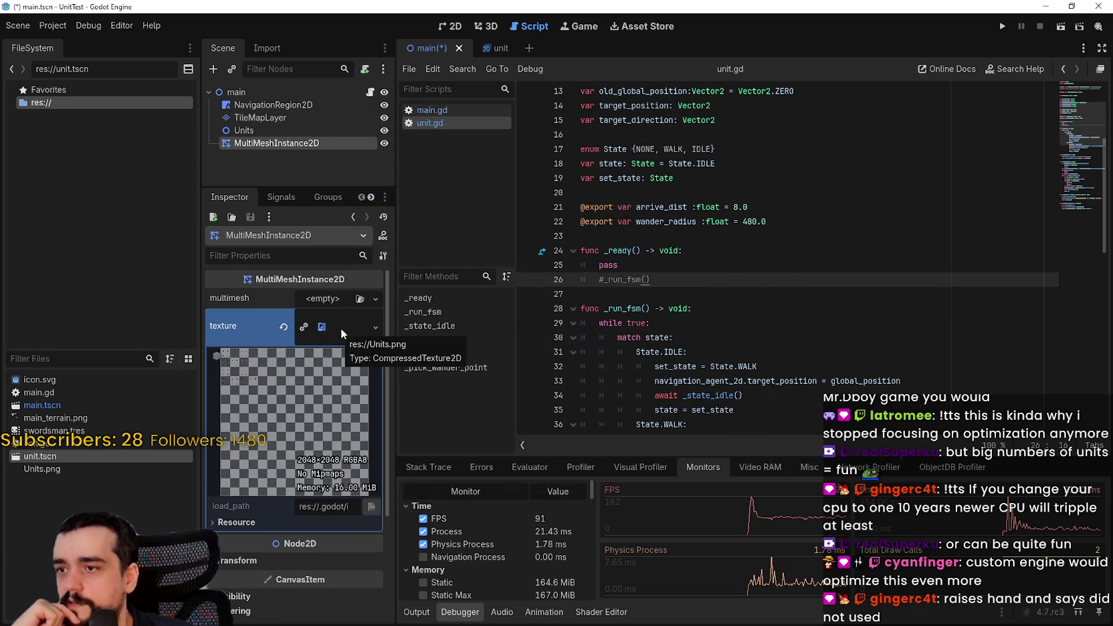
click(341, 328)
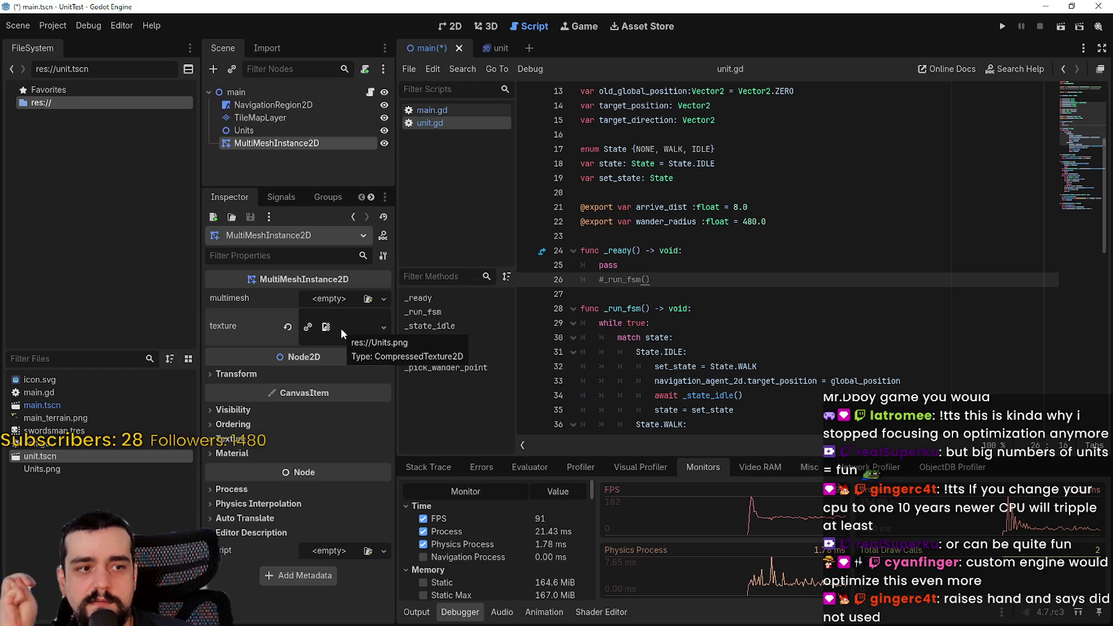
click(287, 327)
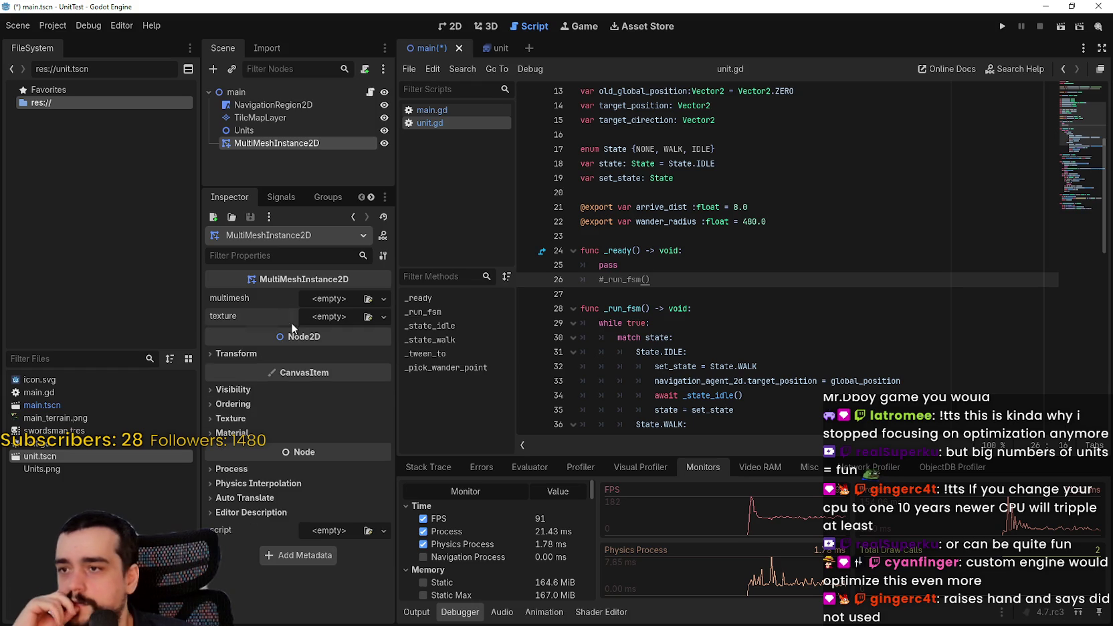
Give the node a new MultiMesh resource, keeping the 2D transform format
click(316, 299)
click(339, 332)
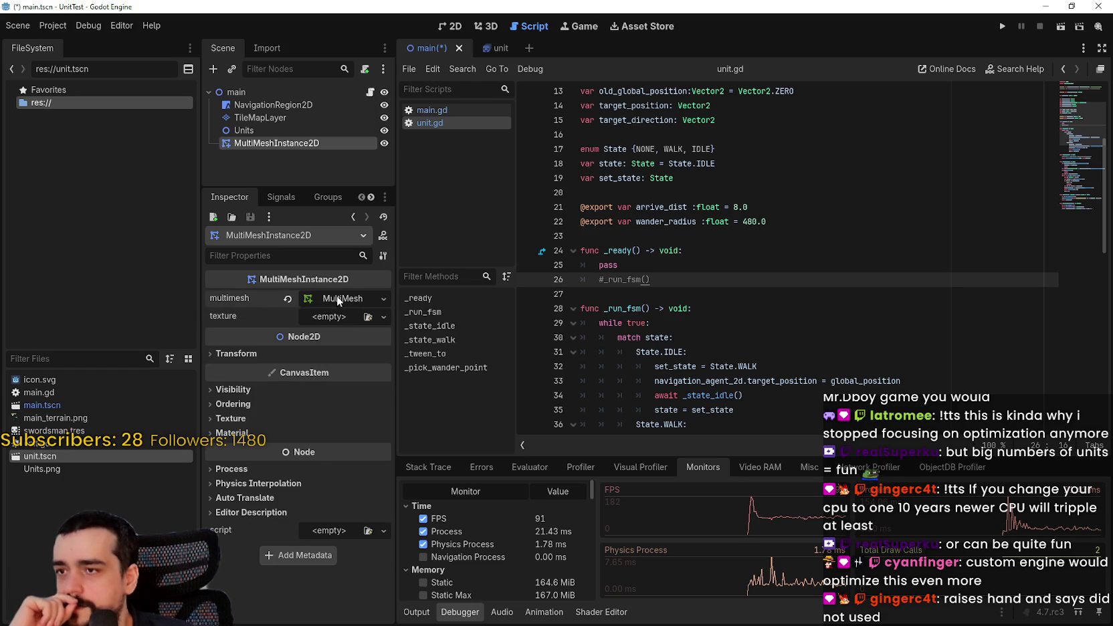
click(329, 320)
click(333, 309)
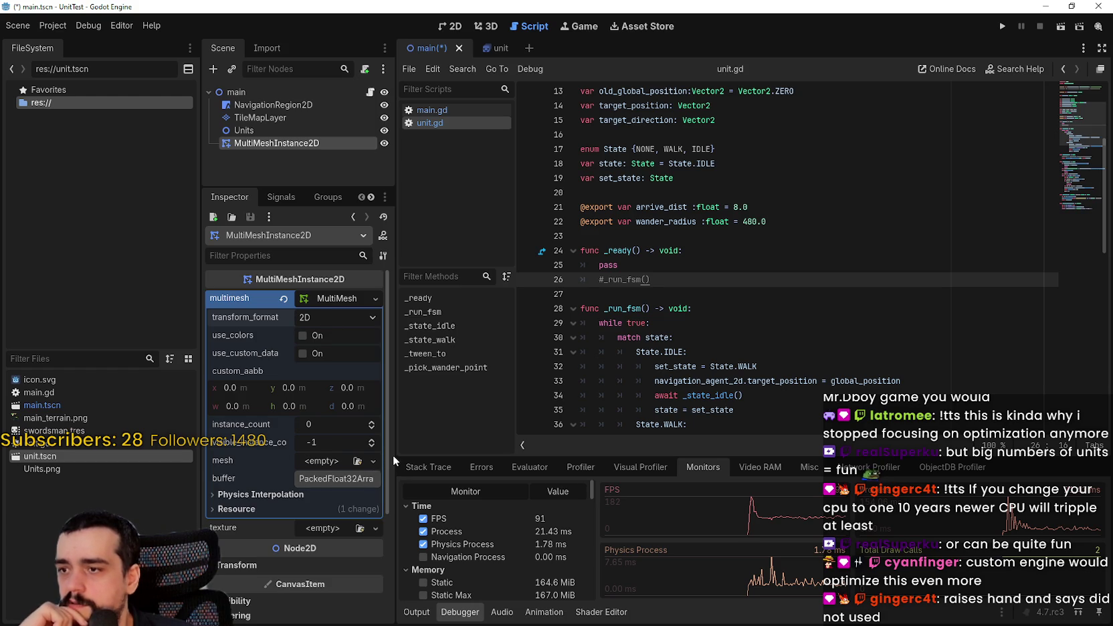
Glance at the mesh options, reset the multimesh to empty, and switch to the browser
drag(395, 455, 511, 461)
click(261, 495)
click(273, 497)
click(423, 466)
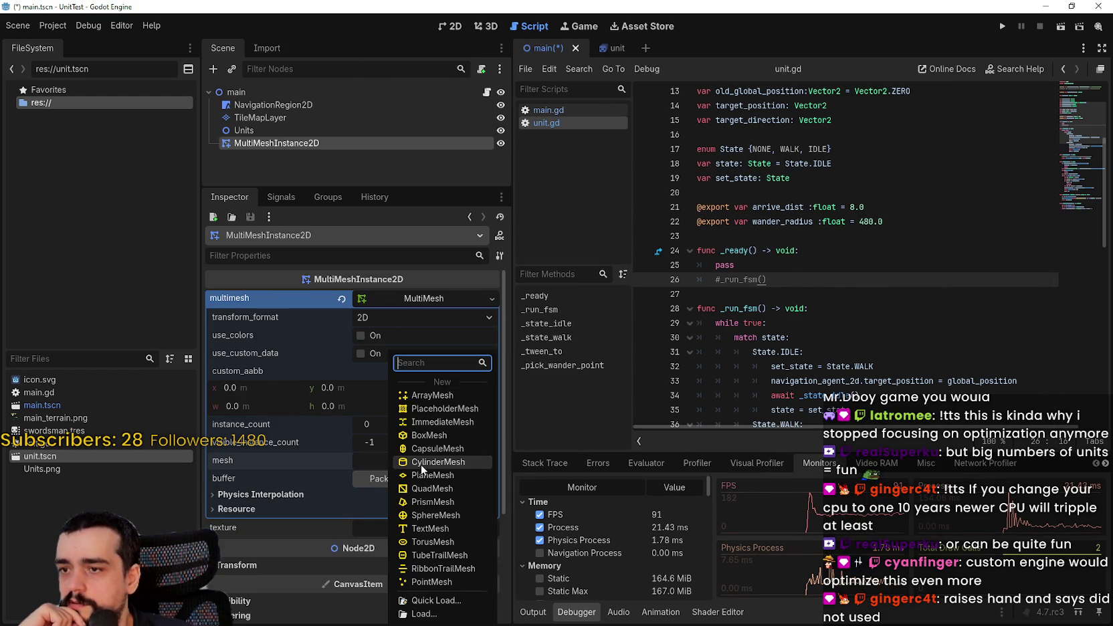
click(354, 464)
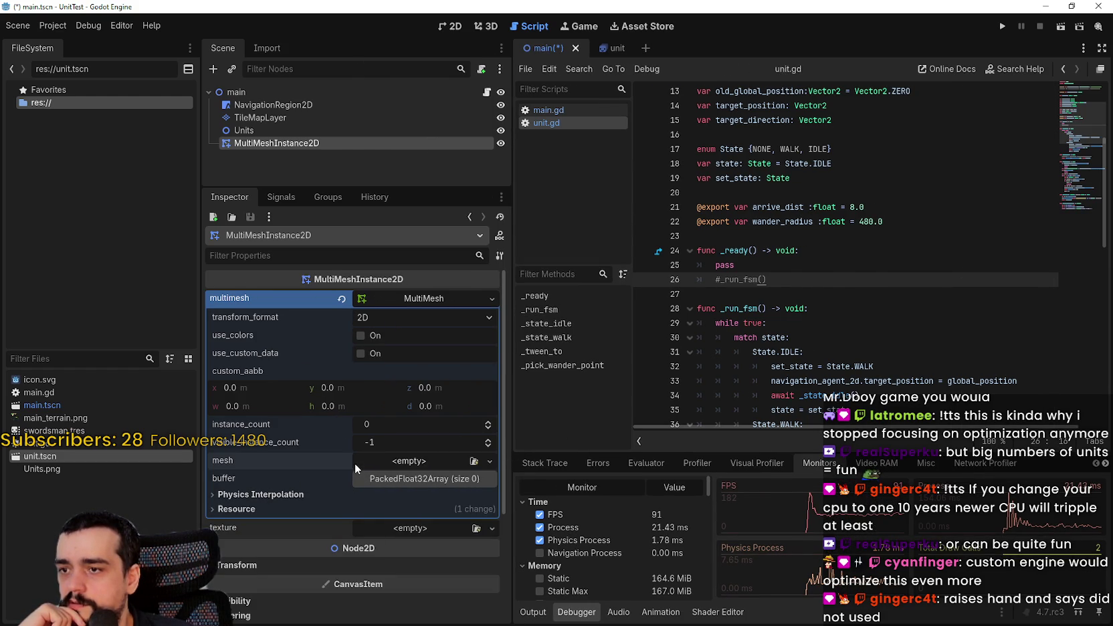
click(341, 299)
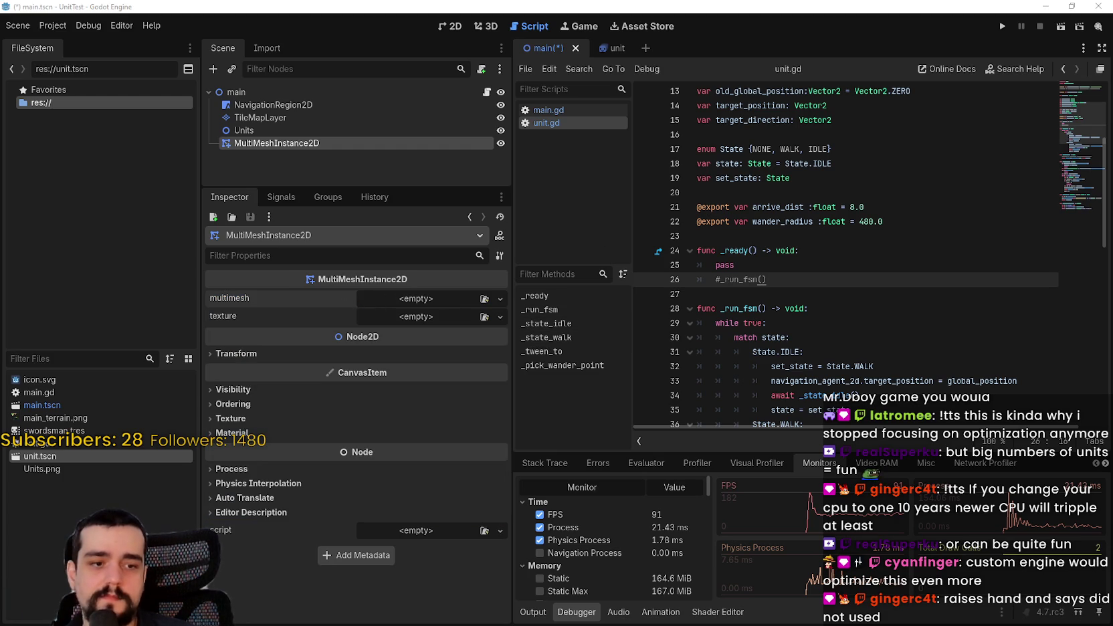
key(alt+Tab)
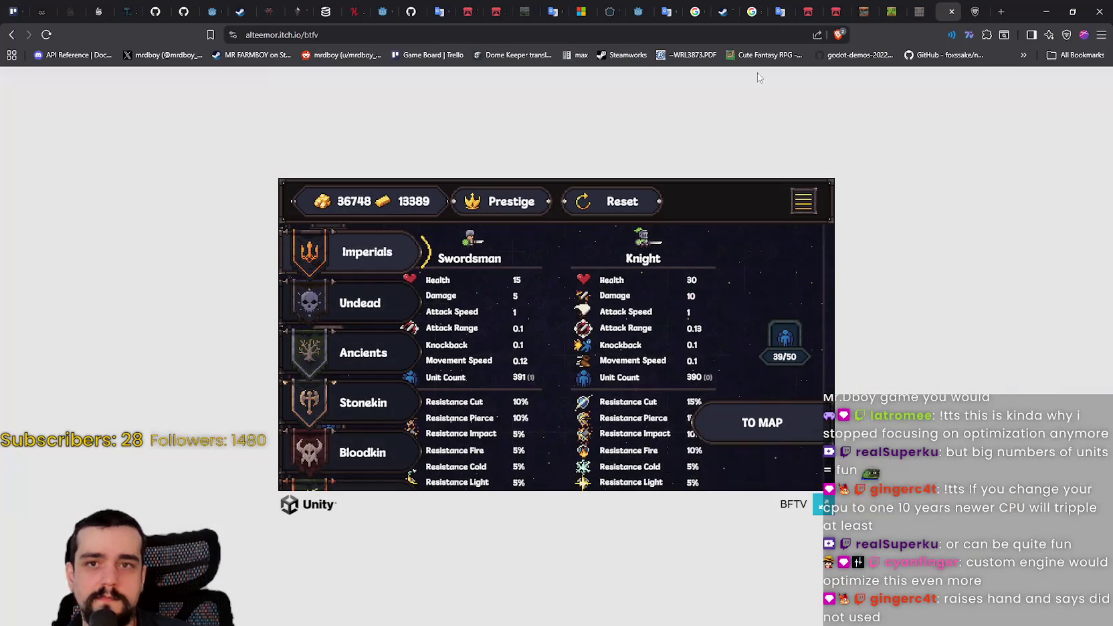
From a new tab, go to godotengine.org Docs, search 'multimesh', and open MultiMeshInstance2D
click(1001, 12)
text(godot)
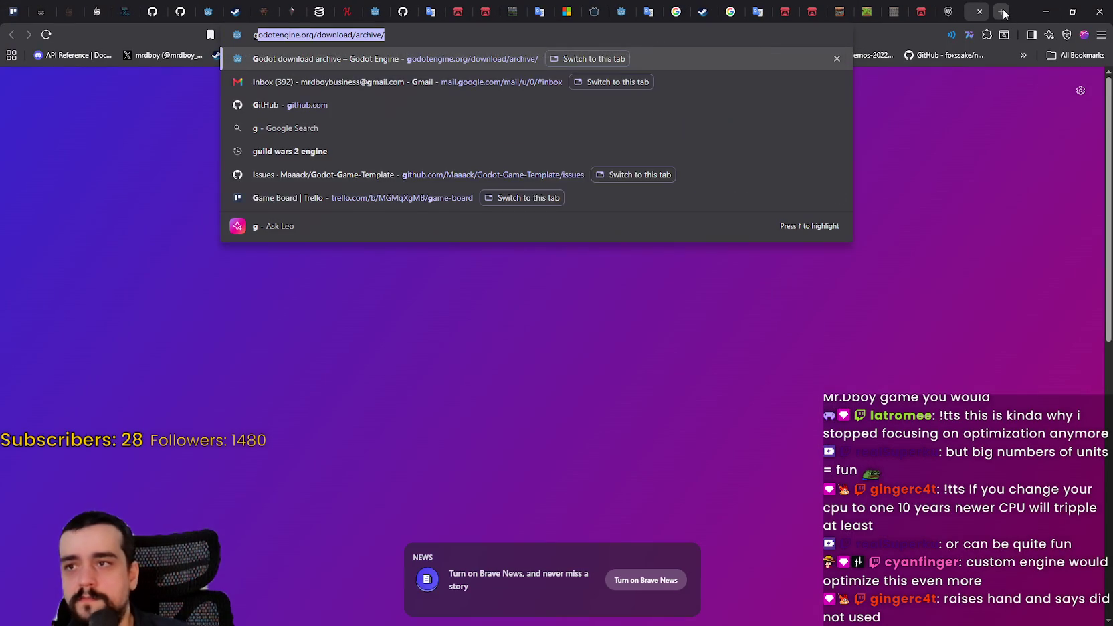
key(Return)
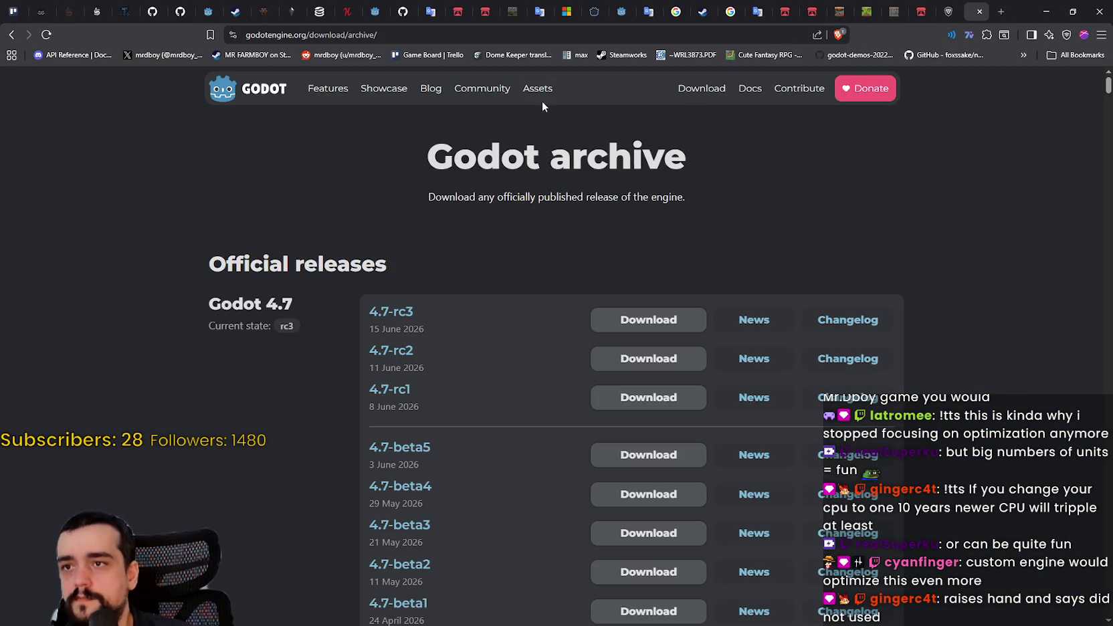
click(749, 93)
click(287, 134)
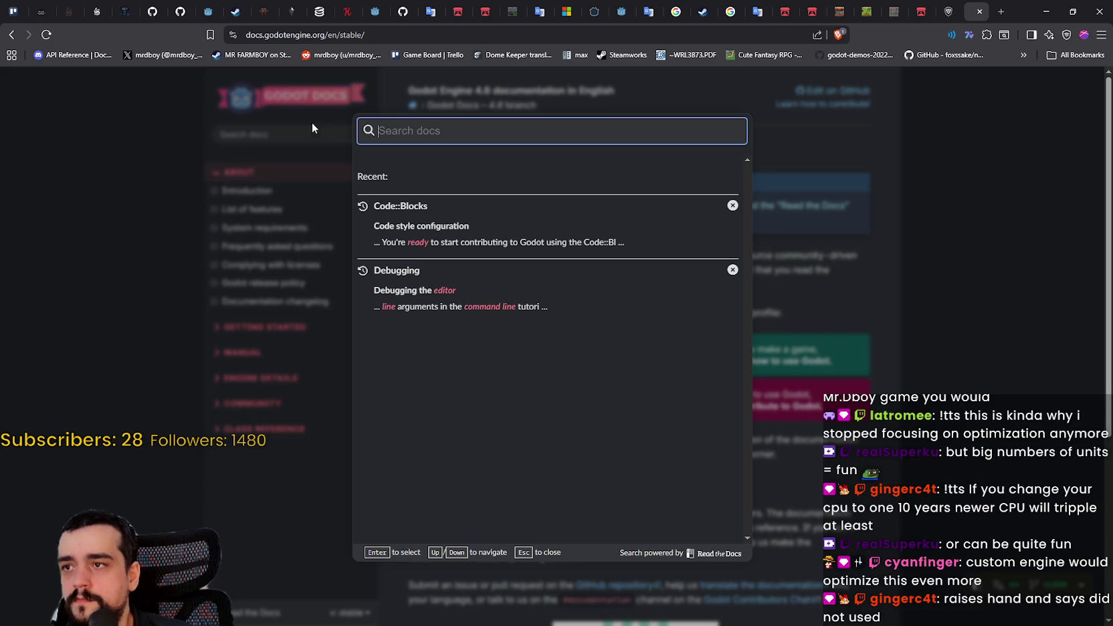
text(multimesh)
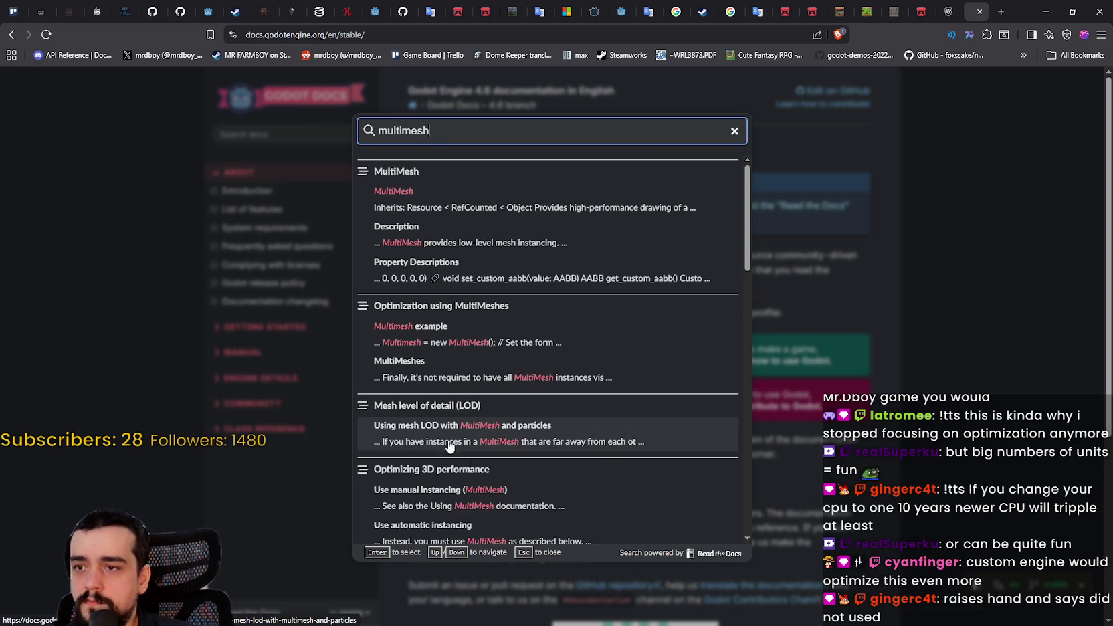
scroll(475, 438, down, 3)
scroll(439, 360, down, 2)
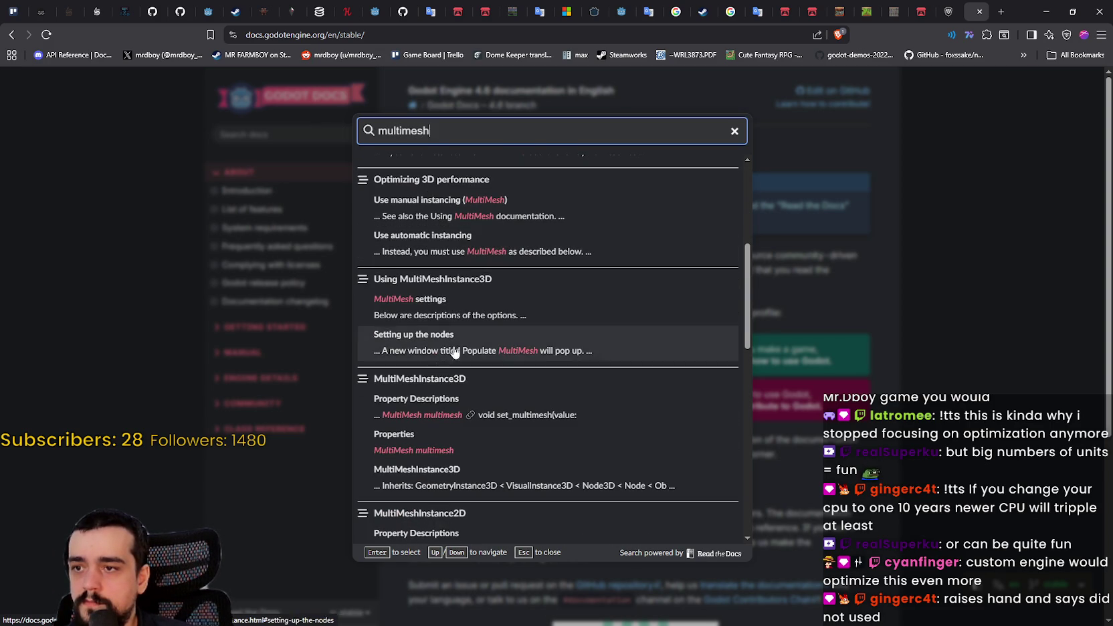
scroll(447, 387, down, 2)
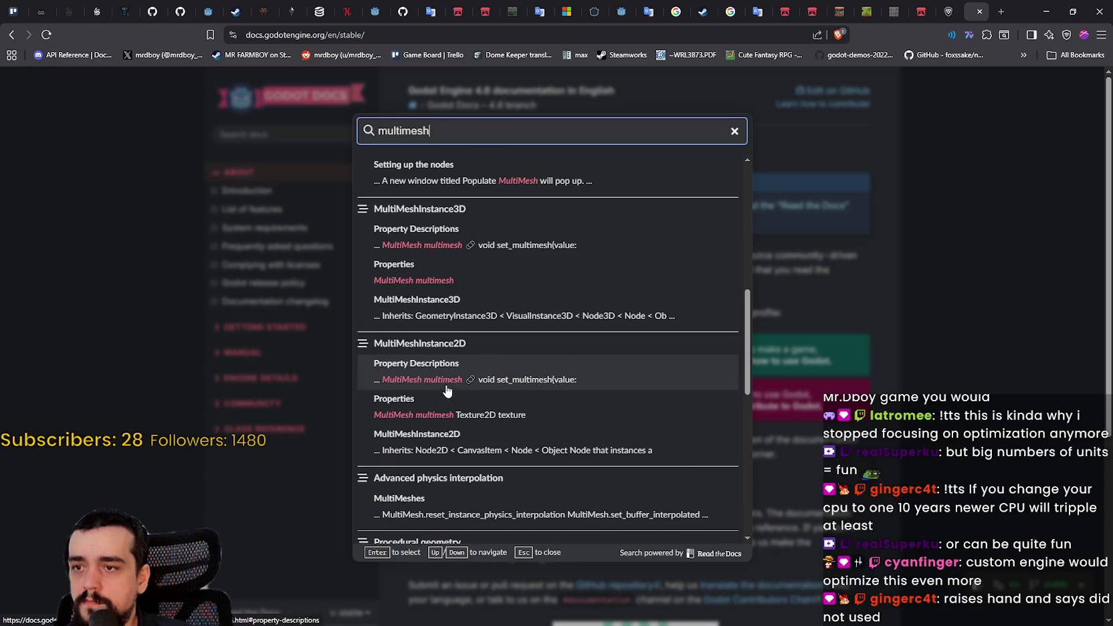
click(410, 342)
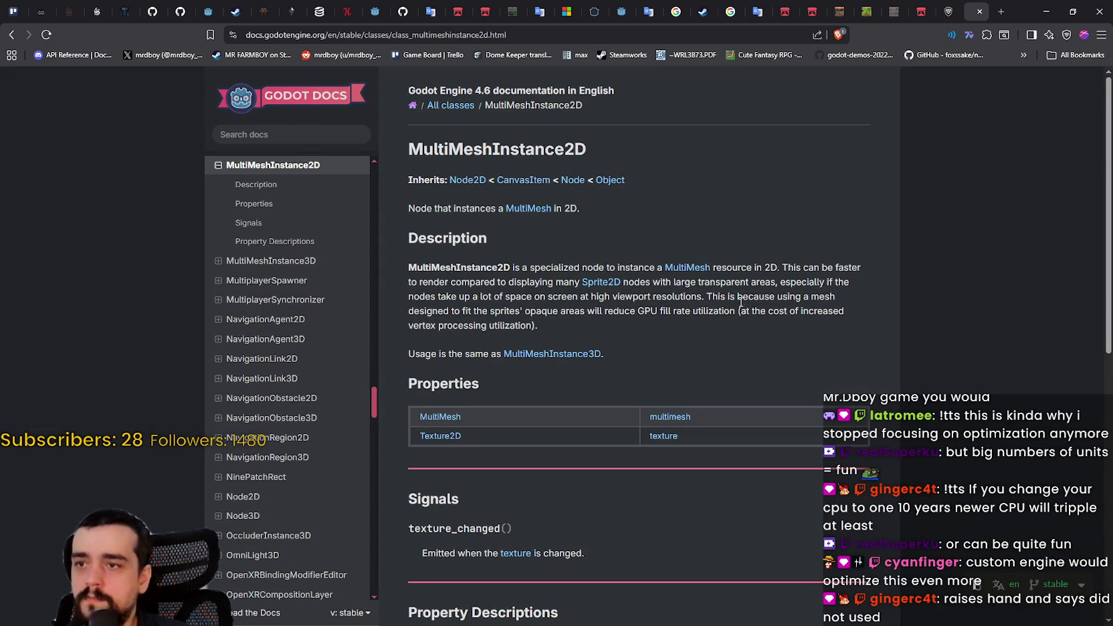
scroll(827, 391, down, 3)
scroll(823, 378, down, 3)
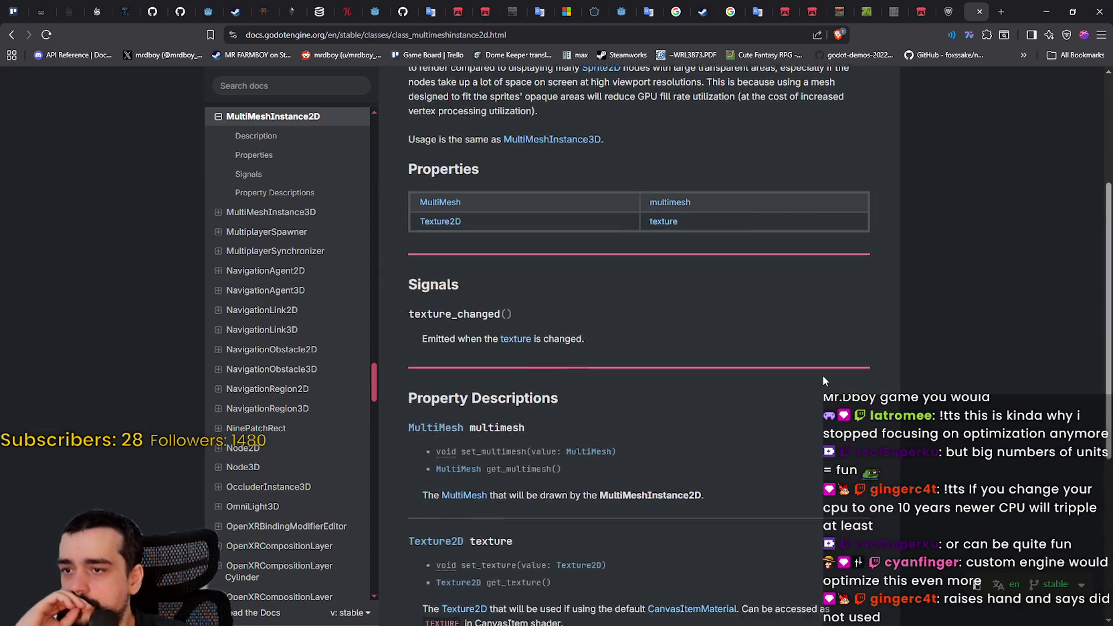
scroll(822, 378, down, 3)
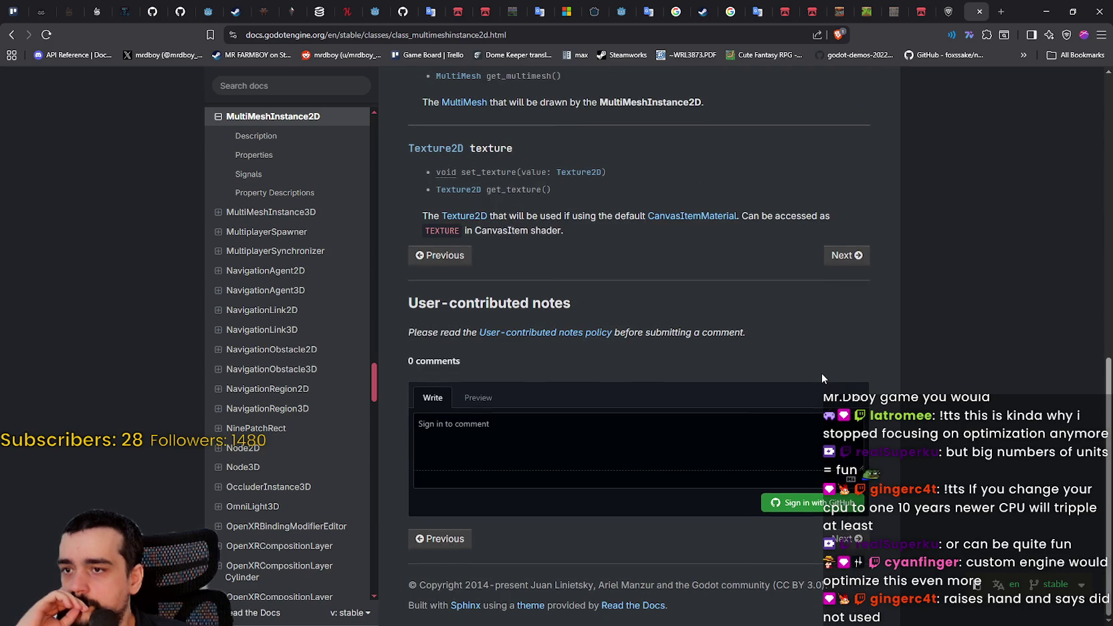
scroll(821, 377, up, 6)
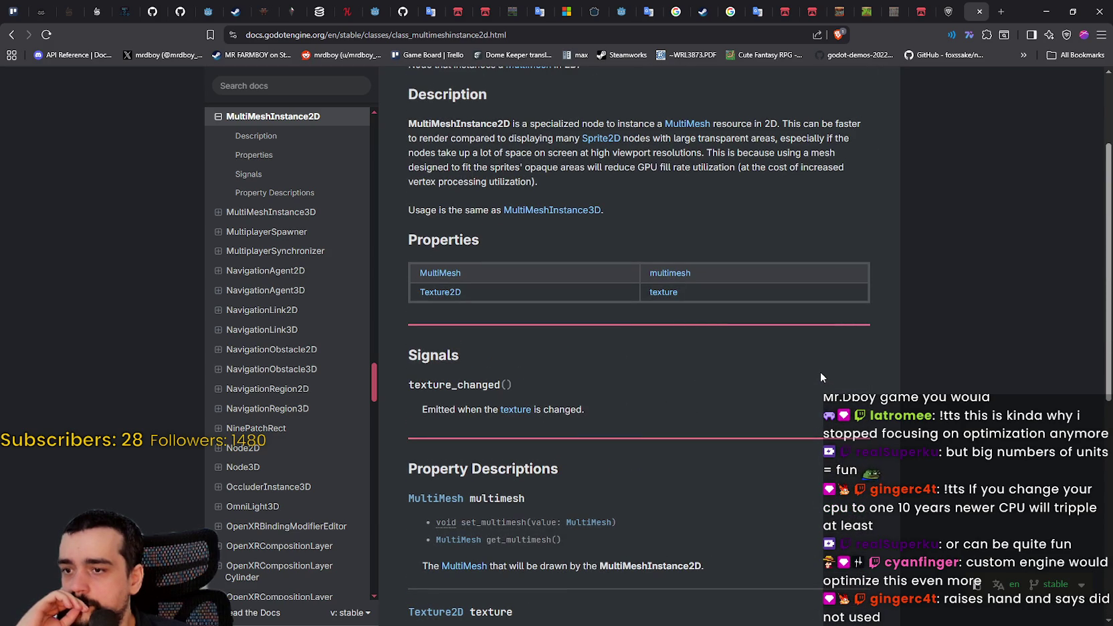
scroll(822, 378, up, 2)
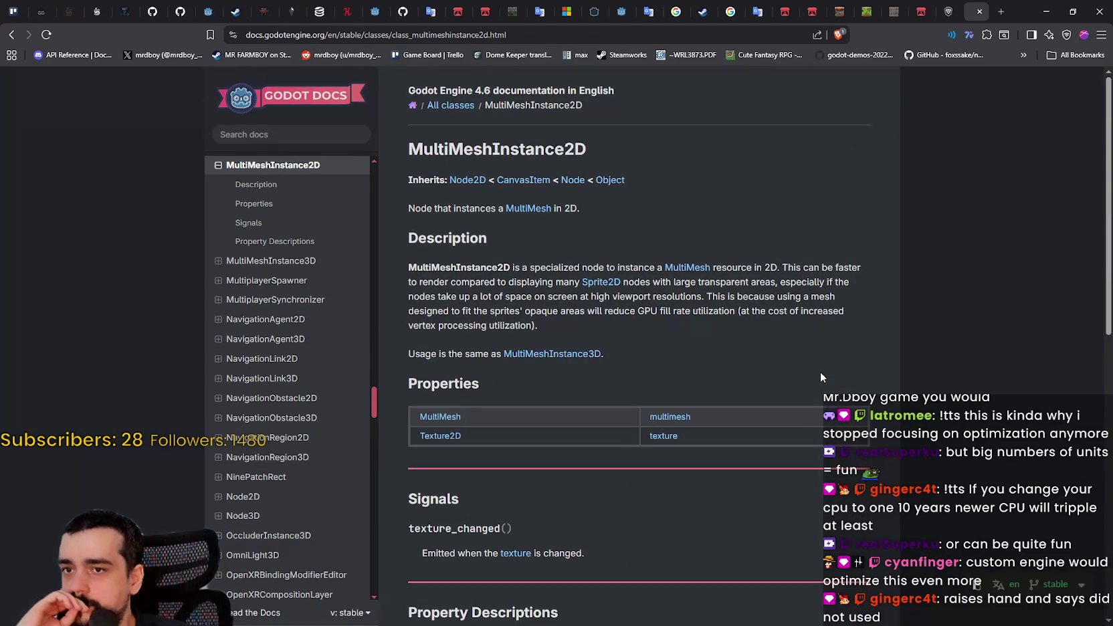
scroll(821, 377, down, 3)
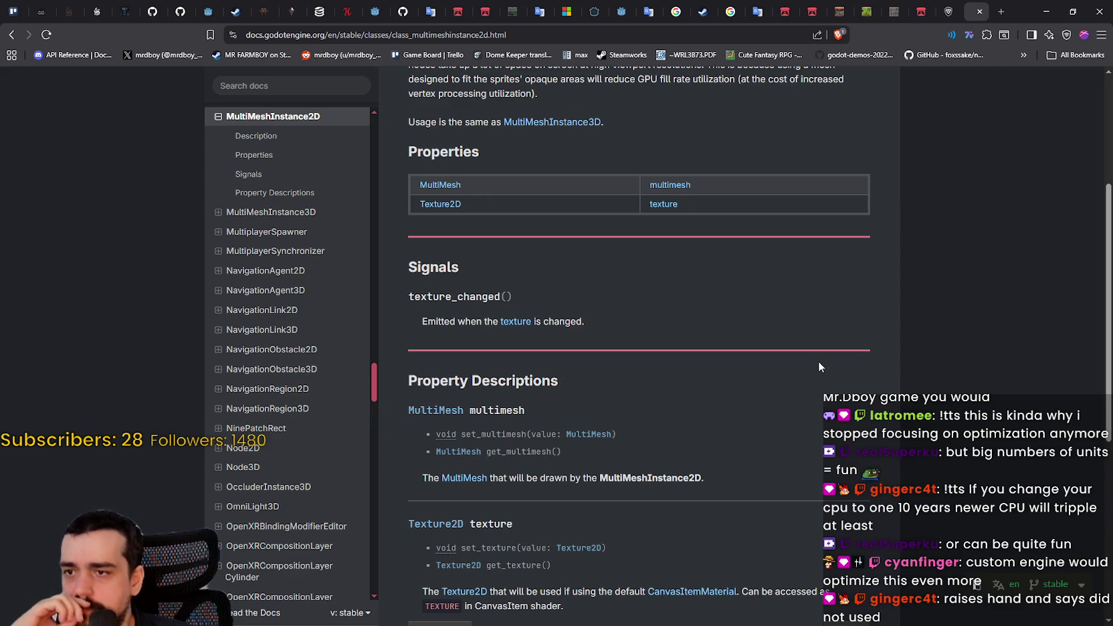
scroll(808, 367, down, 1)
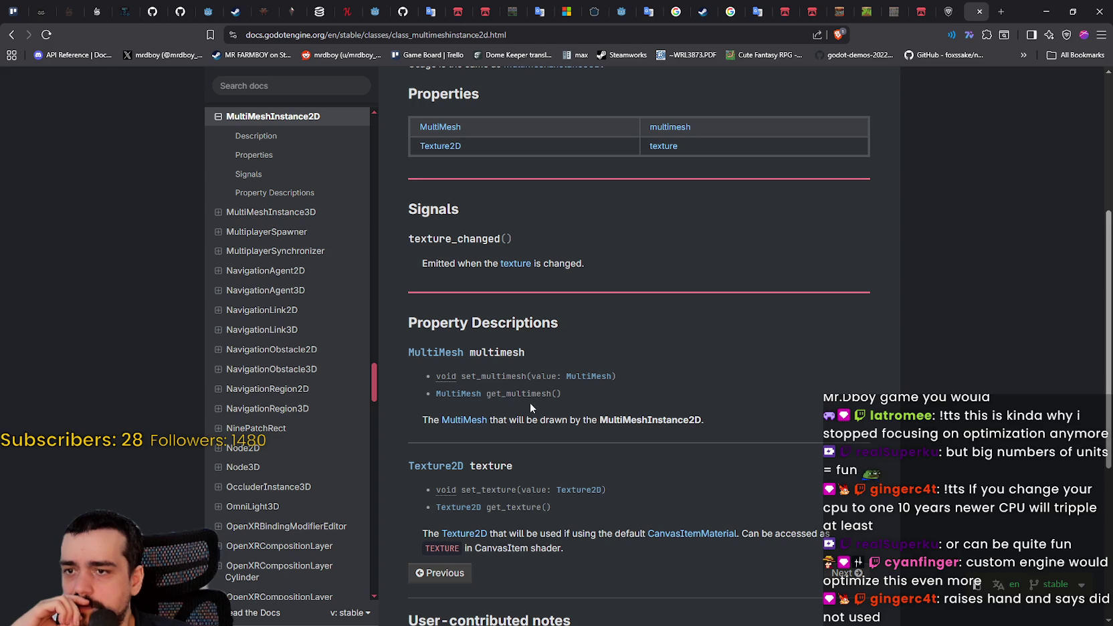
scroll(749, 428, down, 2)
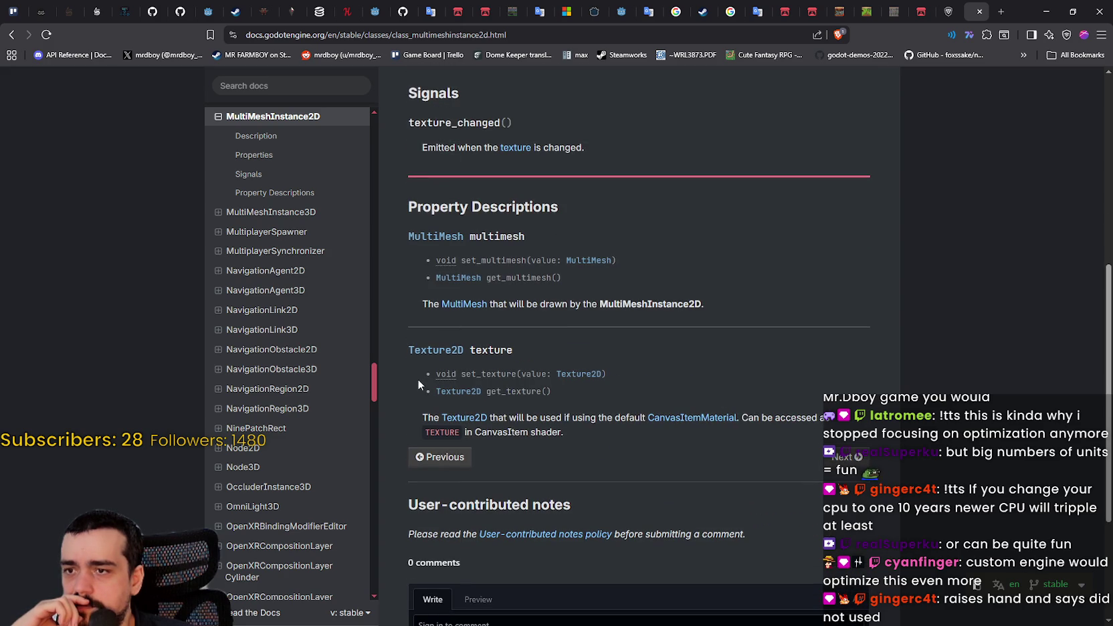
double_click(482, 375)
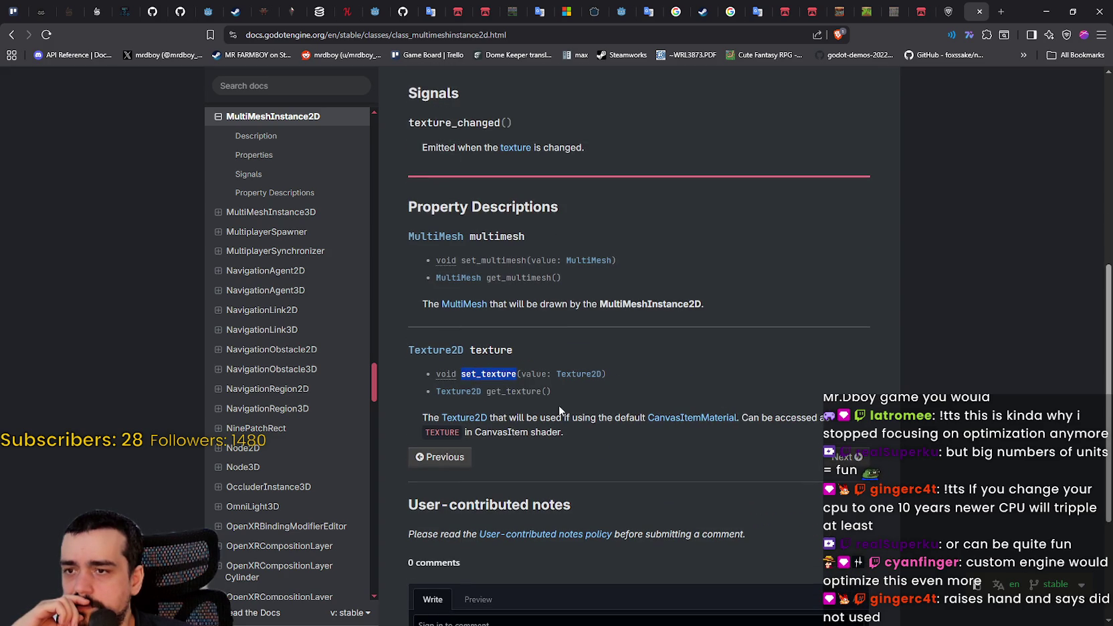
double_click(600, 417)
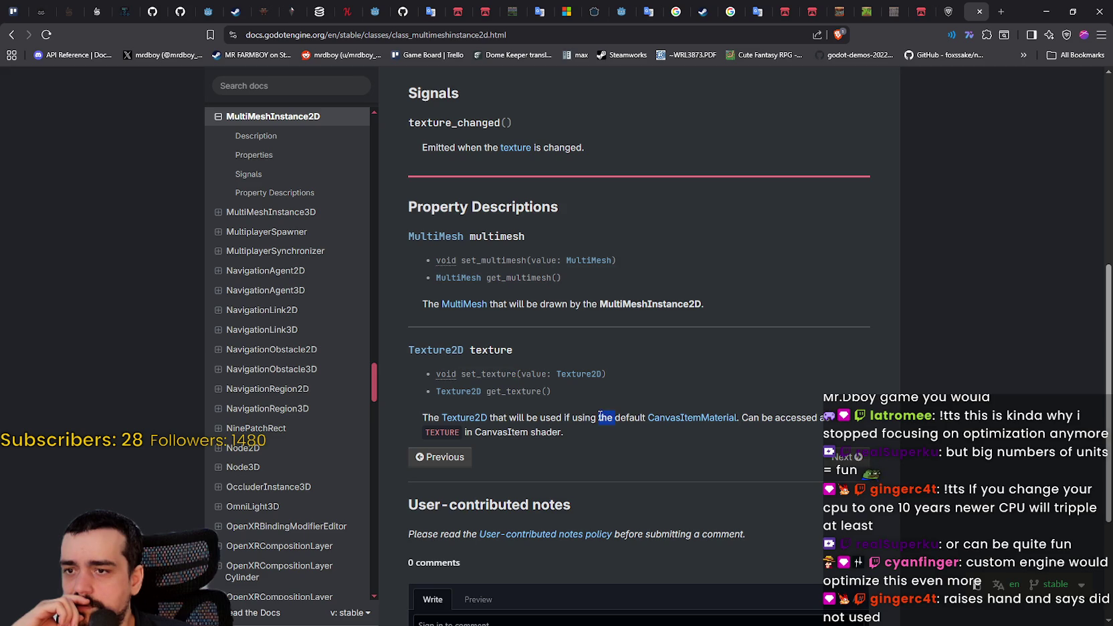
click(549, 416)
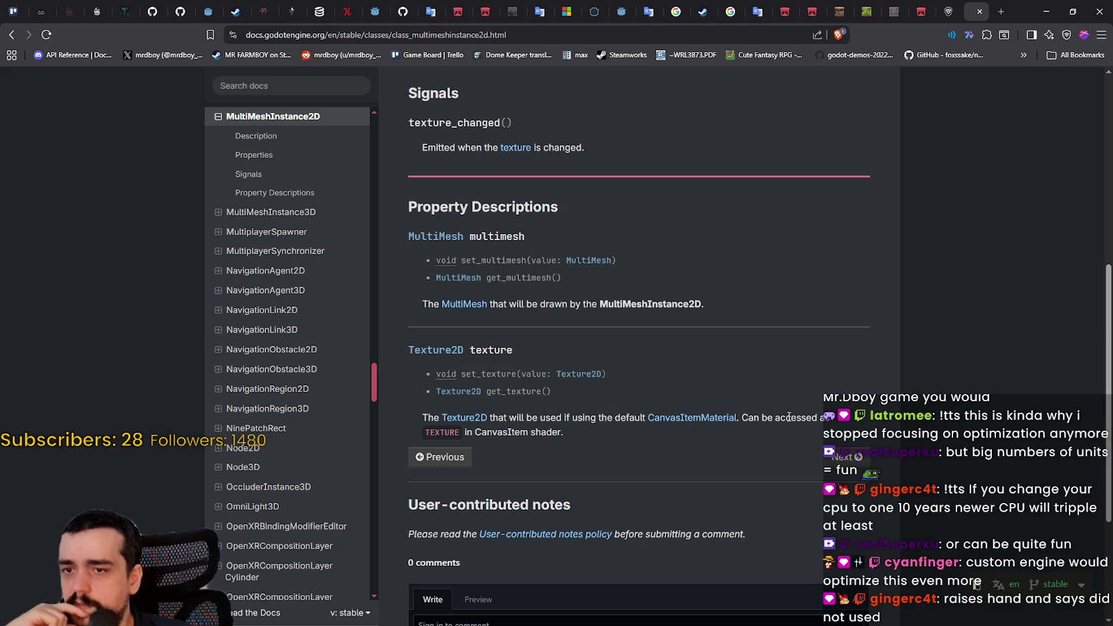
drag(561, 433, 517, 420)
Back in Godot, drag Units.png from the FileSystem dock onto the node's Texture property
click(1046, 11)
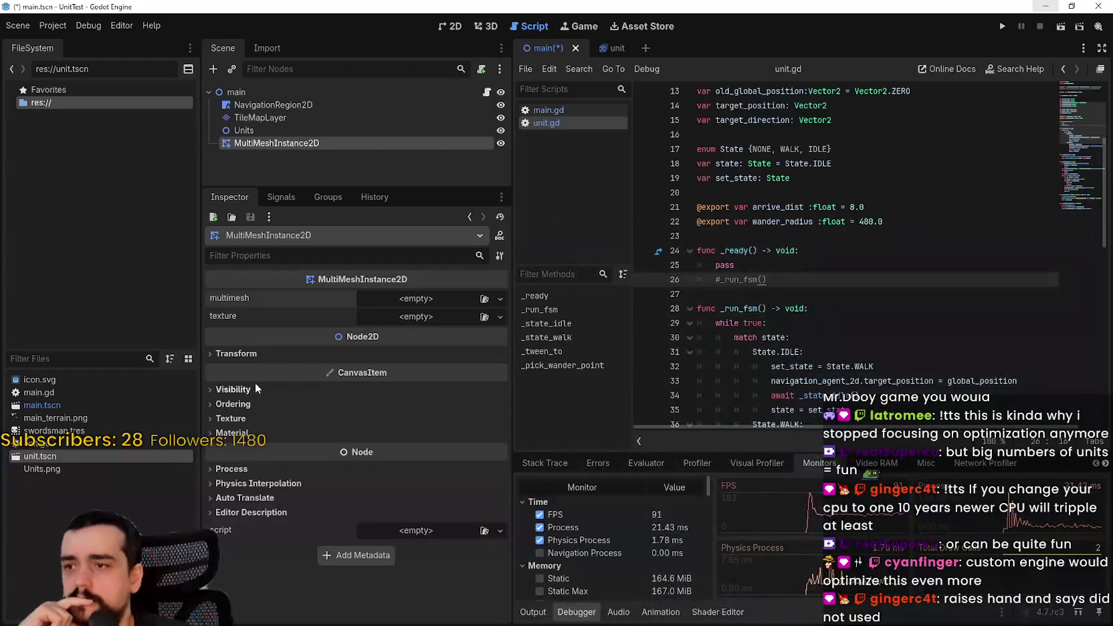
click(402, 318)
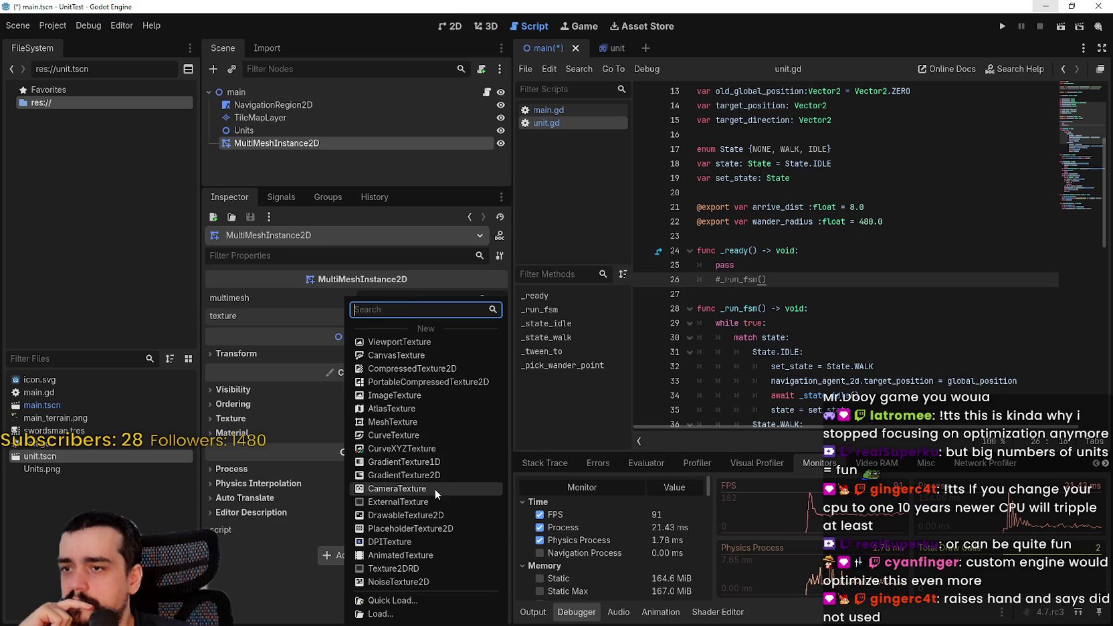
click(89, 508)
mouse_move(88, 469)
mouse_down()
mouse_move(401, 321)
mouse_move(413, 341)
mouse_move(435, 337)
mouse_up()
click(435, 338)
click(438, 324)
click(438, 324)
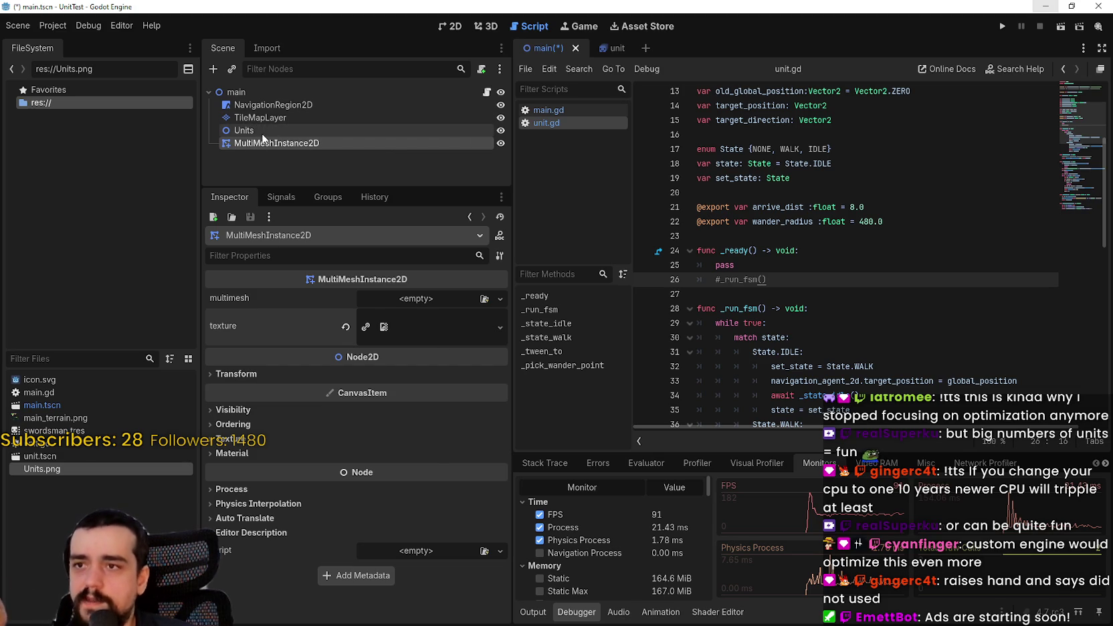
mouse_move(265, 145)
mouse_down()
mouse_move(274, 119)
mouse_move(279, 141)
mouse_up()
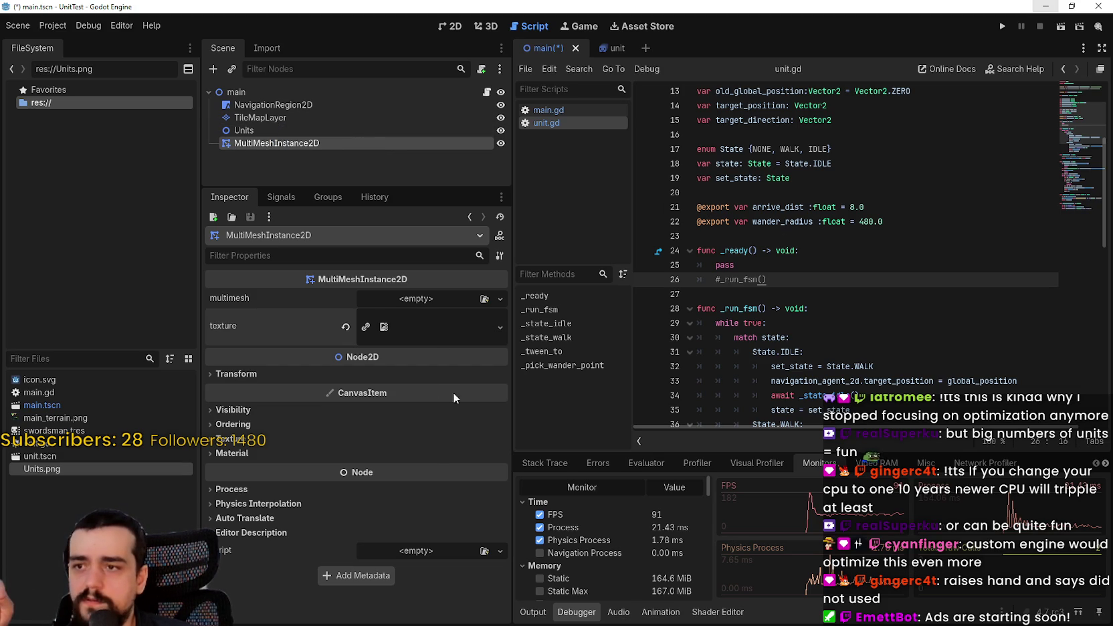
click(432, 294)
click(587, 251)
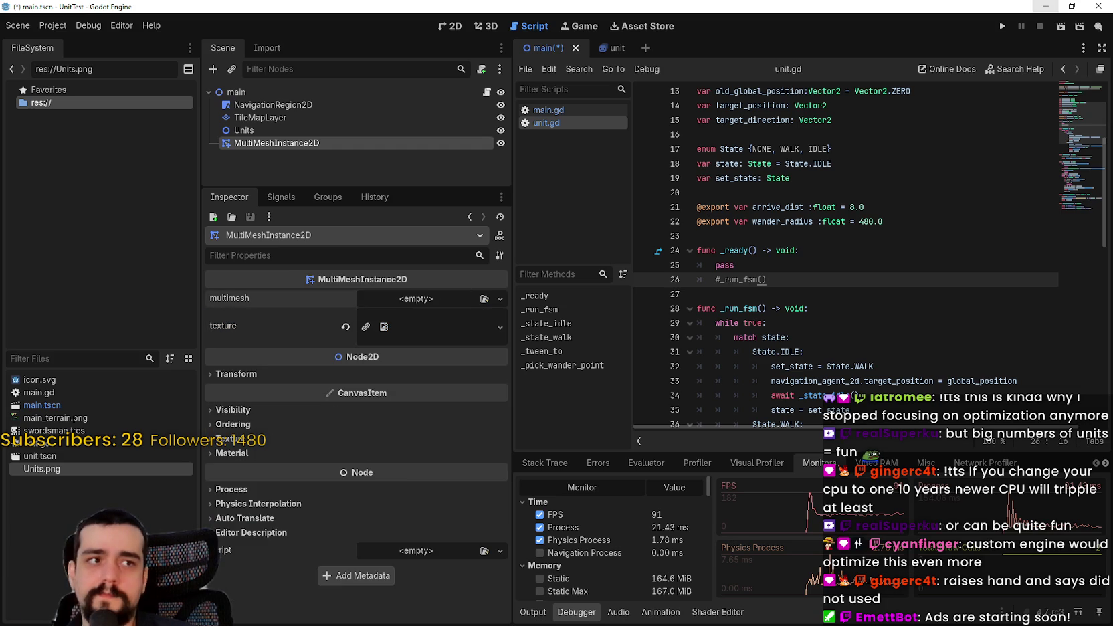
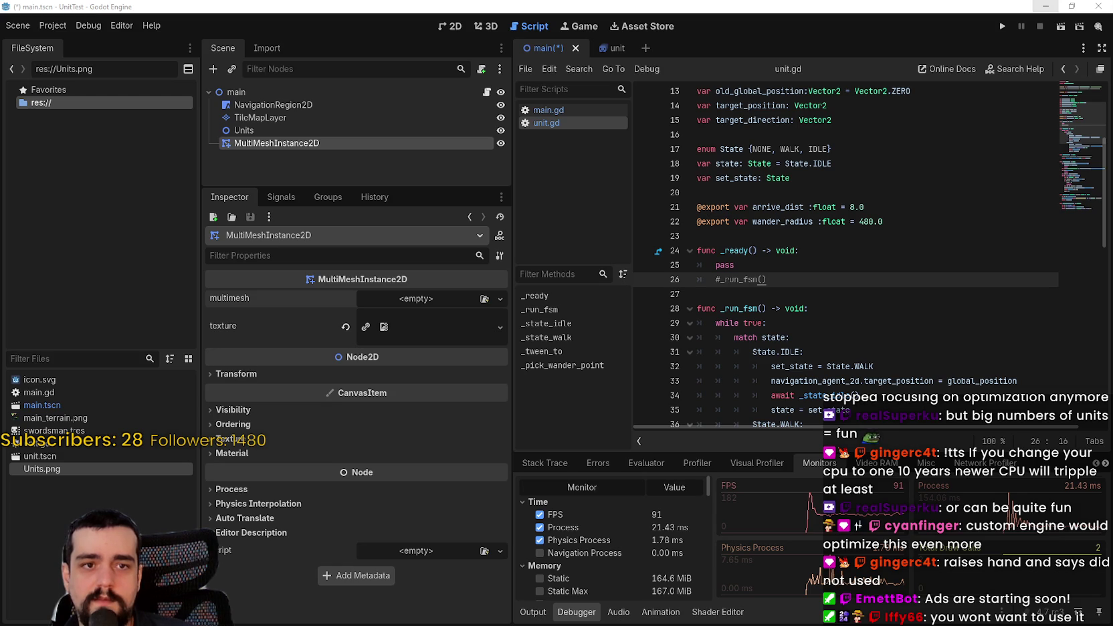
Give the node a new MultiMesh with instance_count 5000, then show the 2D view
click(345, 326)
click(377, 299)
click(467, 334)
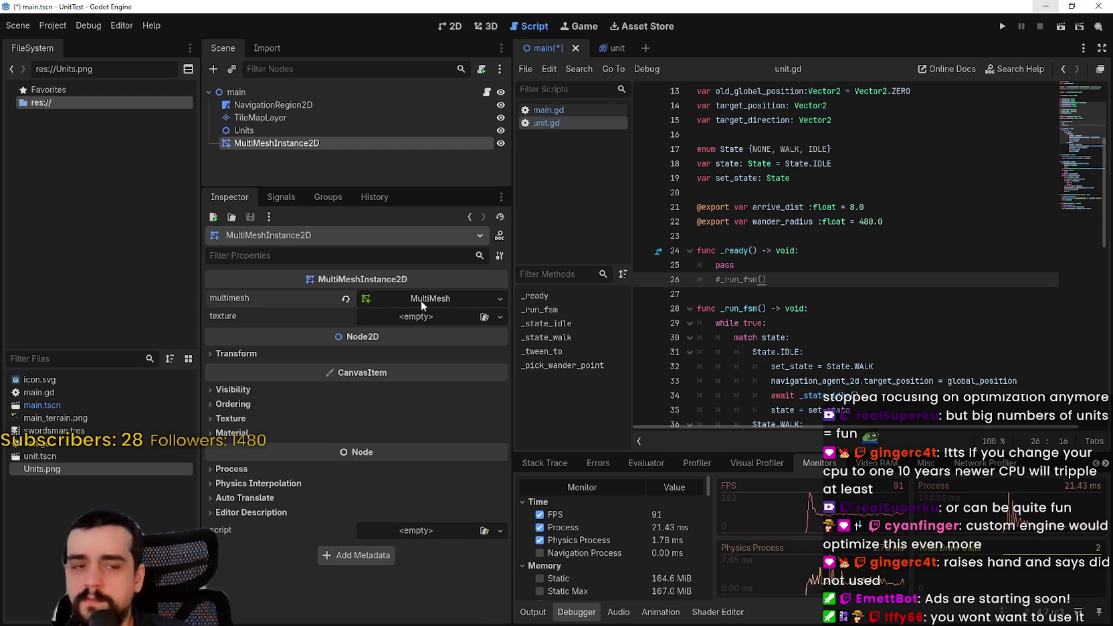
click(421, 300)
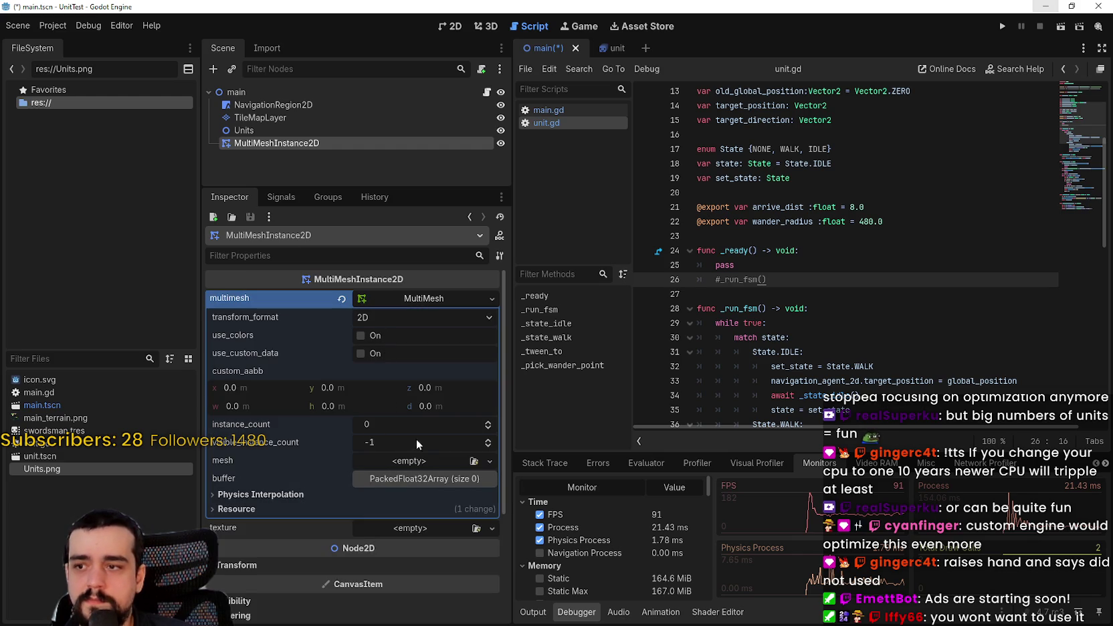
click(404, 422)
text(5000)
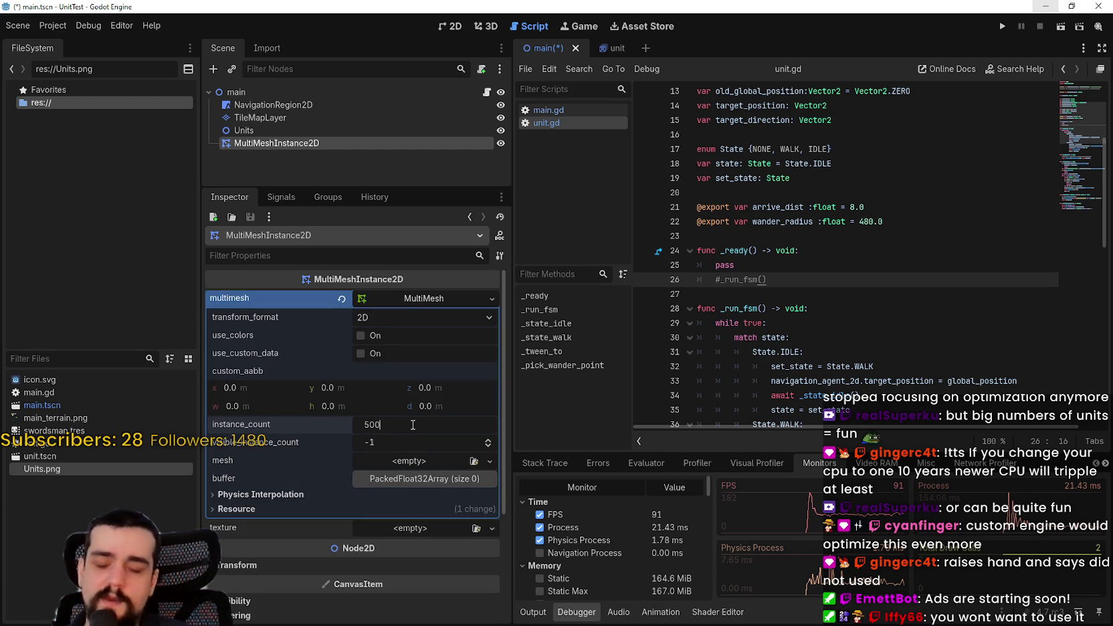
key(Return)
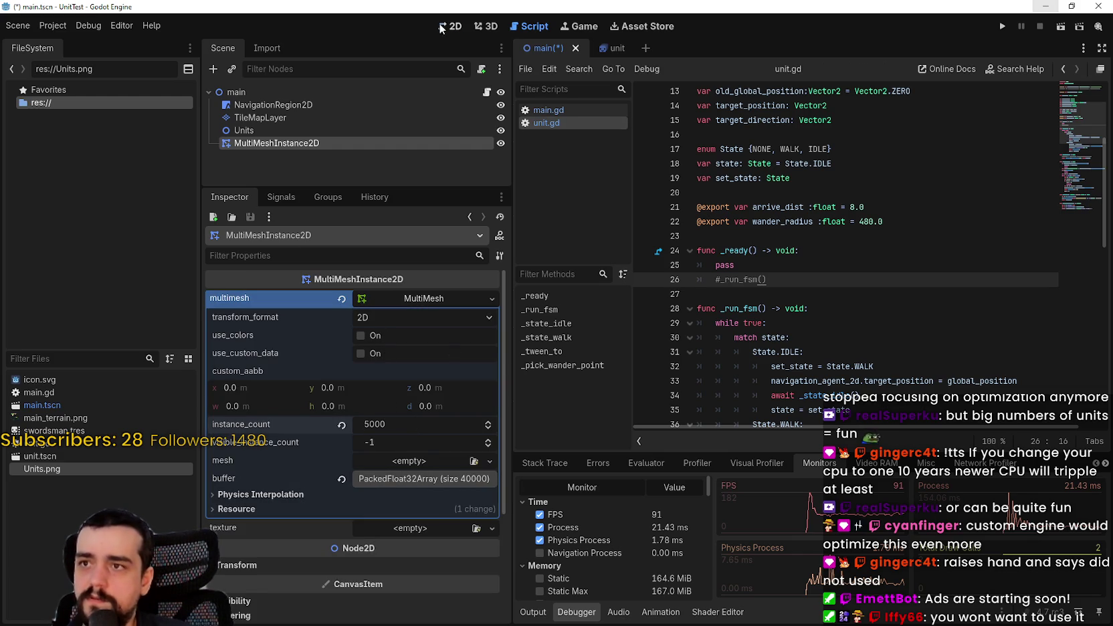
click(442, 26)
scroll(850, 242, up, 4)
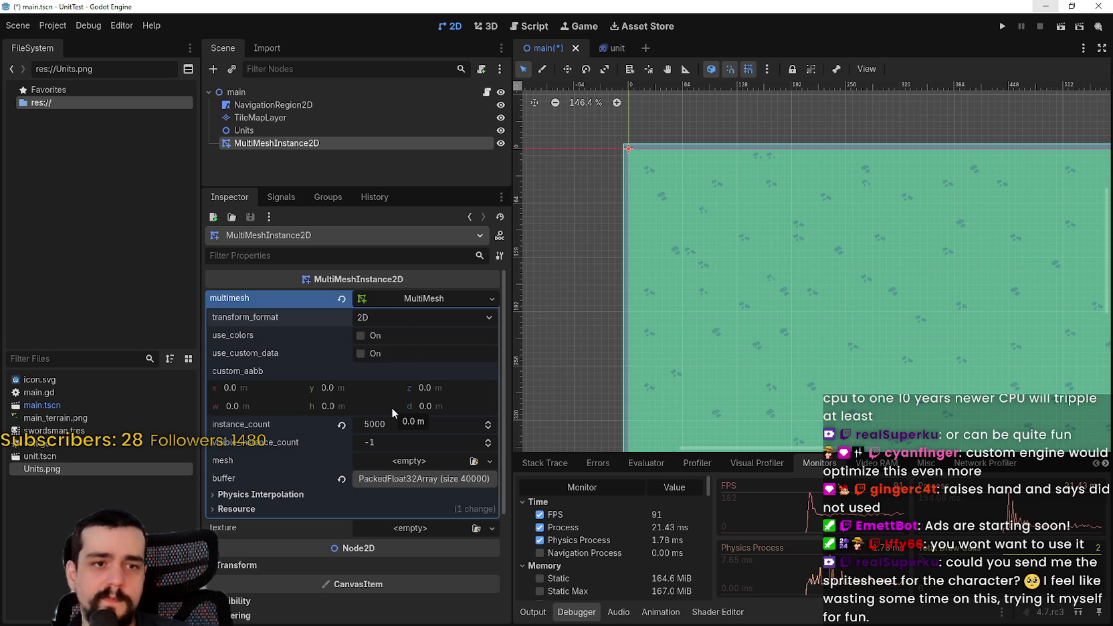
Assign a new QuadMesh as the MultiMesh's mesh
scroll(411, 473, down, 2)
scroll(412, 477, up, 2)
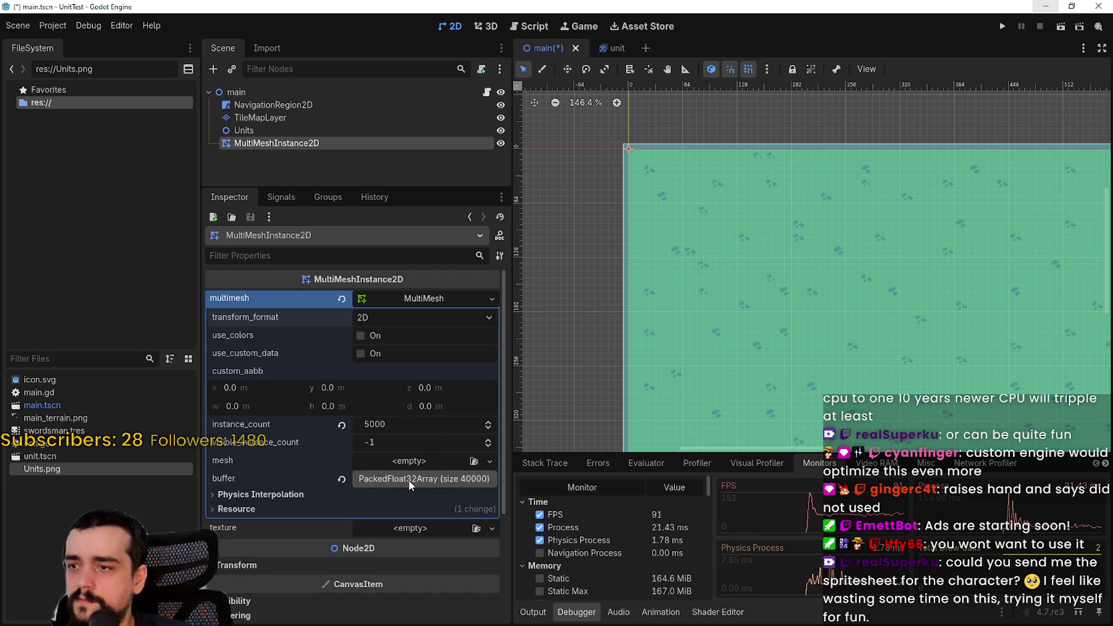
click(408, 461)
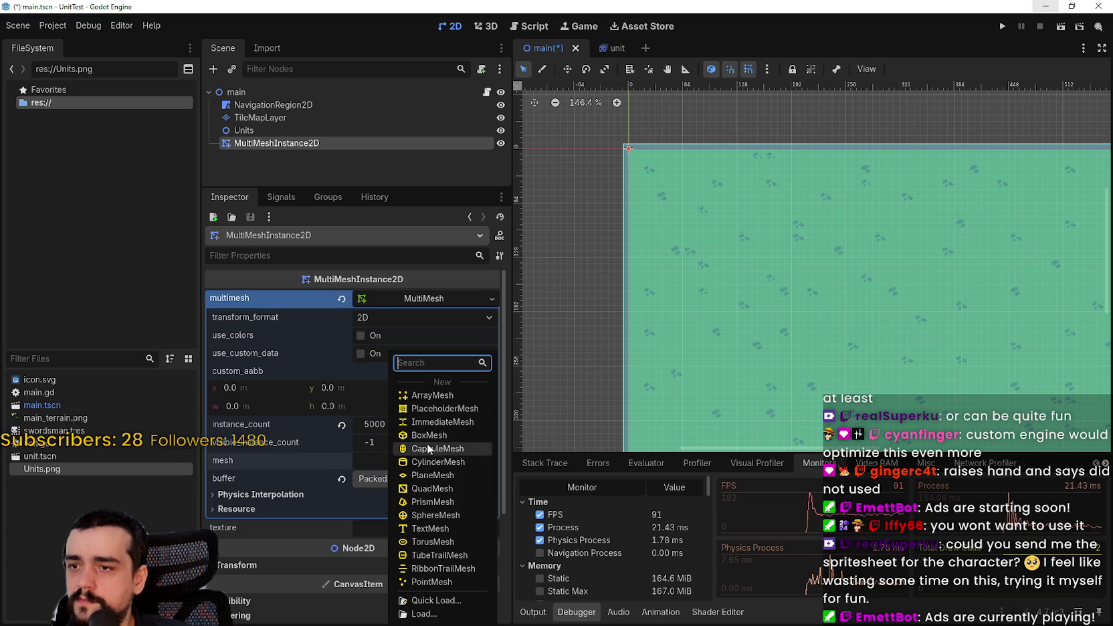
click(445, 488)
Expand the QuadMesh's properties to show its 1.0 × 1.0 size and Face Z orientation
scroll(710, 236, down, 4)
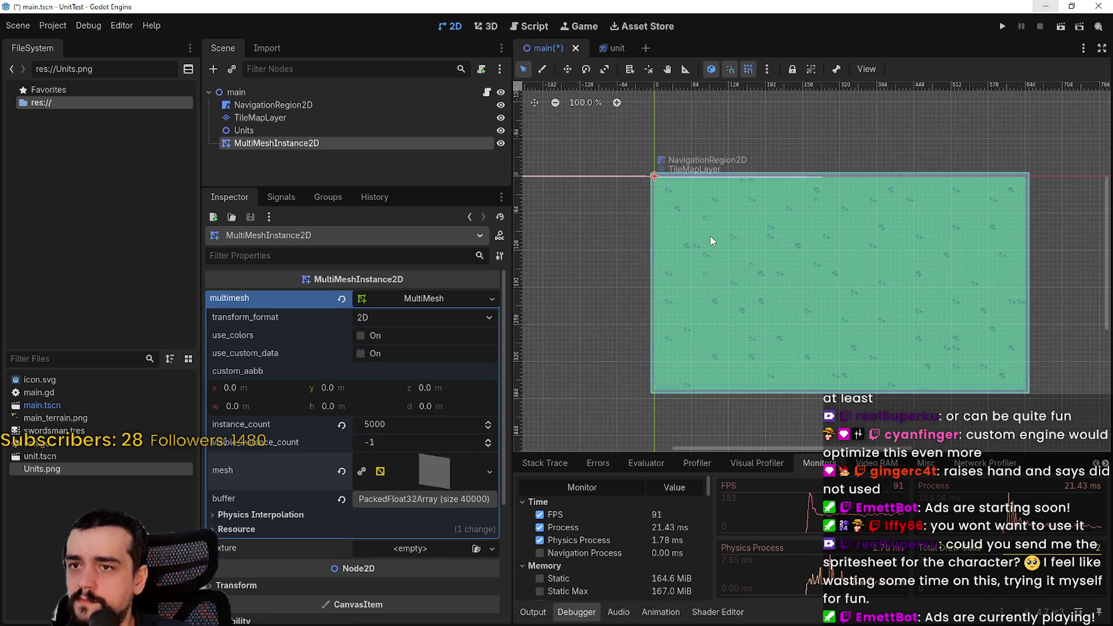
scroll(711, 236, down, 3)
scroll(701, 190, down, 2)
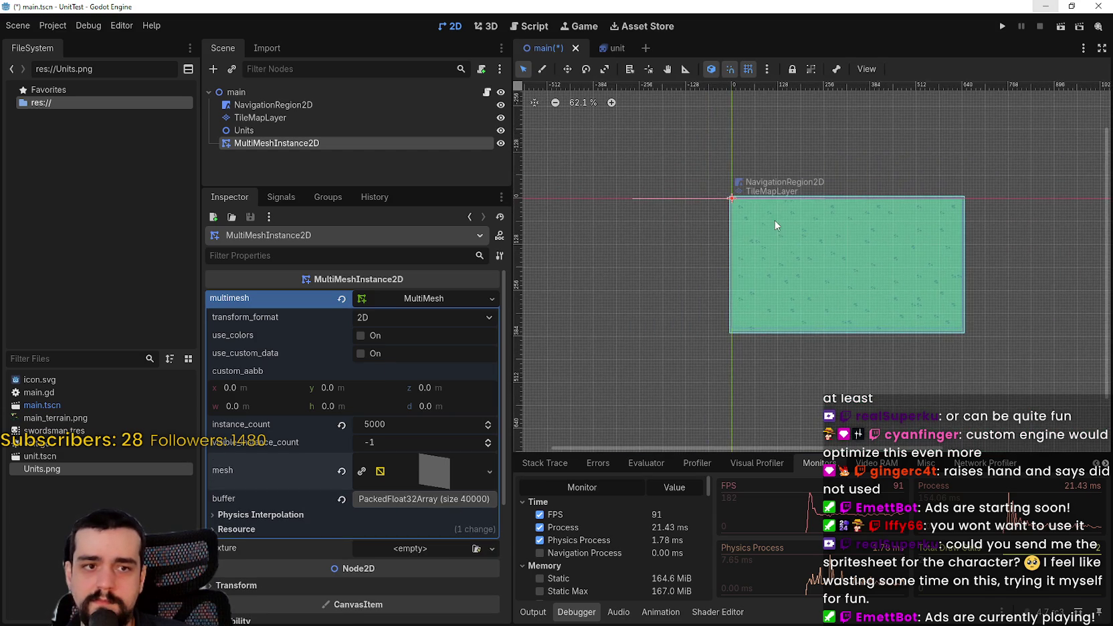
scroll(751, 212, up, 7)
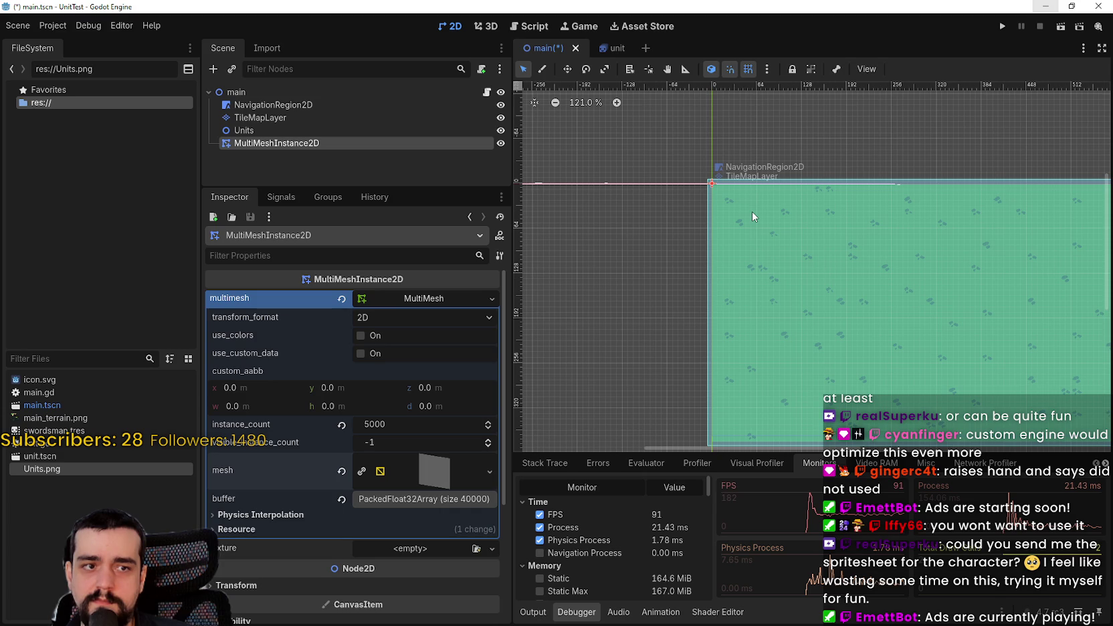
scroll(745, 216, down, 3)
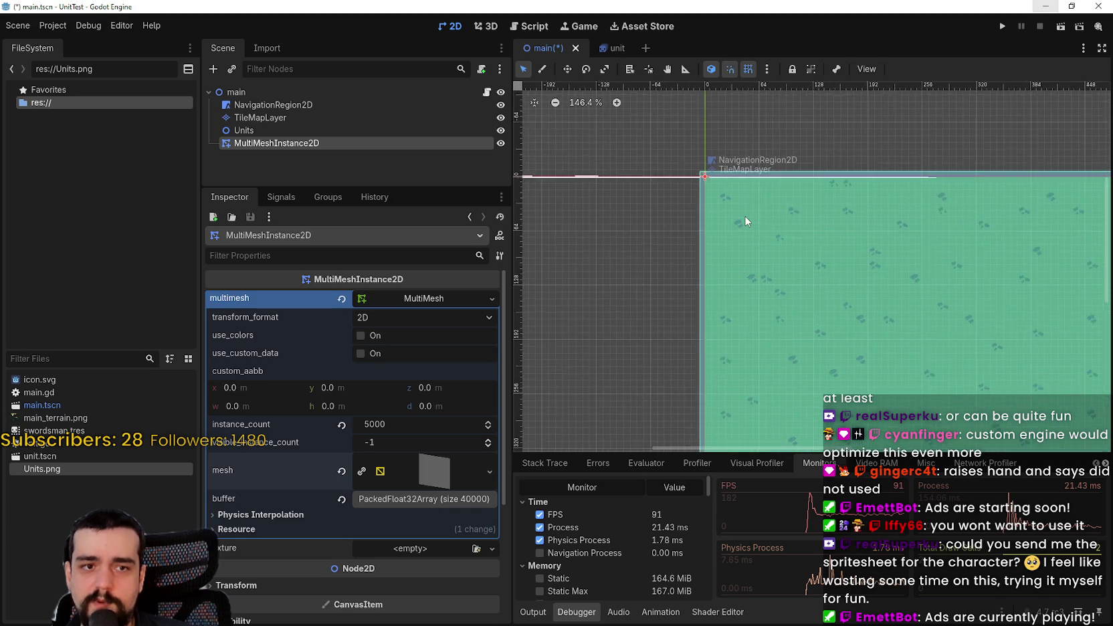
scroll(737, 213, up, 2)
scroll(737, 218, down, 2)
scroll(736, 213, down, 7)
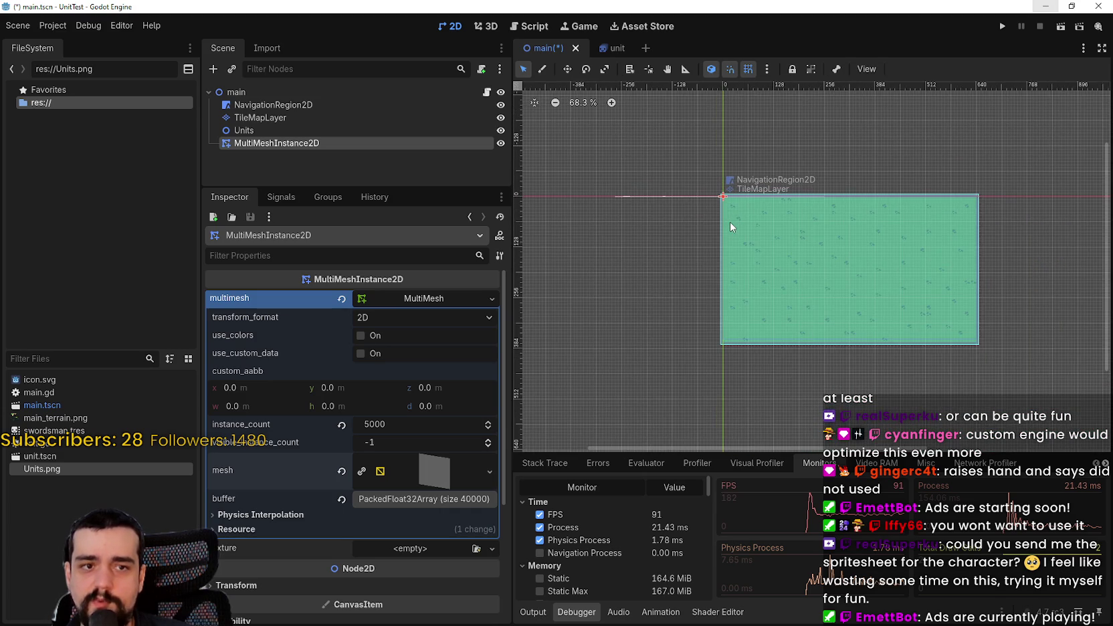
scroll(736, 212, up, 6)
scroll(736, 213, down, 1)
click(399, 480)
scroll(405, 495, down, 3)
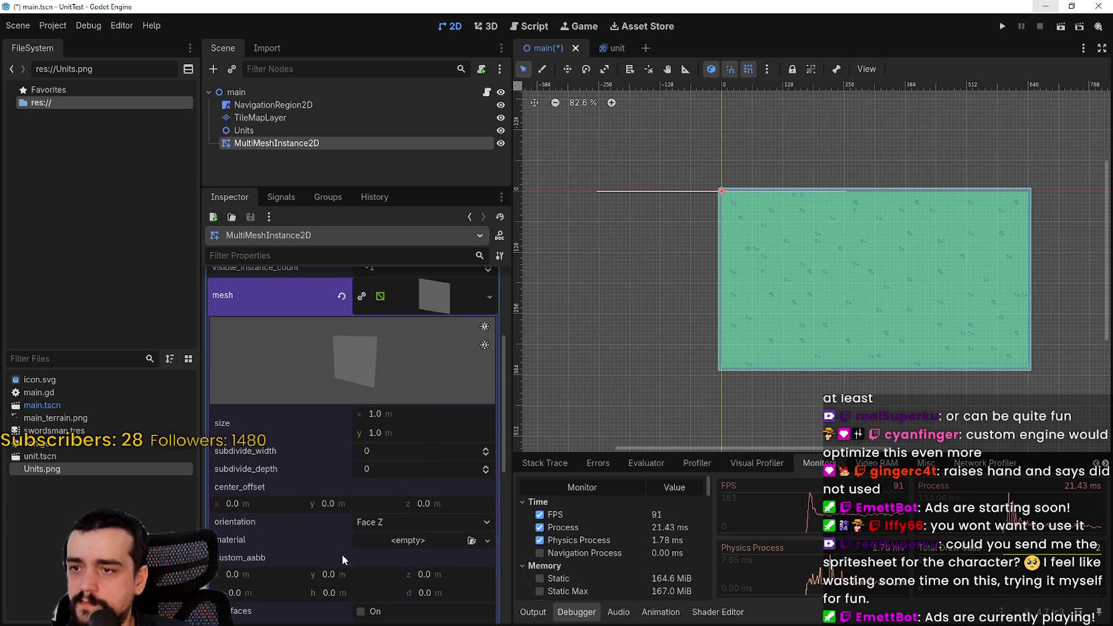
scroll(348, 549, down, 3)
click(369, 392)
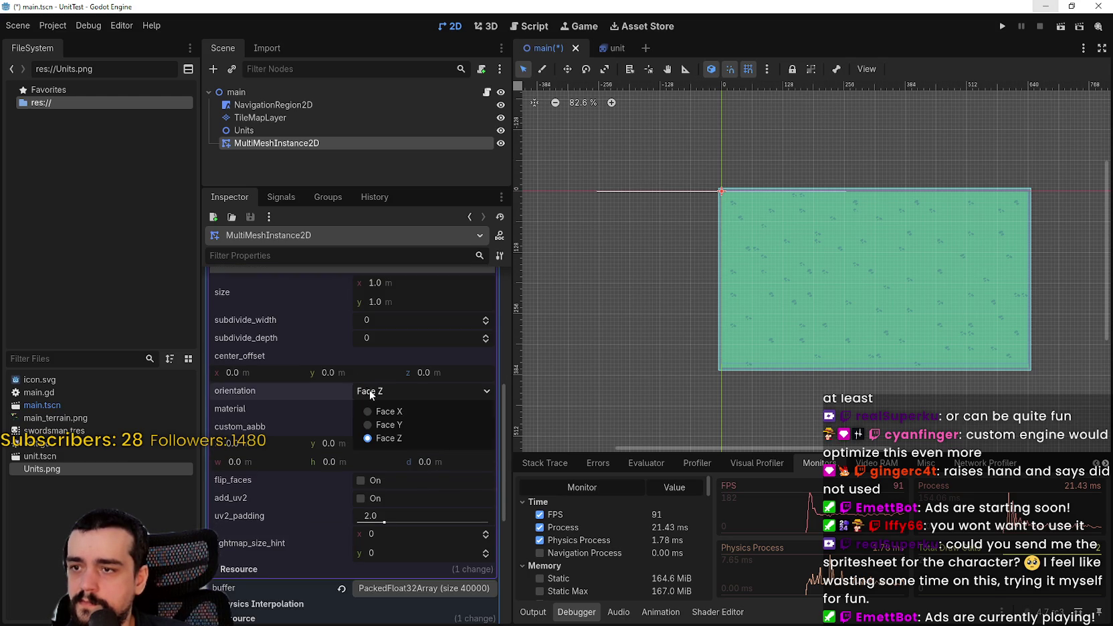
click(370, 395)
scroll(374, 581, down, 3)
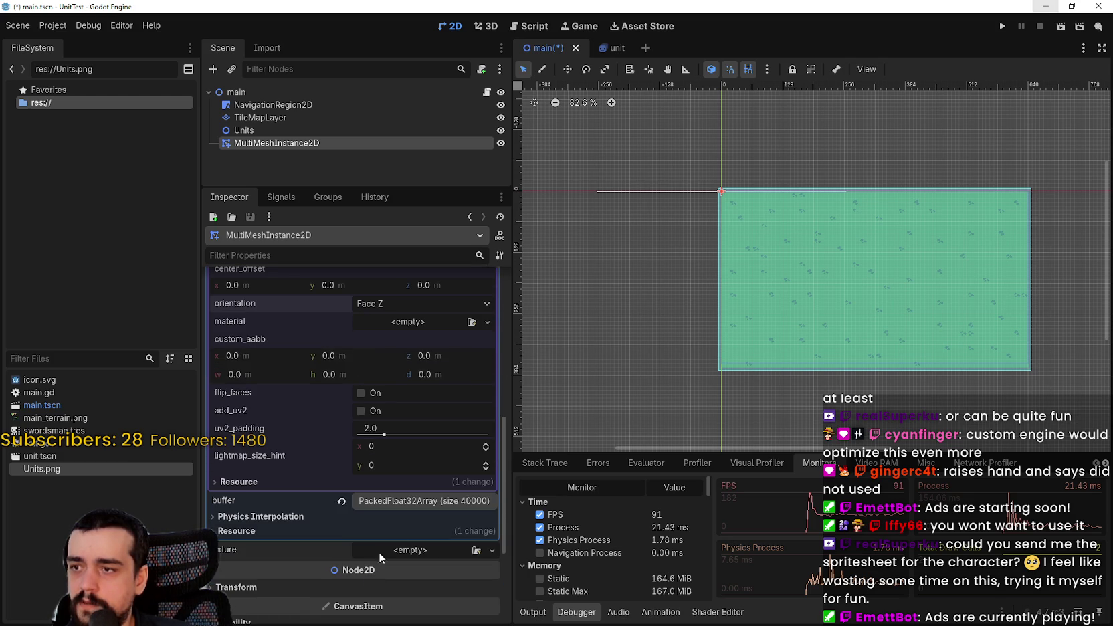
scroll(323, 480, up, 7)
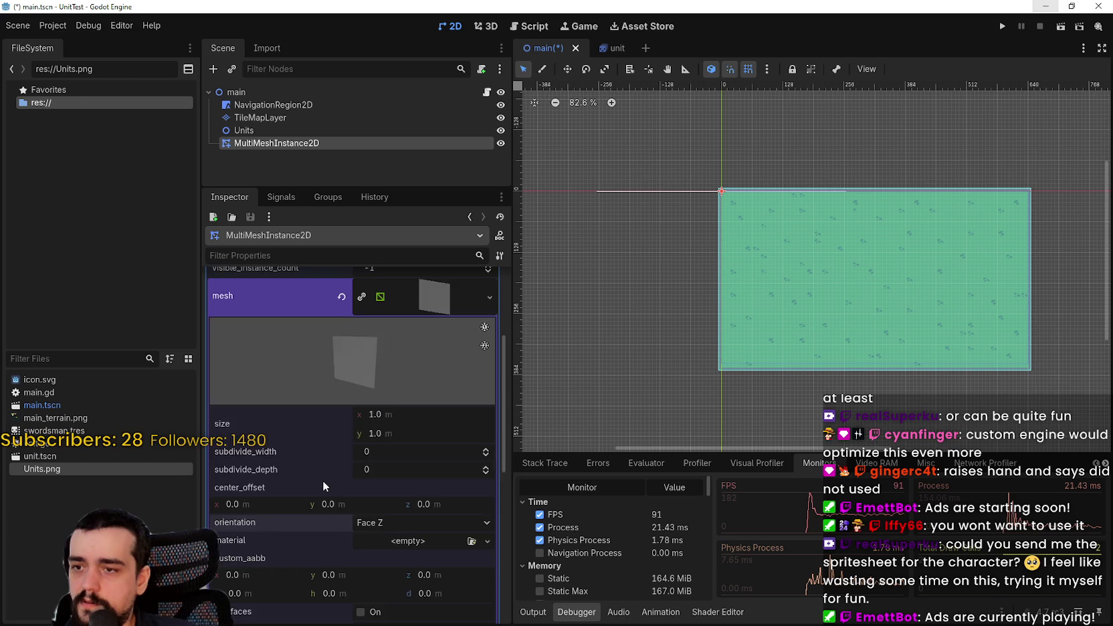
scroll(323, 480, up, 4)
scroll(390, 471, down, 5)
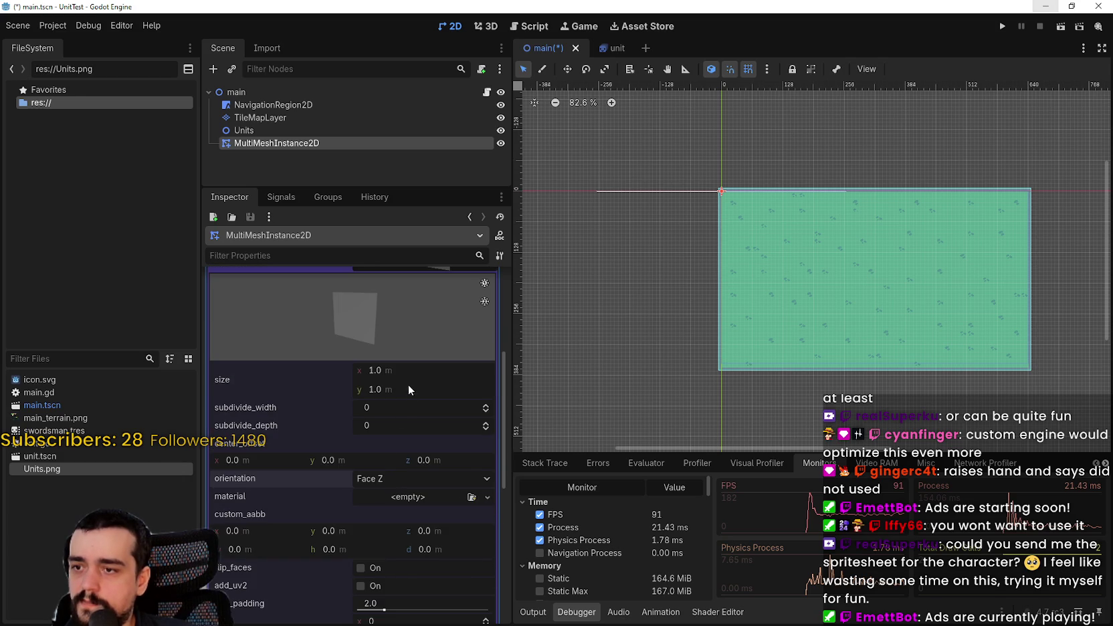
scroll(615, 224, up, 3)
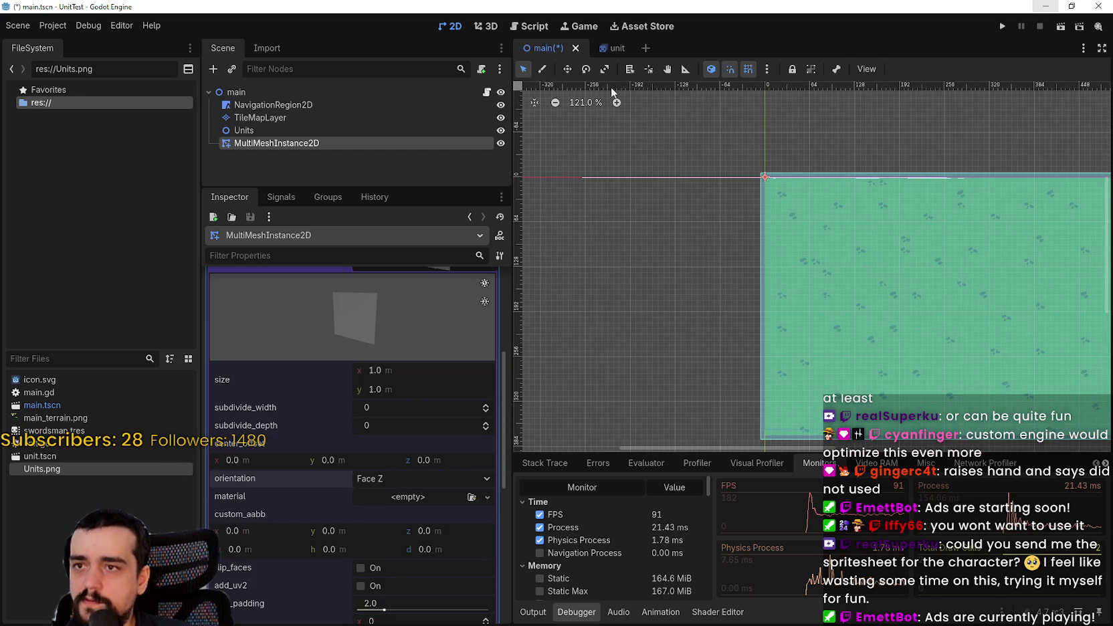
scroll(563, 204, down, 2)
scroll(401, 568, down, 1)
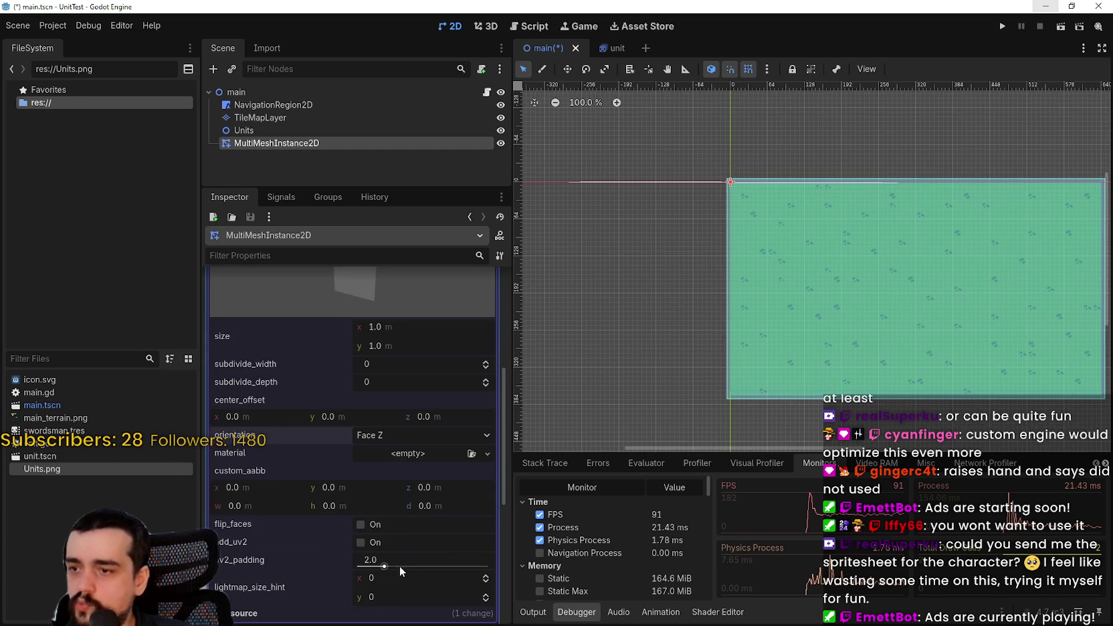
scroll(384, 535, down, 2)
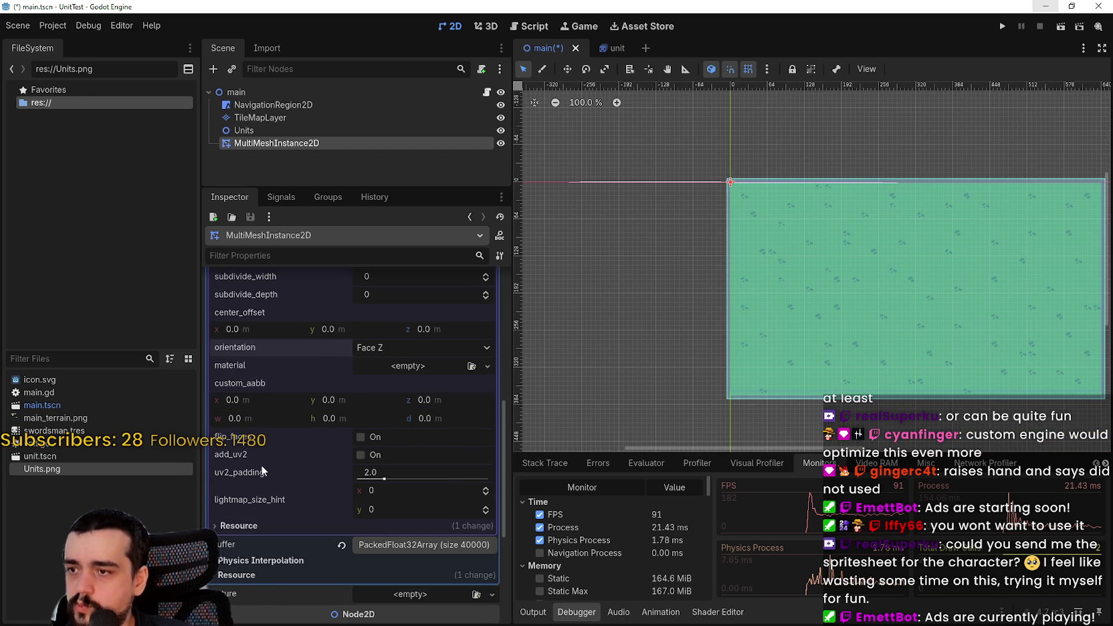
scroll(263, 468, down, 4)
scroll(396, 445, up, 3)
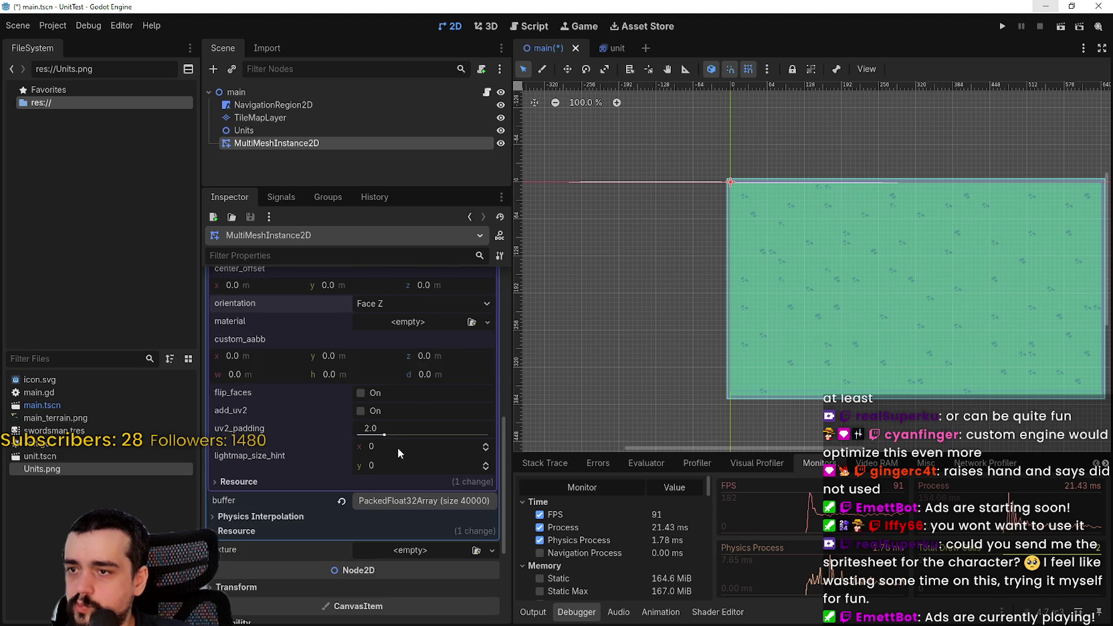
scroll(395, 442, up, 4)
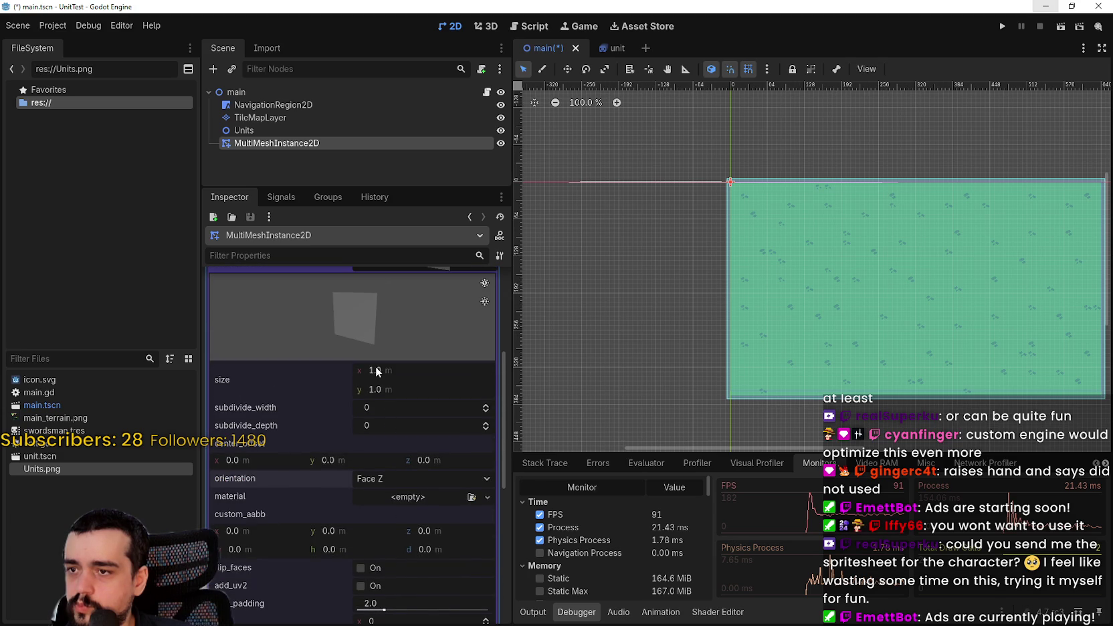
drag(376, 391, 431, 391)
drag(385, 388, 465, 388)
scroll(629, 306, down, 7)
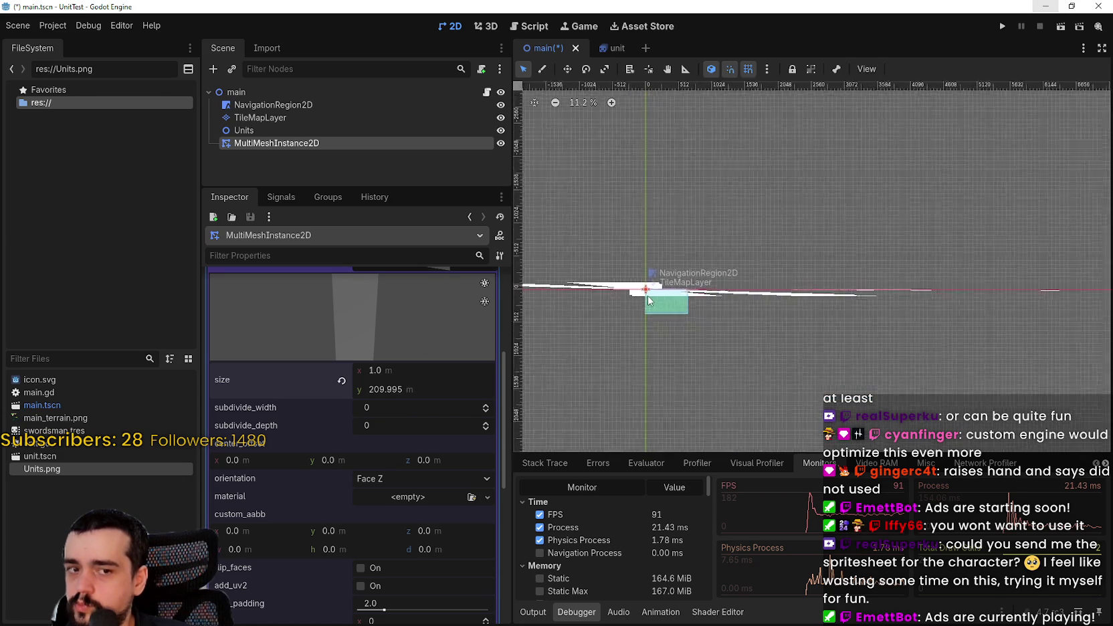
scroll(643, 297, up, 2)
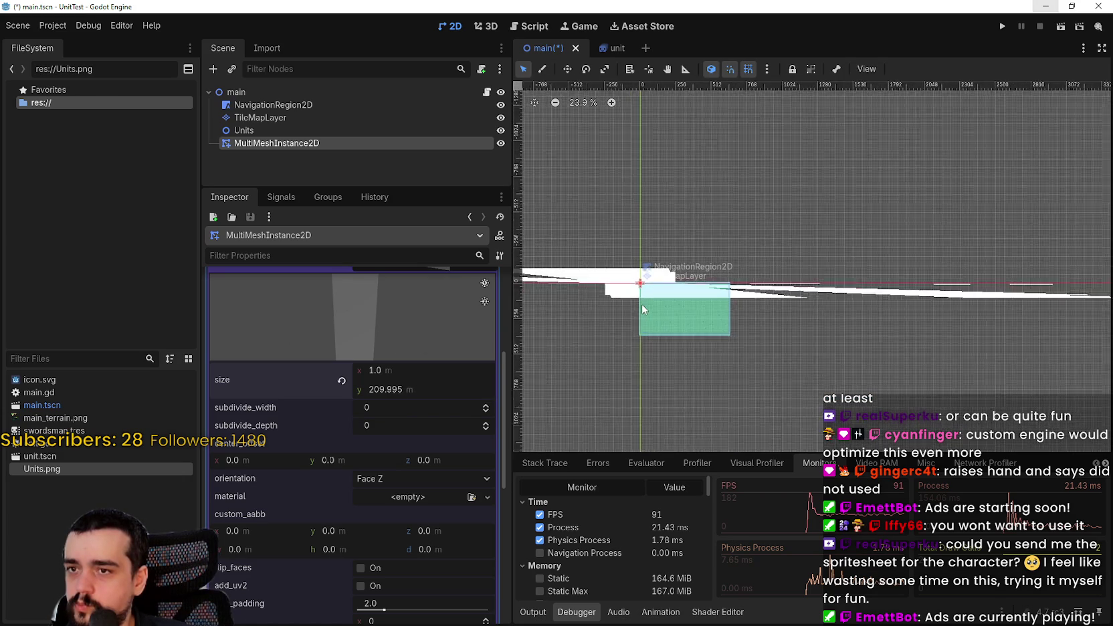
click(341, 381)
drag(354, 311, 383, 294)
click(378, 478)
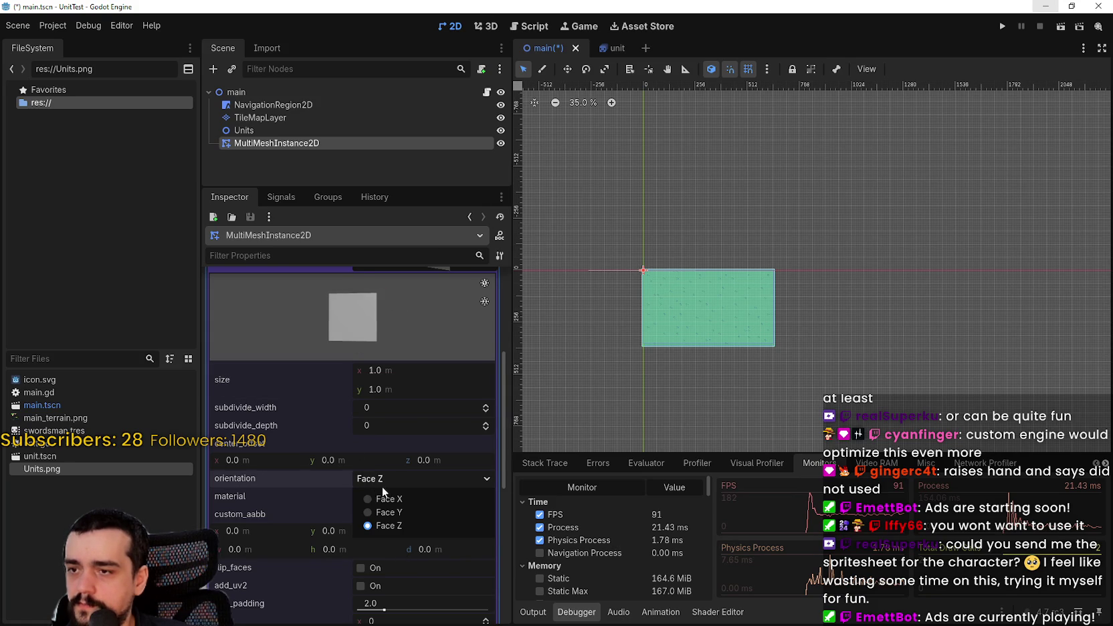
click(386, 498)
click(386, 479)
click(373, 511)
click(382, 496)
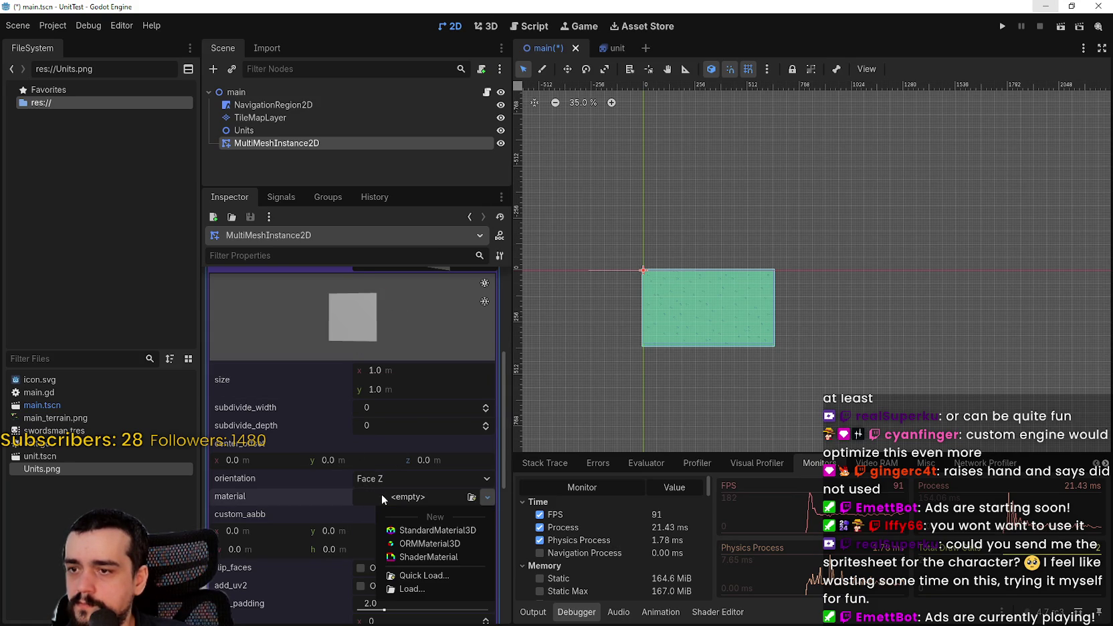
click(388, 477)
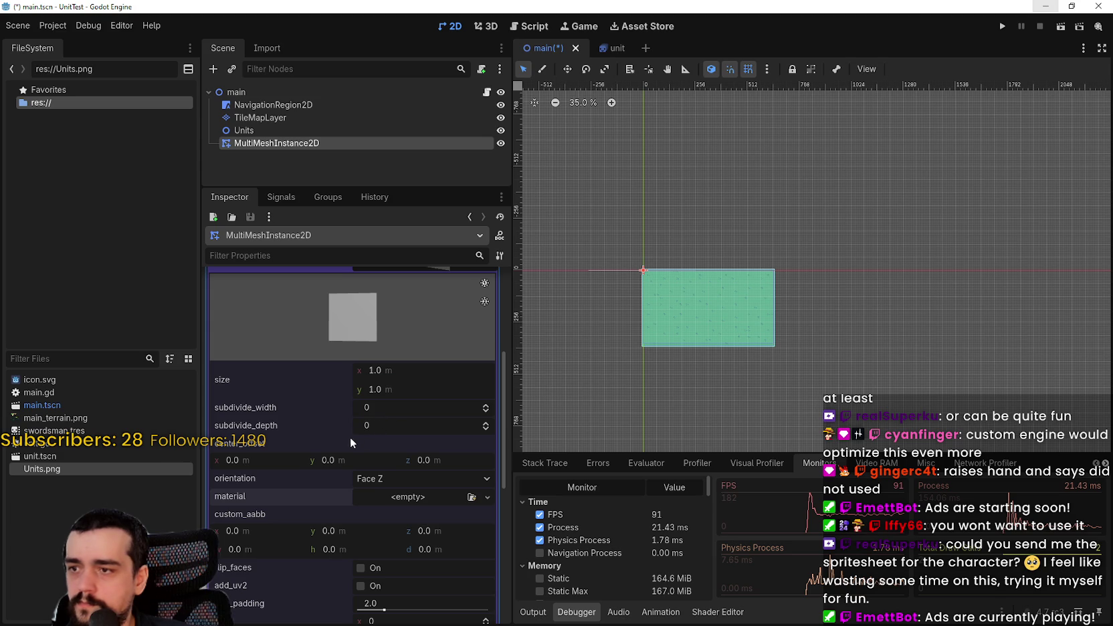
Nudge the QuadMesh custom_aabb y and z values, then revert both to zero
scroll(699, 312, up, 5)
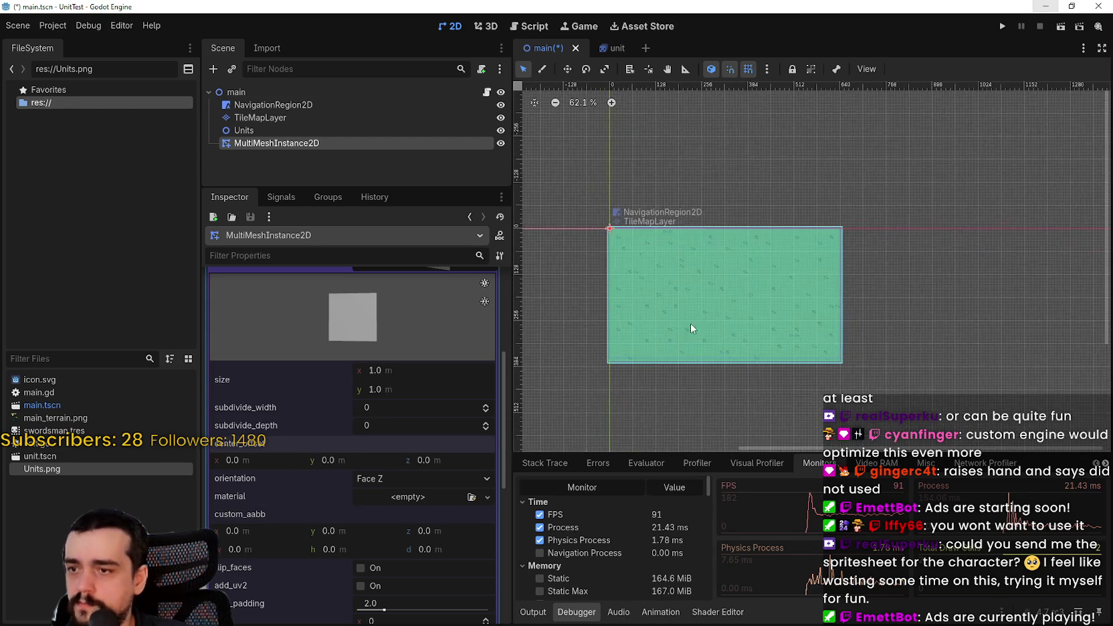
scroll(347, 540, down, 3)
scroll(578, 267, up, 3)
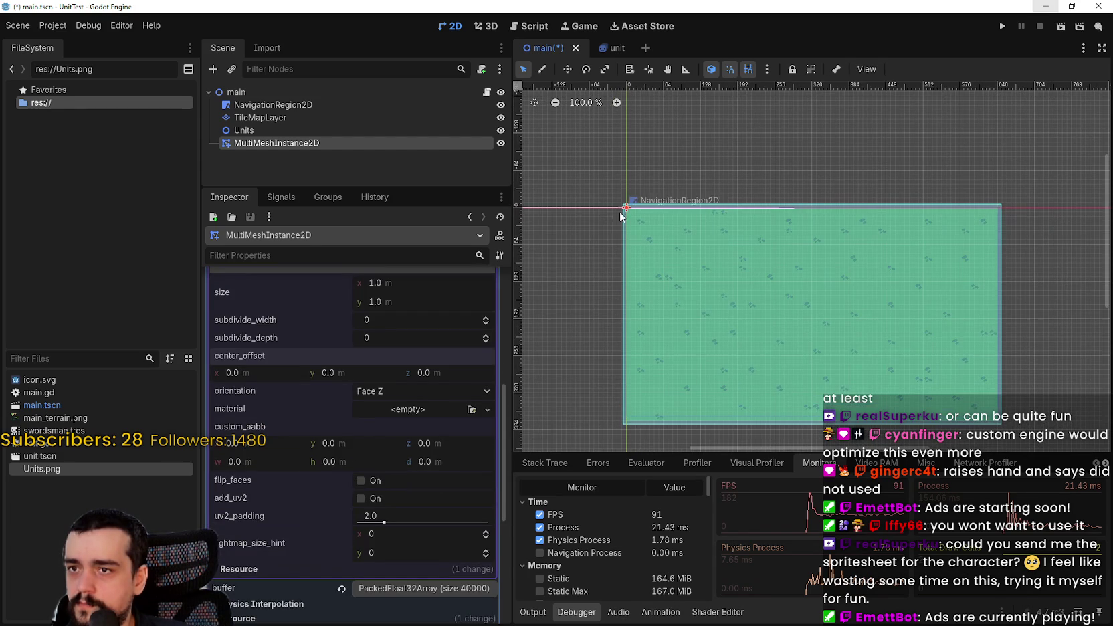
drag(328, 443, 355, 444)
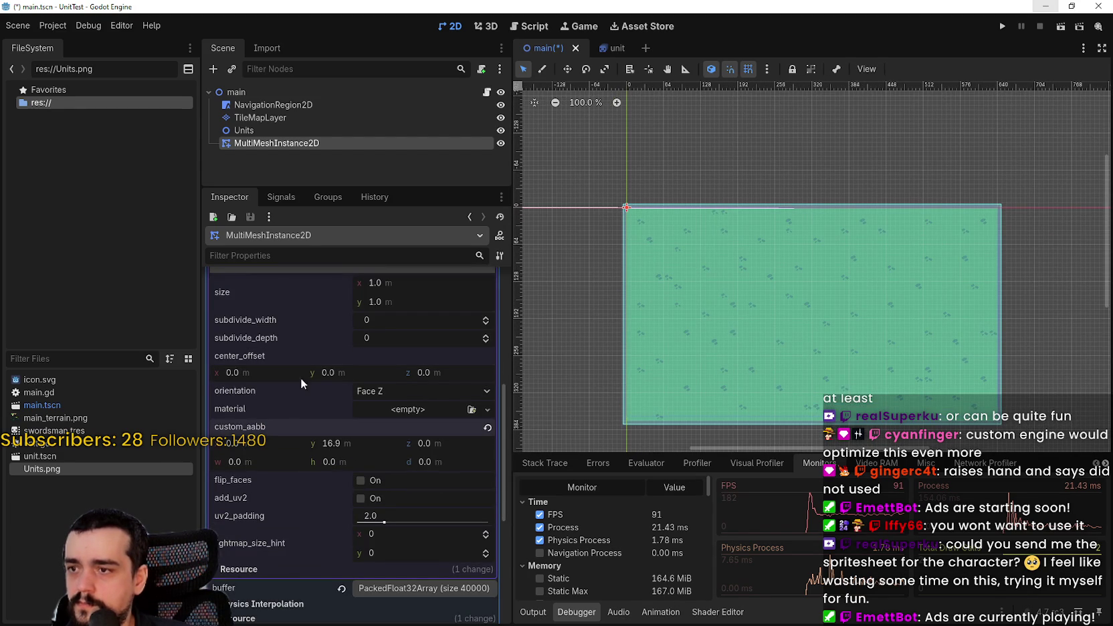
click(487, 427)
drag(441, 443, 461, 443)
click(488, 427)
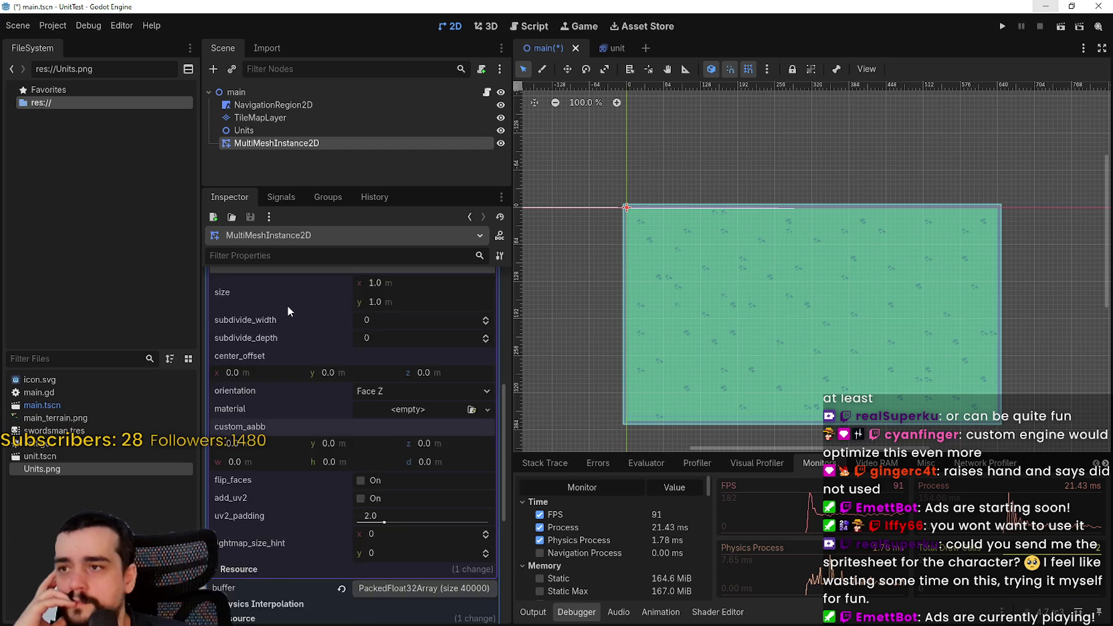
Collapse the QuadMesh settings and drop Units.png onto the multimesh texture
scroll(287, 304, up, 2)
scroll(391, 422, up, 3)
click(401, 392)
scroll(407, 404, up, 3)
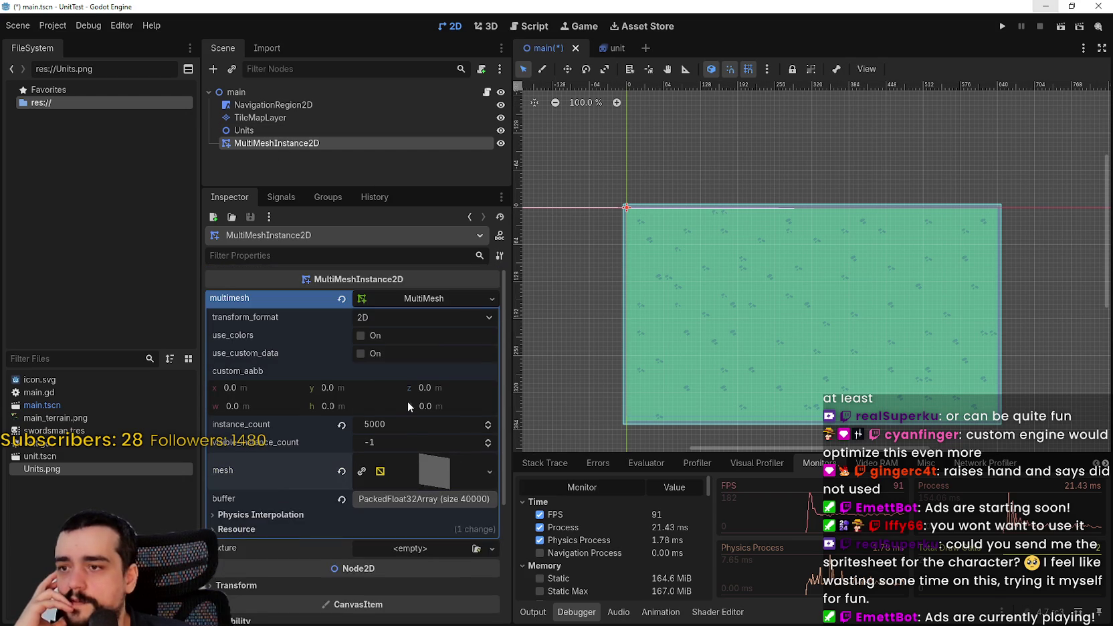
scroll(342, 479, down, 3)
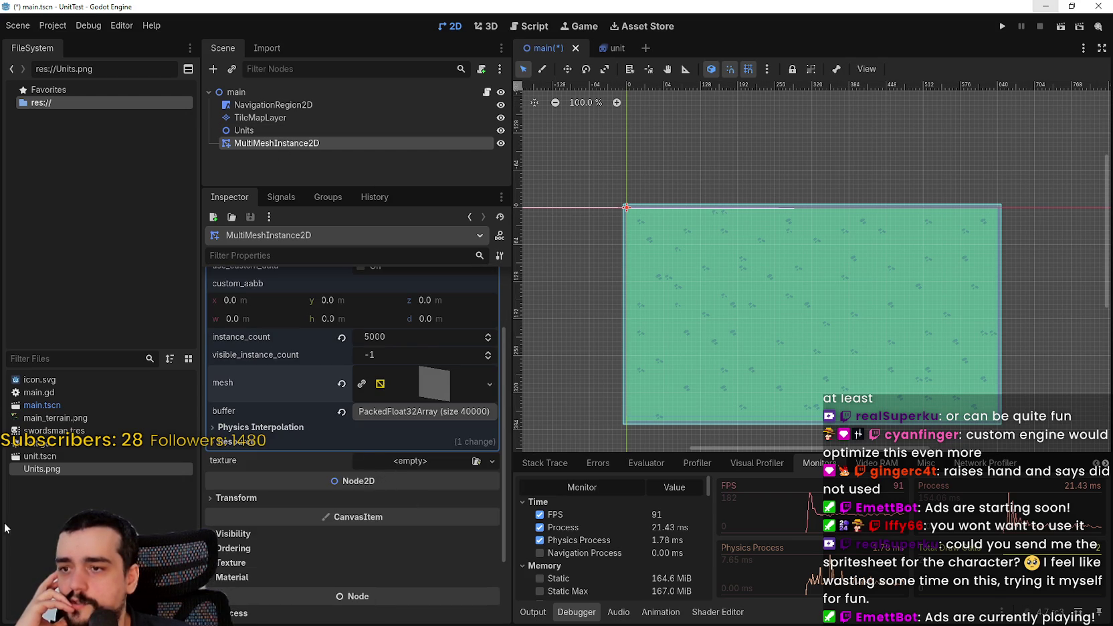
mouse_move(52, 474)
mouse_down()
mouse_move(413, 476)
mouse_move(398, 471)
mouse_up()
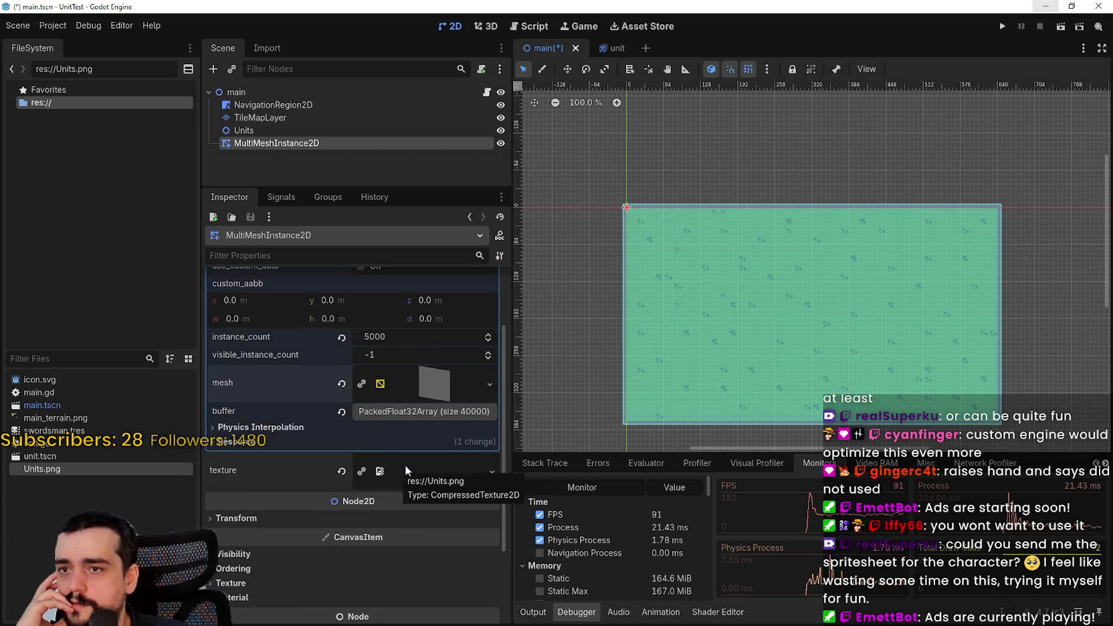
Preview the assigned Units.png texture, then hide the preview
scroll(735, 107, up, 2)
click(426, 470)
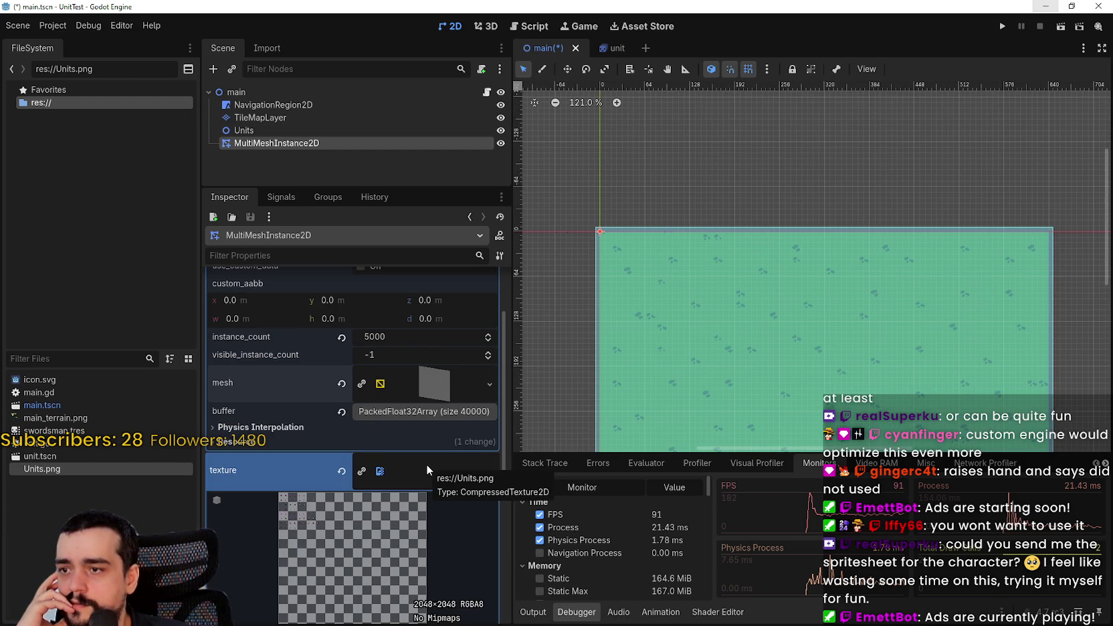
click(426, 464)
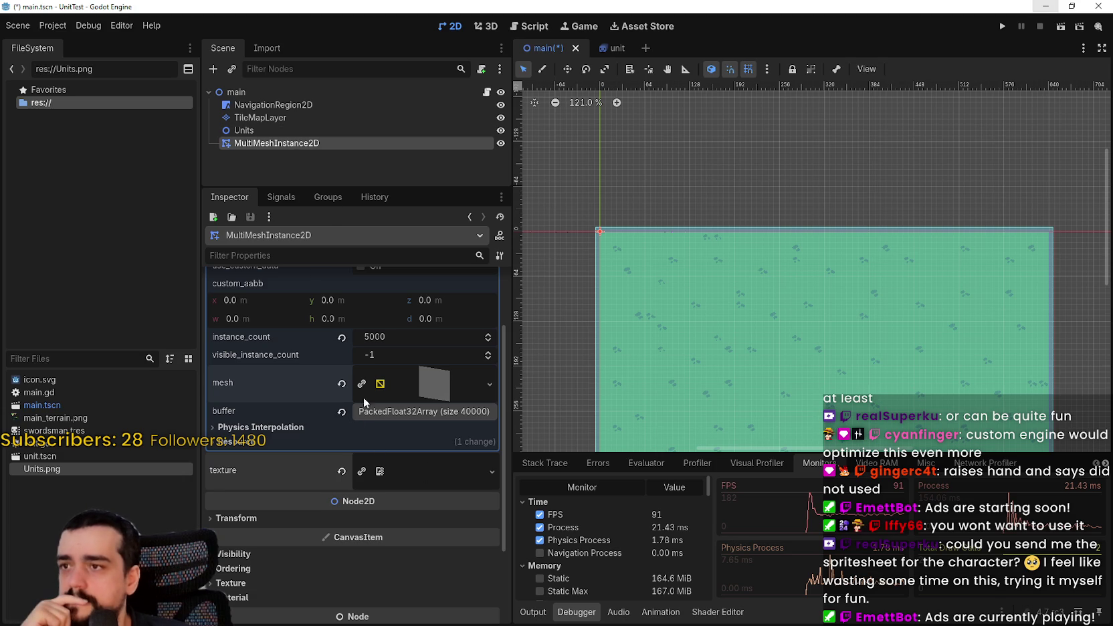
Change custom_aabb y and revert it to 0.0, then expand the QuadMesh settings
scroll(412, 363, up, 3)
drag(323, 390, 374, 390)
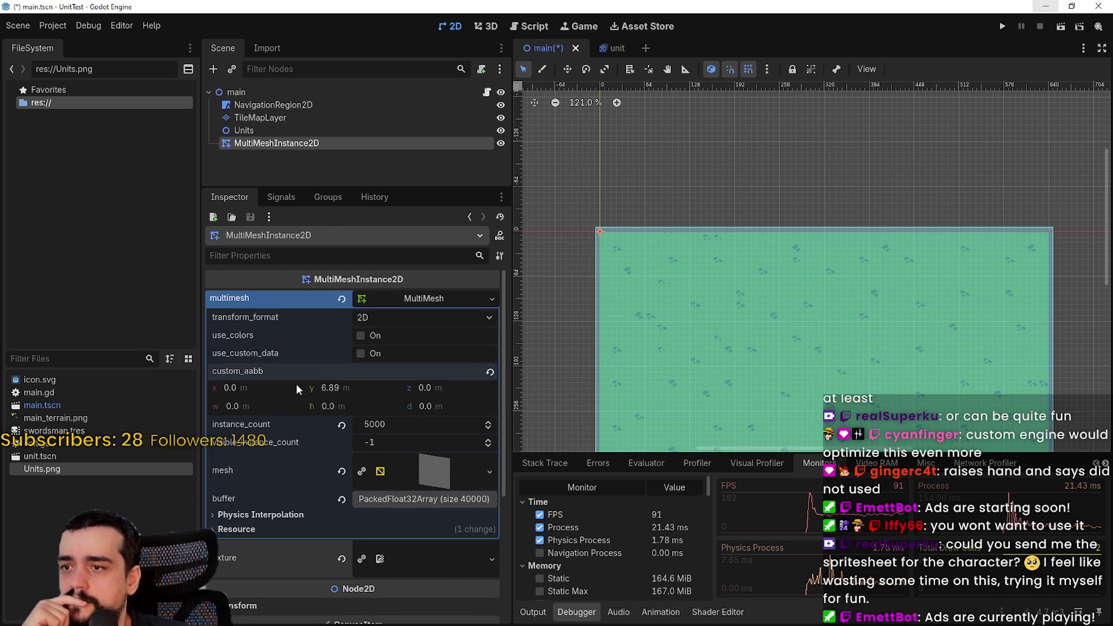
click(490, 372)
scroll(407, 447, down, 3)
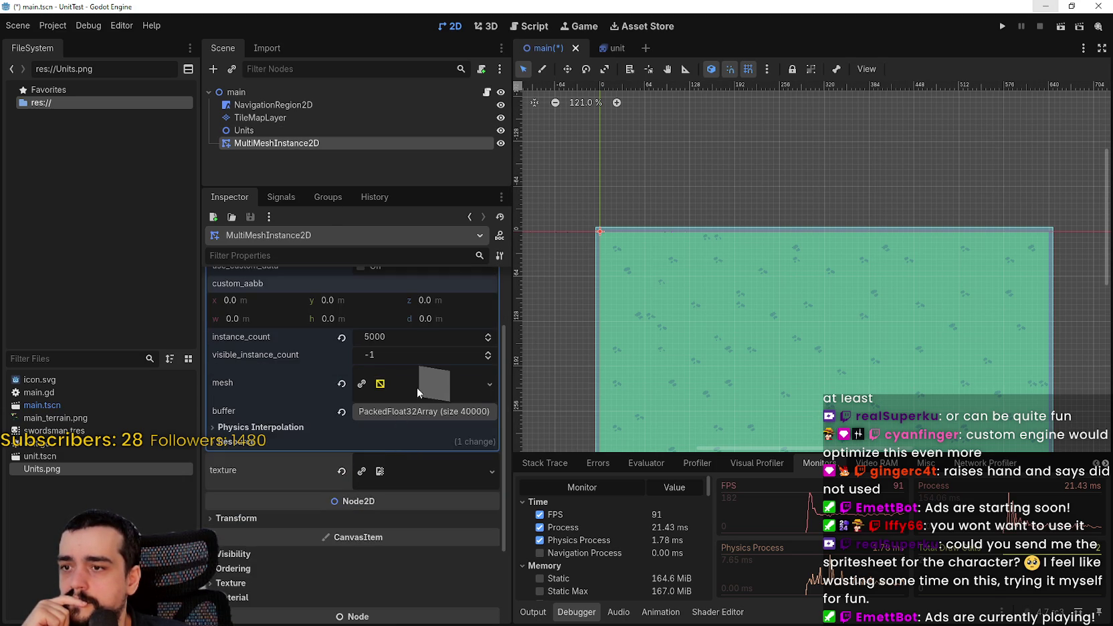
click(414, 389)
scroll(394, 410, down, 3)
Drag the QuadMesh size to 19.975 tall and 31.595 wide, checking the quads in the viewport
drag(379, 433, 441, 432)
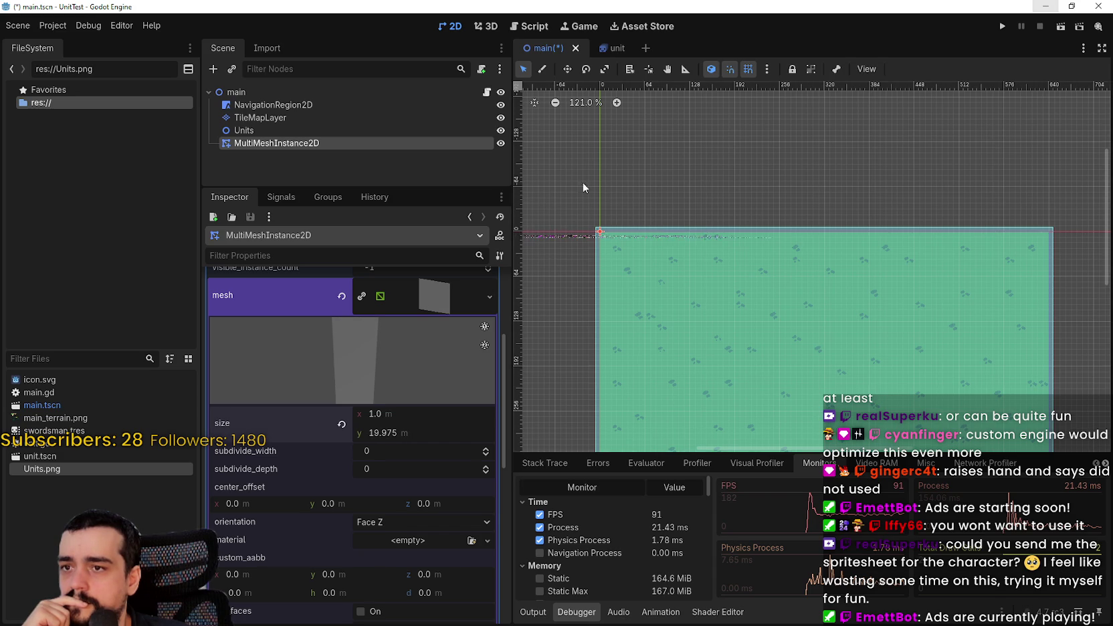
scroll(582, 237, up, 8)
scroll(596, 240, up, 6)
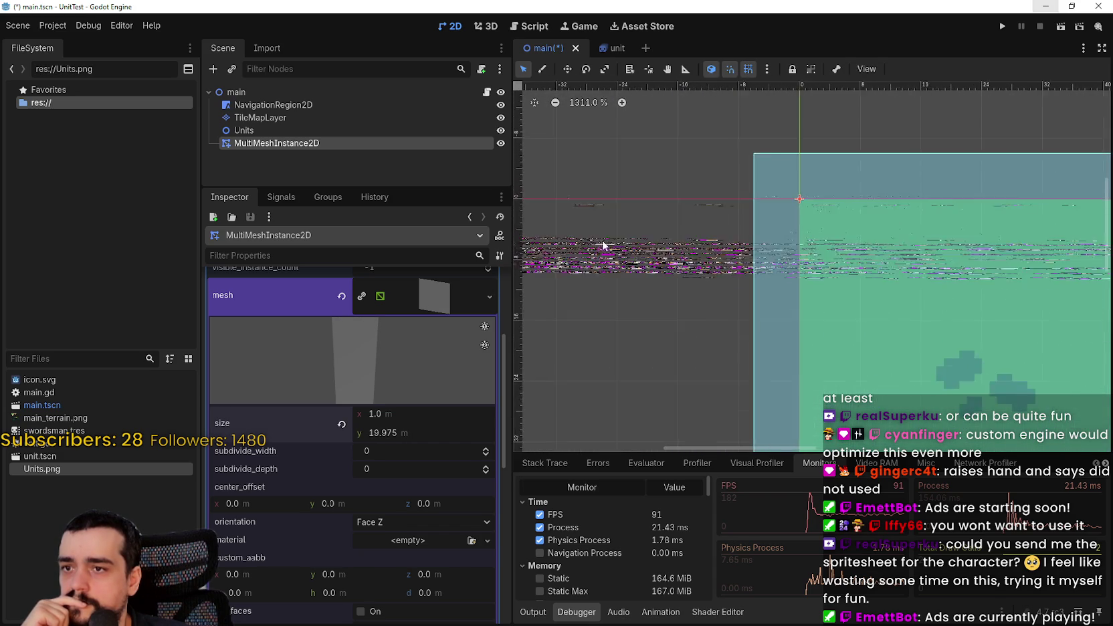
drag(368, 413, 454, 413)
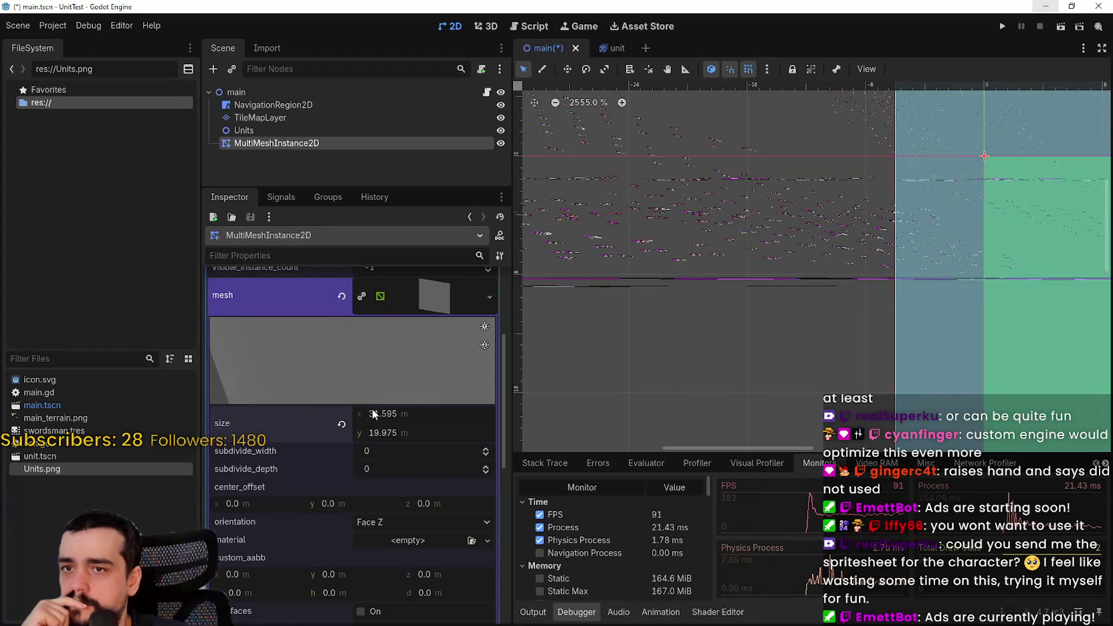
scroll(396, 356, down, 5)
scroll(394, 361, up, 7)
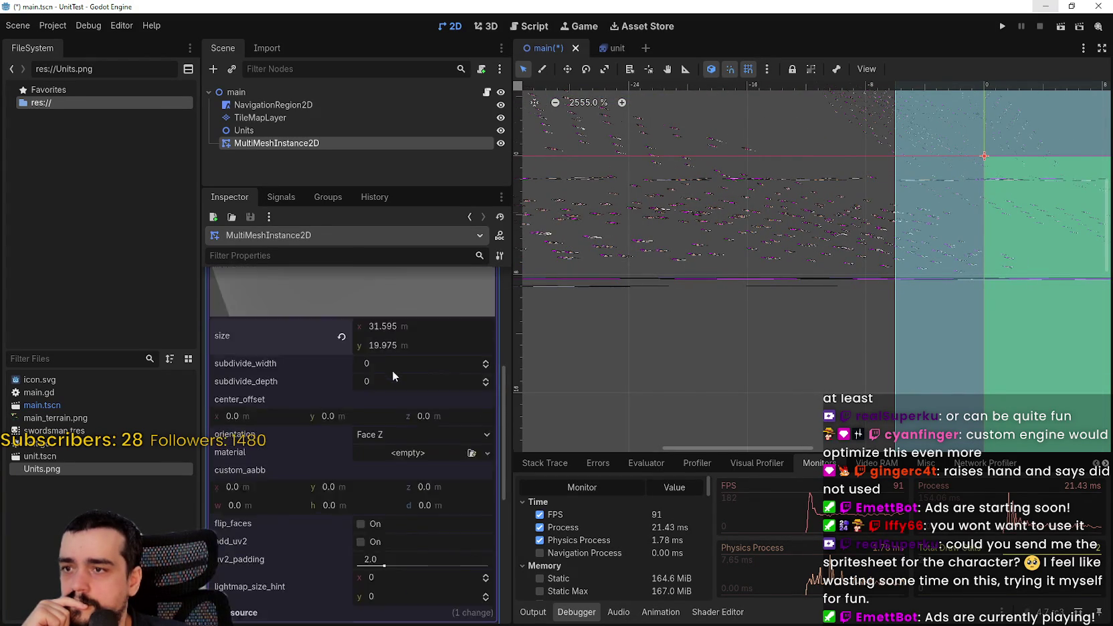
mouse_move(382, 400)
mouse_down()
mouse_move(335, 434)
mouse_move(410, 438)
mouse_move(740, 326)
mouse_up()
scroll(739, 326, up, 2)
scroll(765, 202, down, 6)
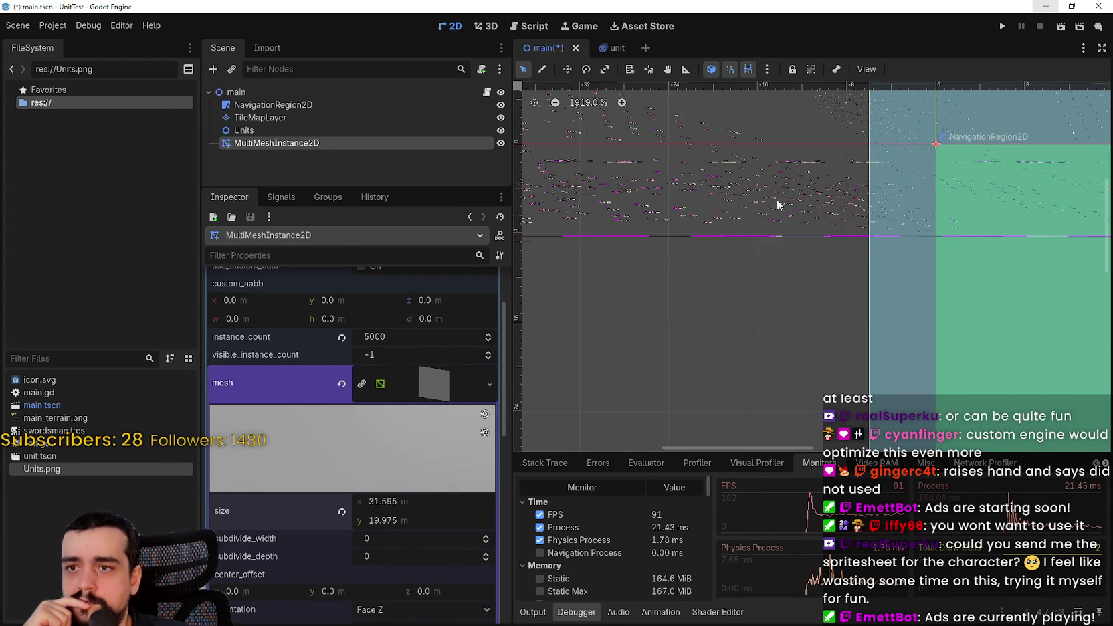
Revert the QuadMesh size to 1 × 1 and switch to the MultiMeshInstance2D tutorial video
click(340, 511)
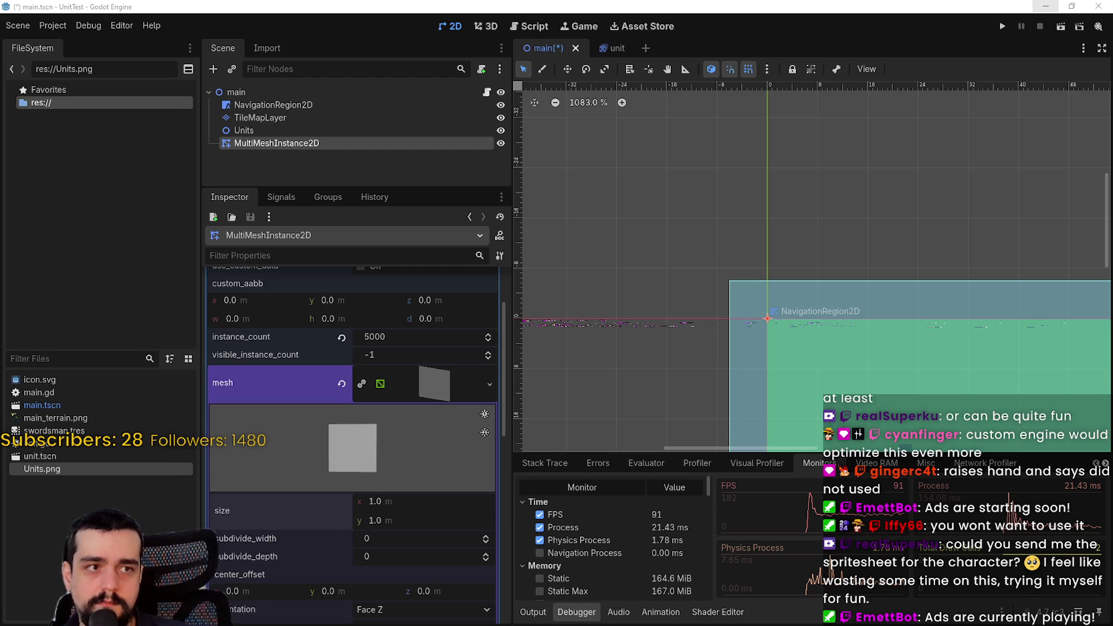
key(alt+Tab)
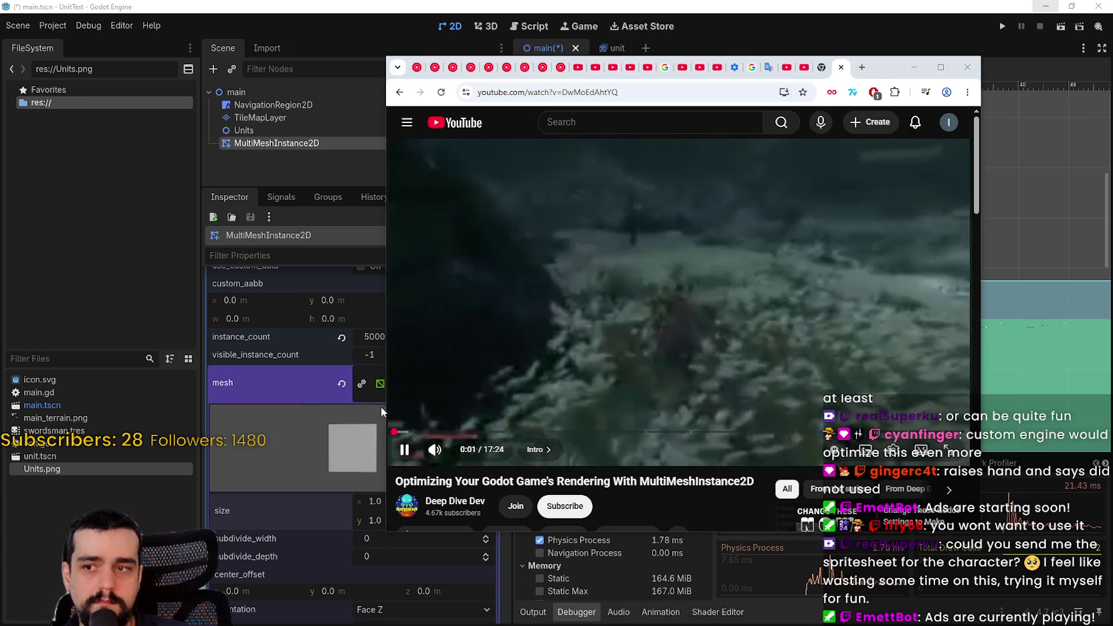
Pick a different resolution for the tutorial in the player's Quality settings
click(894, 451)
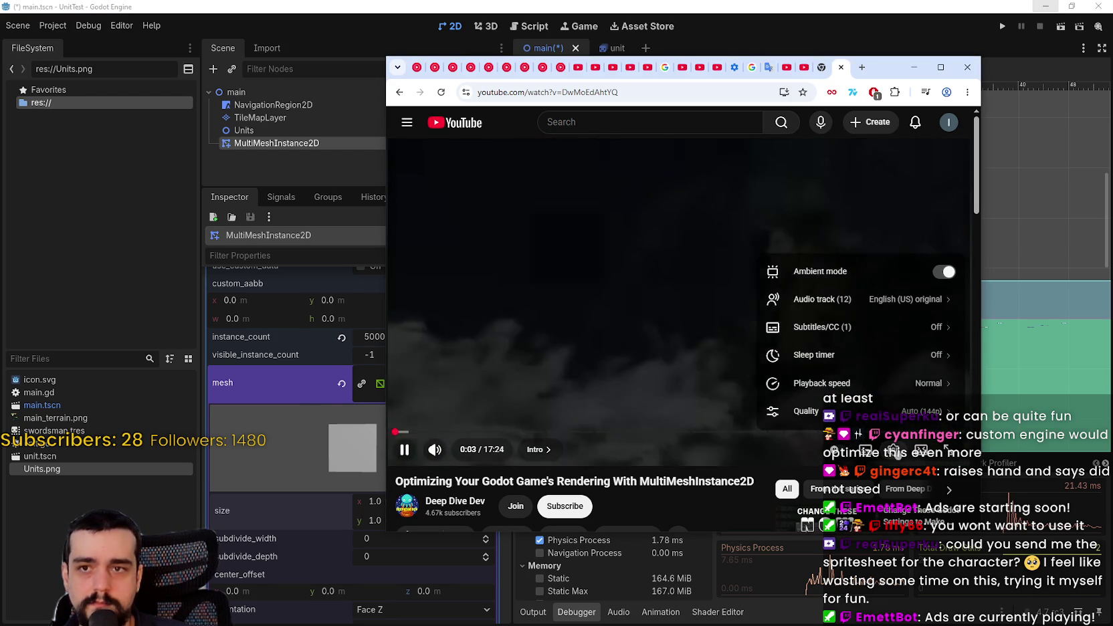
click(821, 411)
click(802, 268)
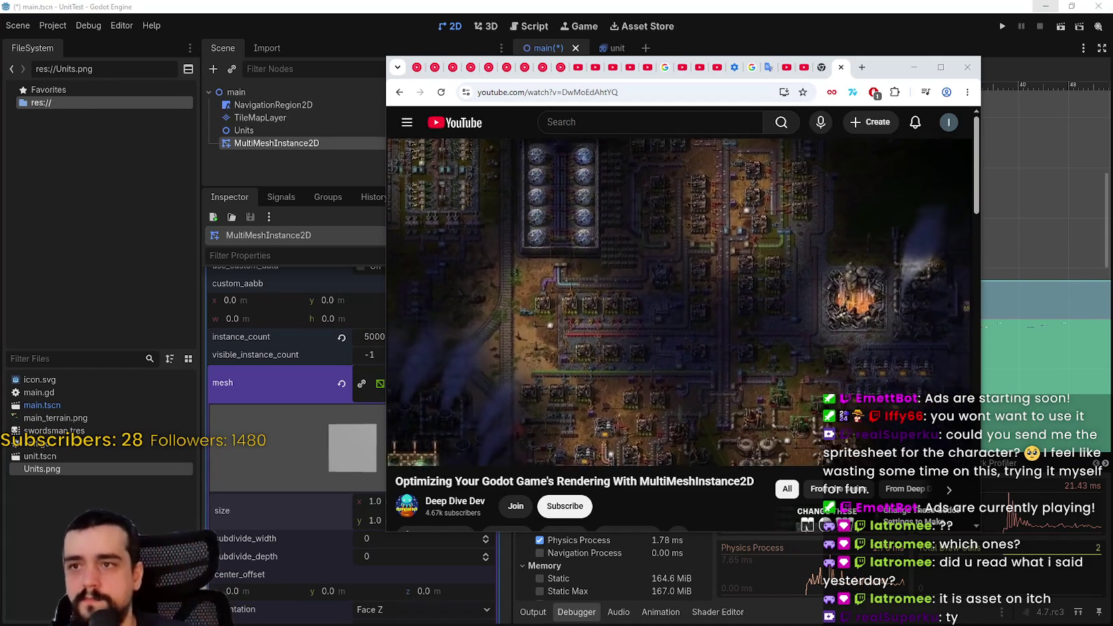
Watch the tutorial fullscreen, seeking ahead until the 2000-goblin, 2000-draw-call example
key(f)
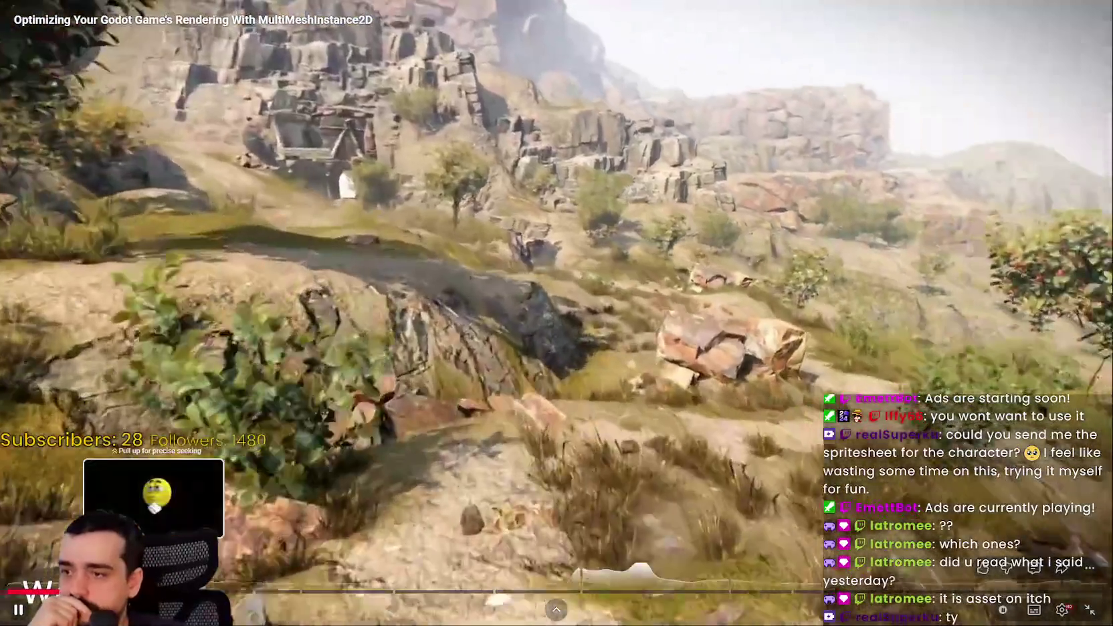
drag(142, 591, 176, 591)
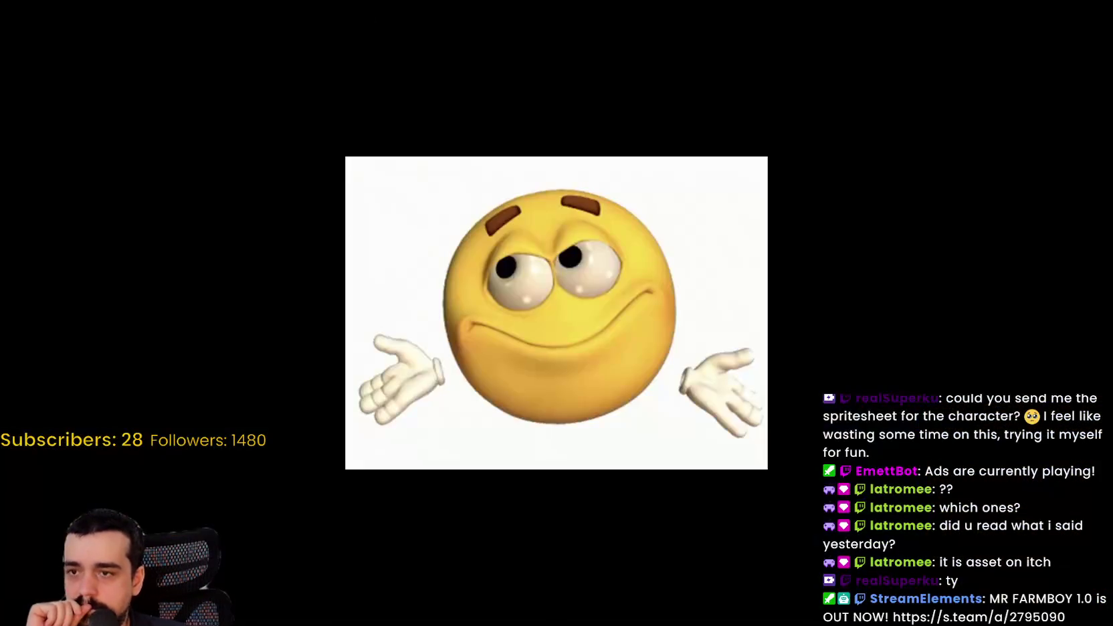
mouse_move(535, 248)
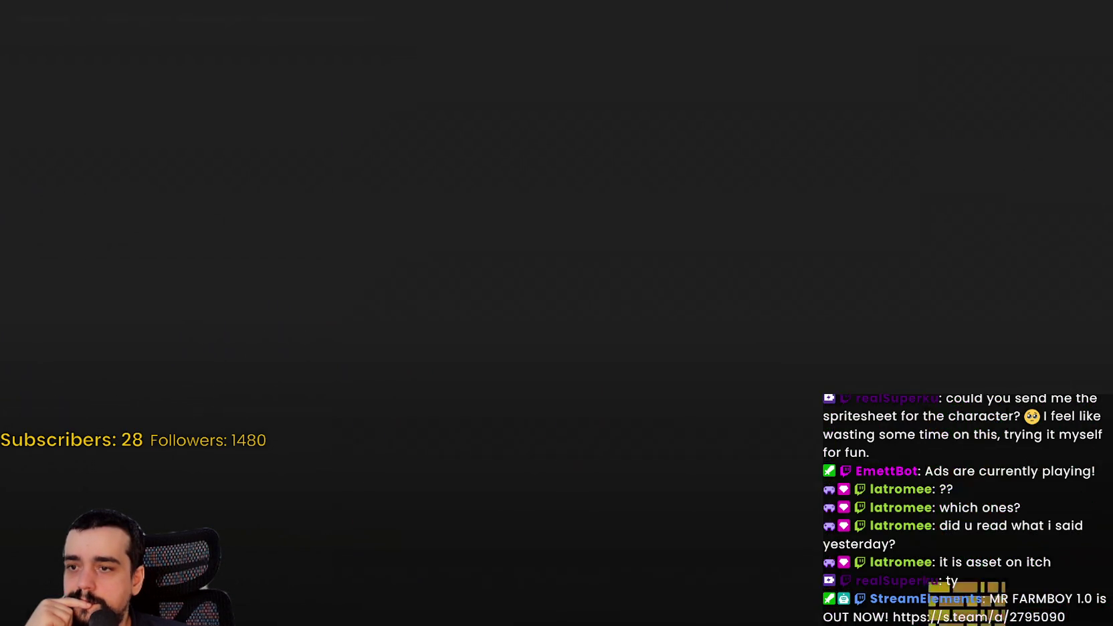
mouse_move(438, 243)
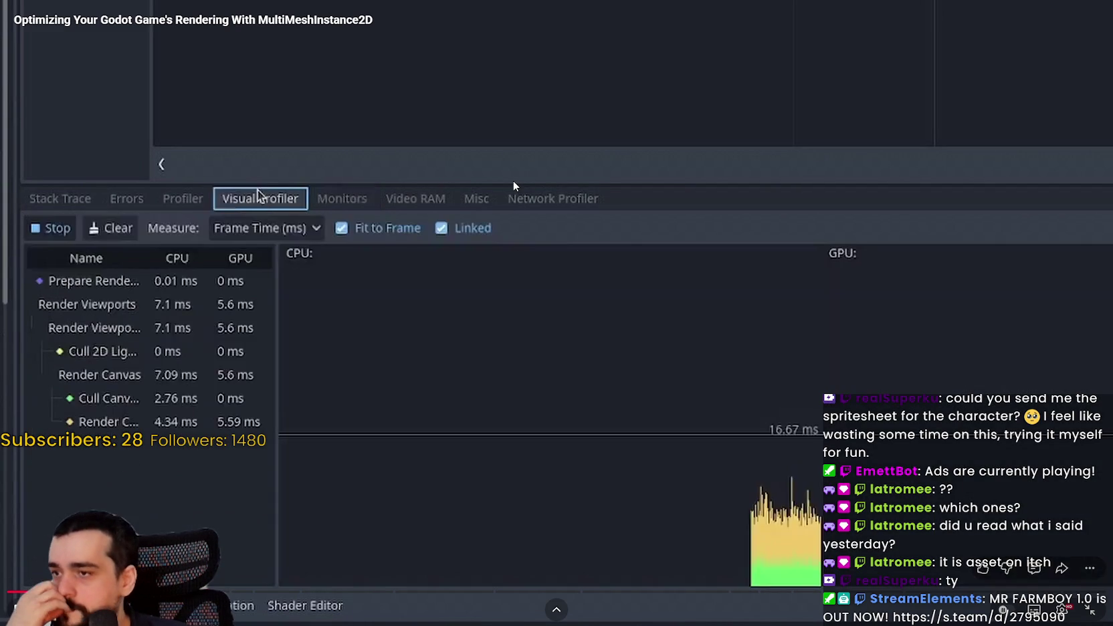
mouse_move(512, 181)
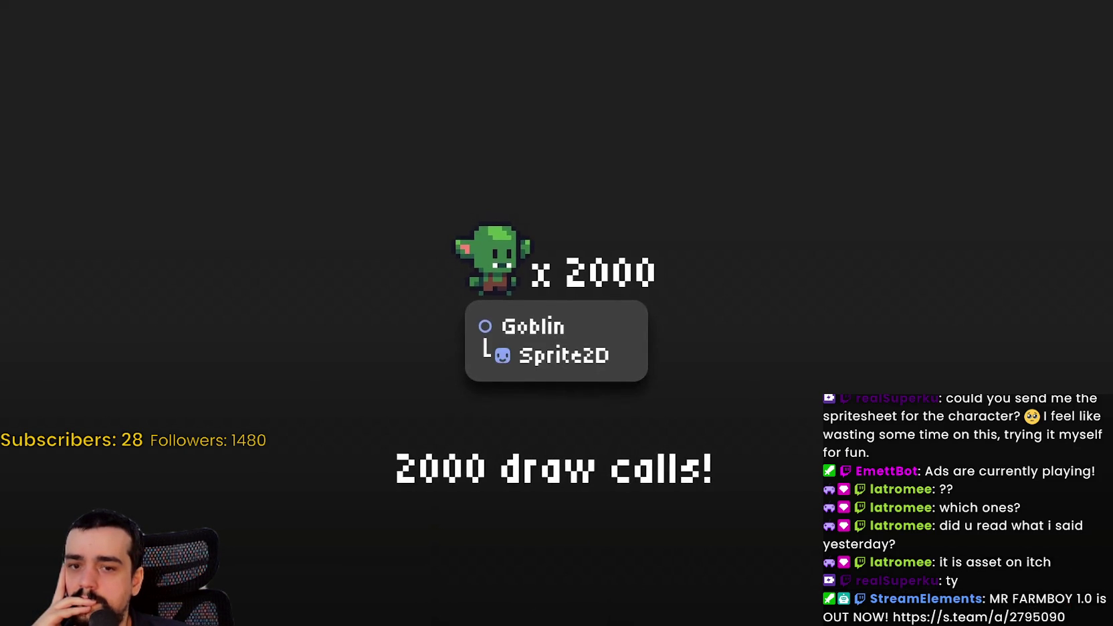
Pause on the 2000 draw calls example, then resume to the draw_texture_batch explanation
click(508, 355)
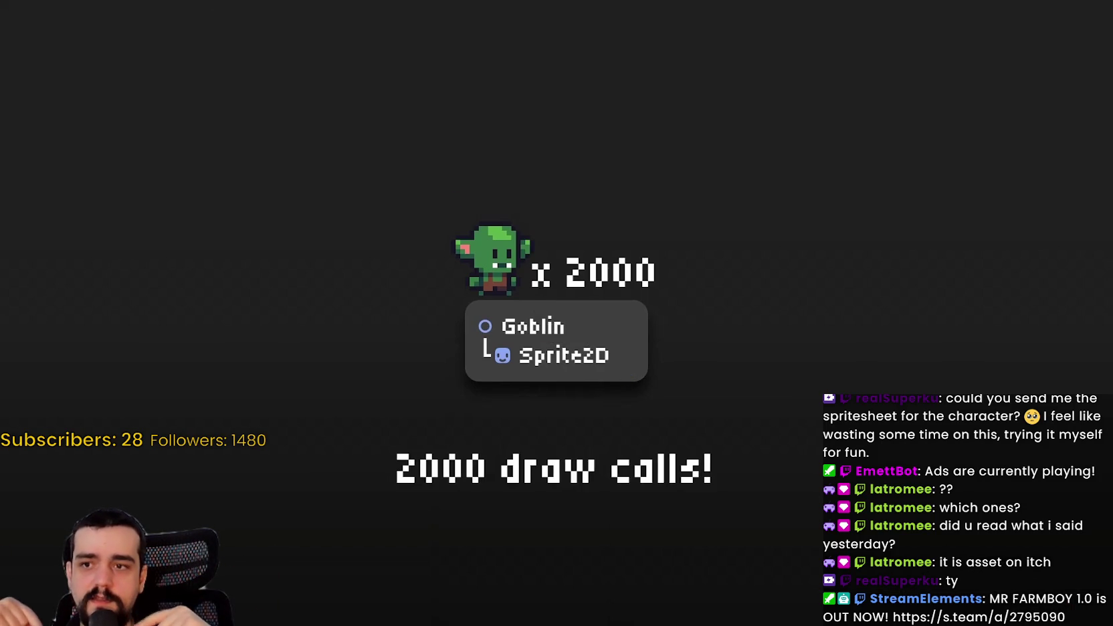
click(663, 215)
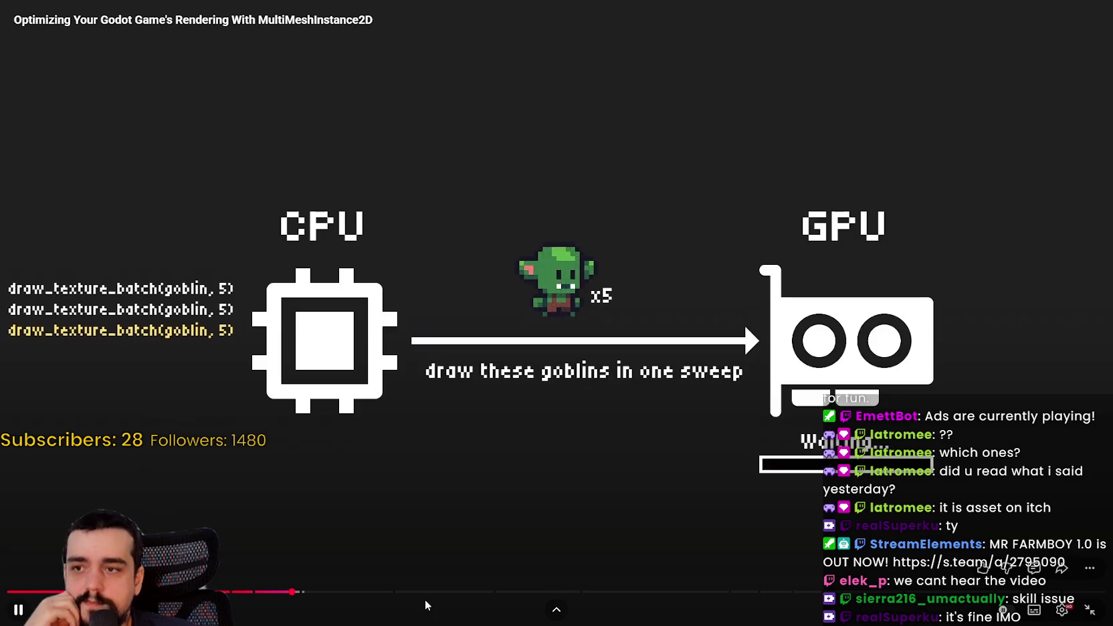
Pause on the batching diagram, resume, and stop at the lotsa_nodes_doing_nothing script
click(302, 433)
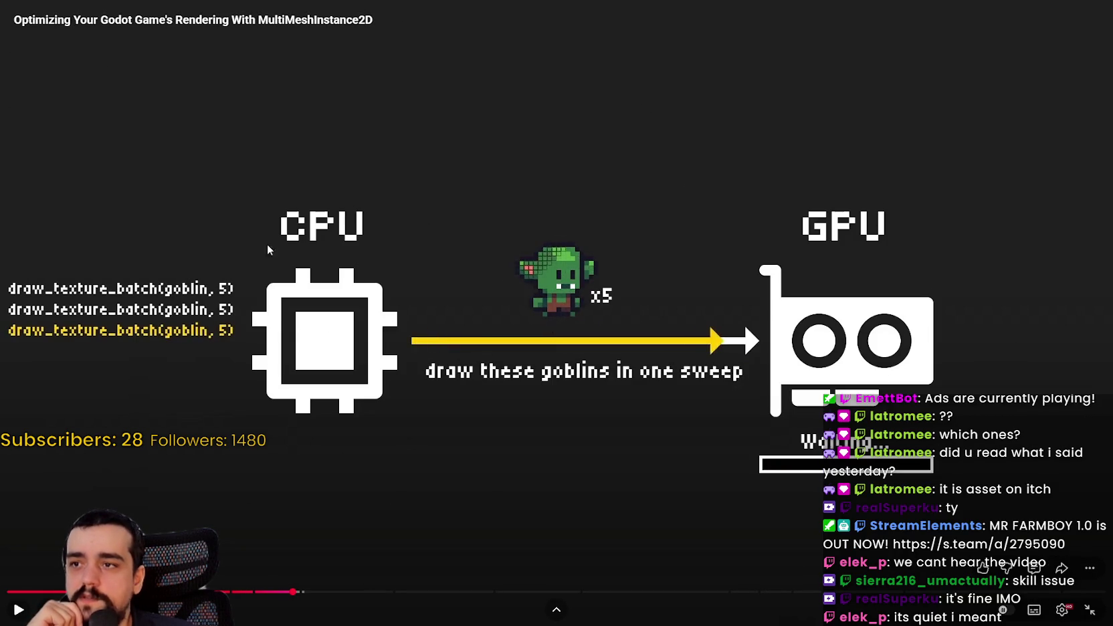
click(633, 311)
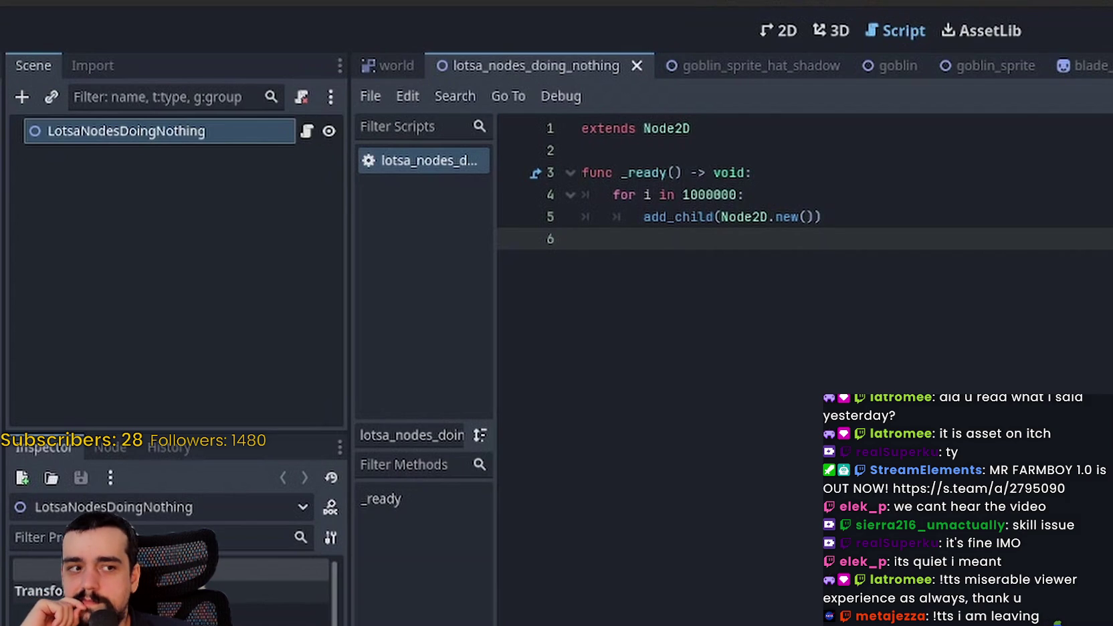
click(769, 292)
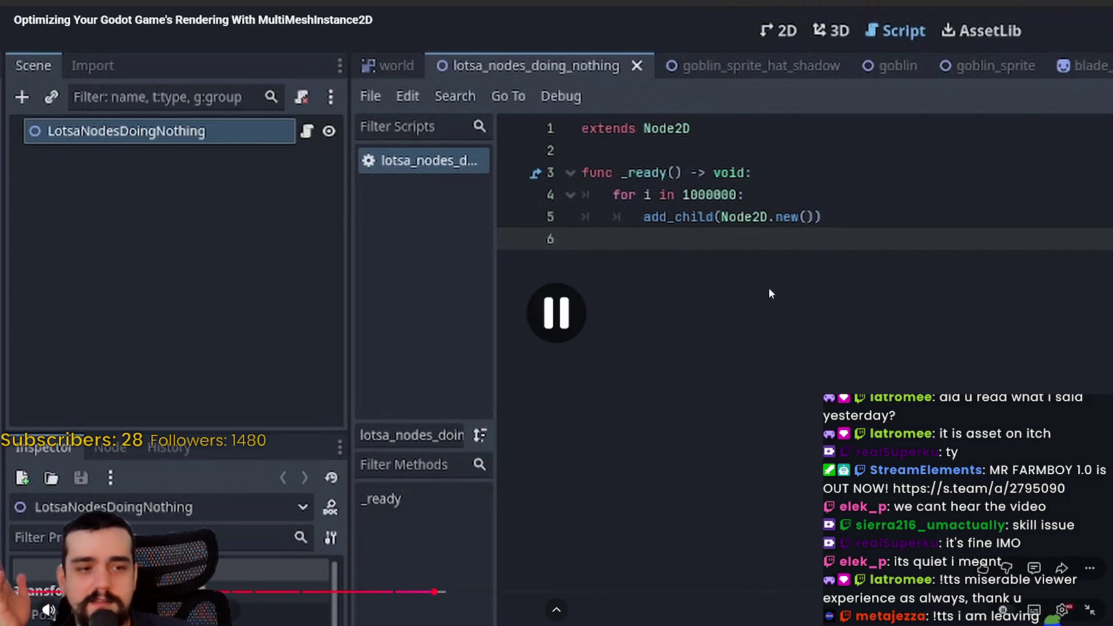
mouse_move(532, 454)
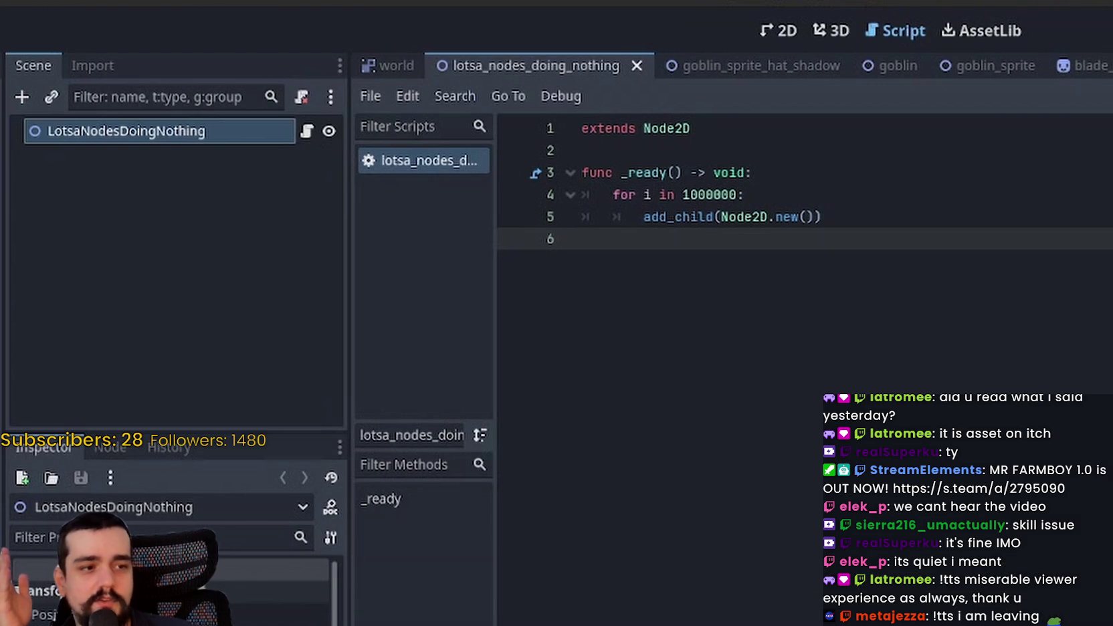
mouse_move(674, 293)
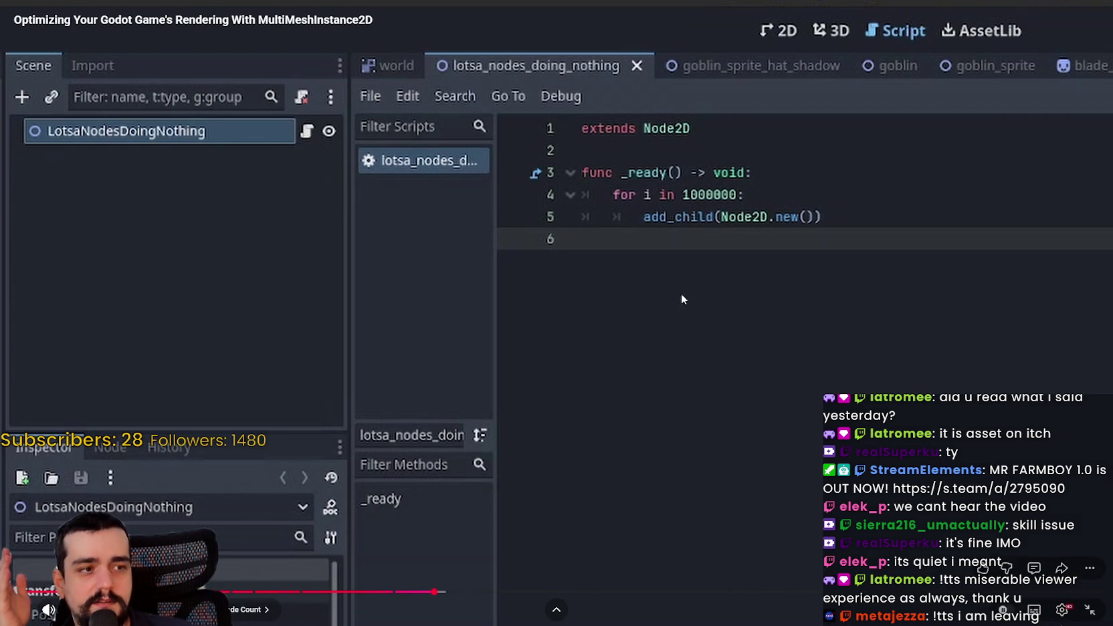
click(481, 310)
click(600, 312)
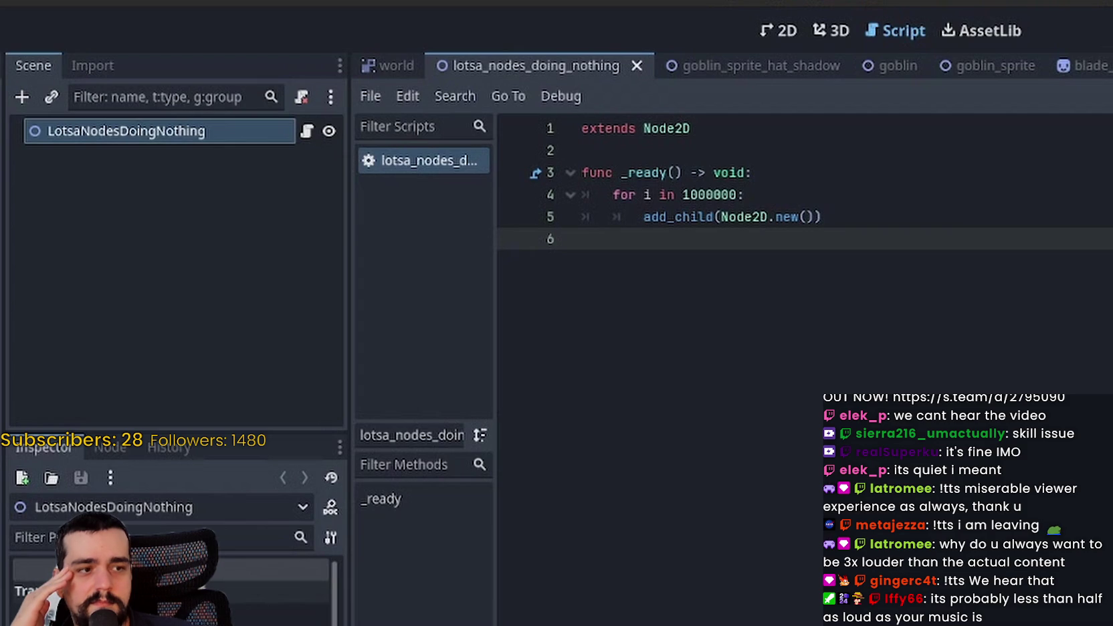
click(707, 328)
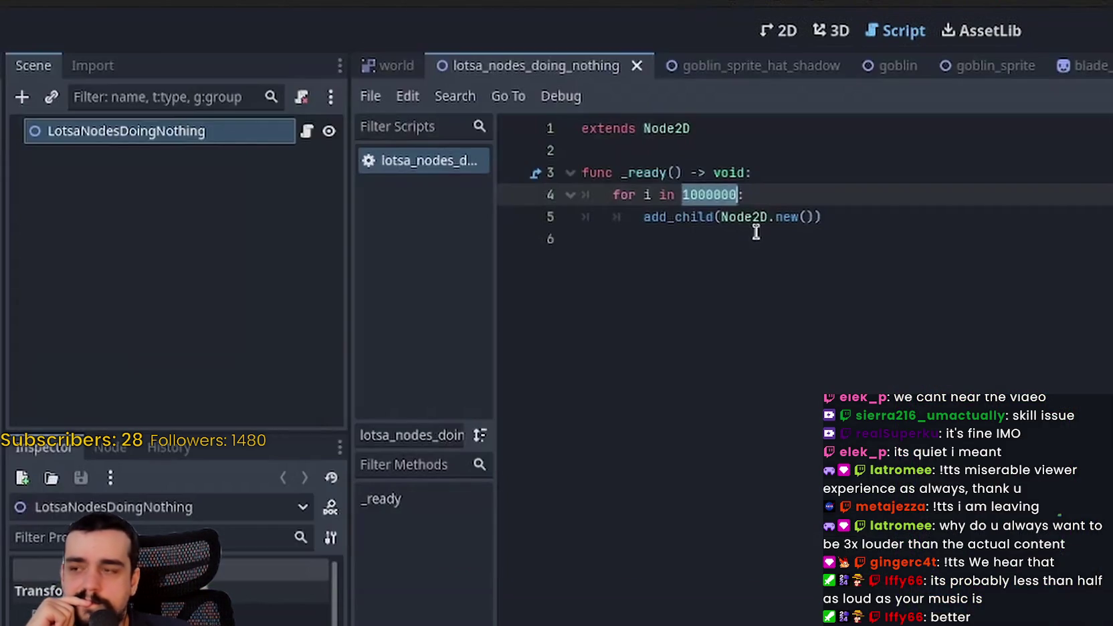
click(843, 215)
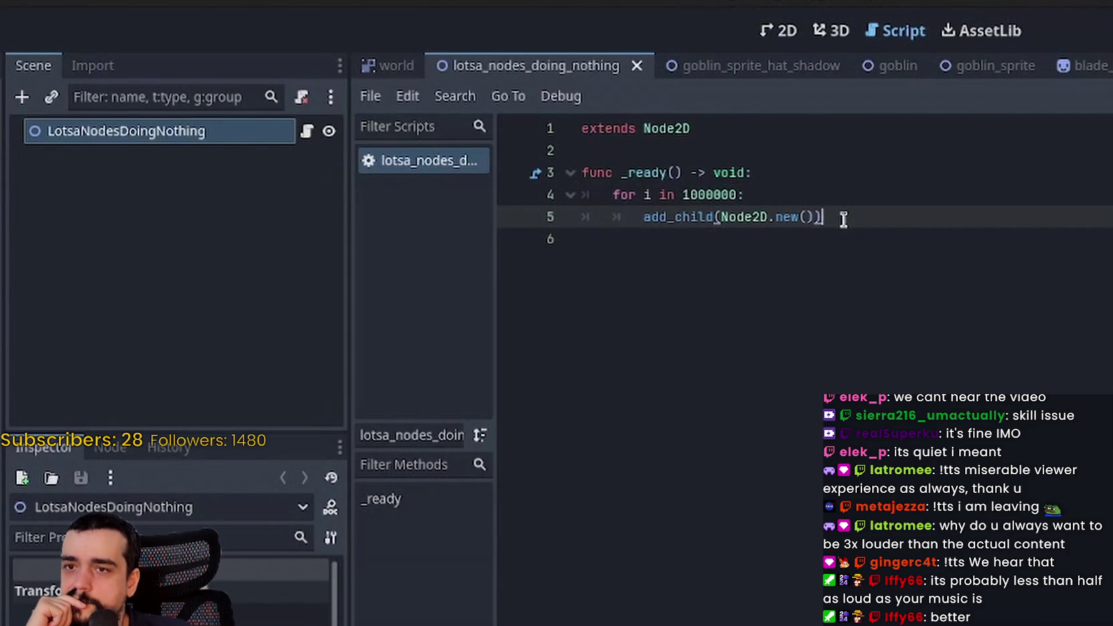
click(701, 323)
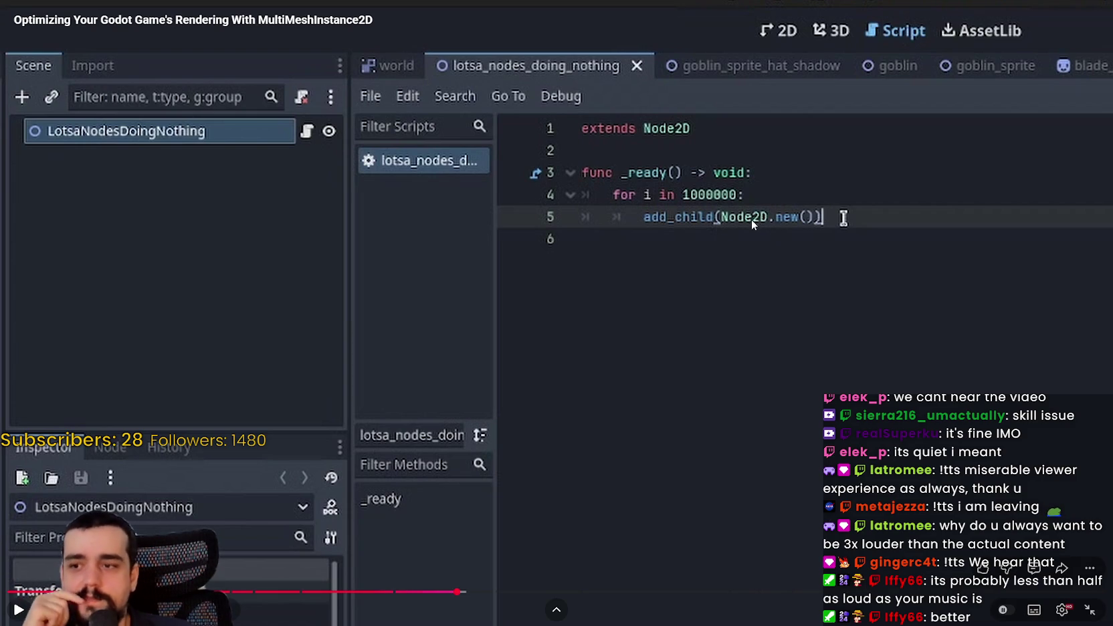
click(726, 305)
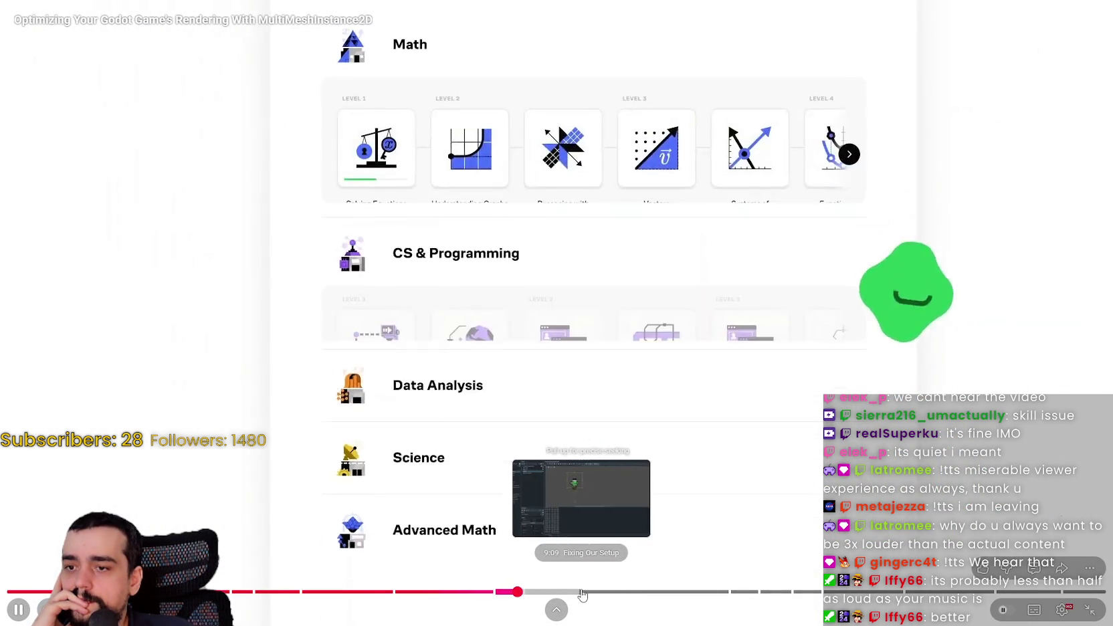
Jump past the sponsor to where goblin.png becomes the texture, pause, and exit full screen
click(578, 592)
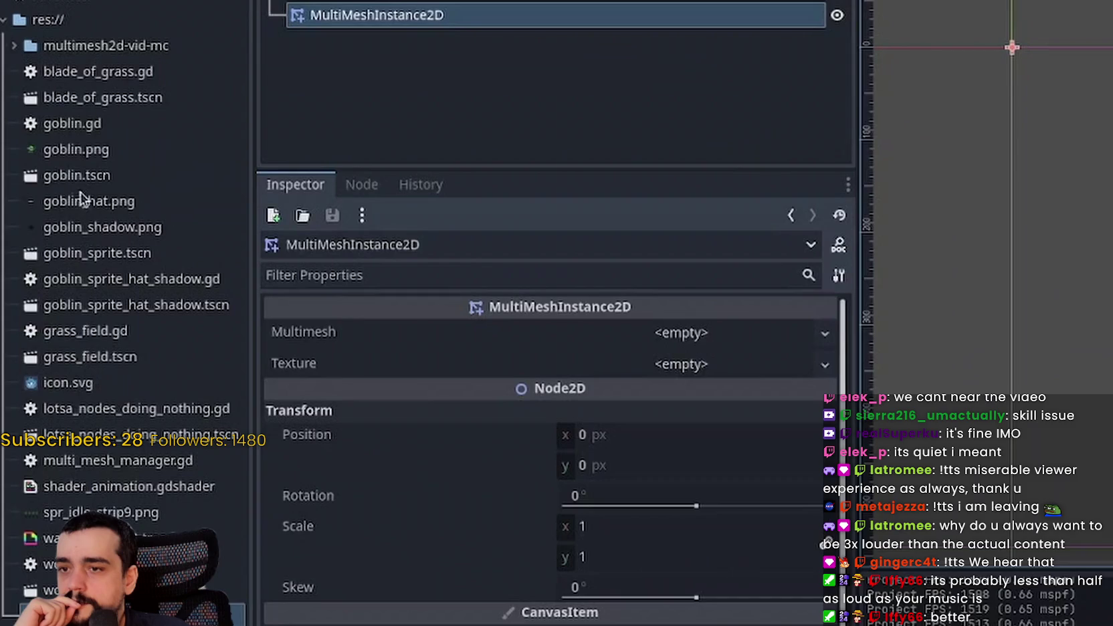
mouse_move(79, 155)
mouse_down()
mouse_move(745, 348)
mouse_move(717, 370)
mouse_up()
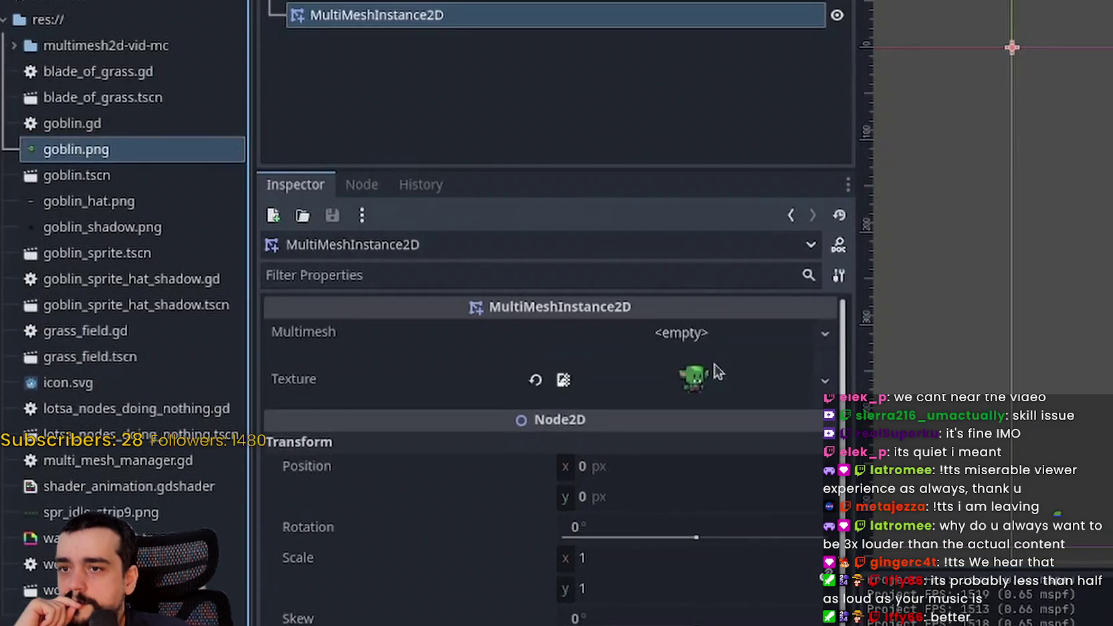
click(478, 235)
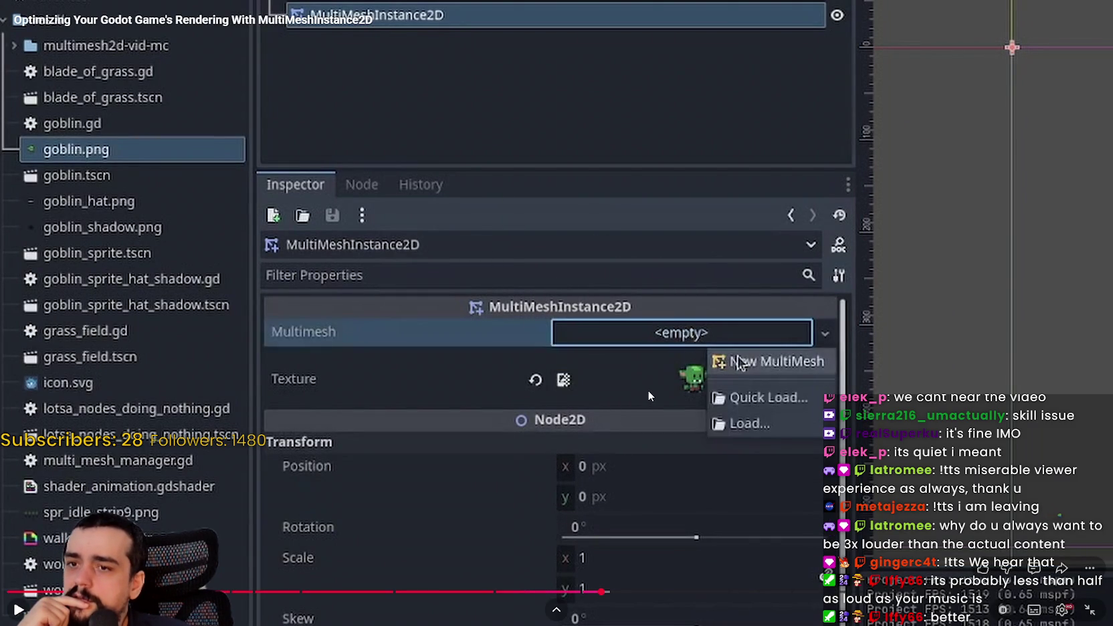
key(Escape)
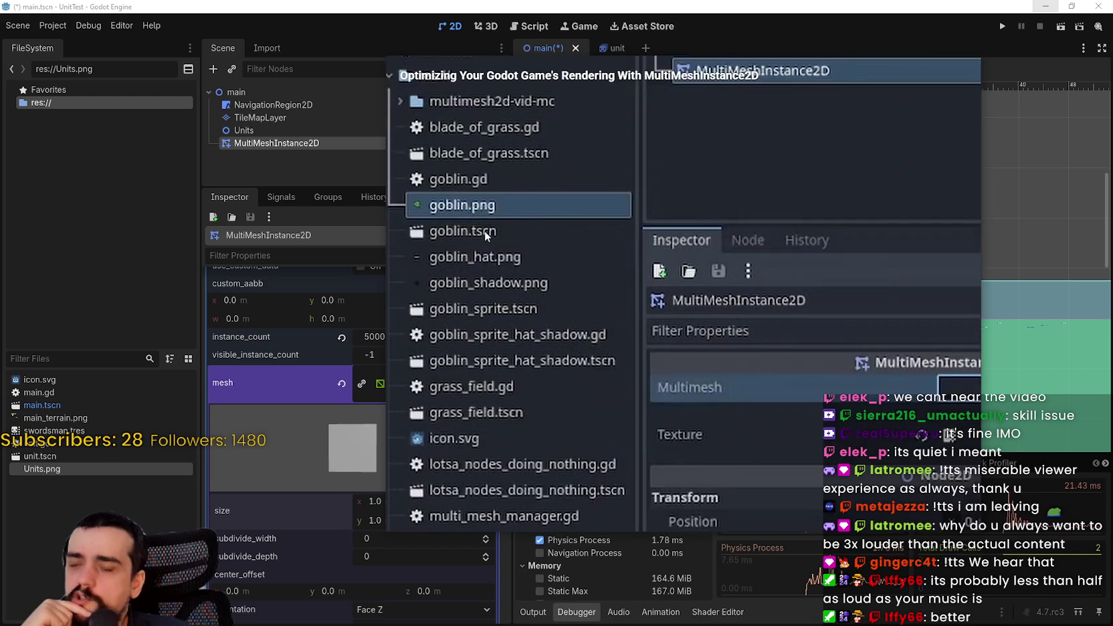
Fold the mesh sub-inspector in Godot, then switch to Aseprite and close its front window
click(914, 66)
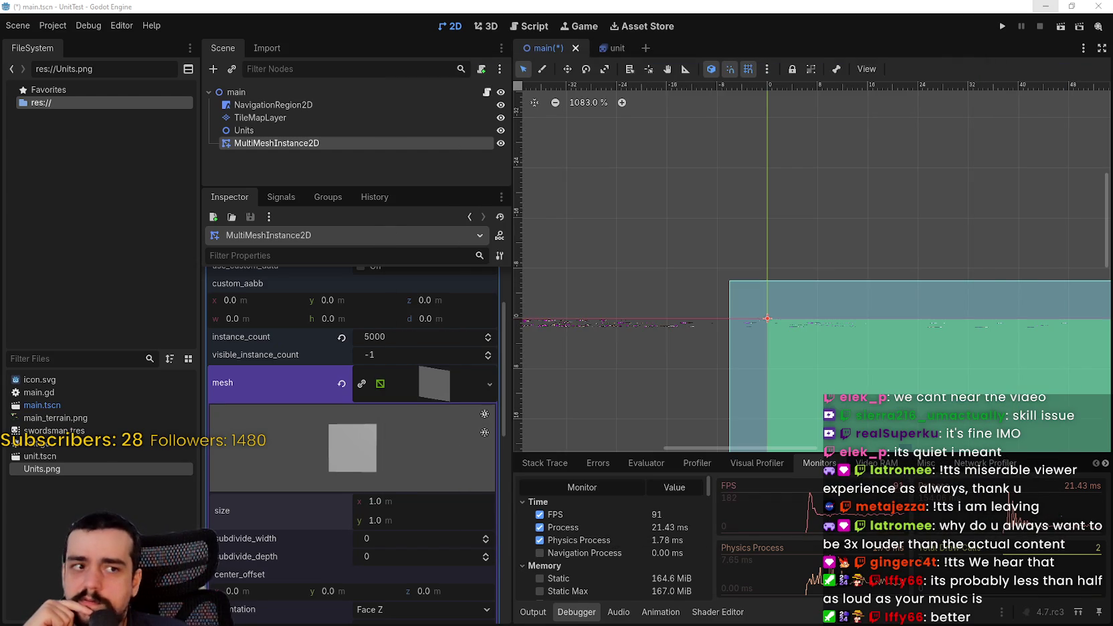
click(416, 398)
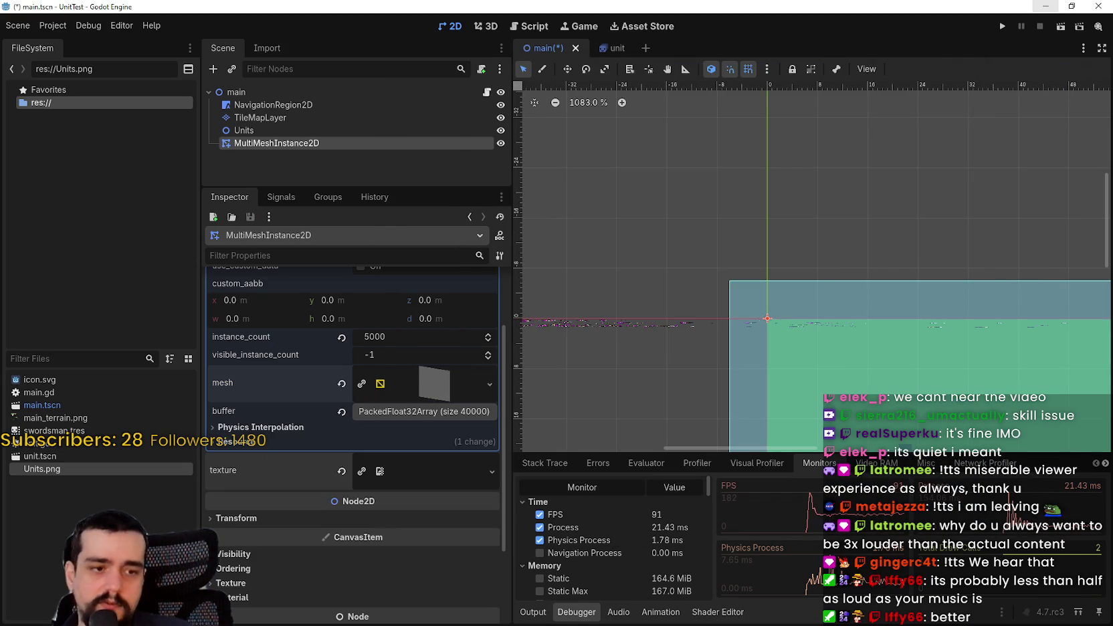
key(alt+Tab)
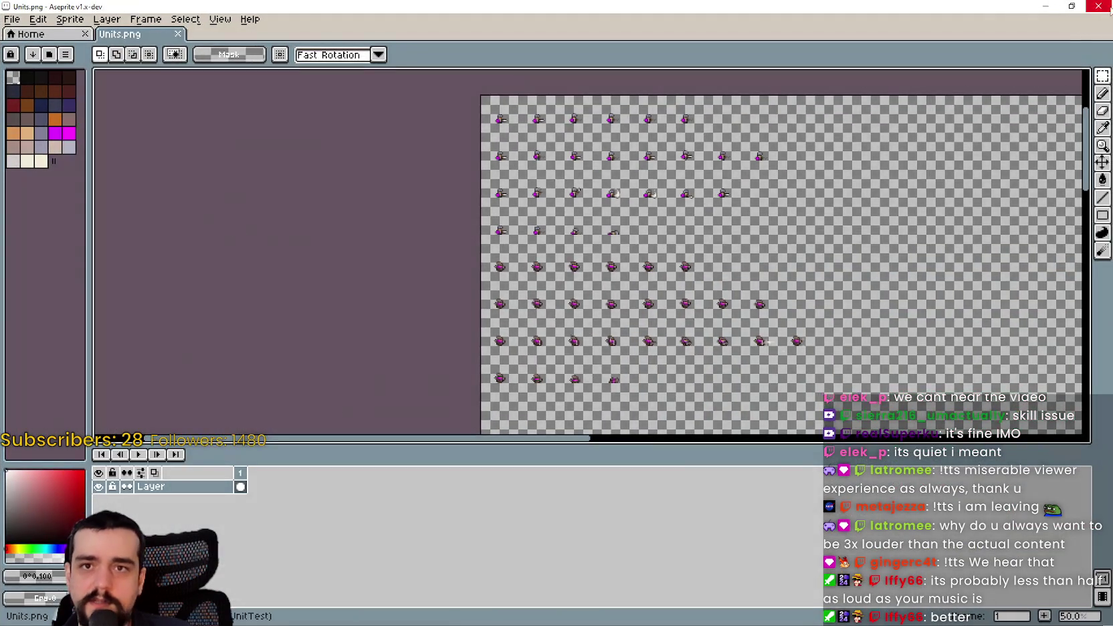
click(1107, 8)
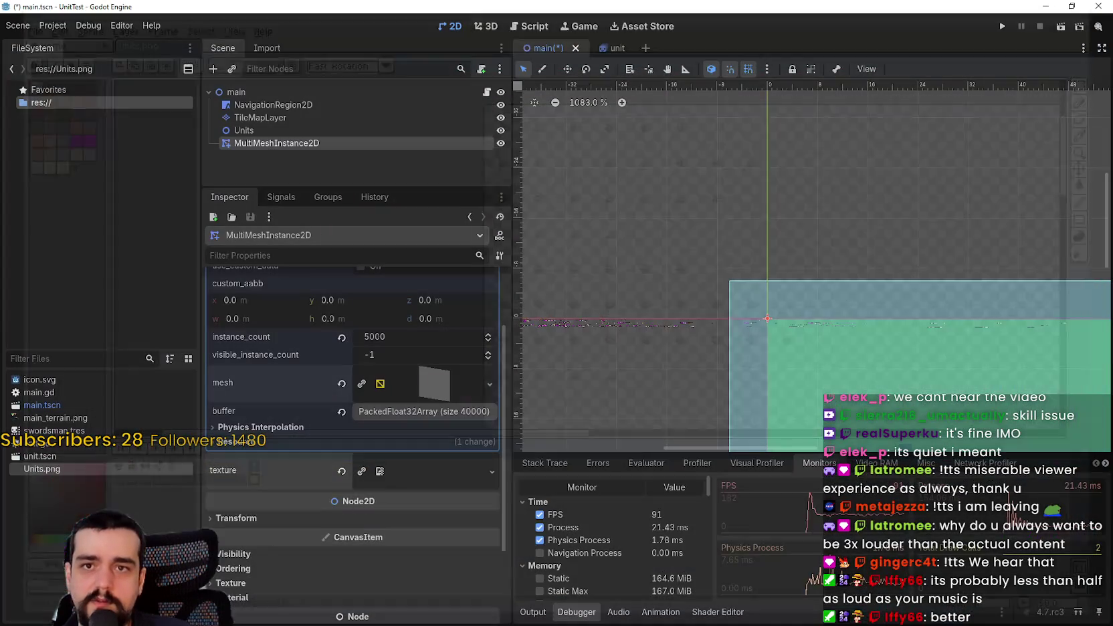
key(alt+Tab)
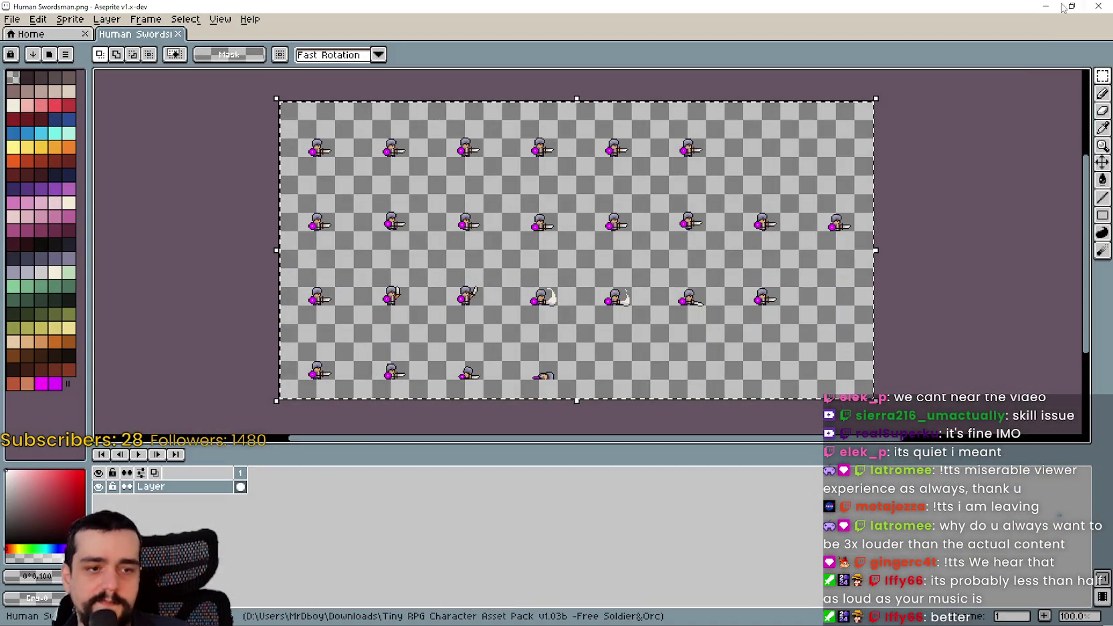
Close the Player.png and empty Sprite-0001 Aseprite windows, discarding Sprite-0001 without saving
key(alt+Tab)
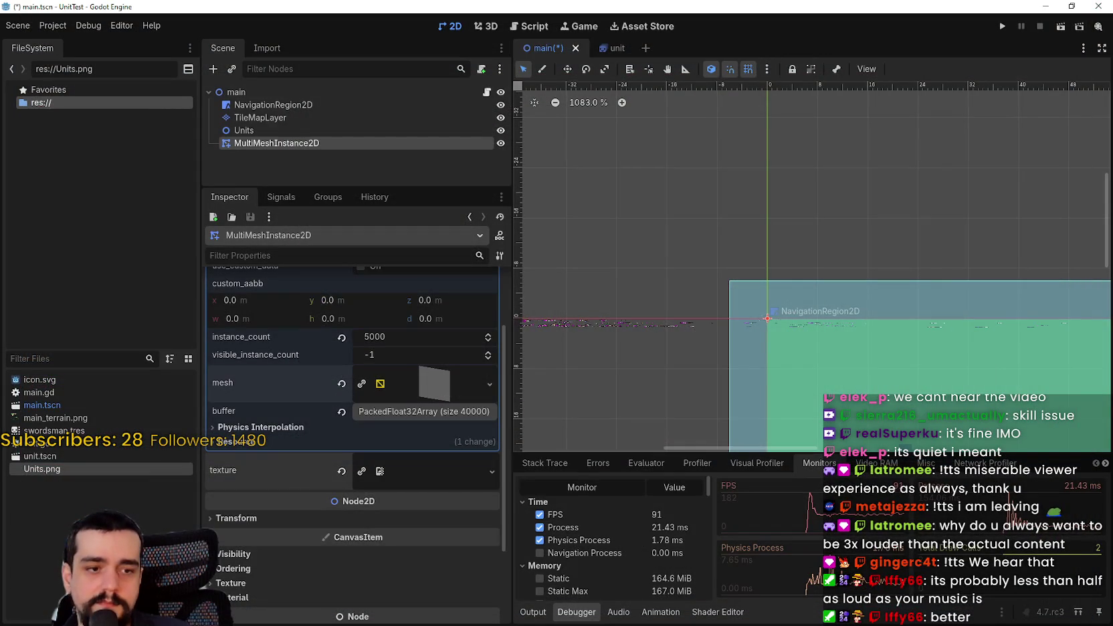
key(alt+Tab)
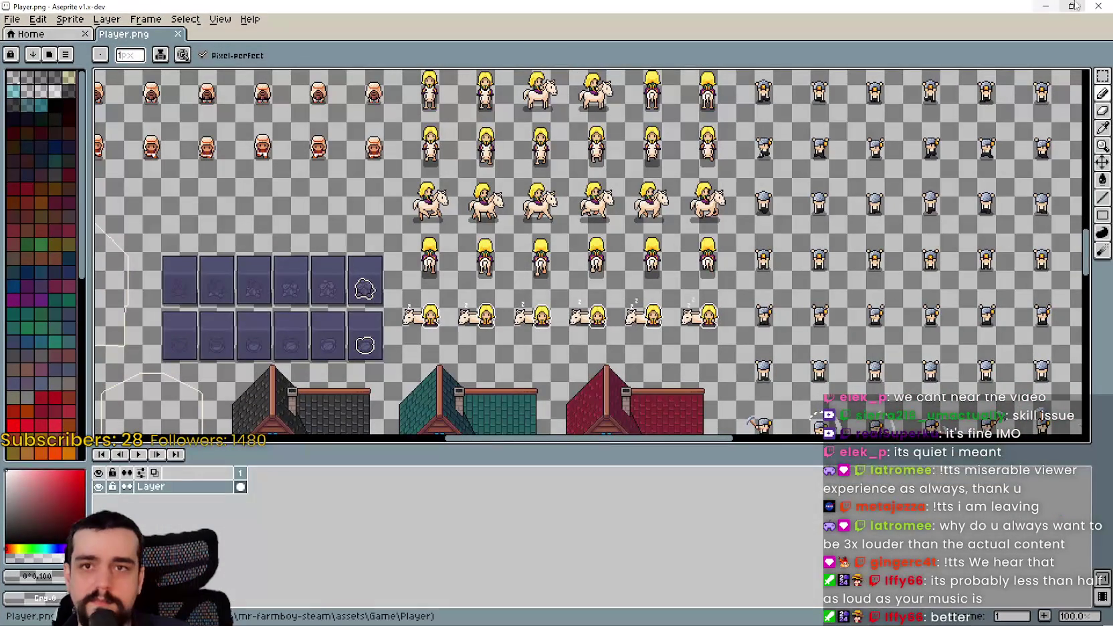
click(1092, 5)
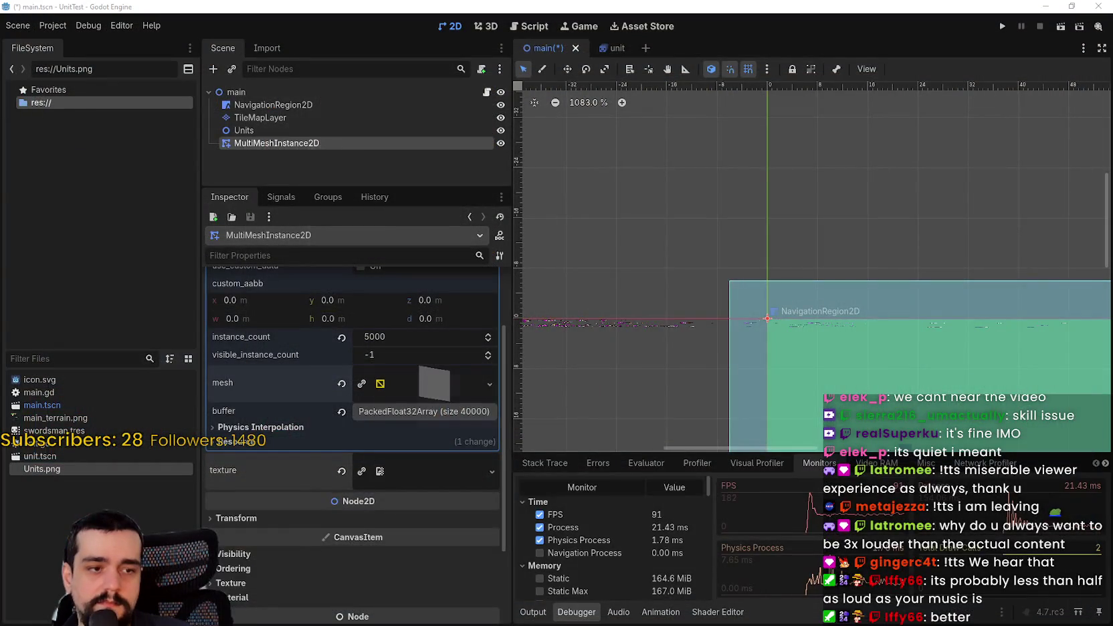
key(alt+Tab)
click(1098, 6)
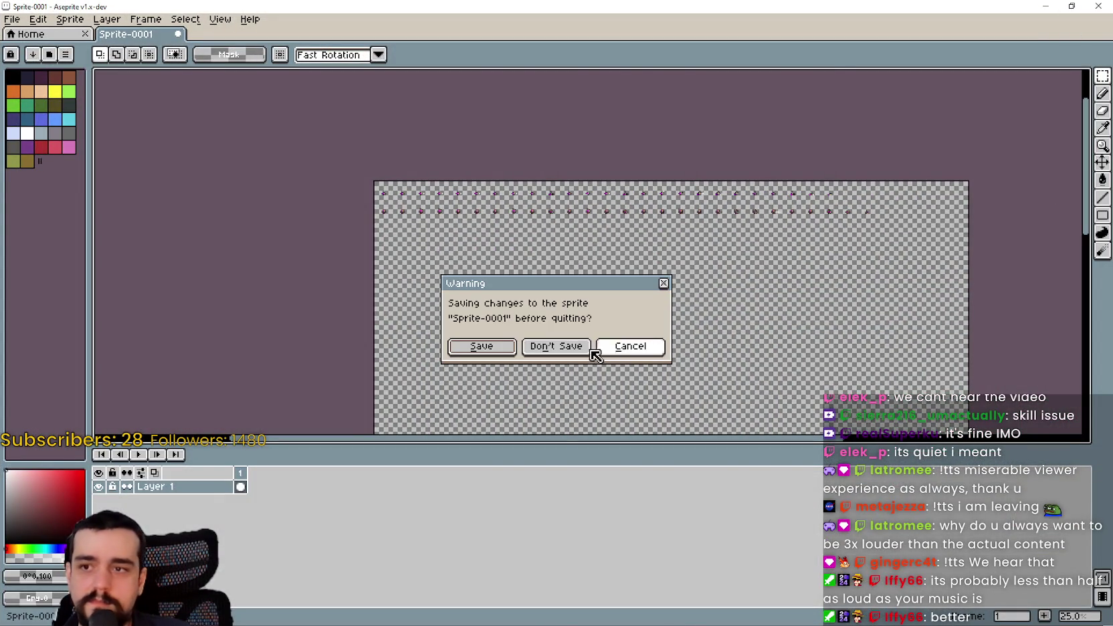
click(555, 348)
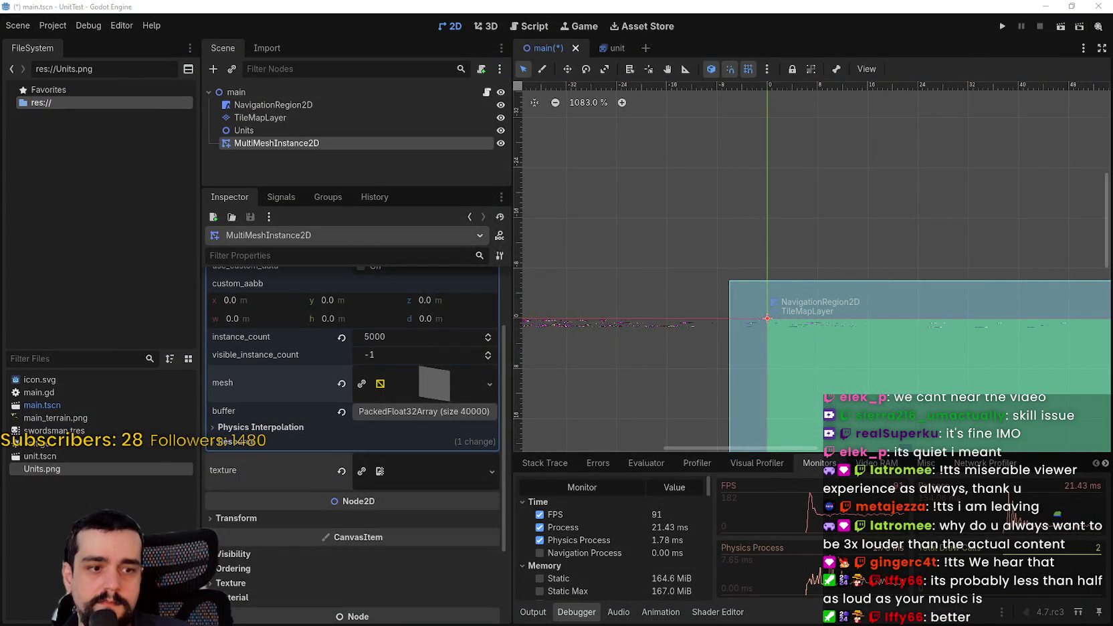
Open Units.png from the FileSystem dock in the external image editor
key(alt+Tab)
key(alt+Tab)
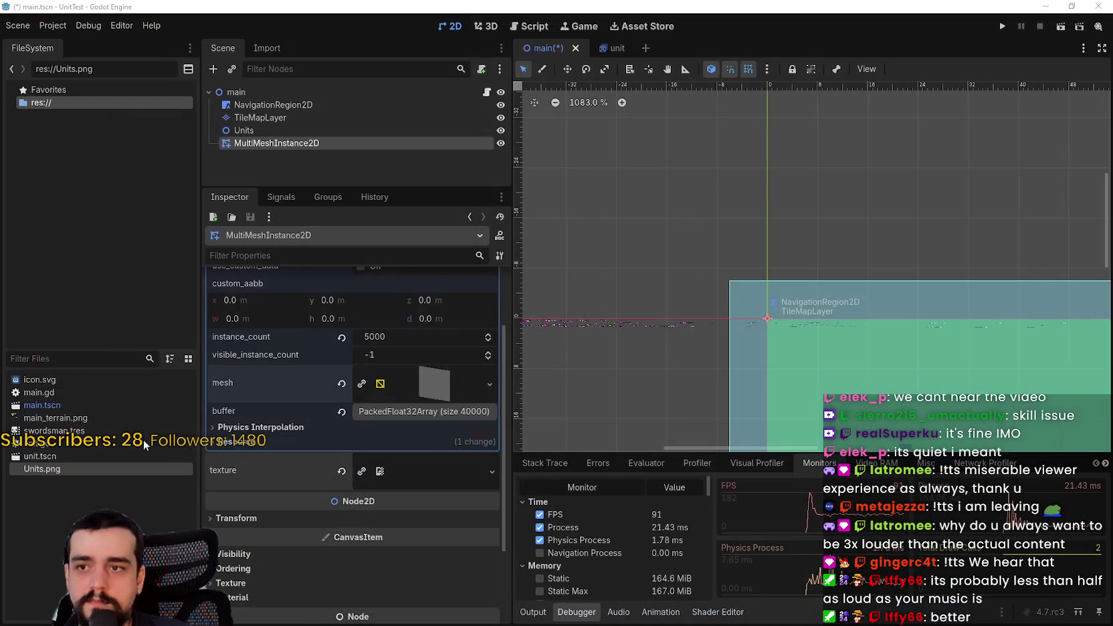
right_click(55, 472)
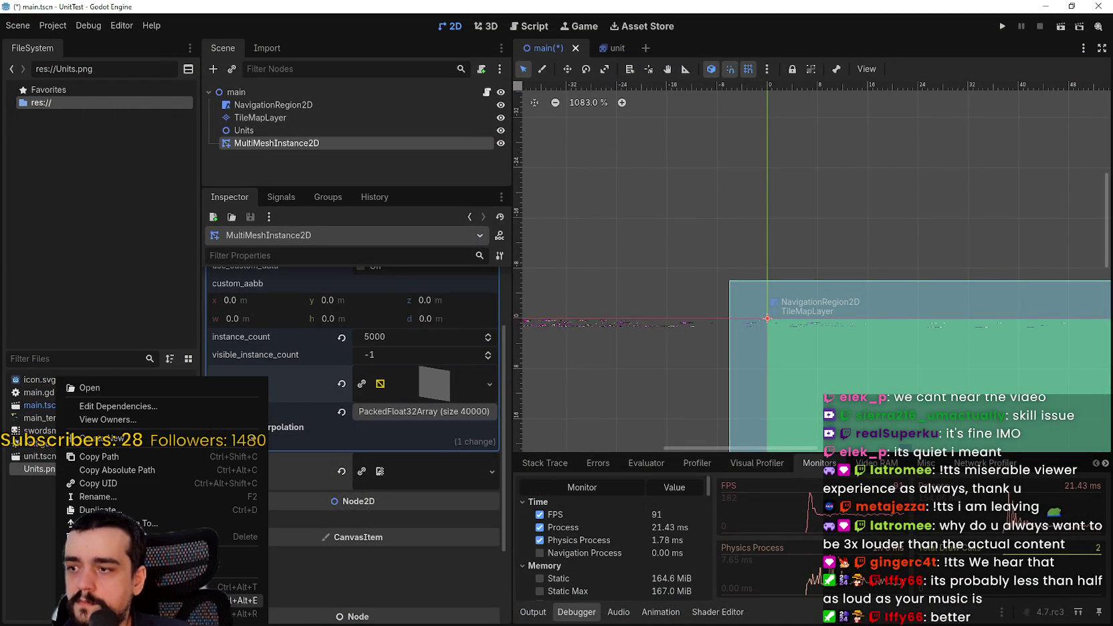
click(89, 387)
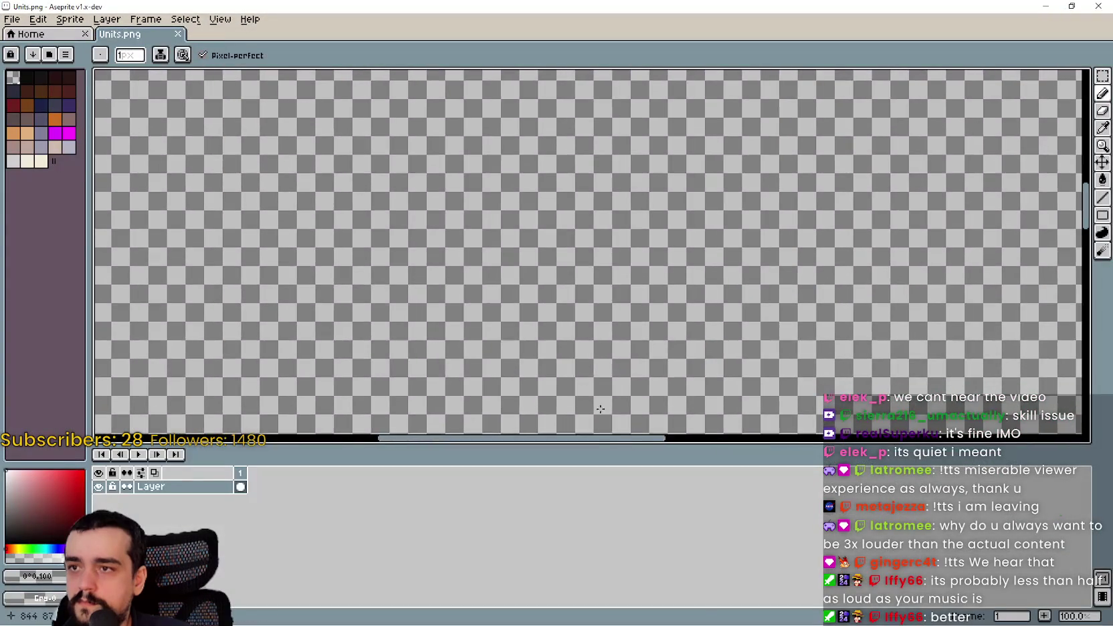
Marquee-select the first sword unit on the Units.png sheet
scroll(415, 151, down, 1)
scroll(363, 166, up, 4)
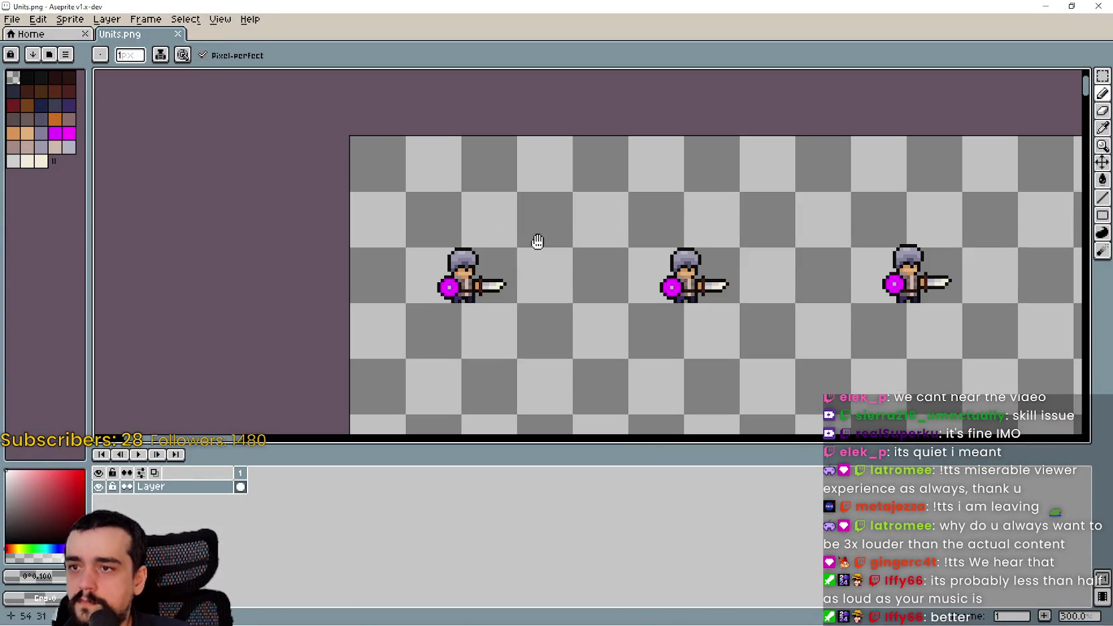
click(1102, 76)
mouse_move(349, 134)
mouse_down()
mouse_move(511, 295)
mouse_move(533, 331)
mouse_up()
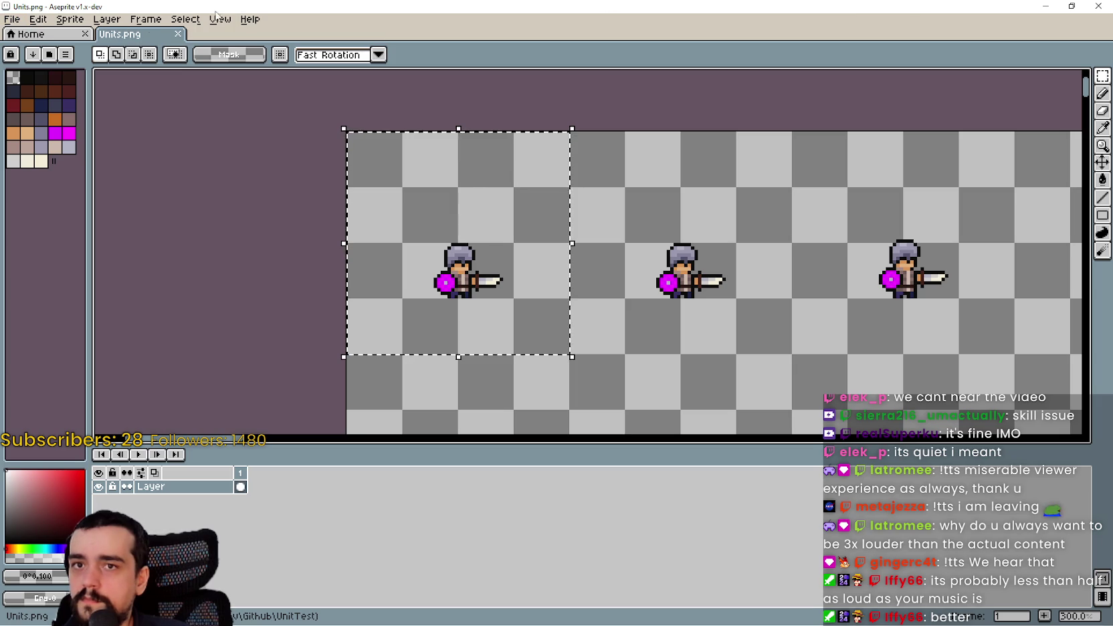
Paste the unit into a new 64x64 sprite and start saving it
click(24, 20)
click(23, 34)
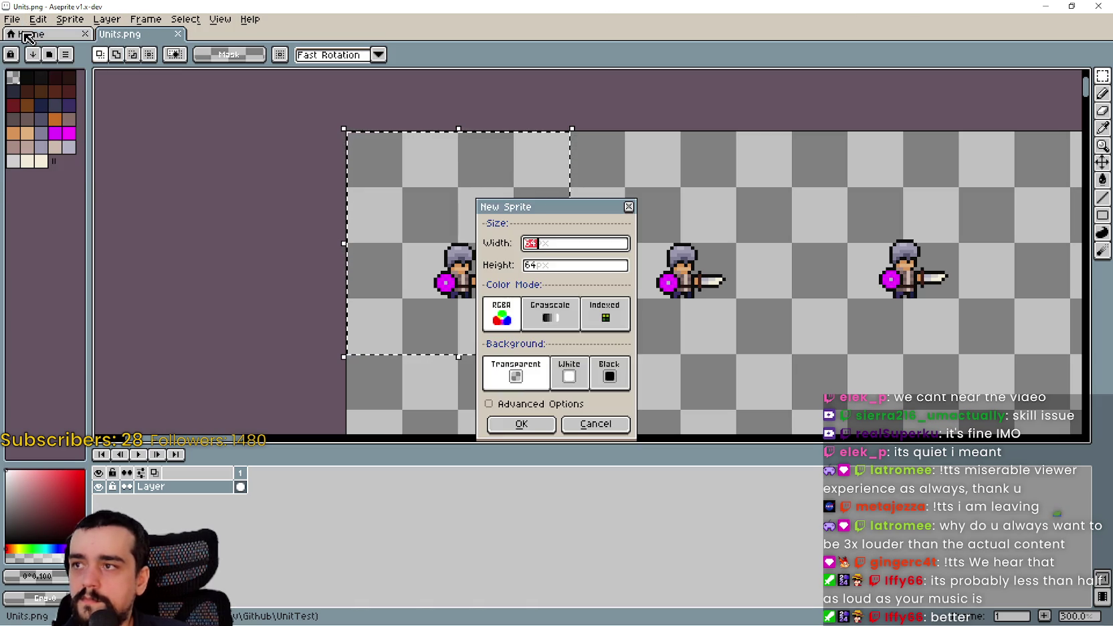
click(535, 423)
key(ctrl+v)
scroll(616, 248, up, 3)
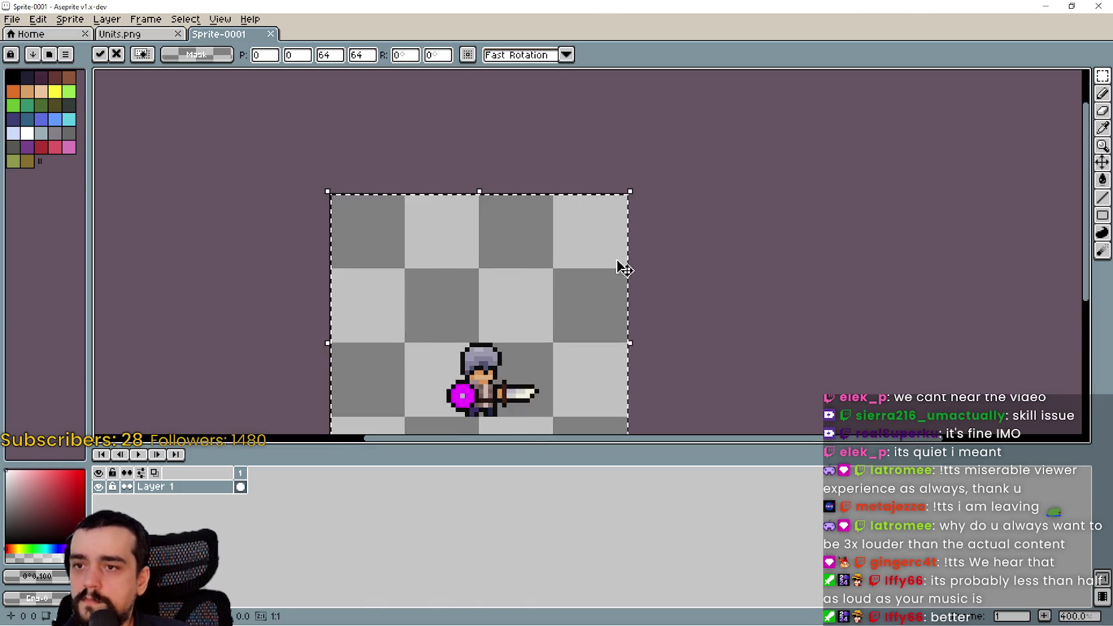
scroll(655, 217, down, 1)
key(ctrl+s)
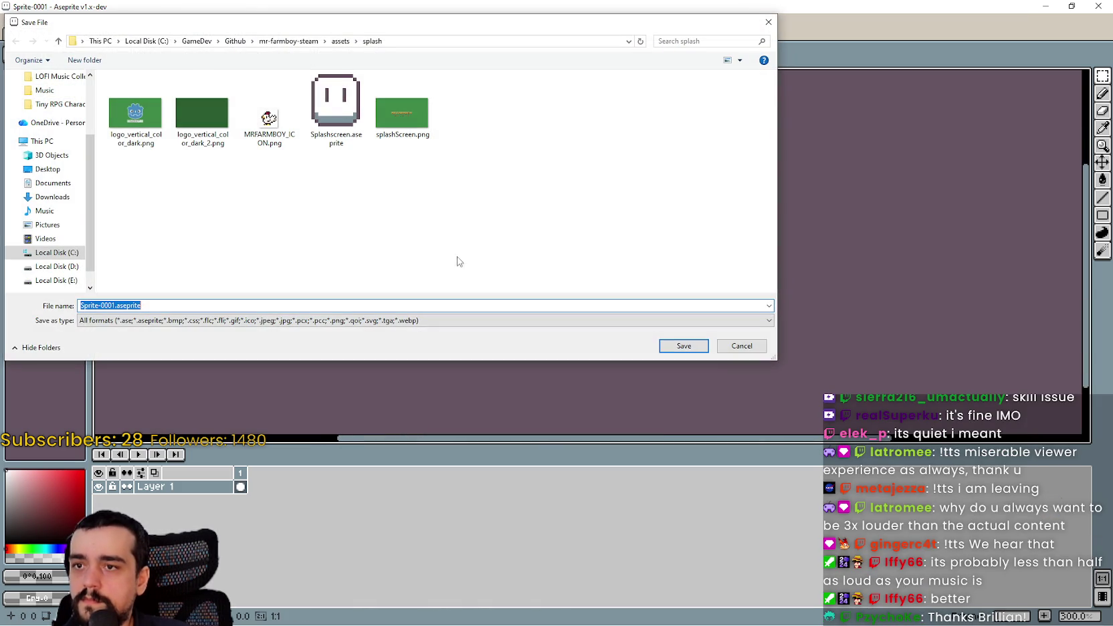
Save the sprite as a png file named Swordsman.png in the UnitTest folder
click(229, 41)
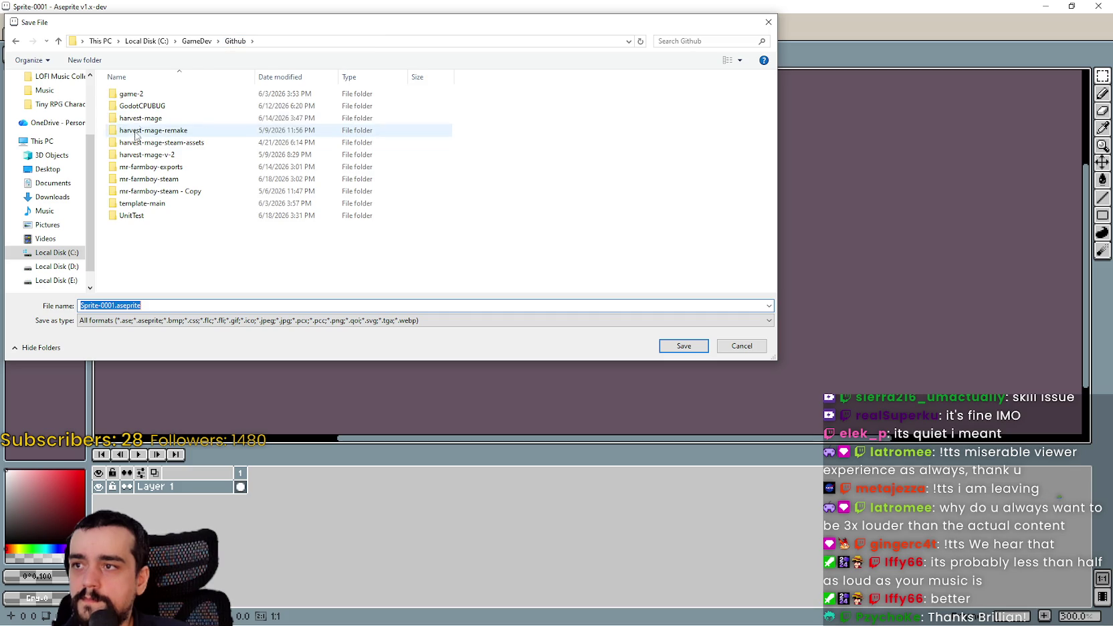
click(146, 218)
double_click(146, 218)
click(115, 306)
click(129, 321)
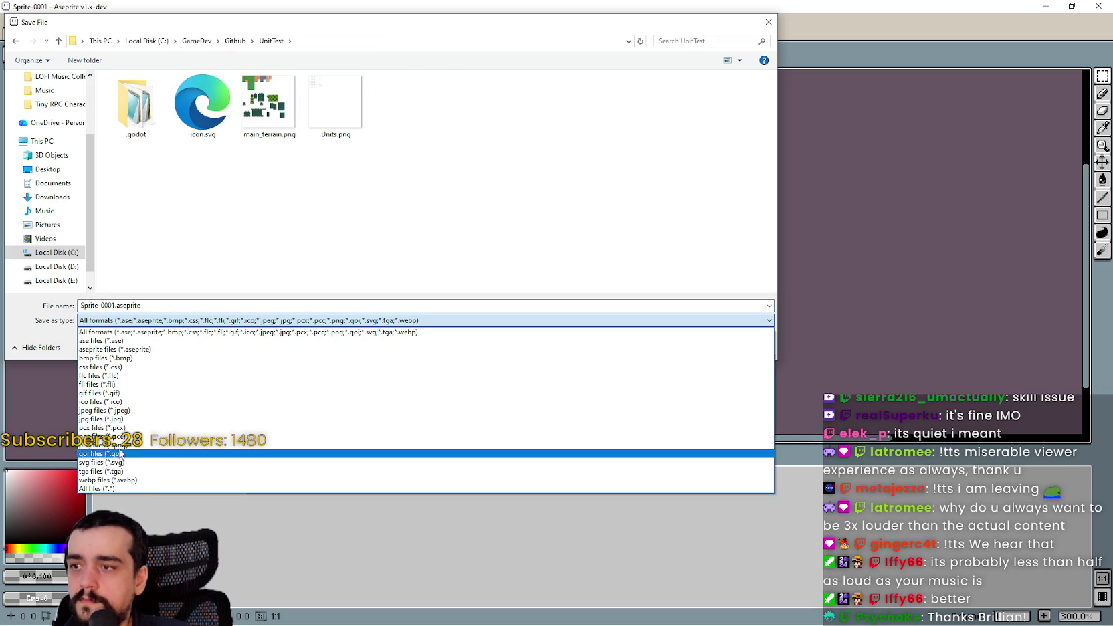
click(122, 444)
click(117, 305)
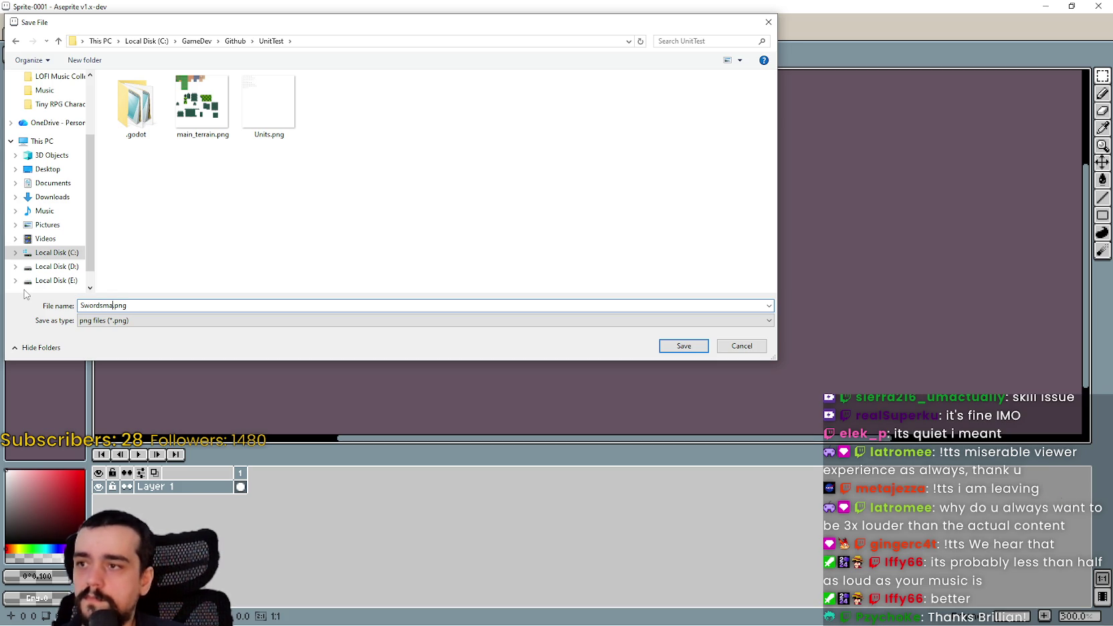
key(Return)
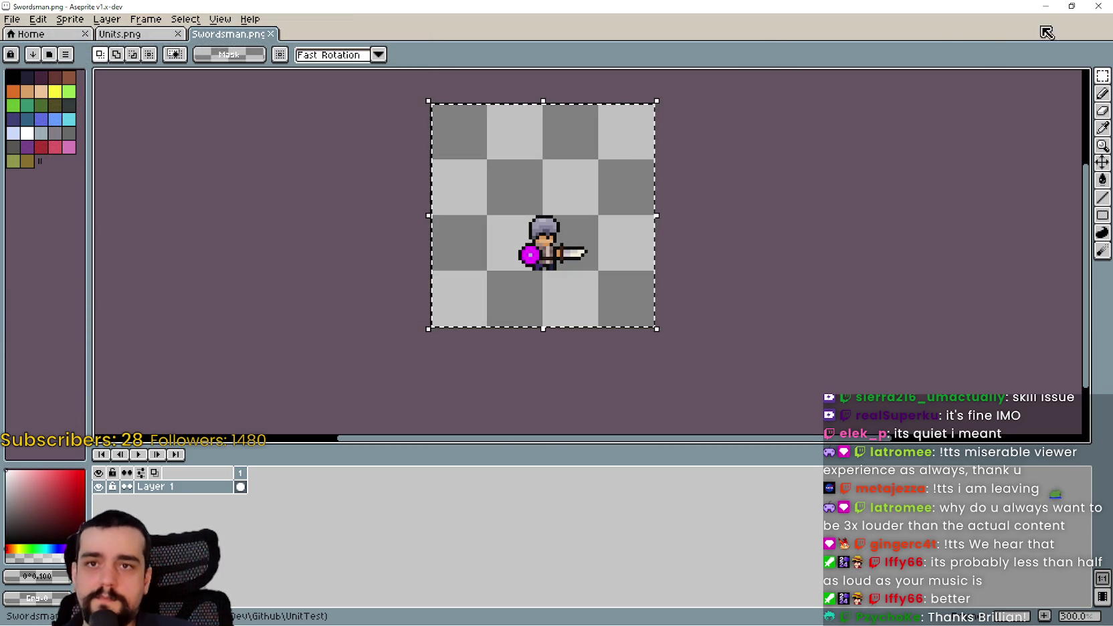
key(alt+Tab)
Look through the editor's top menus, including Debug options, without changing anything
click(85, 25)
click(104, 27)
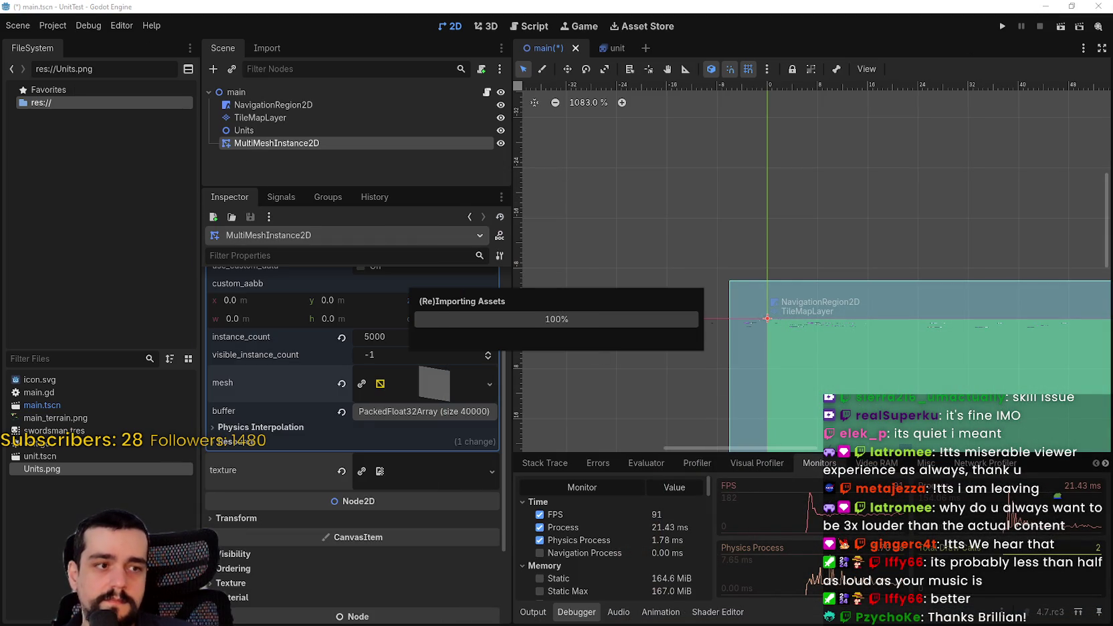
click(88, 26)
click(61, 25)
click(121, 25)
click(88, 26)
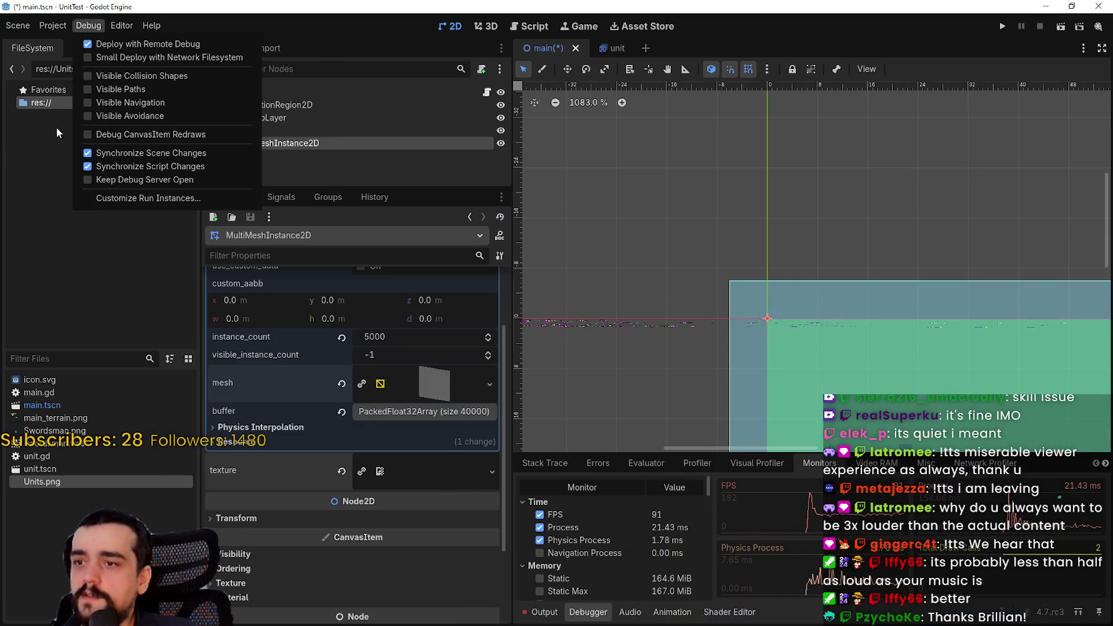
key(Escape)
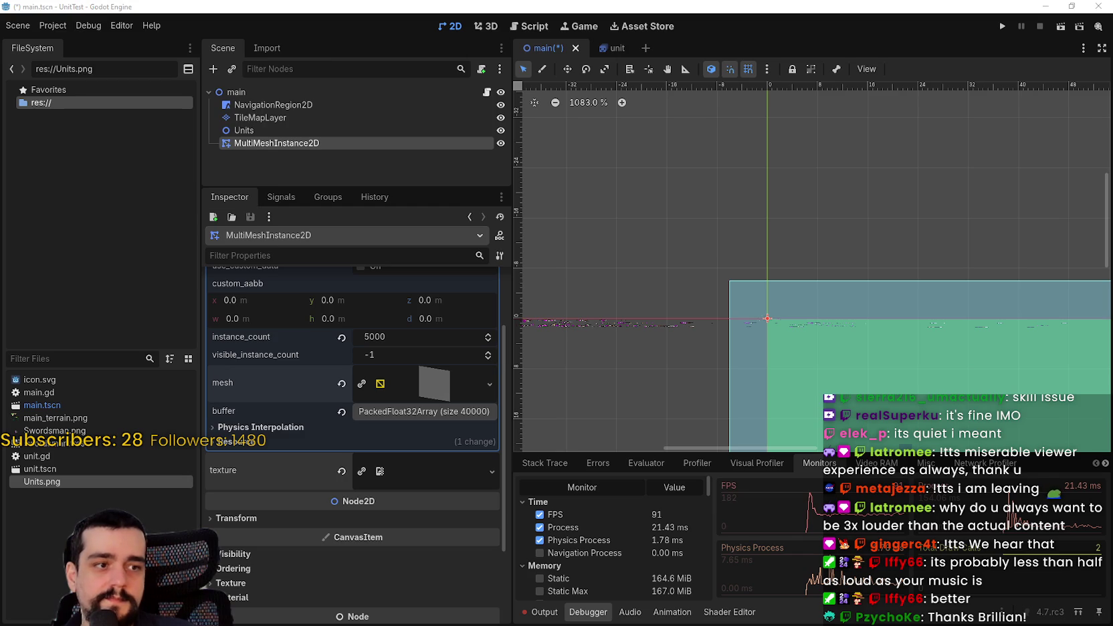
Clear the old multimesh and drag Swordsman.png onto the MultiMeshInstance2D's texture
scroll(426, 346, up, 3)
click(341, 299)
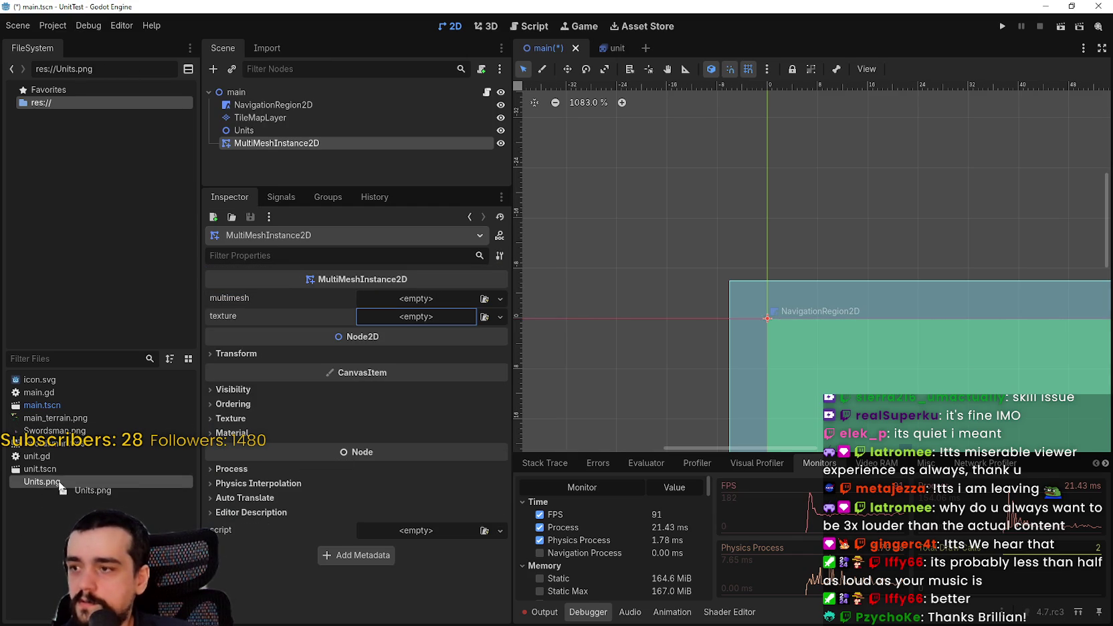
click(54, 456)
mouse_move(53, 430)
mouse_down()
mouse_move(410, 402)
mouse_move(411, 320)
mouse_up()
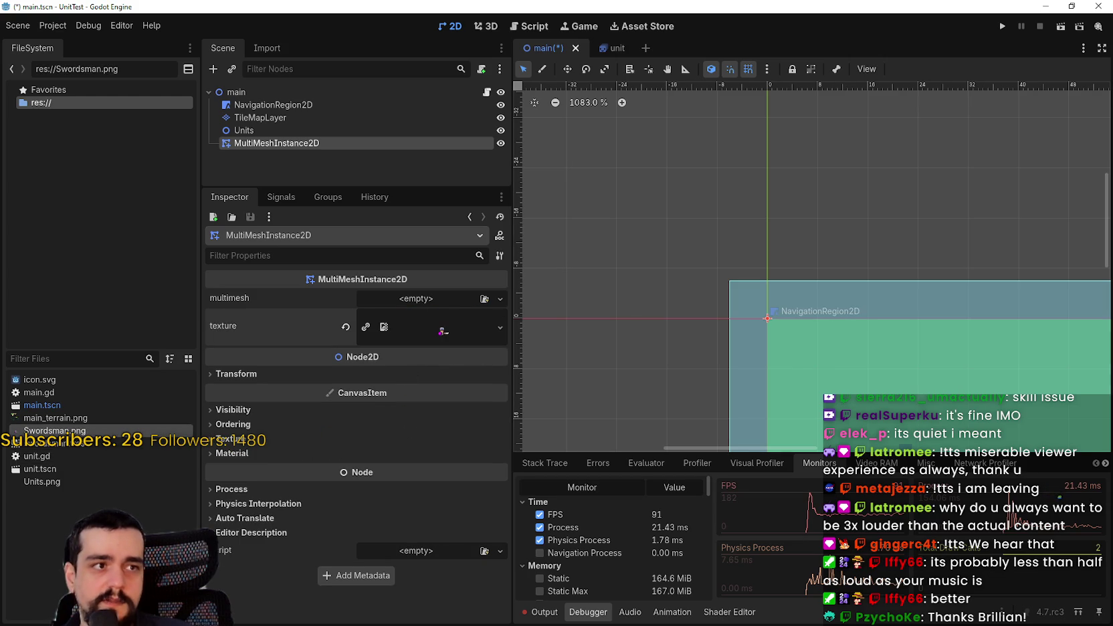
Resume the tutorial video in full screen
key(alt+Tab)
double_click(568, 236)
click(561, 246)
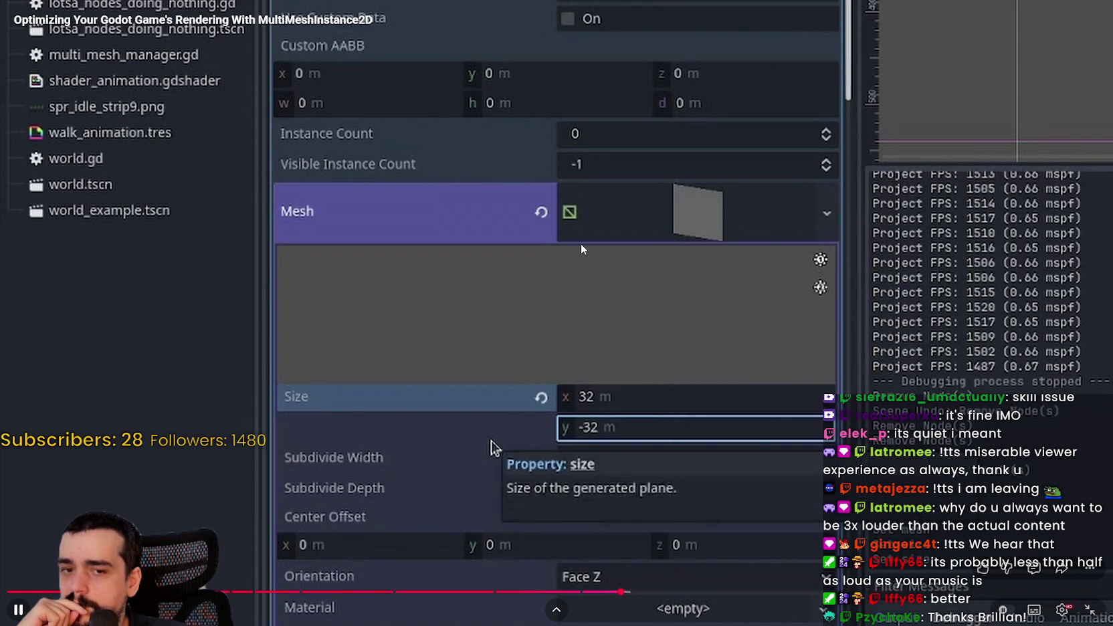
After watching the quad mesh size part, exit full screen, pause, and return to Godot
key(Escape)
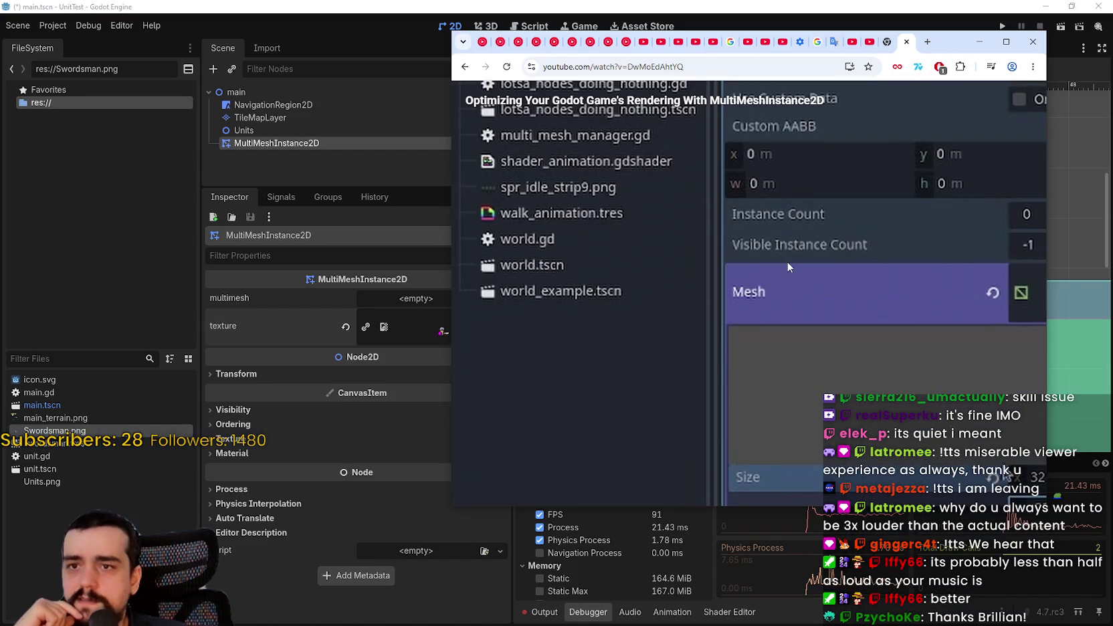
click(759, 276)
key(alt+Tab)
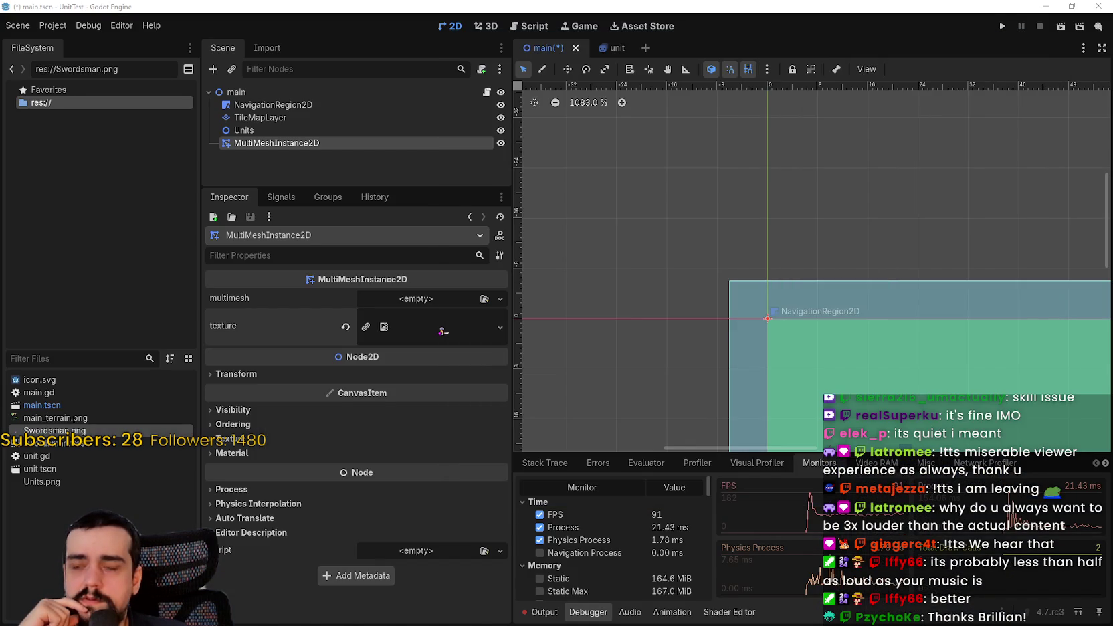
Assign a new MultiMesh to the MultiMeshInstance2D's multimesh property
scroll(850, 358, down, 1)
drag(850, 358, 742, 302)
scroll(769, 273, up, 2)
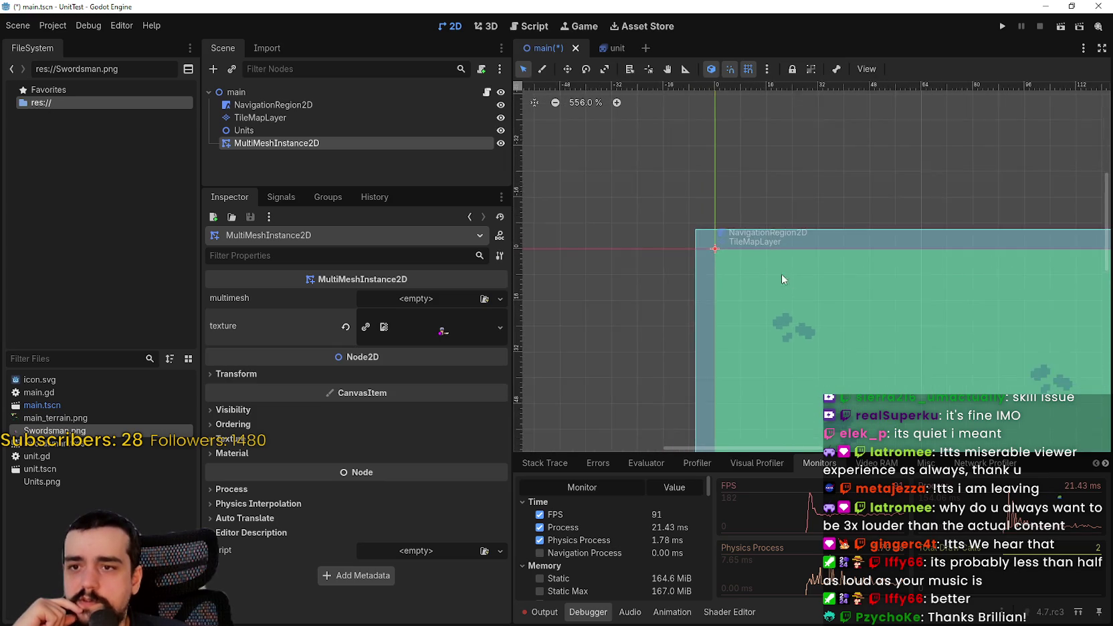
click(446, 298)
click(438, 332)
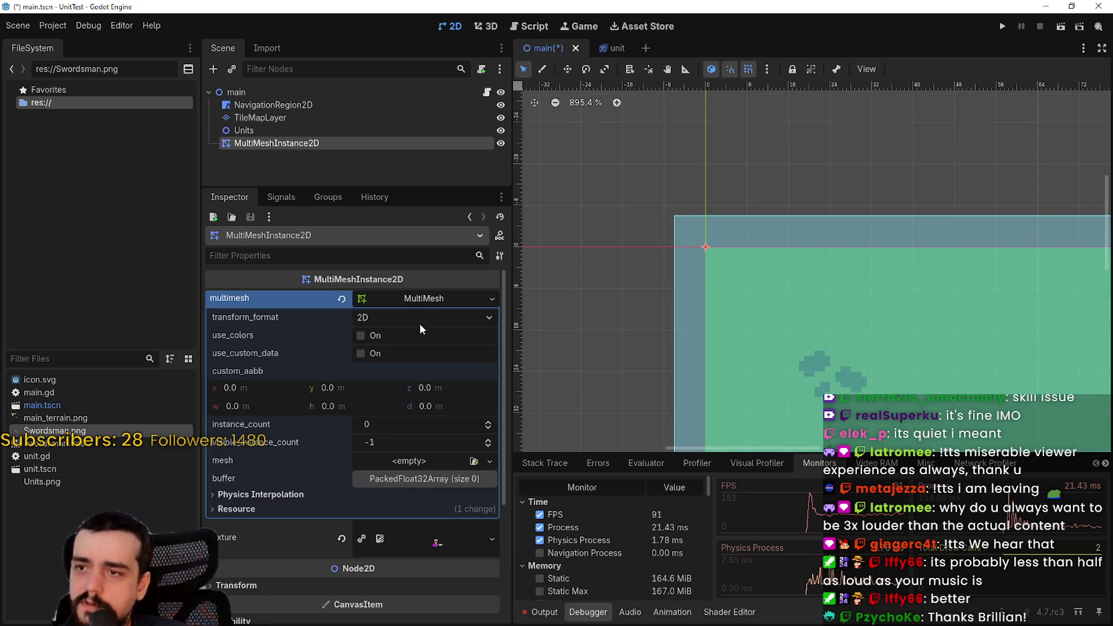
Give the MultiMesh a new QuadMesh as its mesh and expand its properties
click(403, 463)
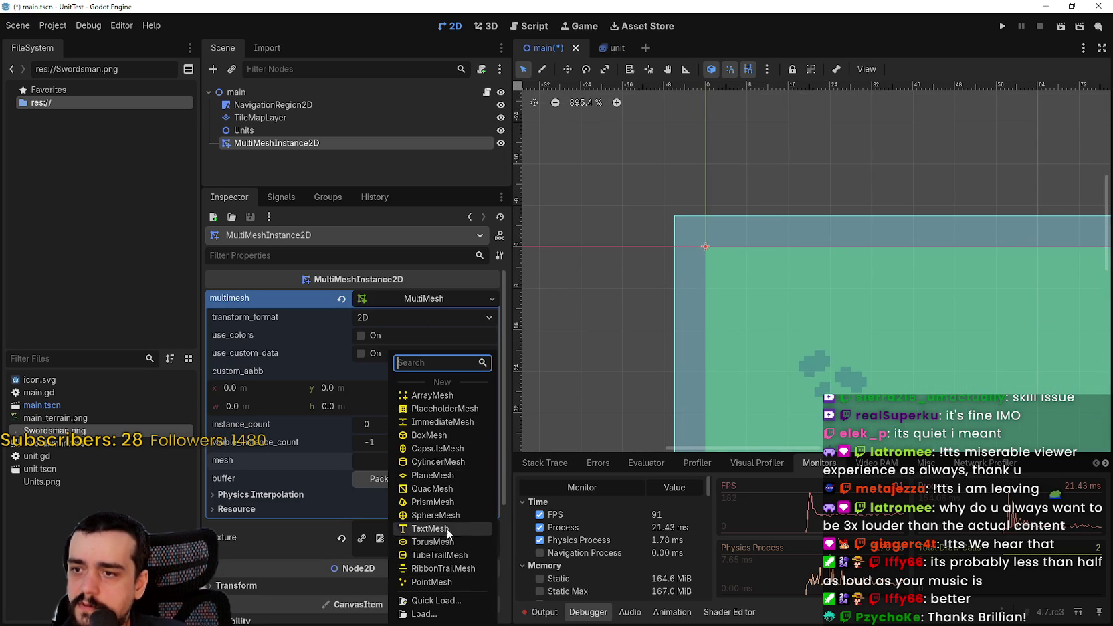
click(445, 487)
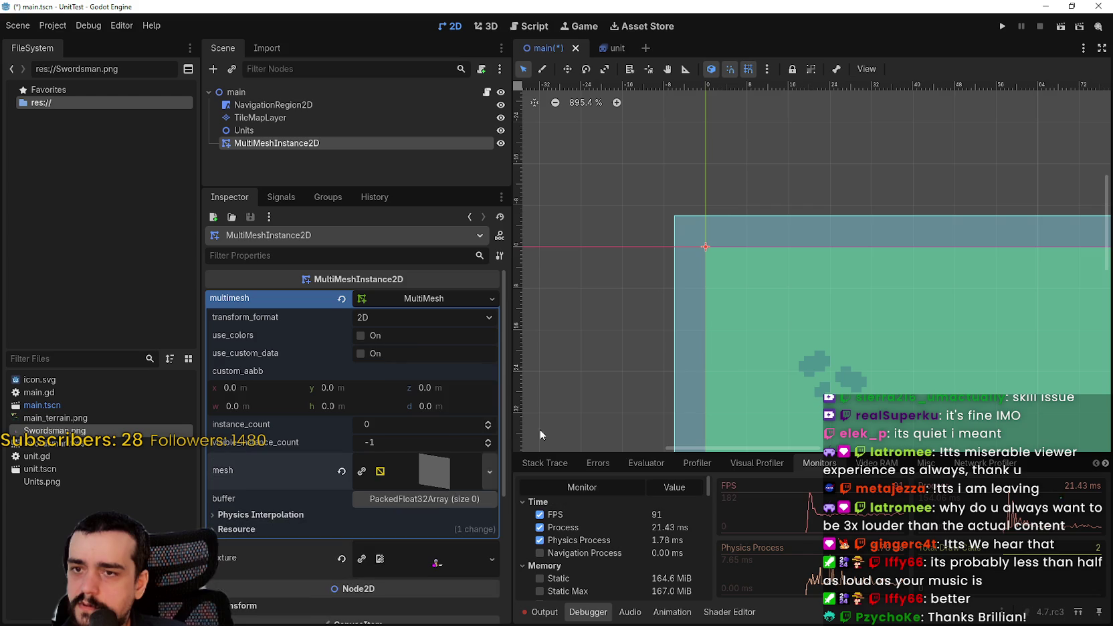
click(422, 477)
scroll(417, 492, down, 5)
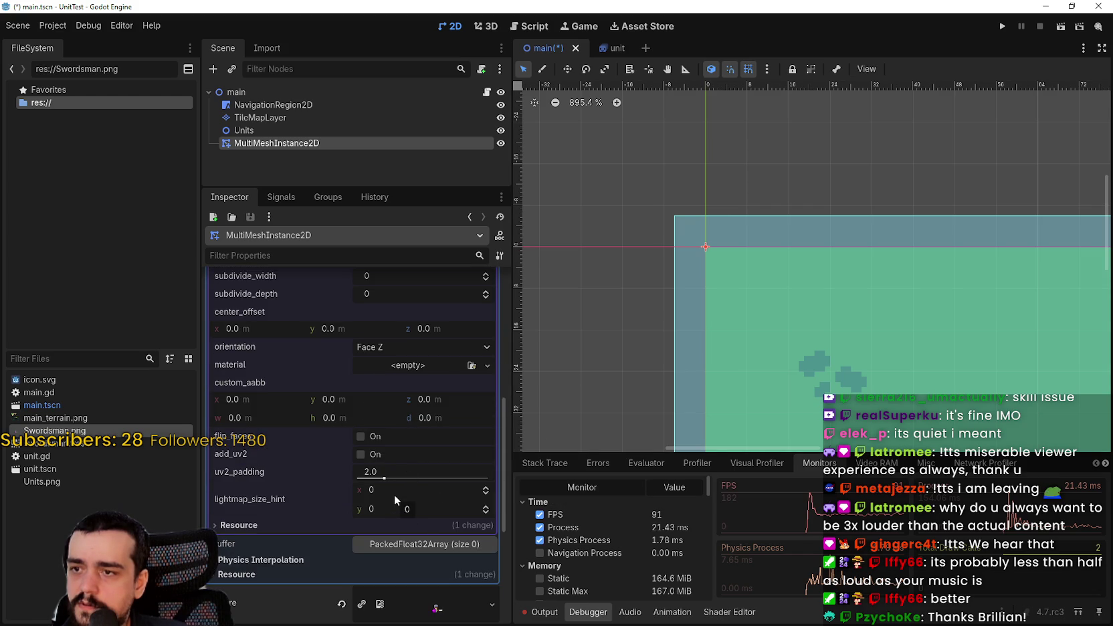
scroll(405, 409, up, 3)
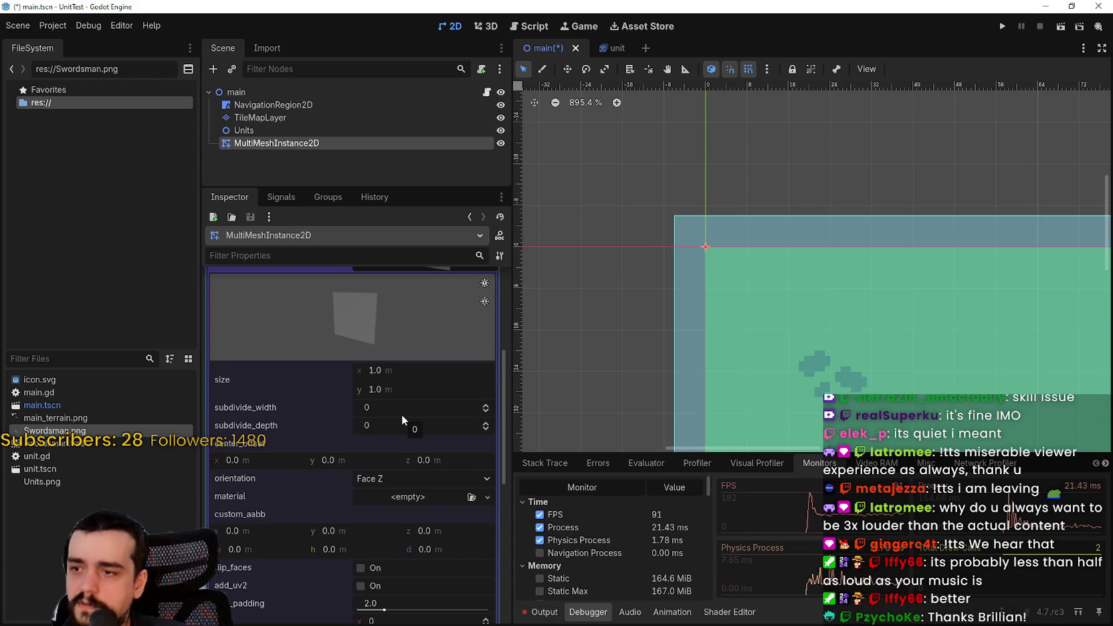
scroll(402, 414, down, 2)
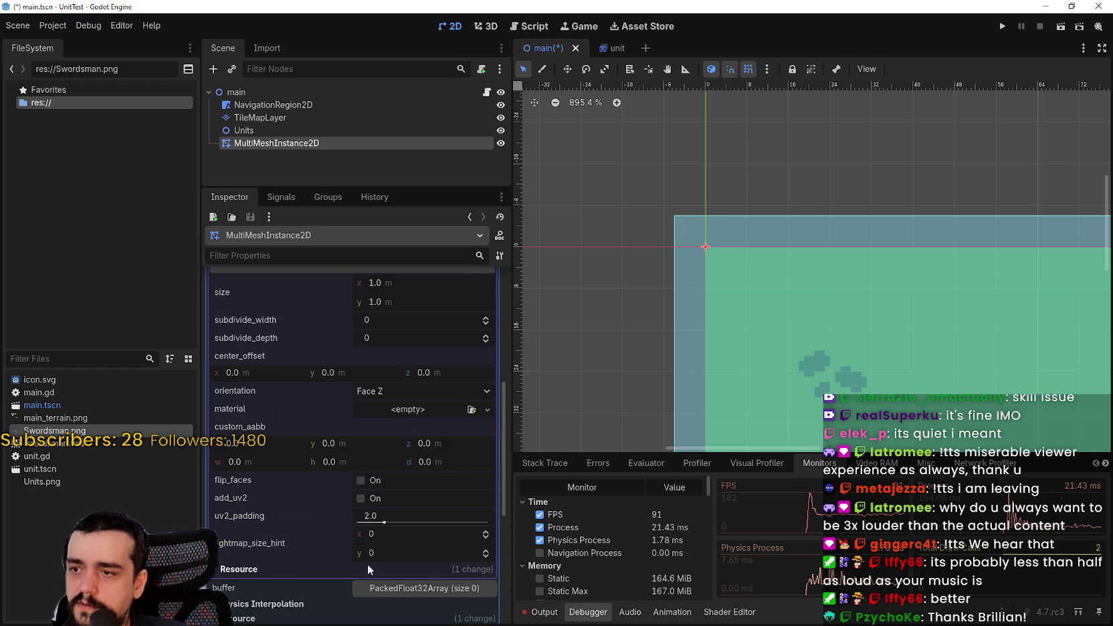
scroll(370, 560, up, 3)
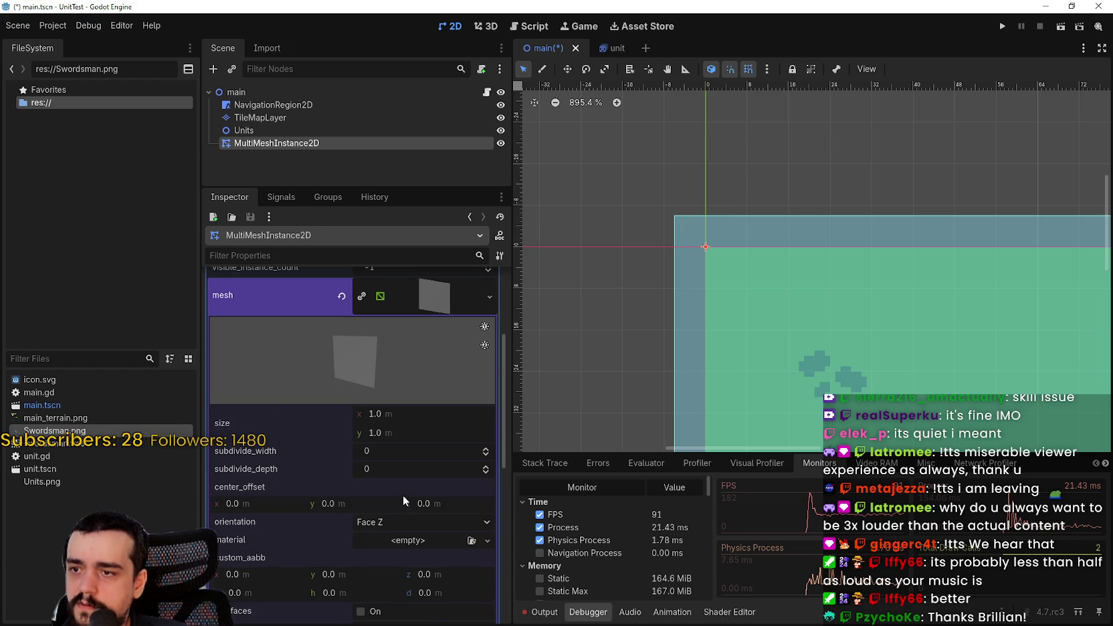
scroll(402, 496, up, 1)
Set the QuadMesh size to 32 × -32
click(375, 461)
text(32)
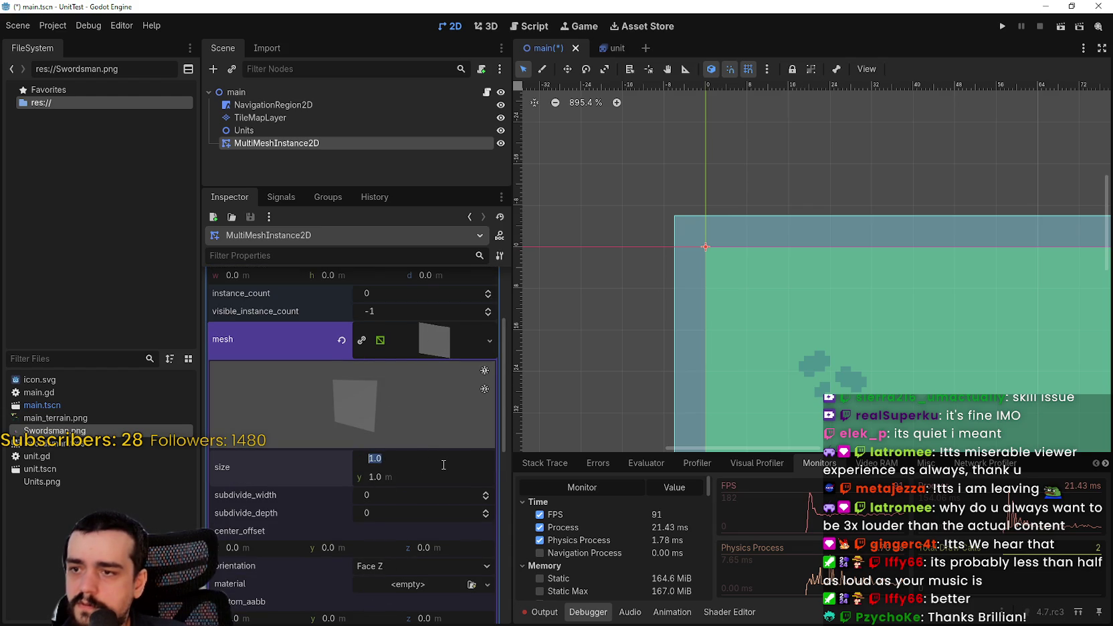
key(Return)
click(428, 474)
text(-32)
key(Return)
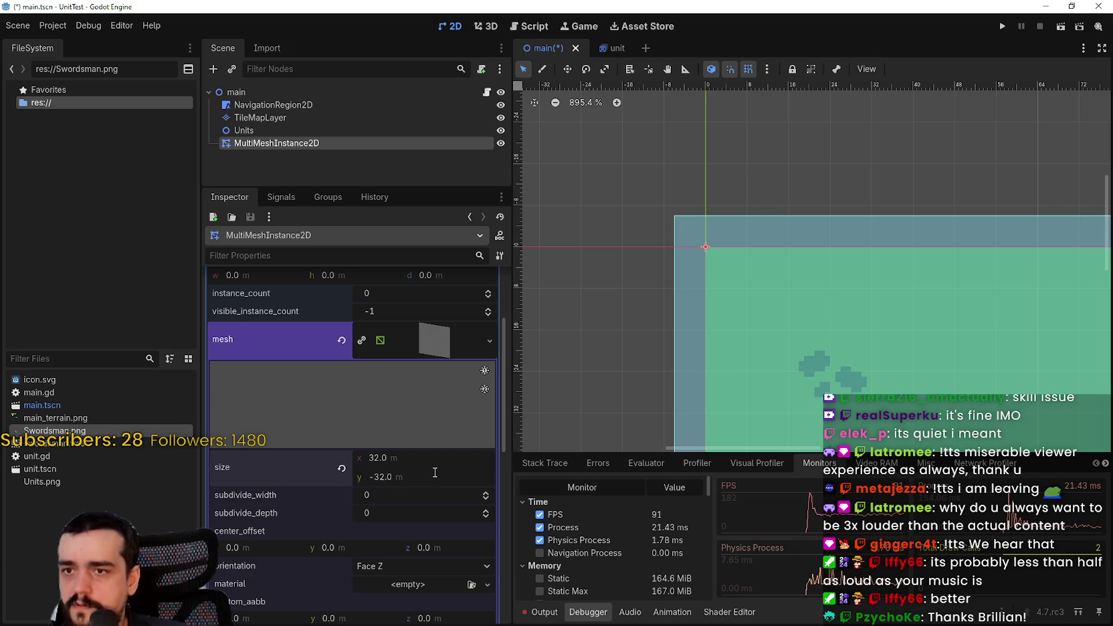
Try instance counts of 1 and 4, reset it to 0, then go back to the tutorial
scroll(722, 240, down, 6)
scroll(732, 244, down, 7)
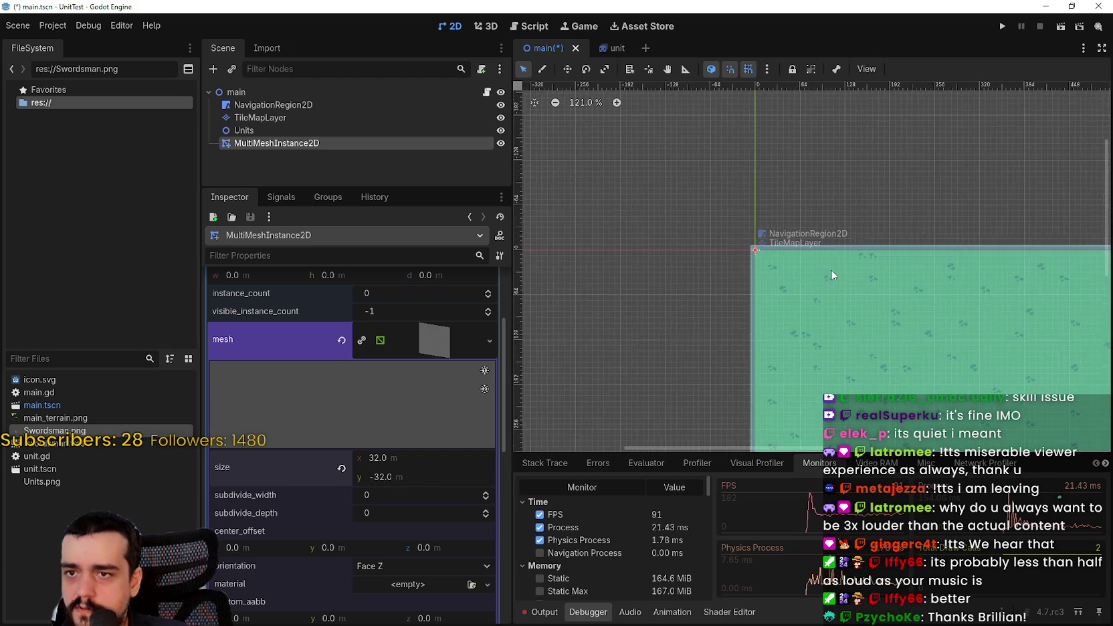
scroll(826, 274, up, 8)
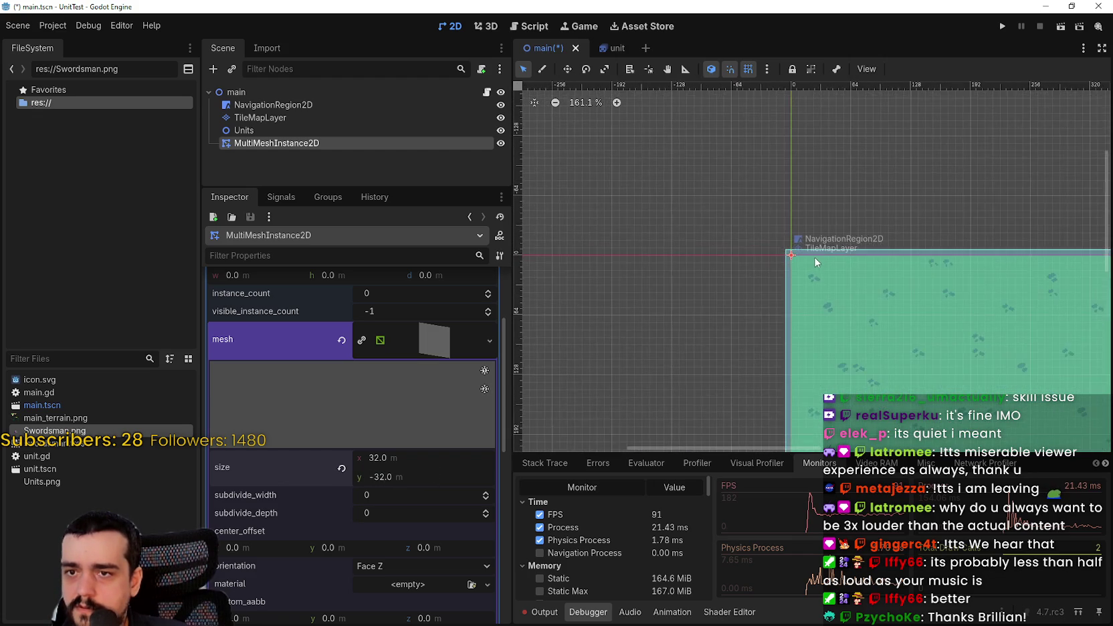
scroll(773, 254, up, 6)
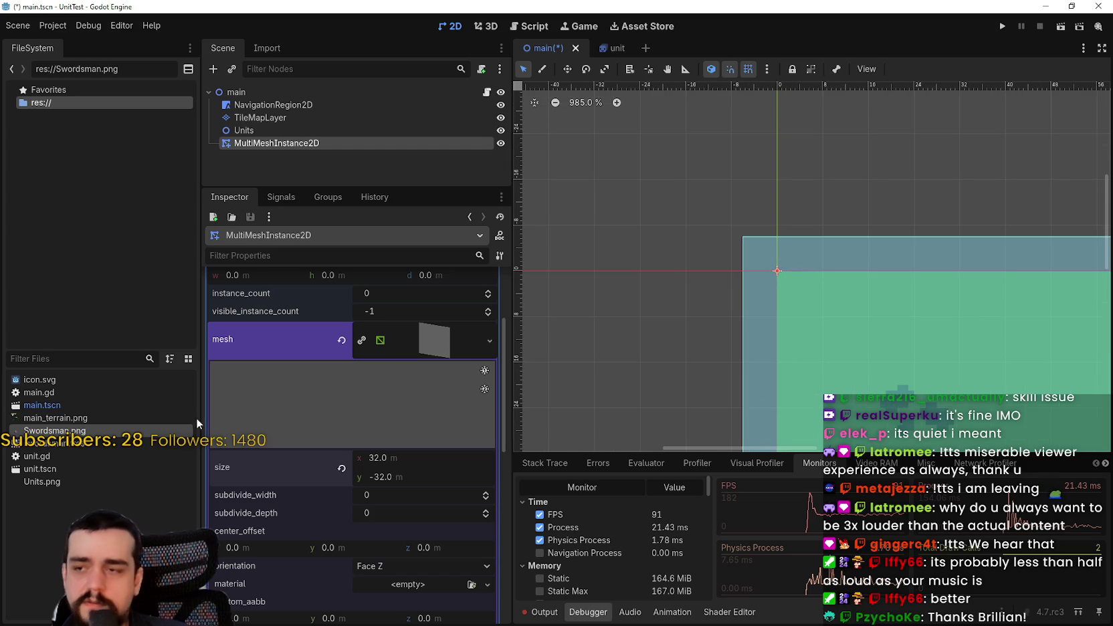
scroll(468, 348, up, 2)
click(488, 334)
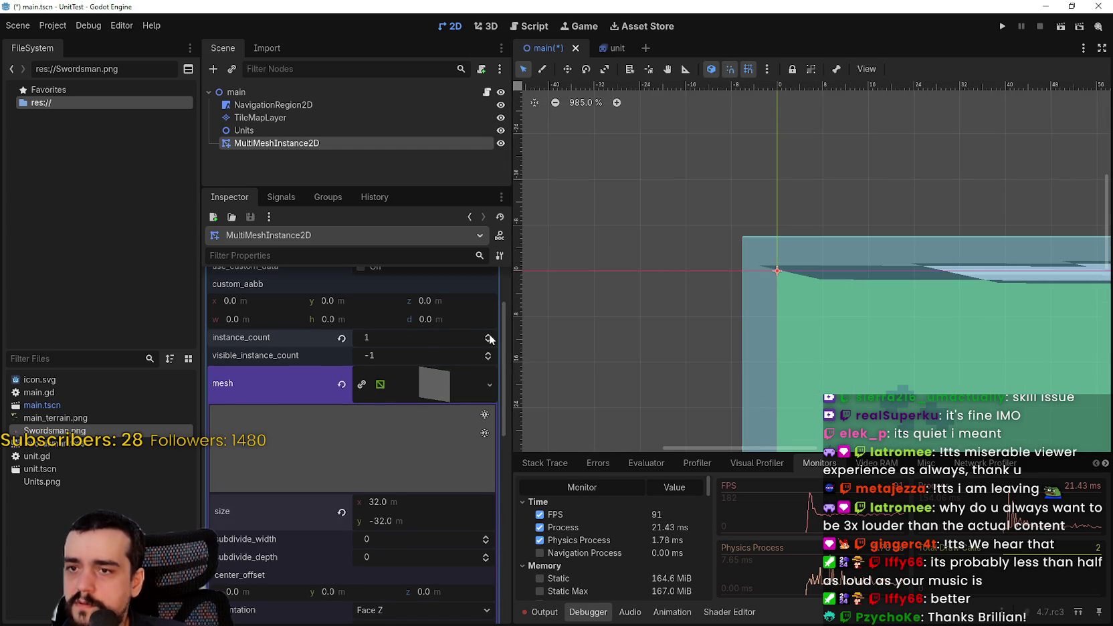
scroll(859, 298, down, 6)
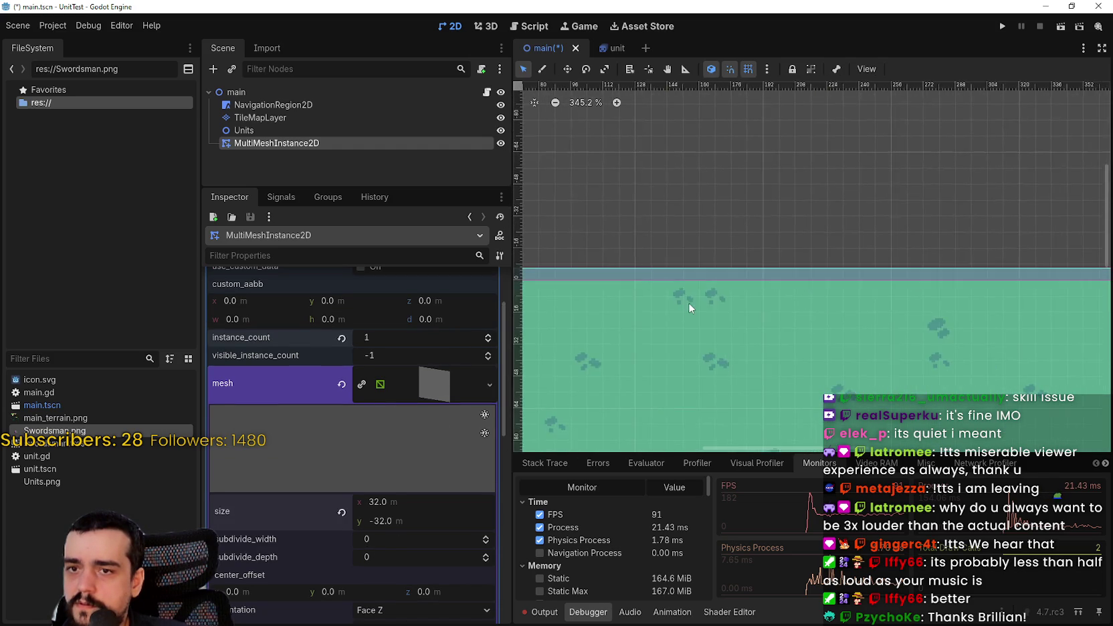
drag(602, 294, 832, 300)
scroll(832, 300, up, 1)
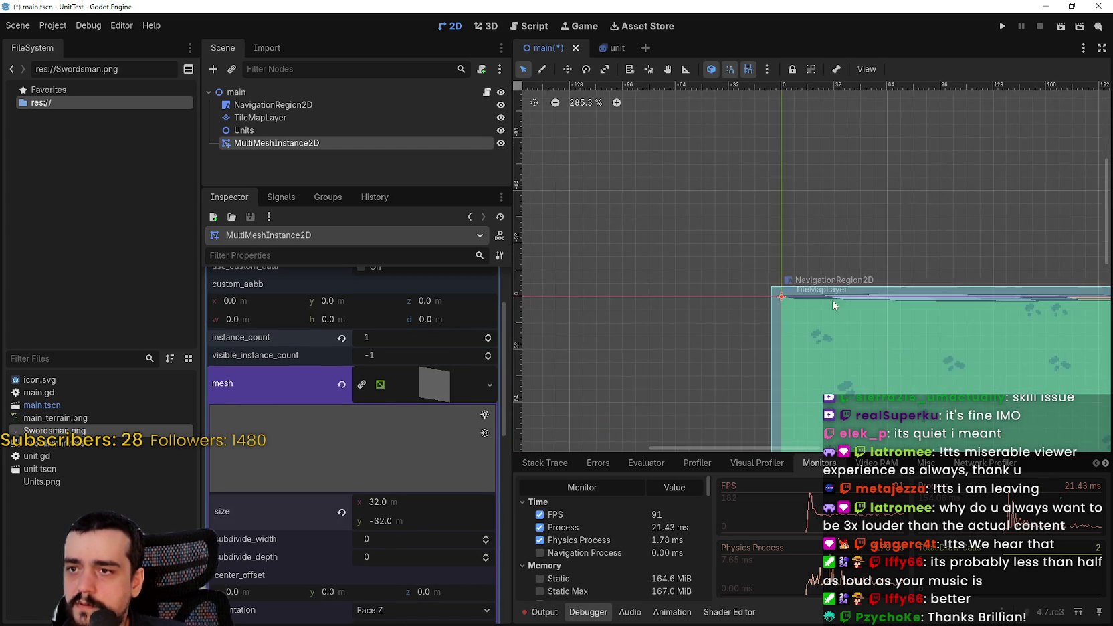
click(489, 334)
click(488, 335)
click(489, 335)
scroll(895, 287, up, 5)
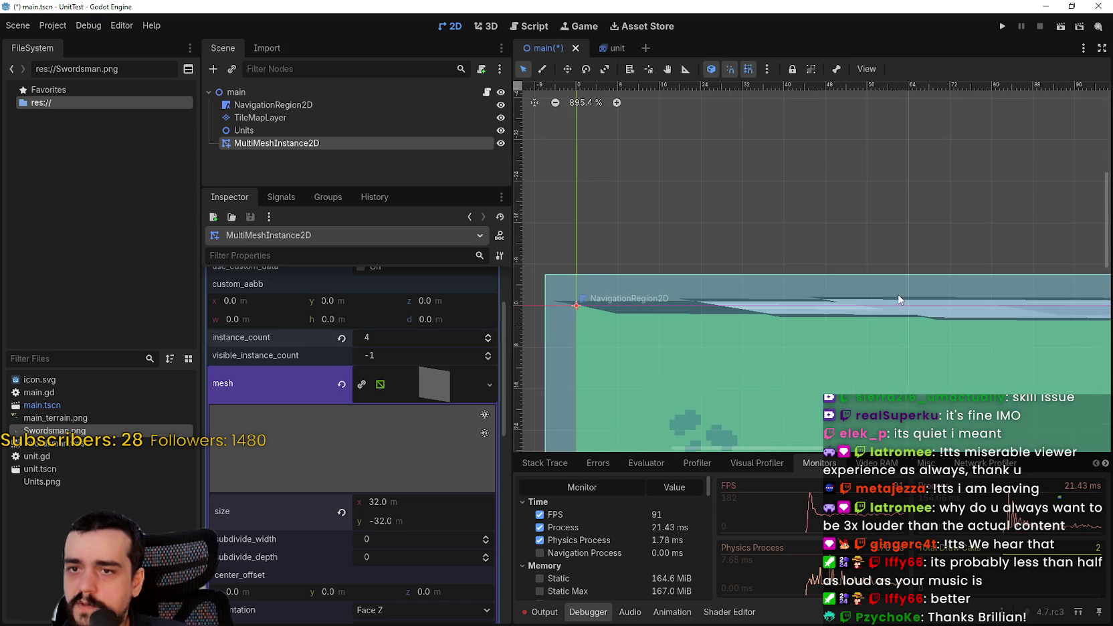
click(341, 339)
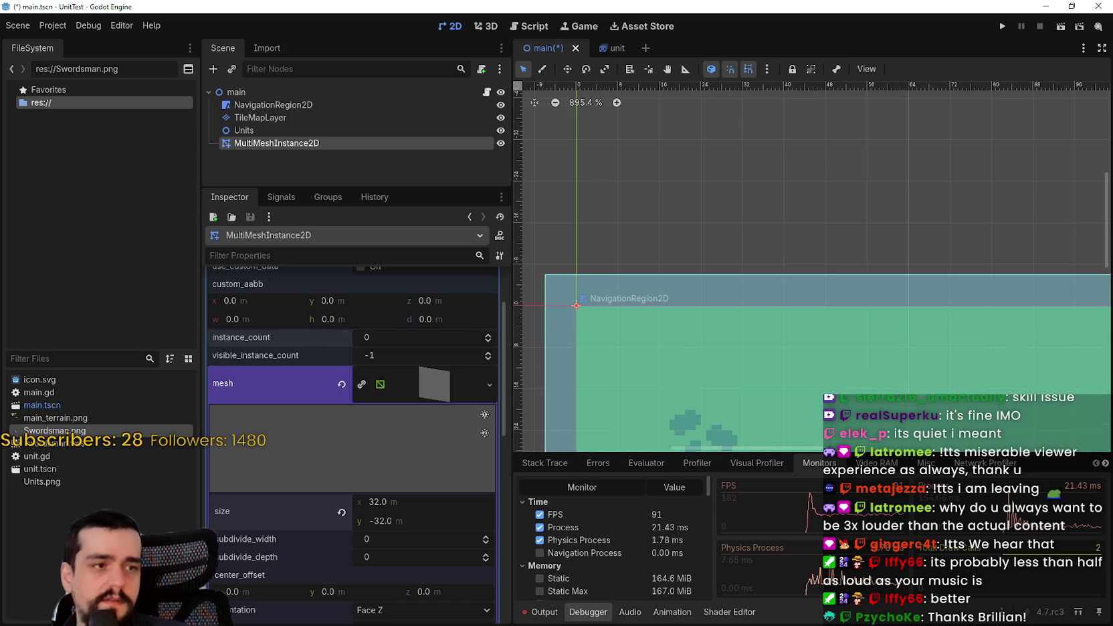
key(alt+Tab)
click(891, 262)
Play the tutorial full screen through the instance-count-100 part, then exit full screen
key(f)
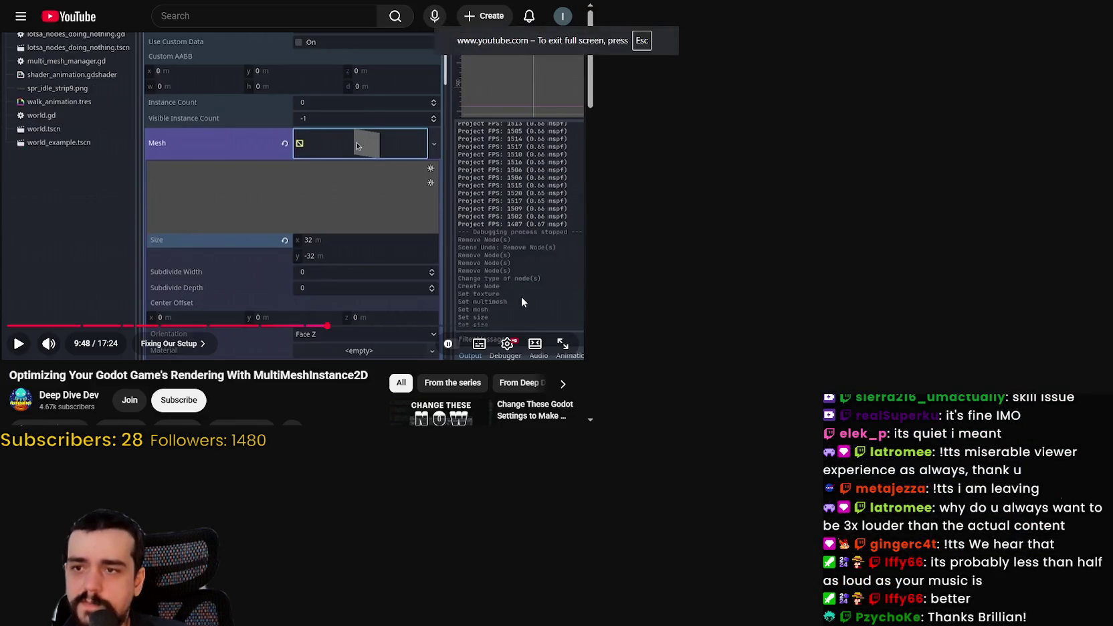
key(space)
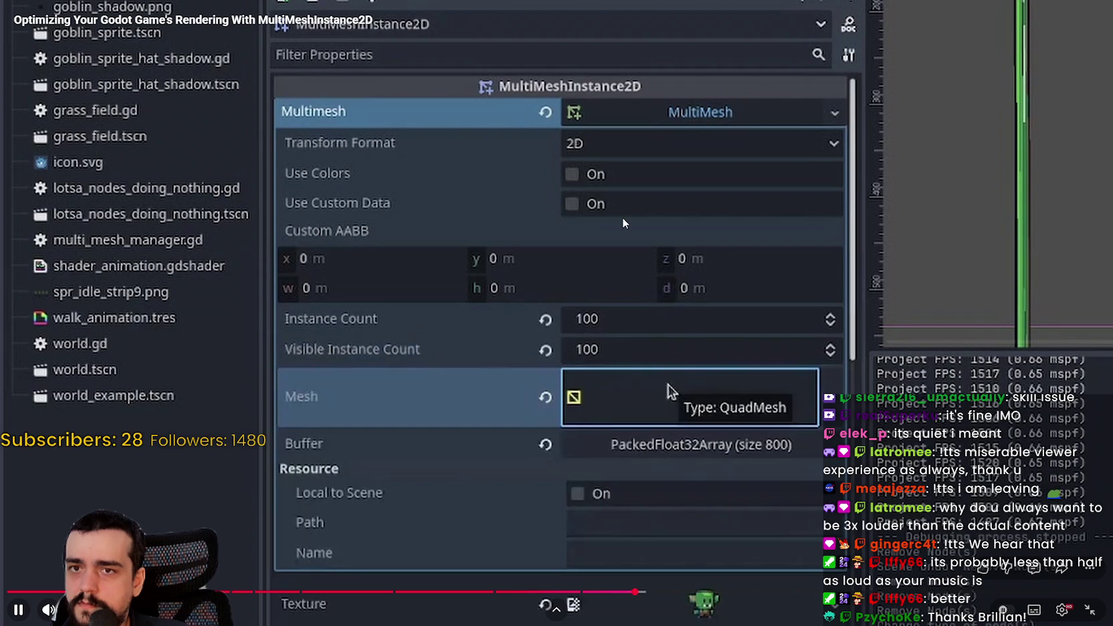
key(Escape)
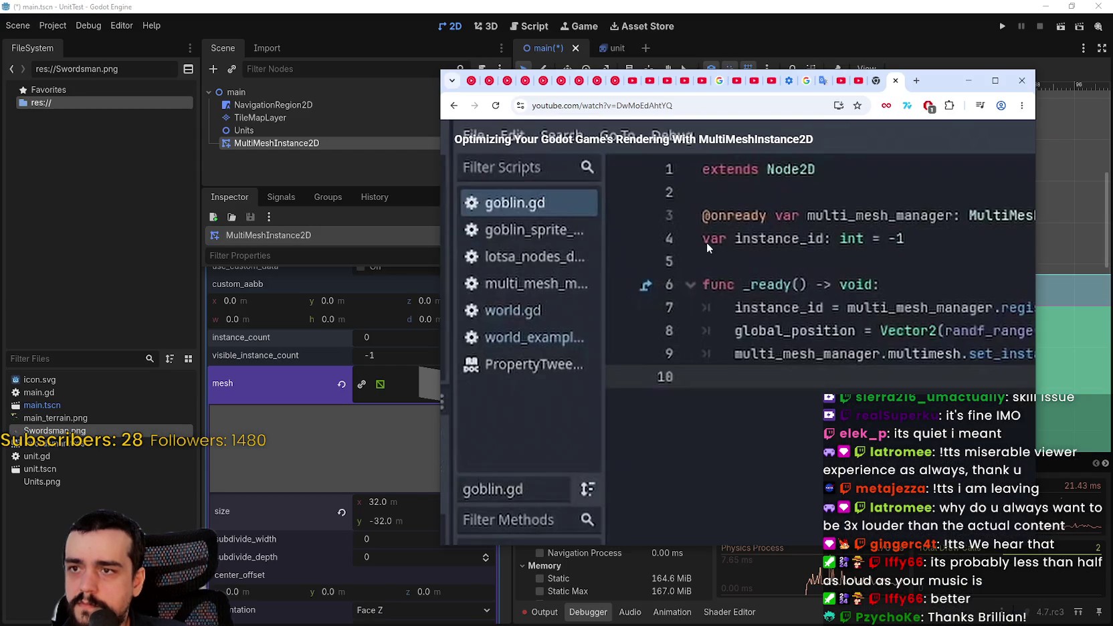
Pause the tutorial, move the browser aside, and set instance_count and visible_instance_count to 100
click(711, 300)
mouse_move(943, 80)
mouse_down()
mouse_move(1112, 91)
mouse_move(1112, 100)
mouse_up()
click(410, 335)
text(100)
key(Return)
click(403, 349)
text(00)
key(Return)
Pan and zoom the 2D view to frame the tile map's top-left corner
scroll(749, 234, down, 5)
scroll(846, 290, down, 8)
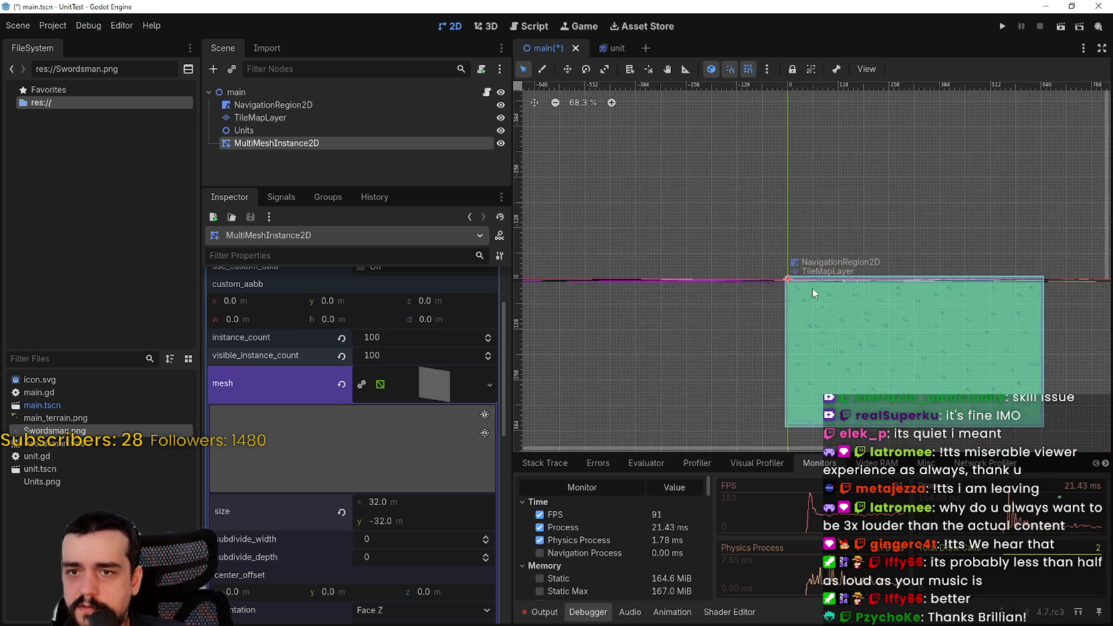
scroll(748, 292, down, 4)
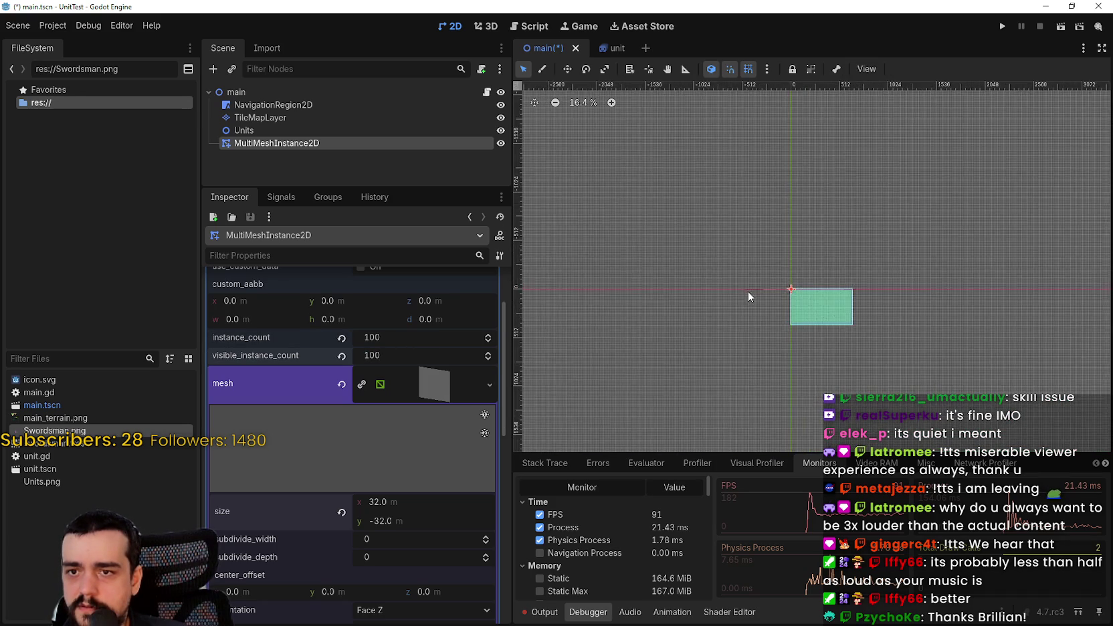
drag(776, 295, 649, 314)
scroll(865, 309, up, 7)
mouse_move(546, 246)
mouse_down()
mouse_move(724, 299)
mouse_move(954, 303)
mouse_up()
scroll(954, 303, up, 4)
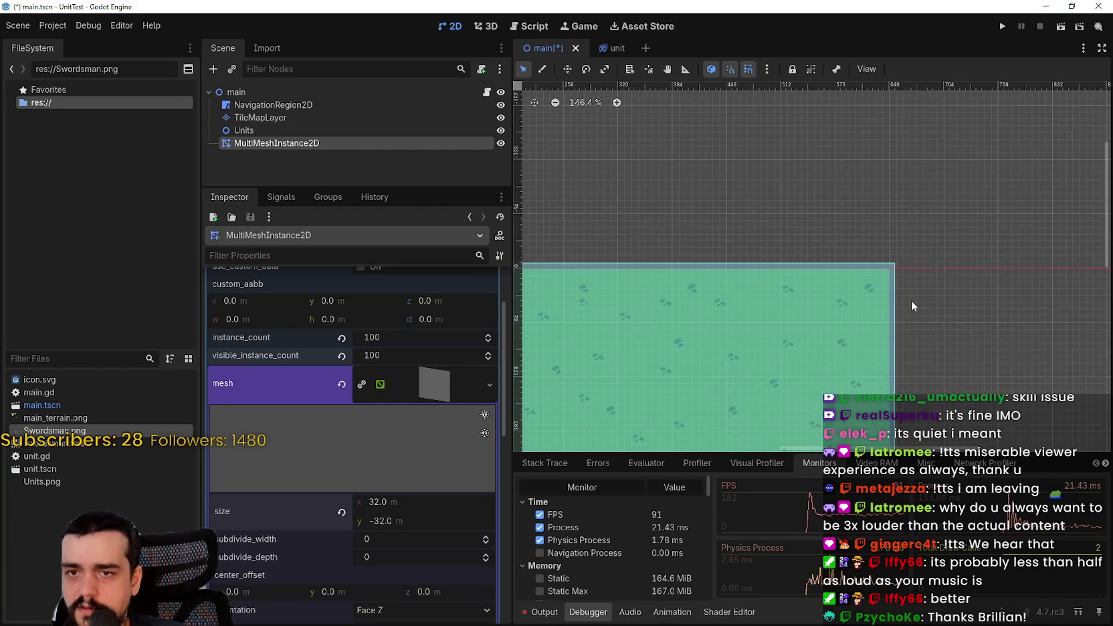
drag(832, 299, 921, 251)
Resize the quad mesh to 64 by -64
click(403, 505)
text(64)
click(408, 519)
text(6)
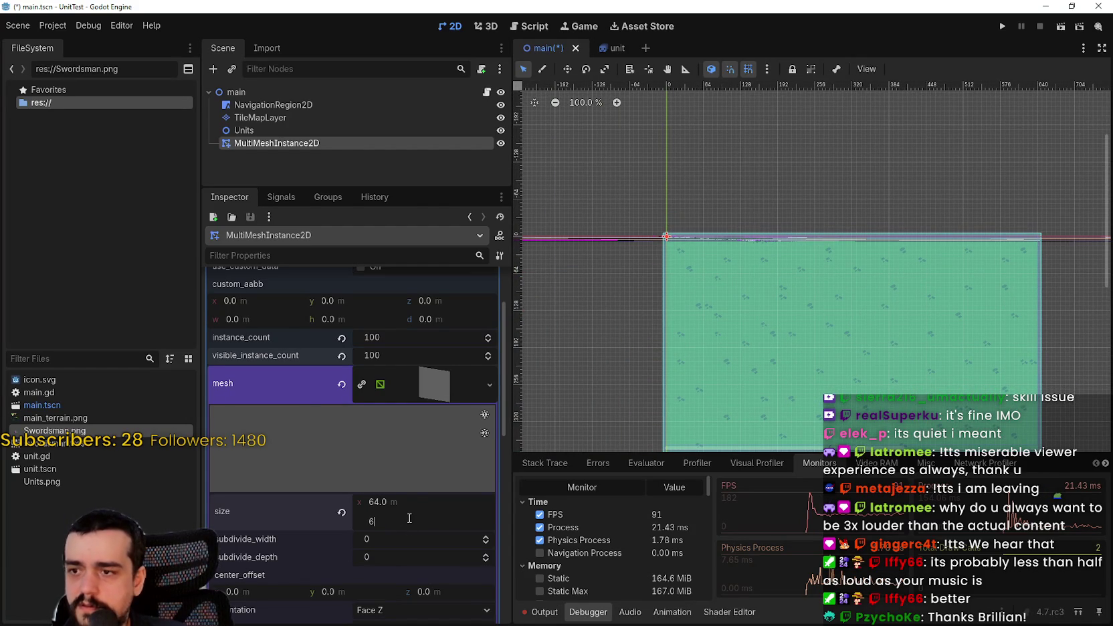
key(BackSpace)
text(-64)
key(Return)
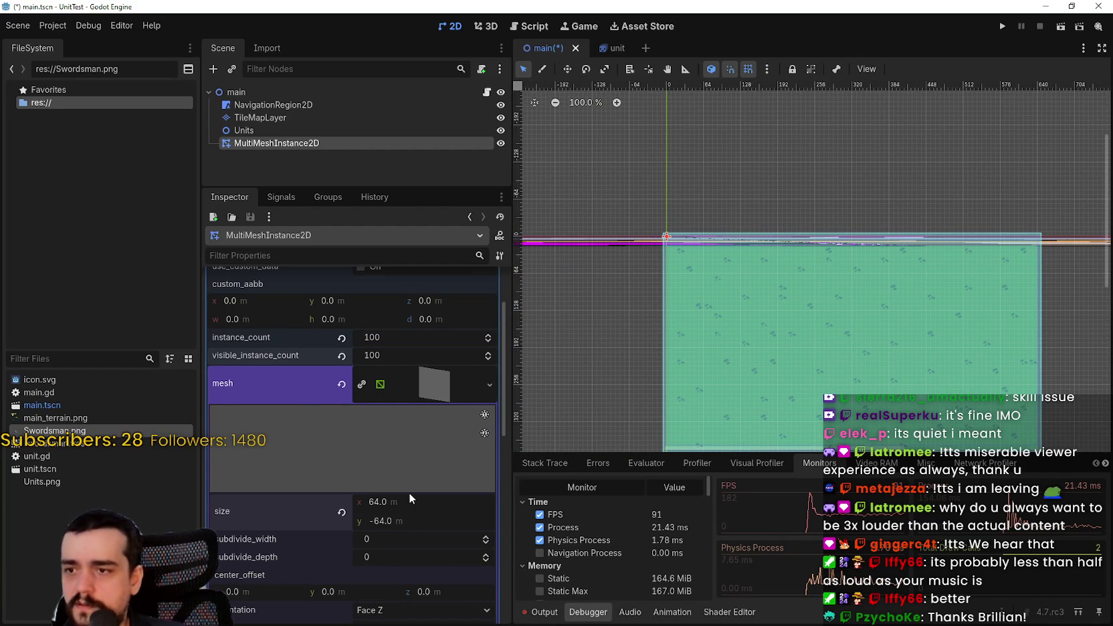
Save the scene and bring the tutorial video back full screen
scroll(695, 222, up, 7)
scroll(712, 279, up, 2)
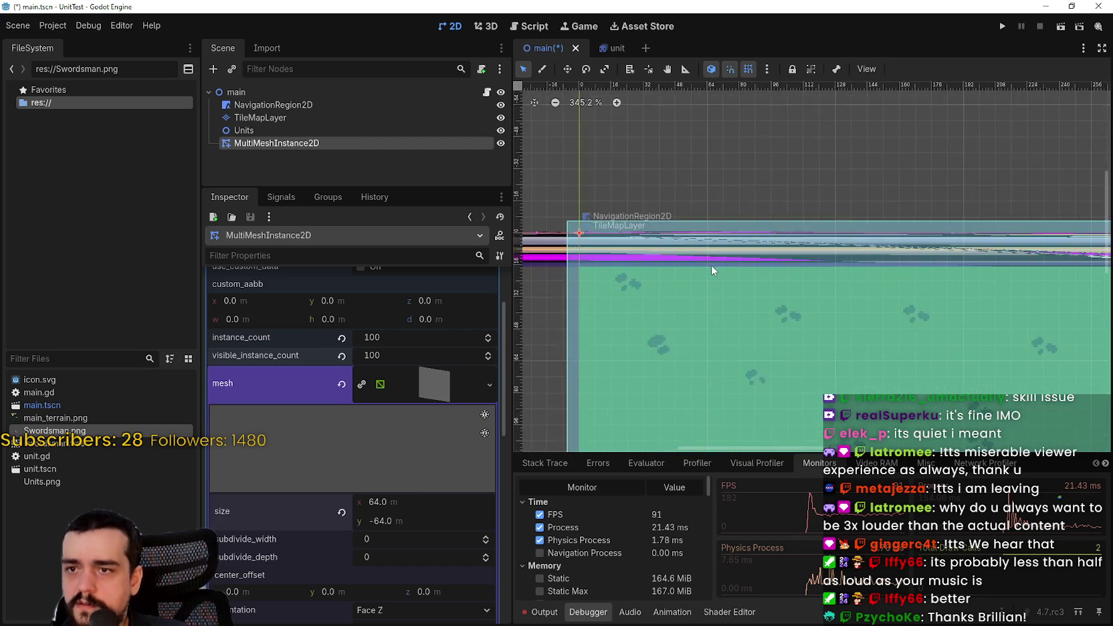
drag(713, 279, 939, 290)
scroll(924, 274, down, 10)
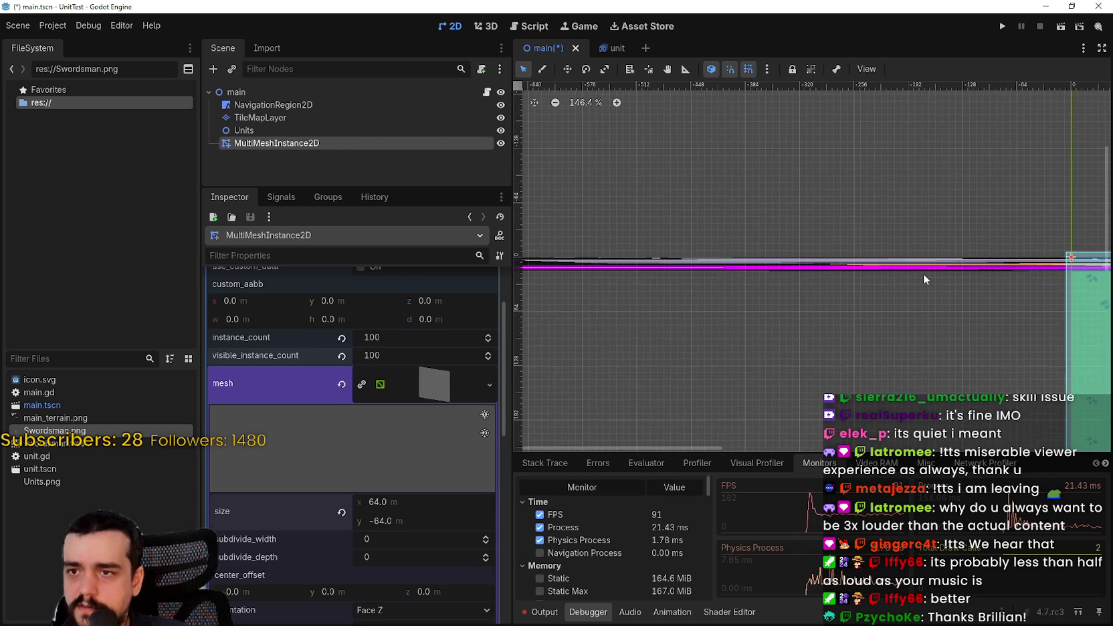
key(ctrl+s)
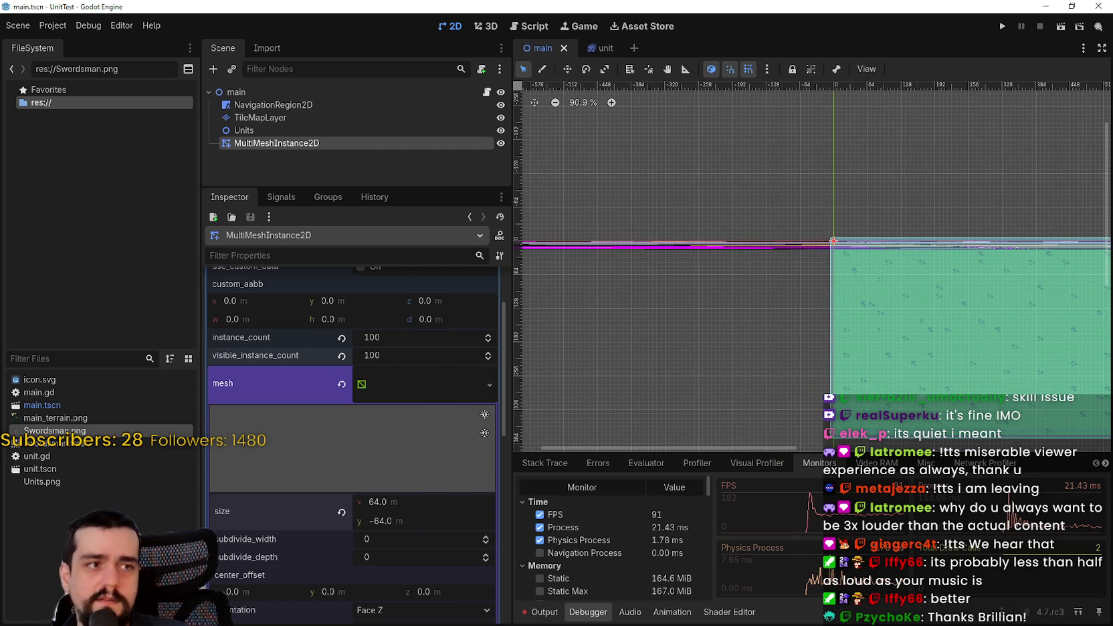
key(alt+Tab)
double_click(435, 309)
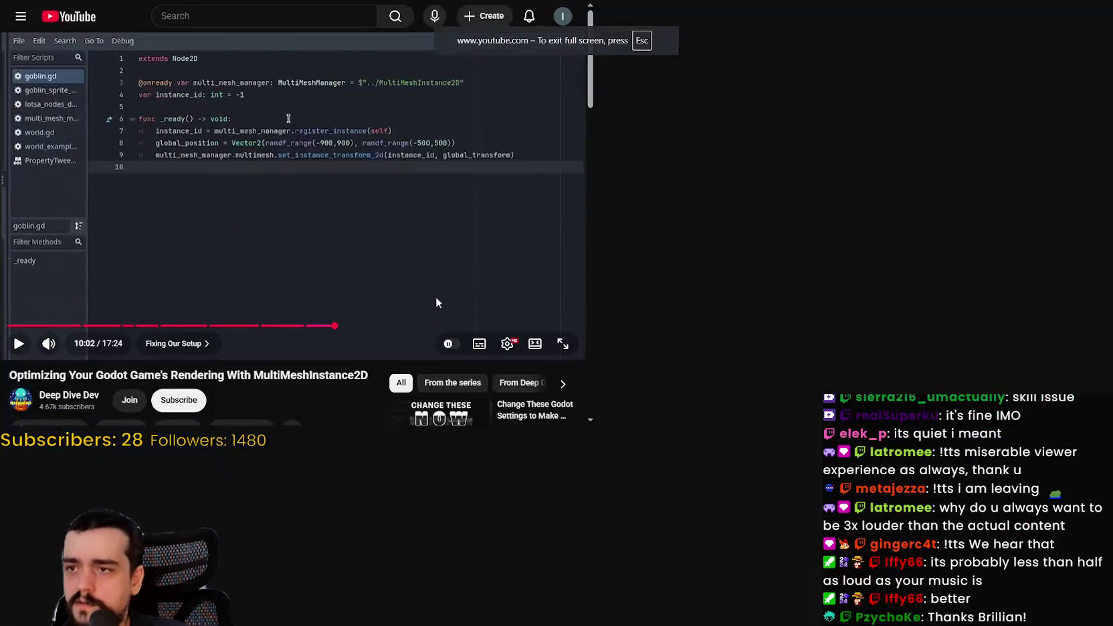
Watch the tutorial's goblin.gd section, then pause it and minimize the browser
click(415, 273)
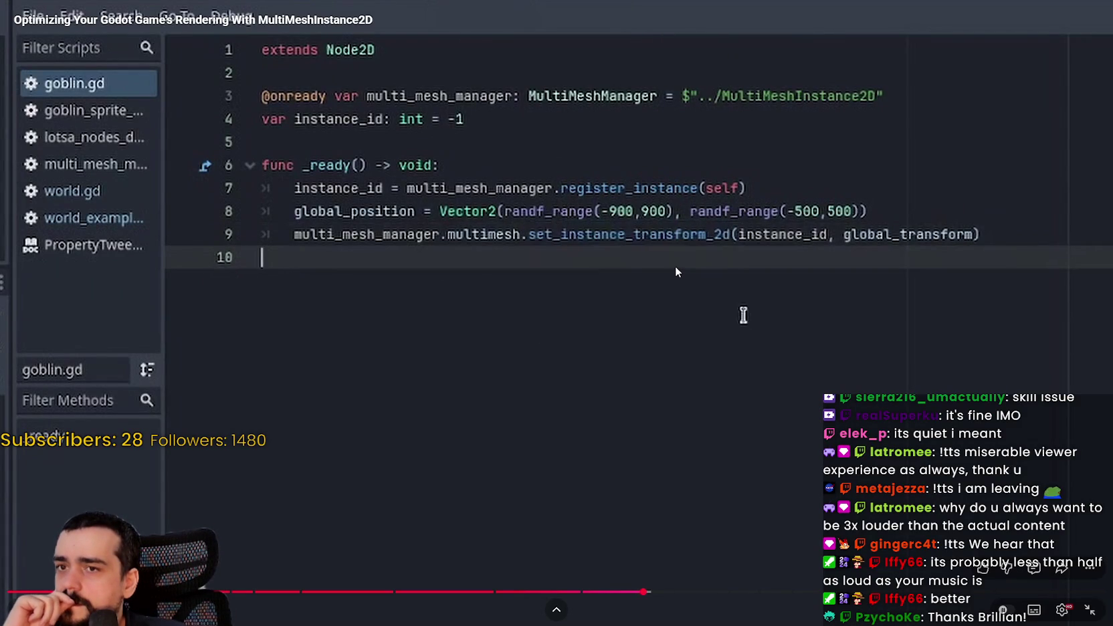
key(Escape)
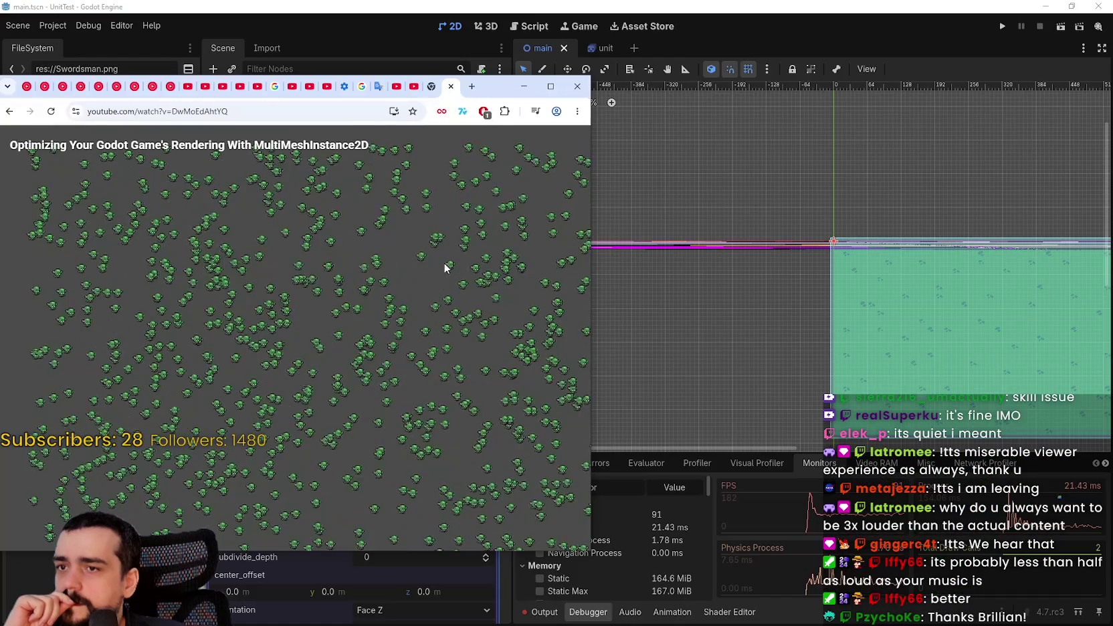
click(327, 263)
click(524, 86)
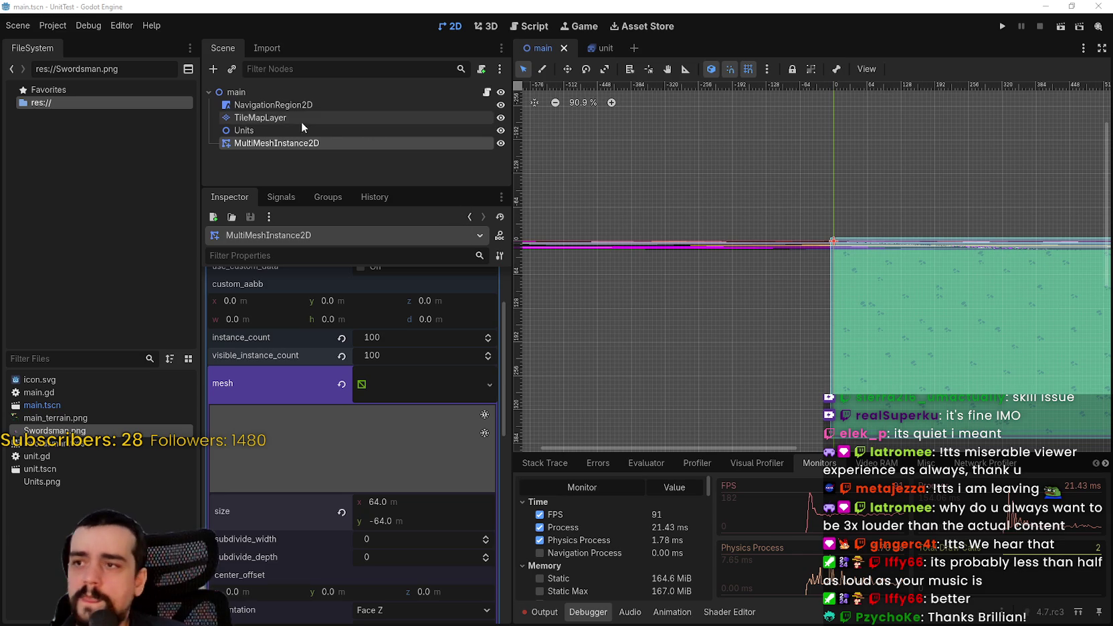
Add a MultiMeshInstance2D reference on line 7 of main.gd, renamed multi_mesh_manager
click(276, 129)
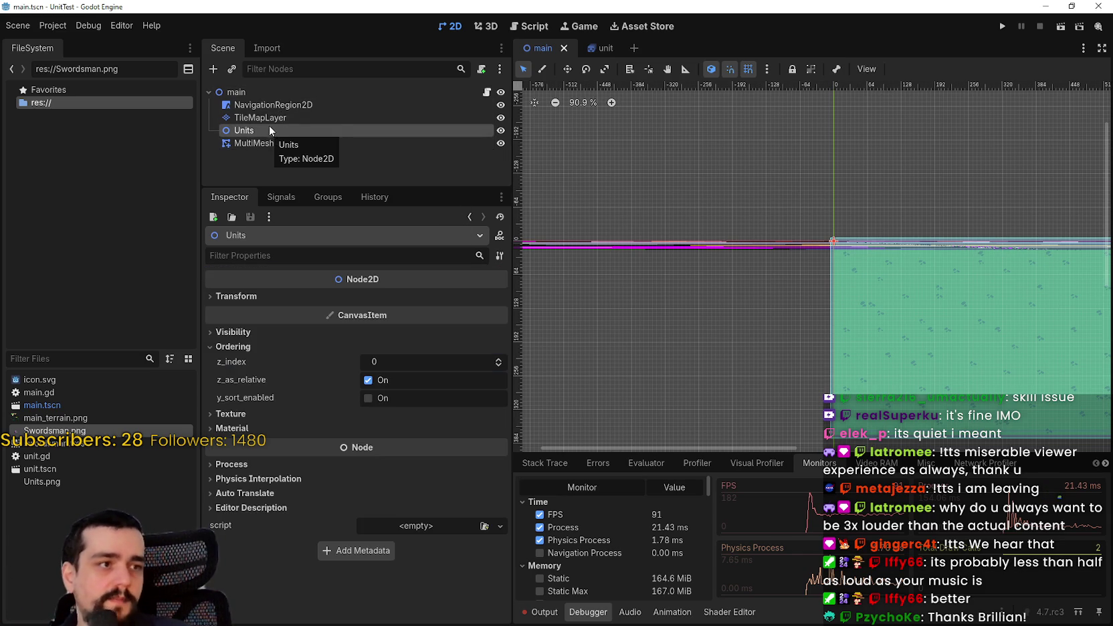
click(486, 91)
click(816, 175)
click(827, 197)
click(840, 177)
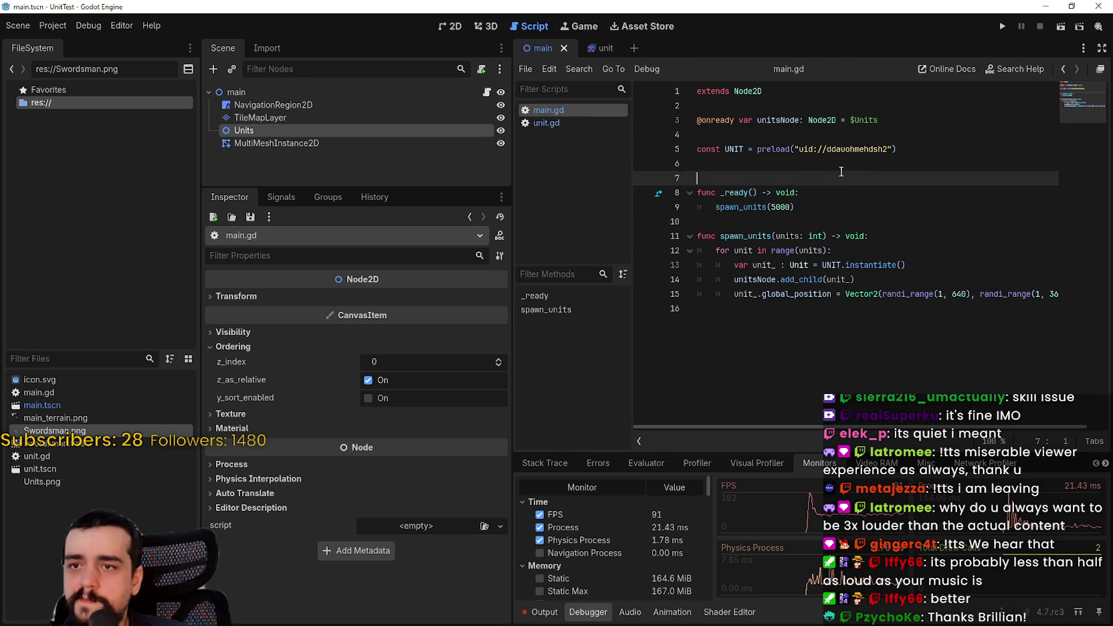
mouse_move(271, 143)
mouse_down()
mouse_move(774, 177)
mouse_move(753, 174)
mouse_up()
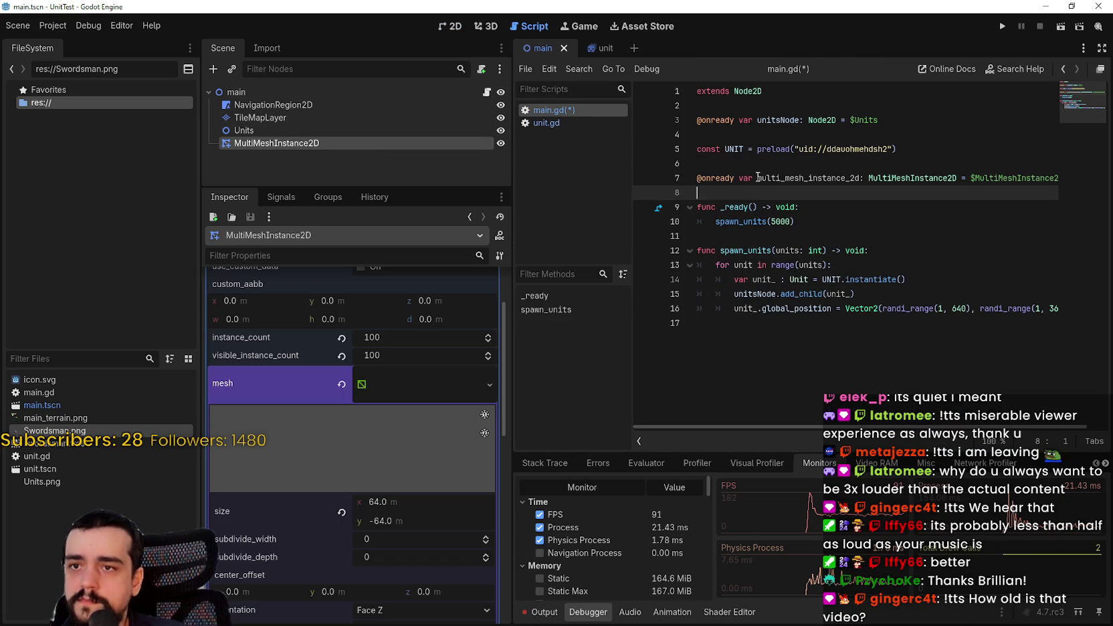
double_click(820, 178)
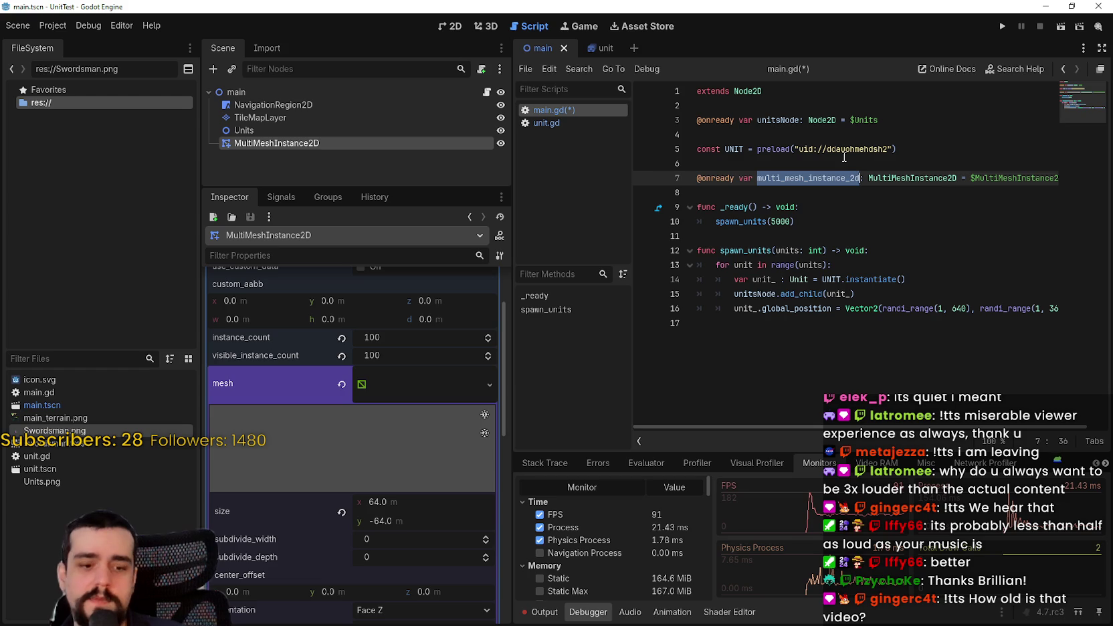
text(multi_mesh_manager)
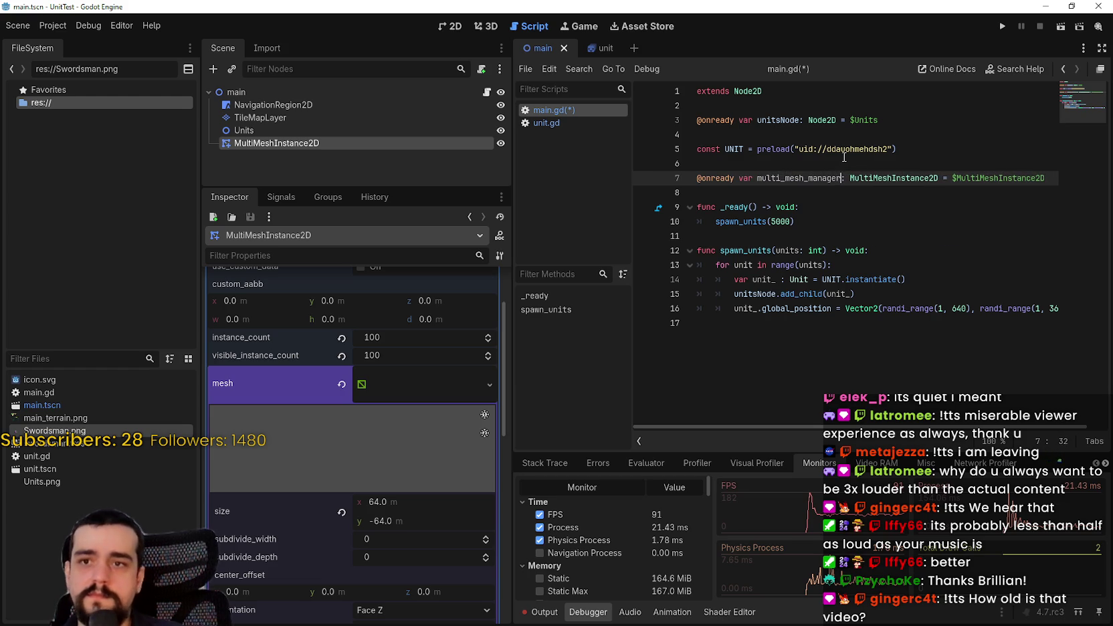
Save main.gd and tidy the end of the script, removing the stray f
click(823, 221)
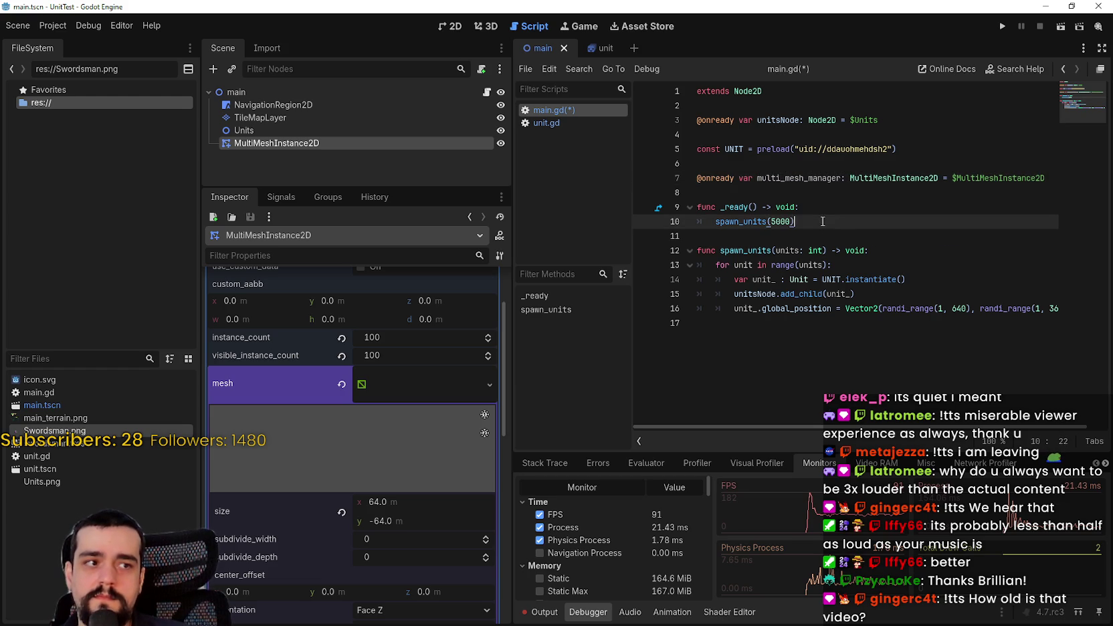
click(758, 191)
key(ctrl+s)
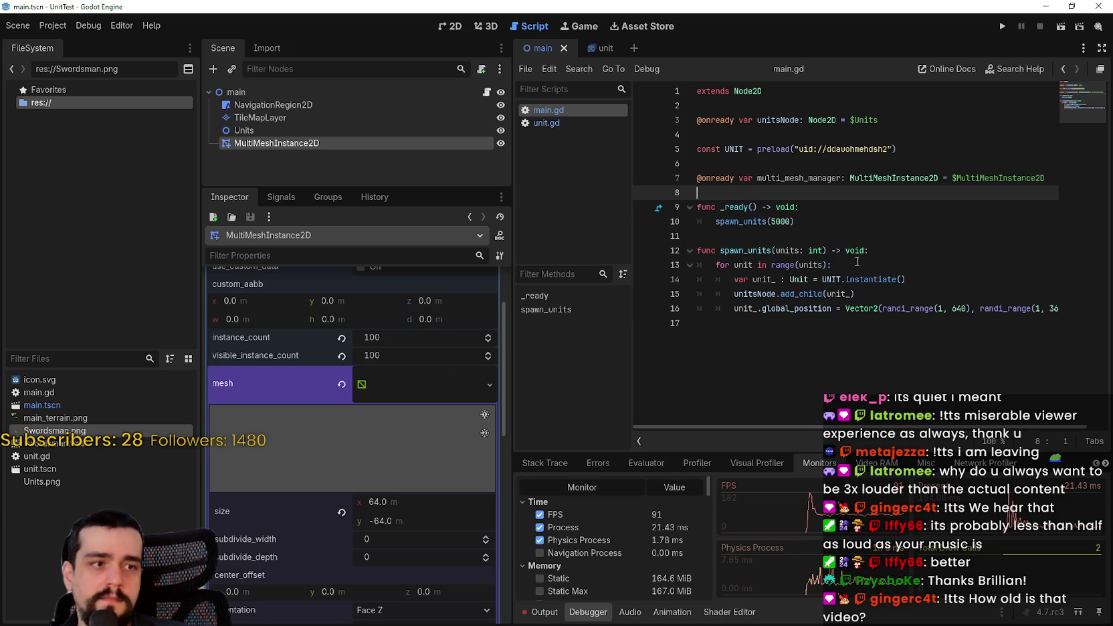
click(834, 250)
click(884, 214)
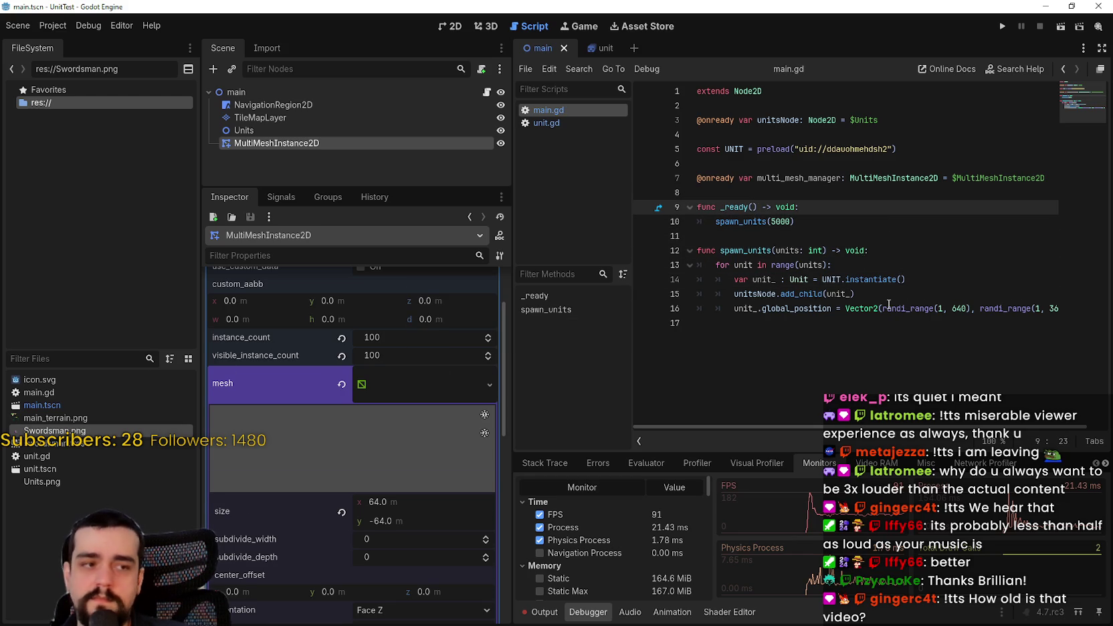
click(876, 323)
click(876, 221)
click(875, 200)
click(864, 236)
click(859, 340)
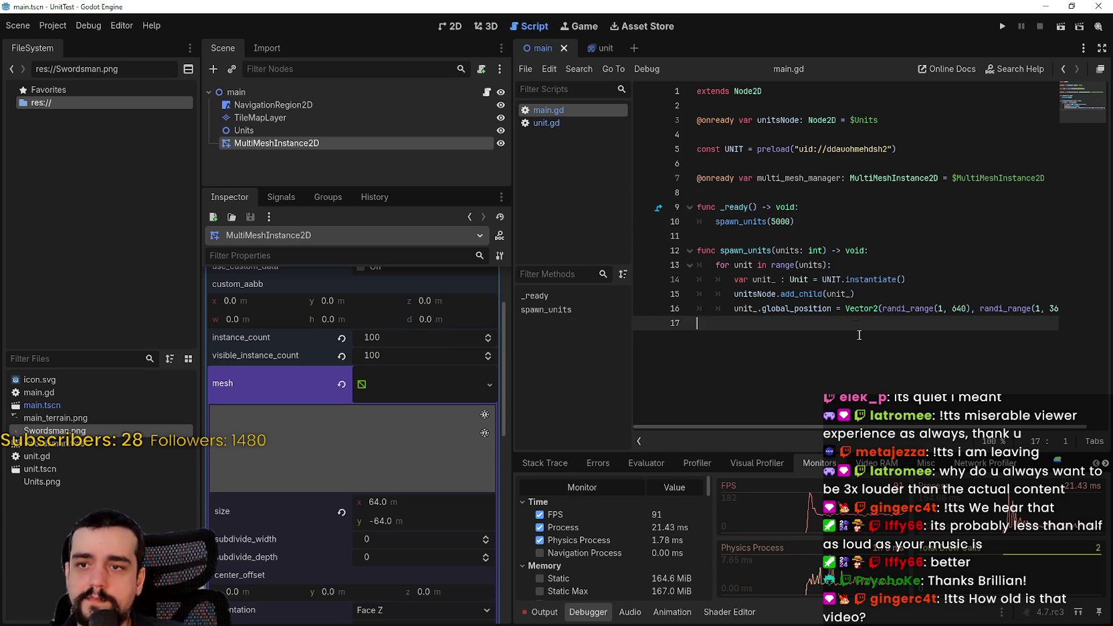
key(Return)
key(BackSpace)
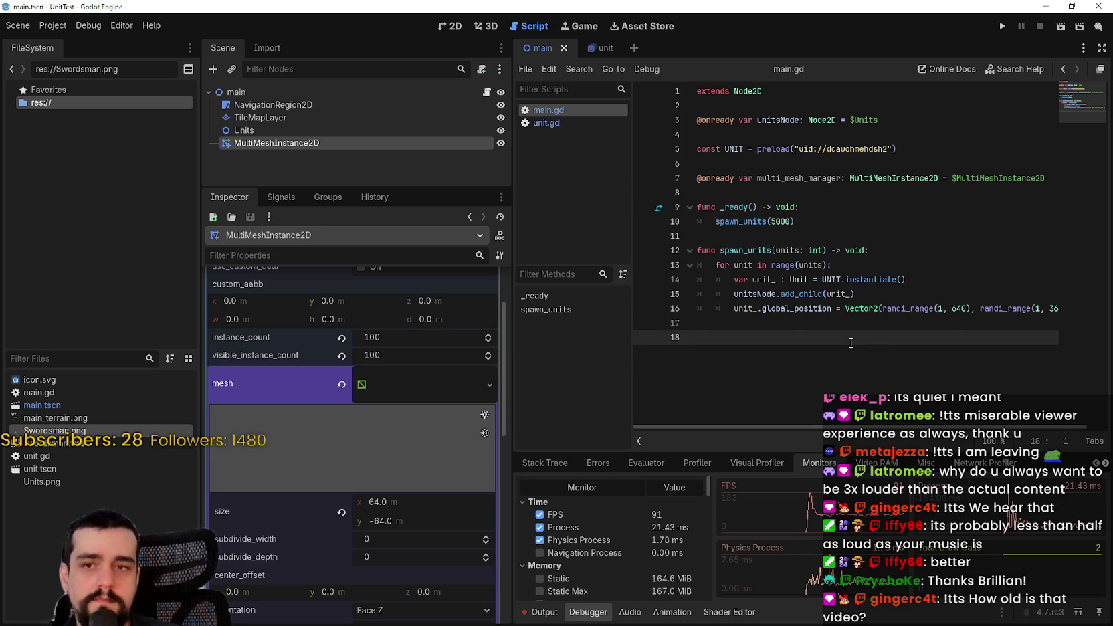
click(716, 223)
Comment out spawn_units(5000) and start an instance_id = multi_mesh_manager.register_instance line in _ready
text(#)
key(End)
key(Return)
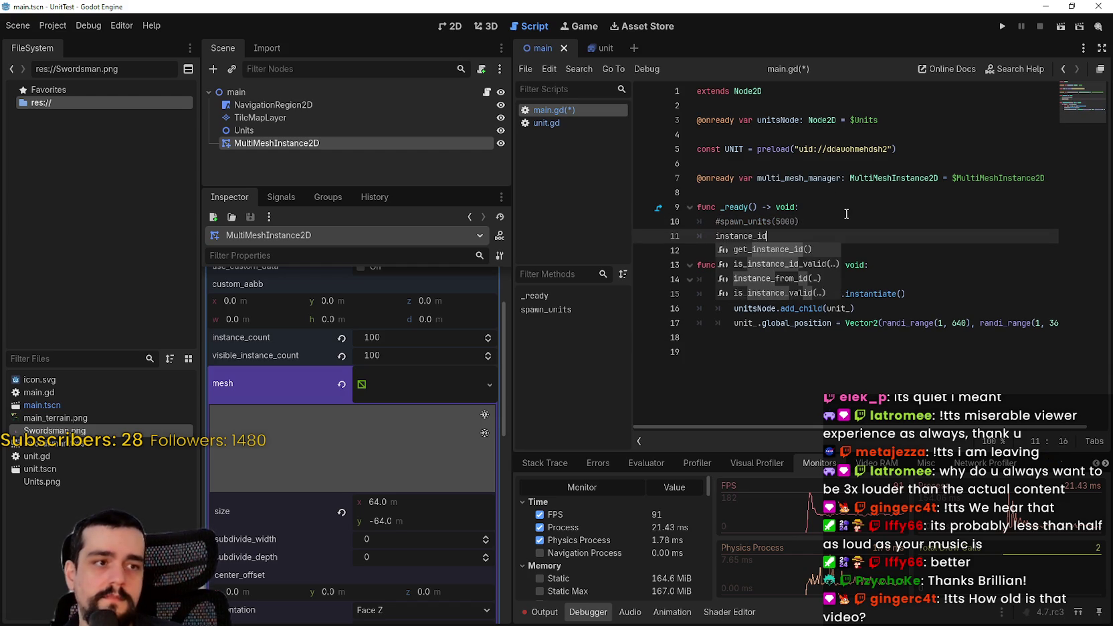
text( = multi)
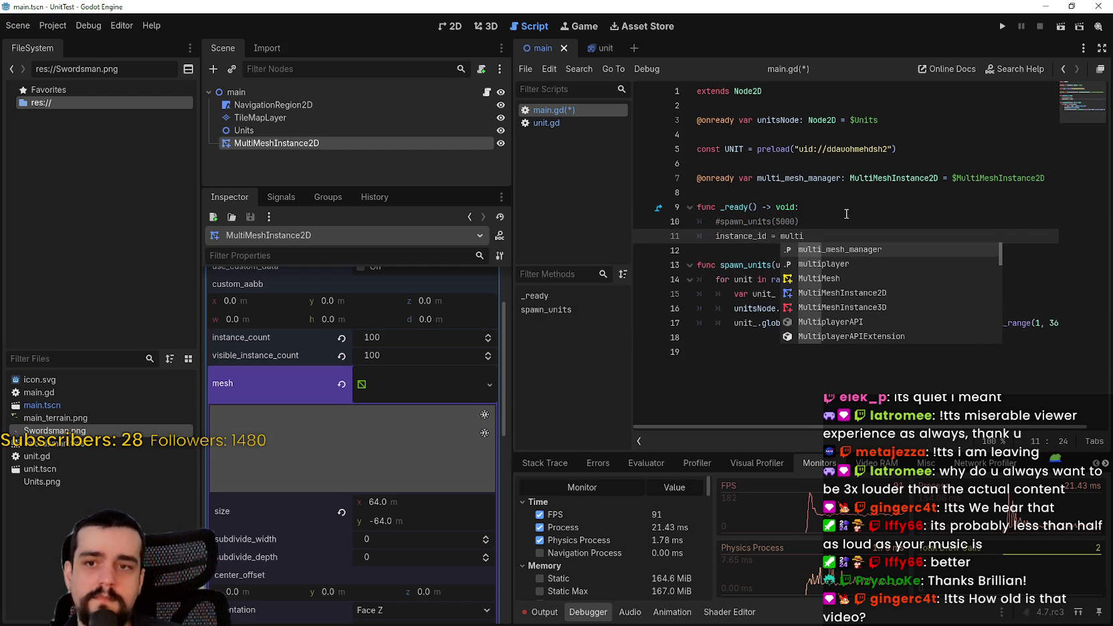
key(Return)
text(,.)
key(BackSpace)
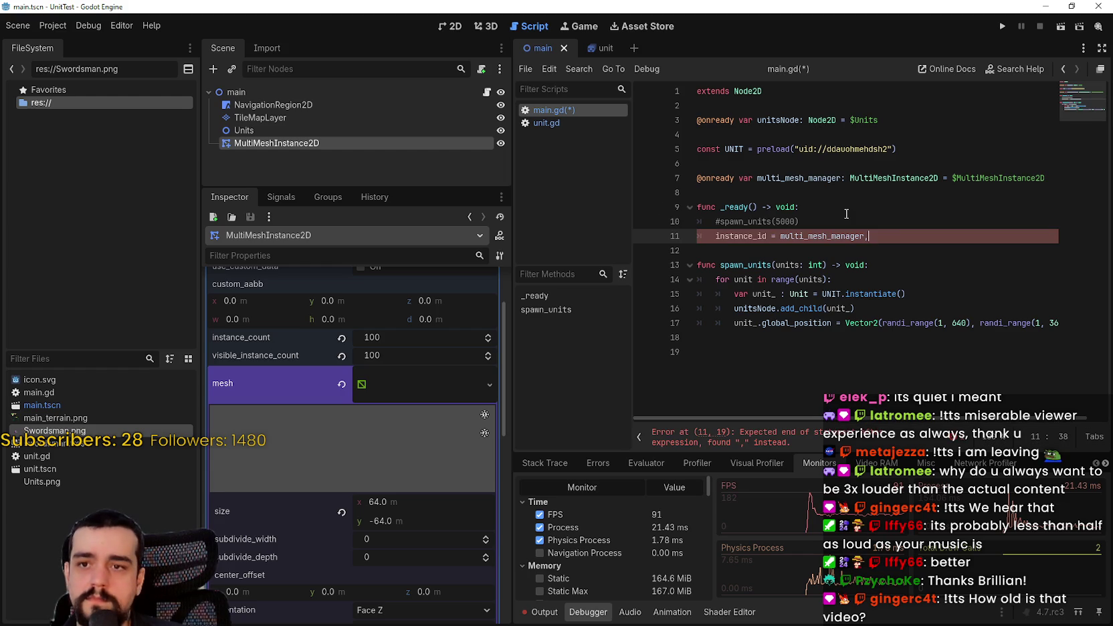
text(register_)
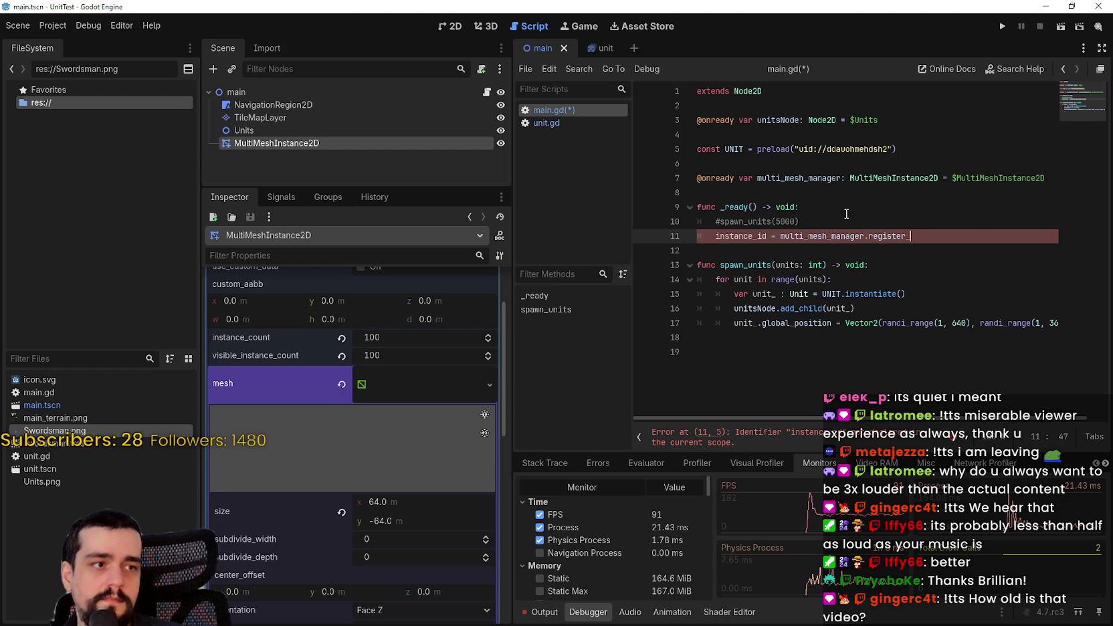
text(instanc)
key(BackSpace)
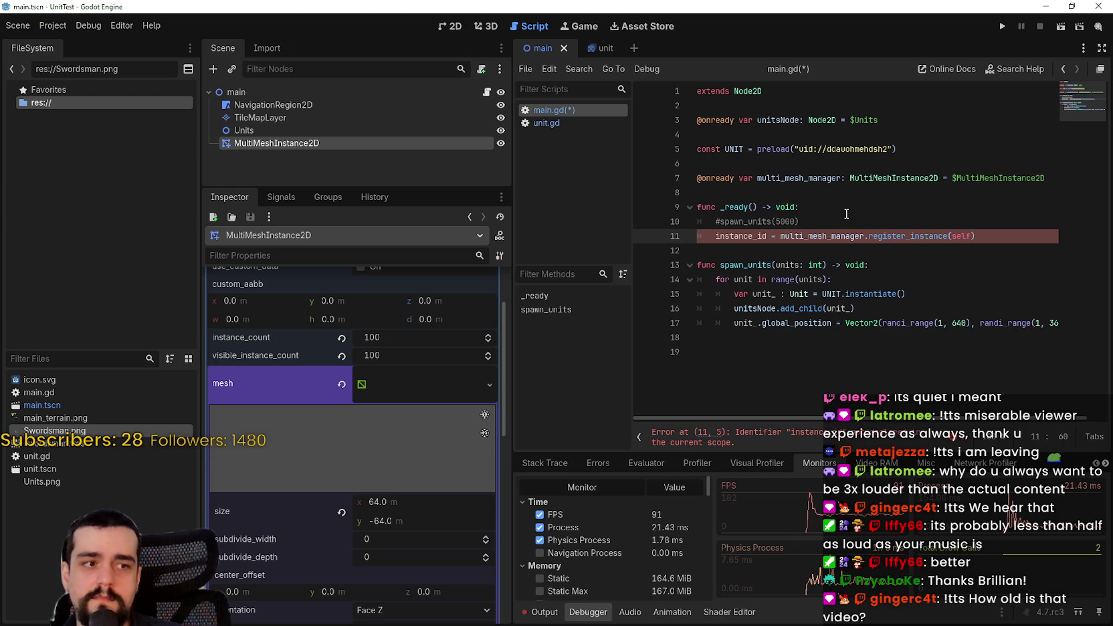
double_click(898, 235)
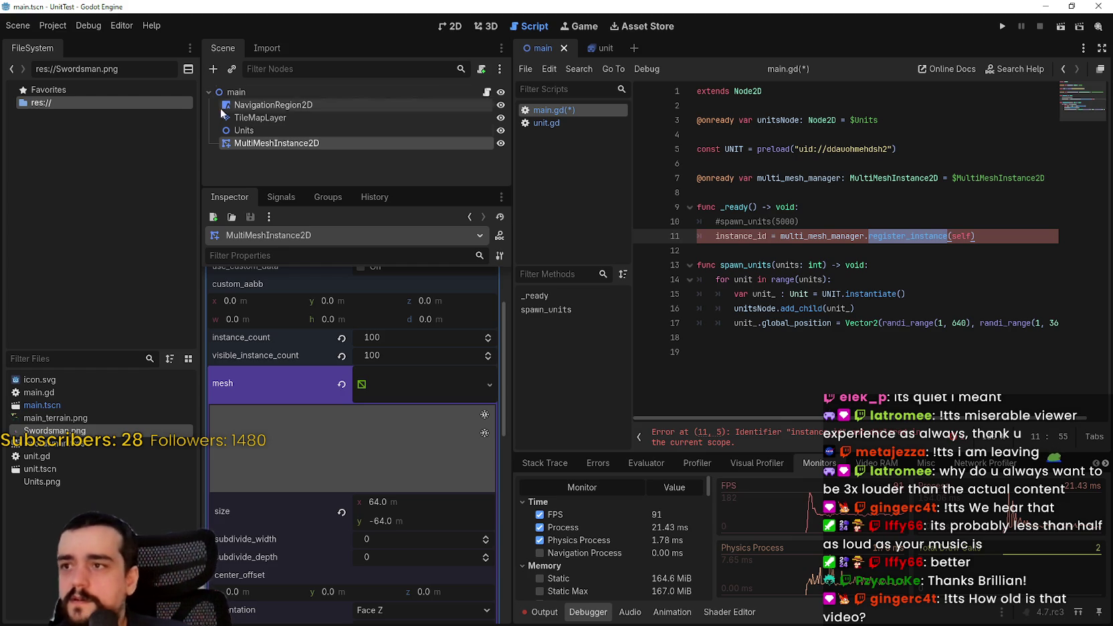
Comment out the multi_mesh_manager declaration, delete the register_instance line, and save main.gd
click(975, 235)
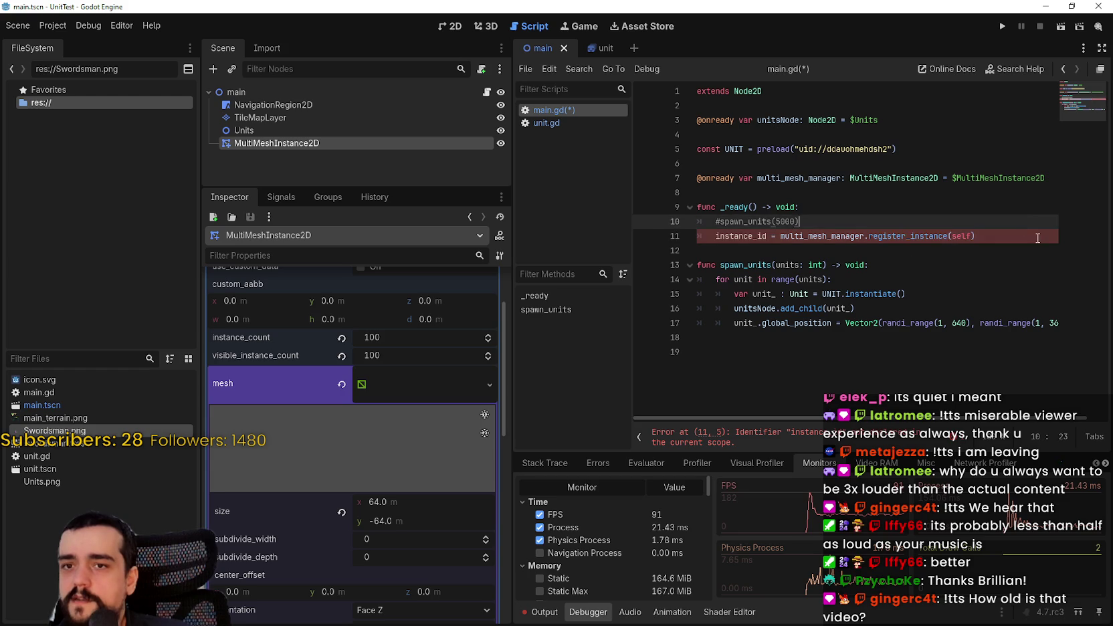
key(Up)
key(Up)
key(Up)
key(Up)
key(ctrl+k)
drag(975, 235, 685, 237)
key(BackSpace)
key(BackSpace)
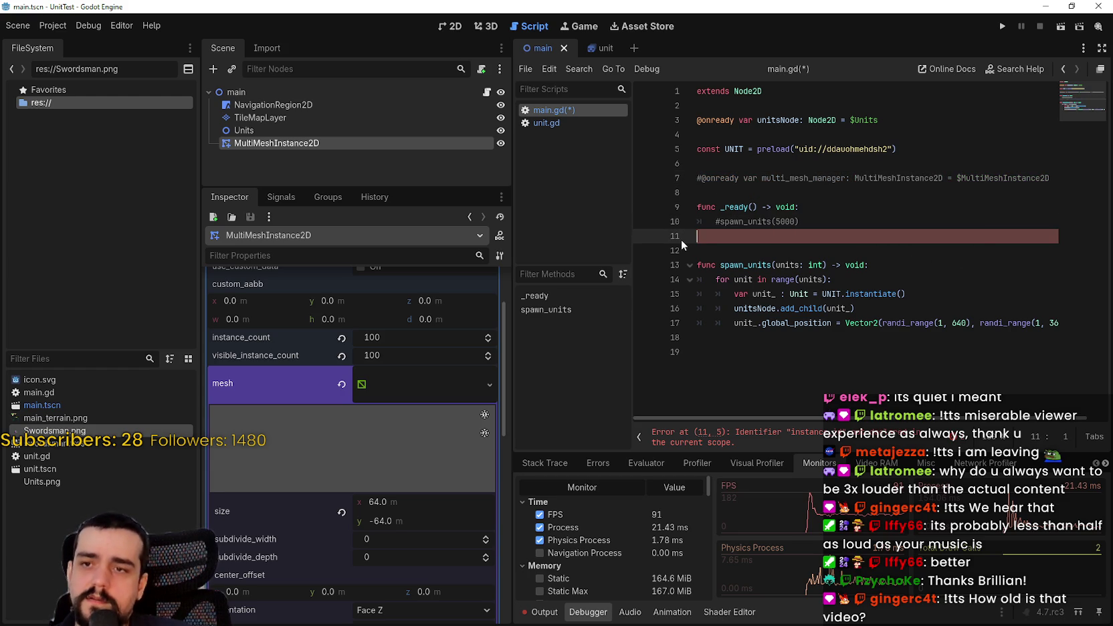
key(ctrl+s)
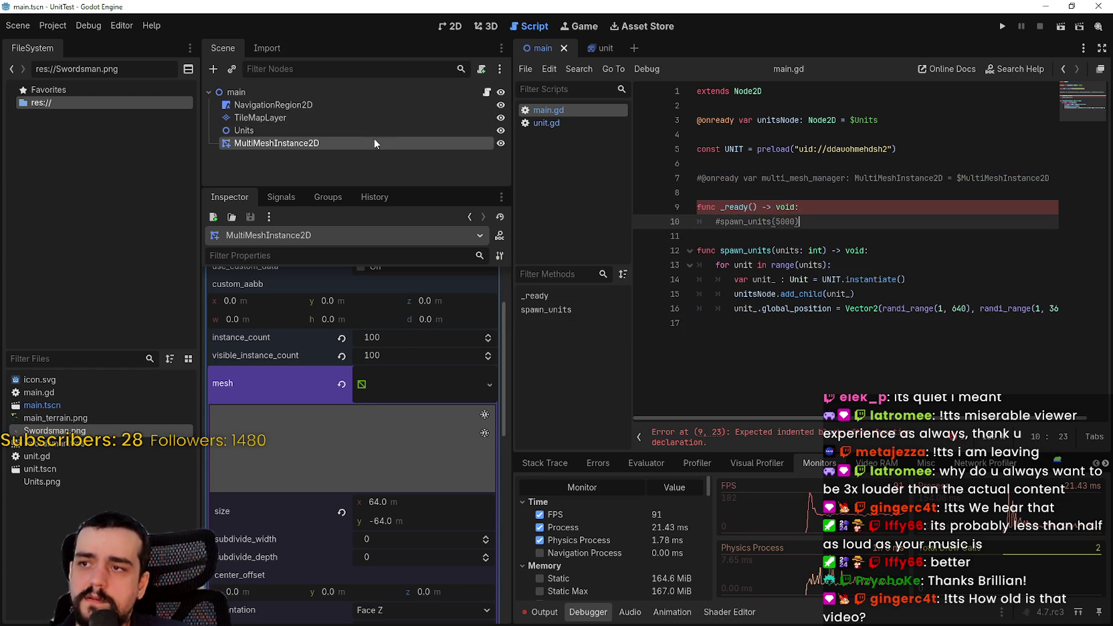
mouse_move(607, 47)
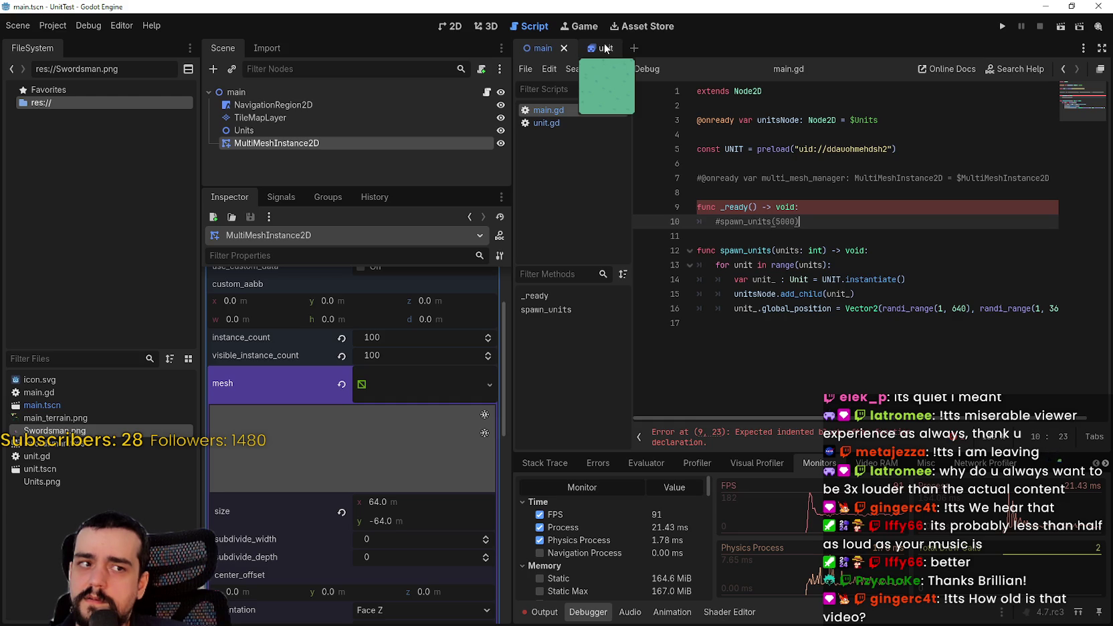
In the unit scene with unit.gd open, delete the NavigationAgent2D node
click(605, 48)
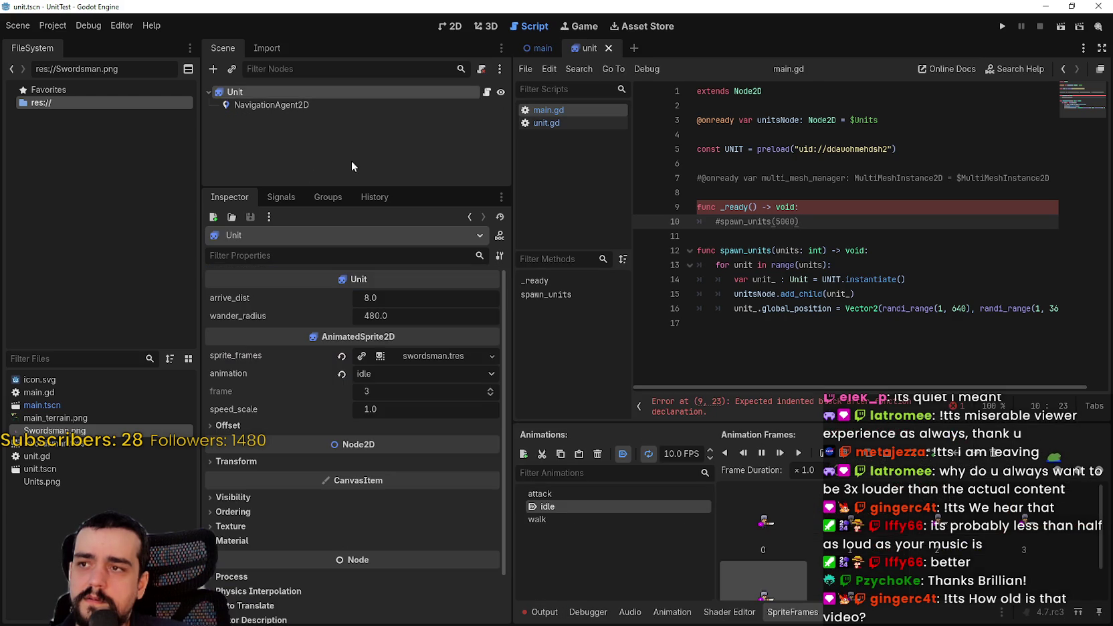
click(488, 91)
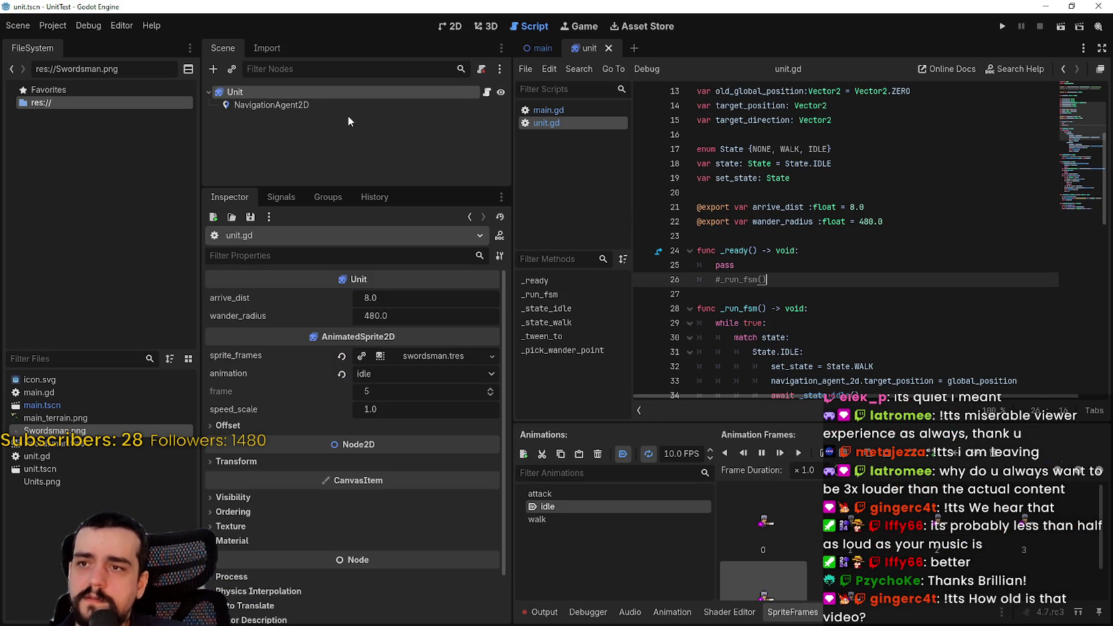
right_click(321, 107)
click(425, 399)
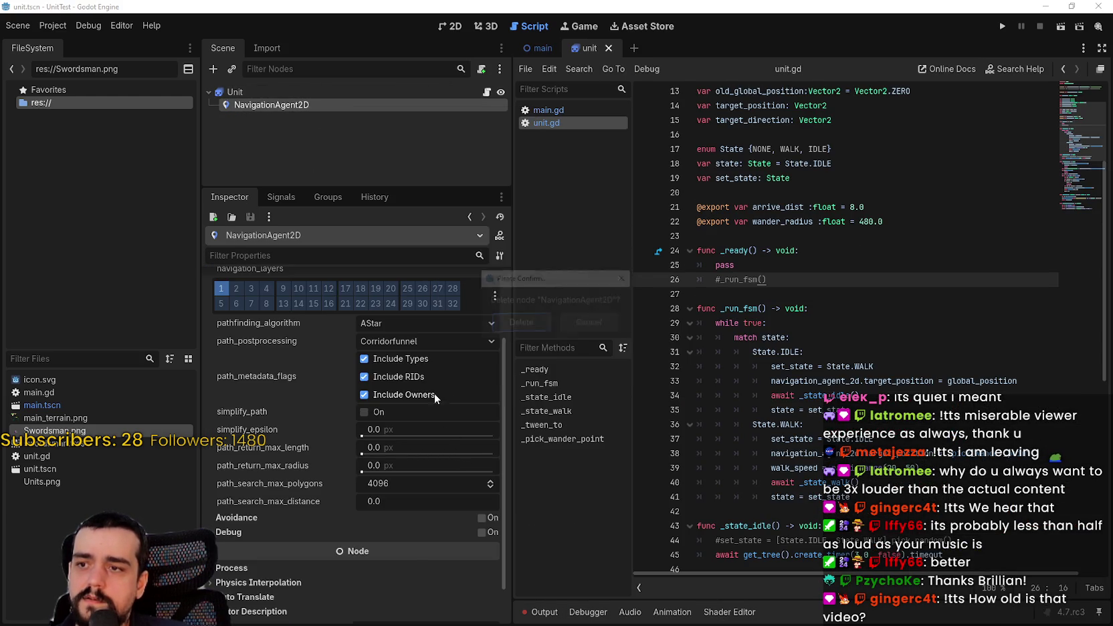
click(520, 321)
scroll(821, 206, up, 4)
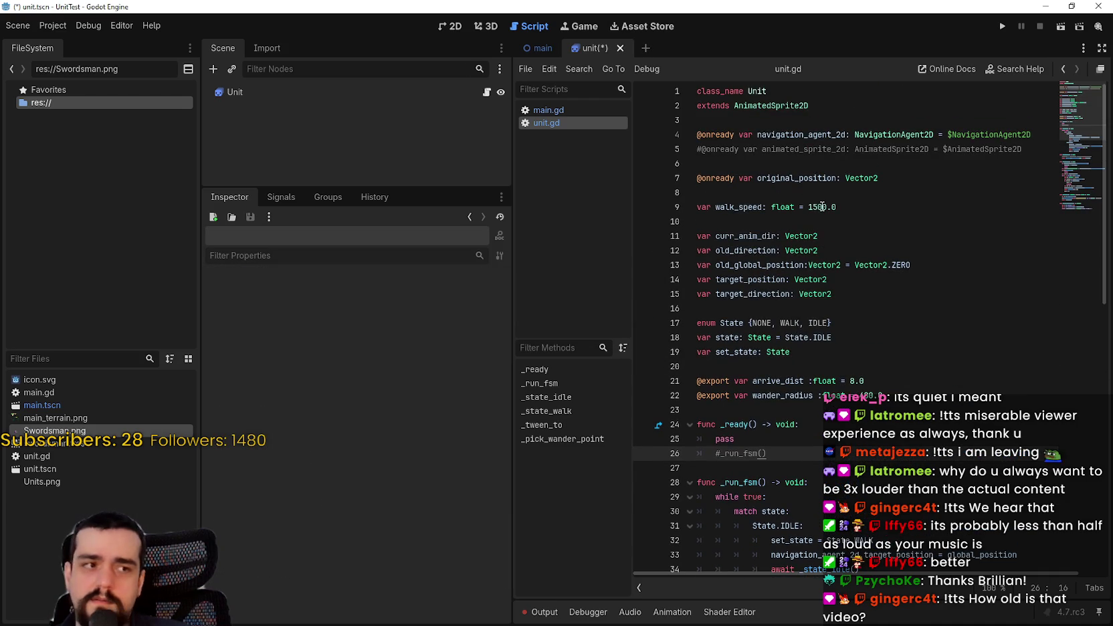
Check the navigation_agent_2d declaration in unit.gd, then return to the main scene in 2D
click(658, 164)
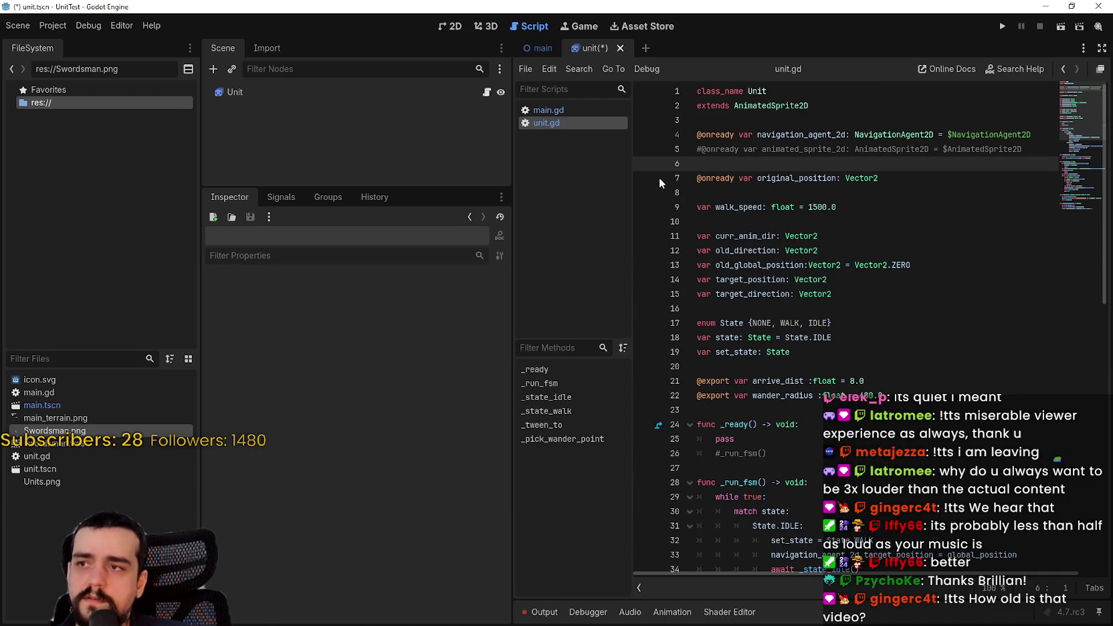
click(339, 93)
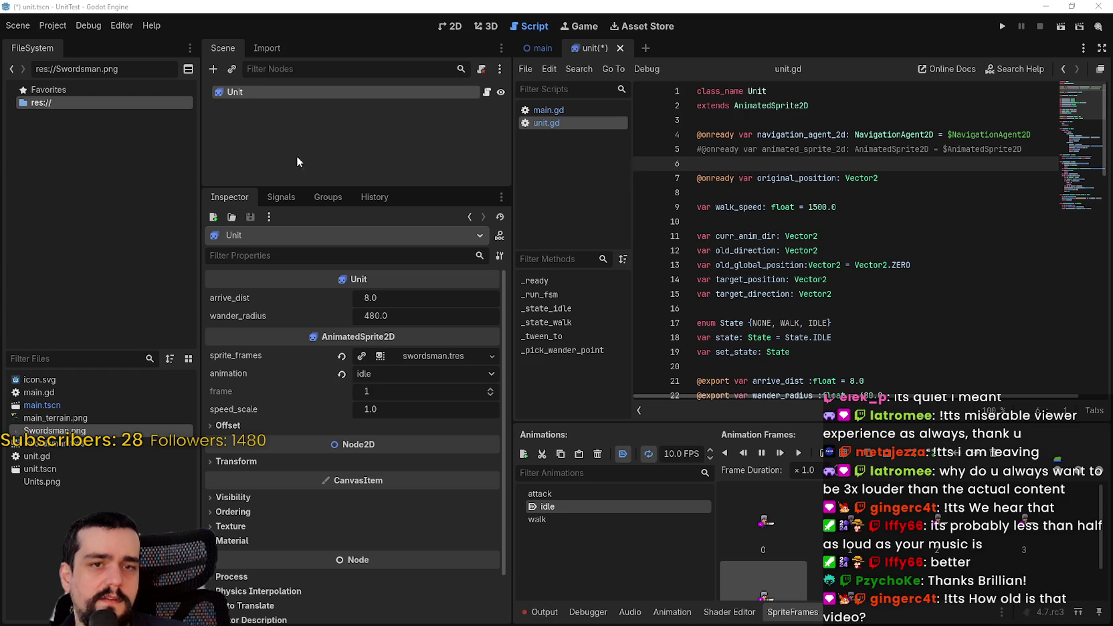
click(823, 134)
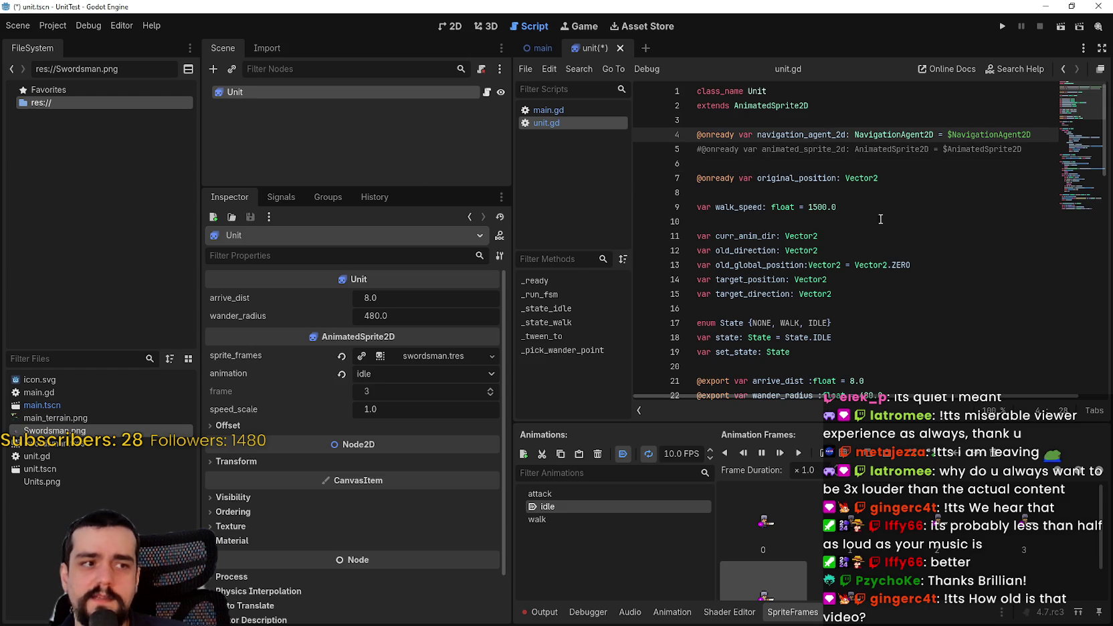
click(450, 27)
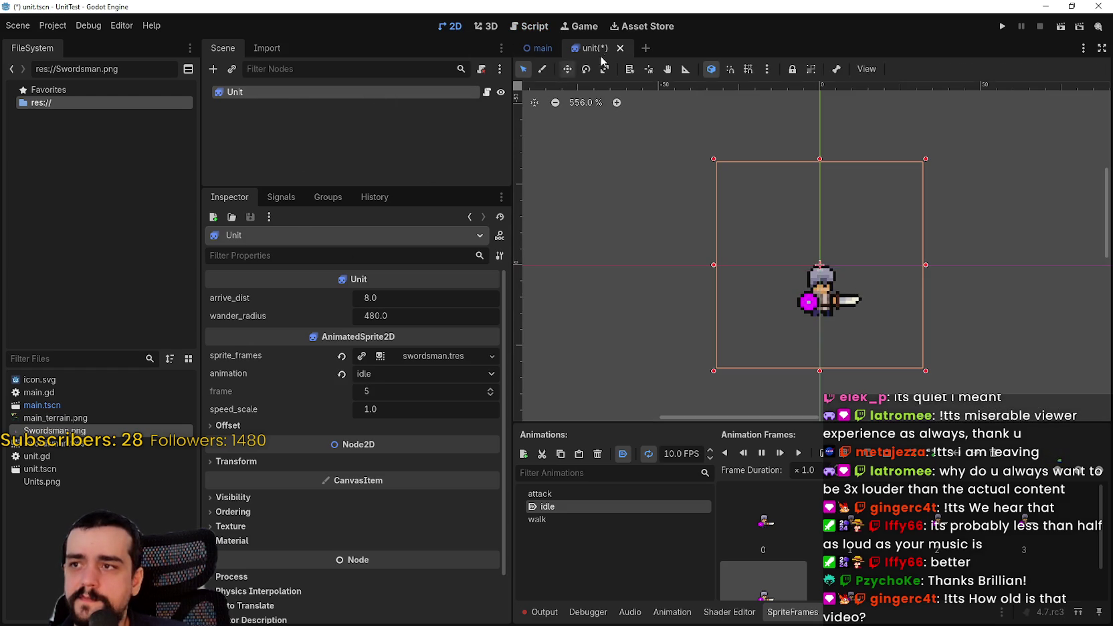
click(539, 48)
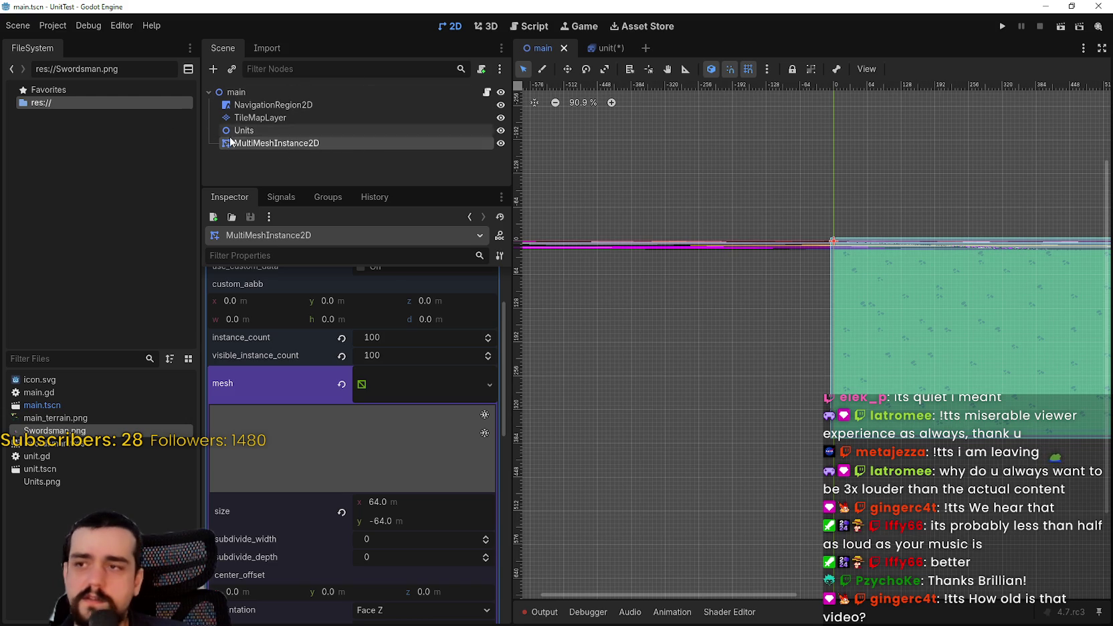
Instantiate unit.tscn as a child of the Units node
click(264, 118)
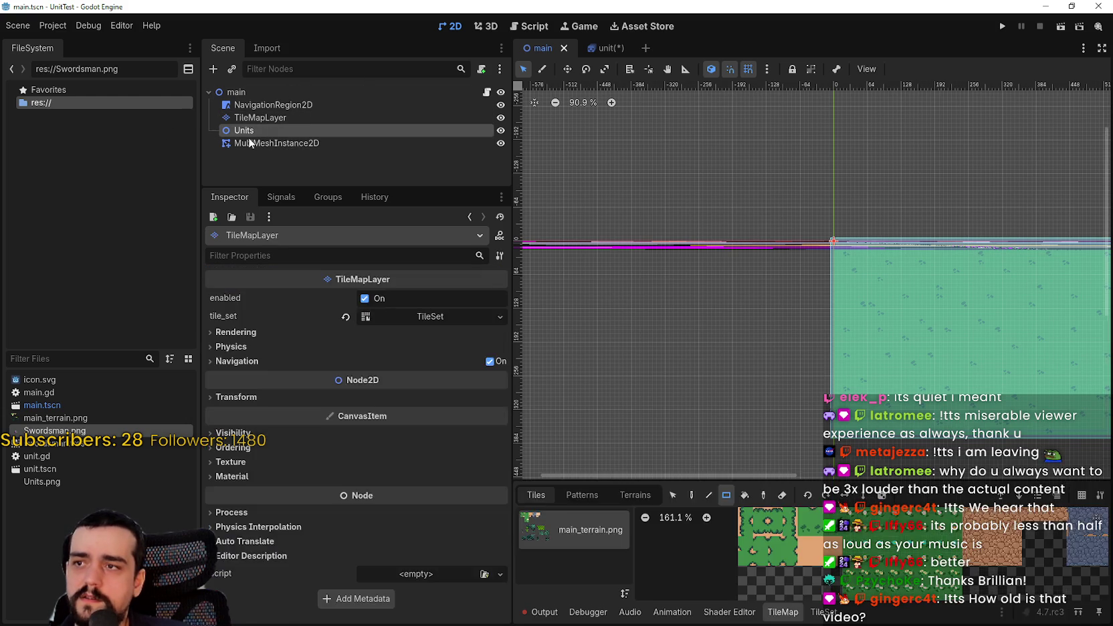
right_click(254, 131)
click(321, 155)
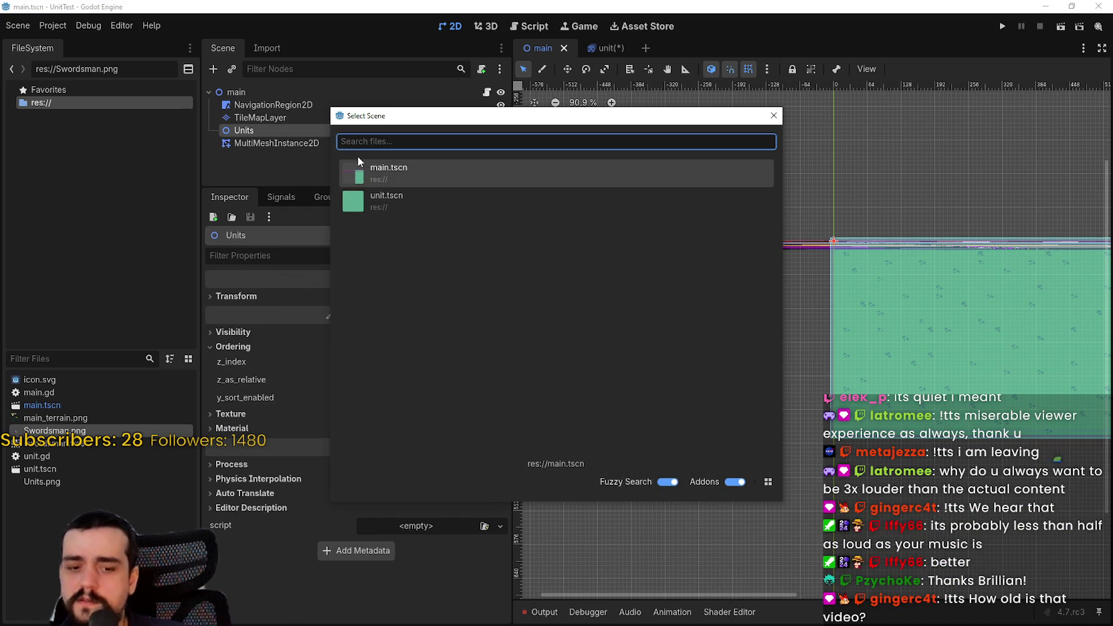
text(unit)
key(Return)
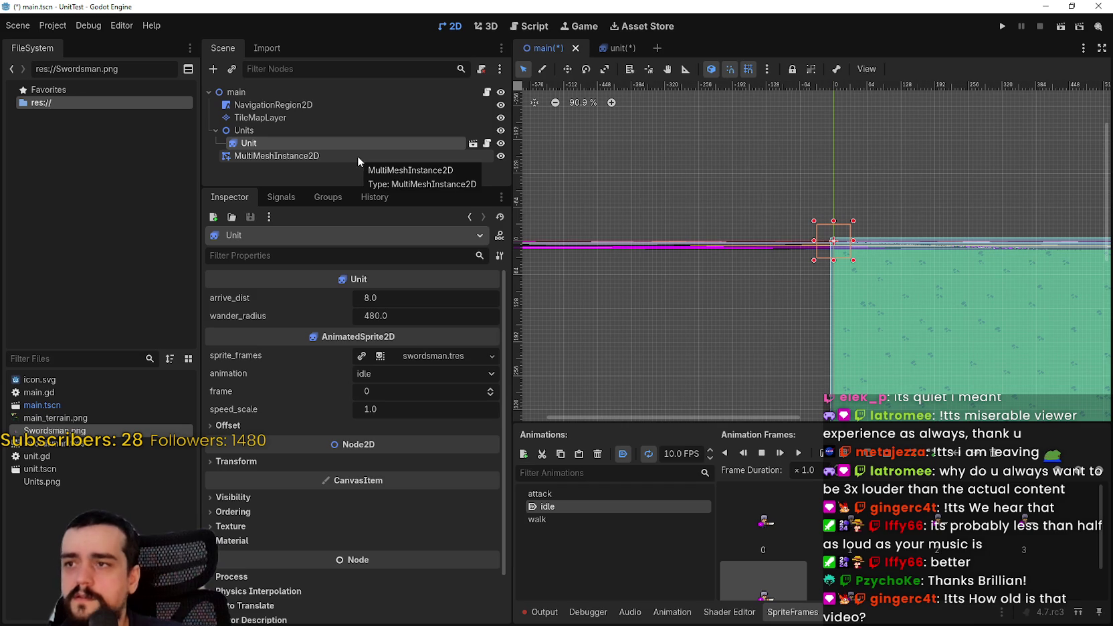
scroll(931, 236, up, 3)
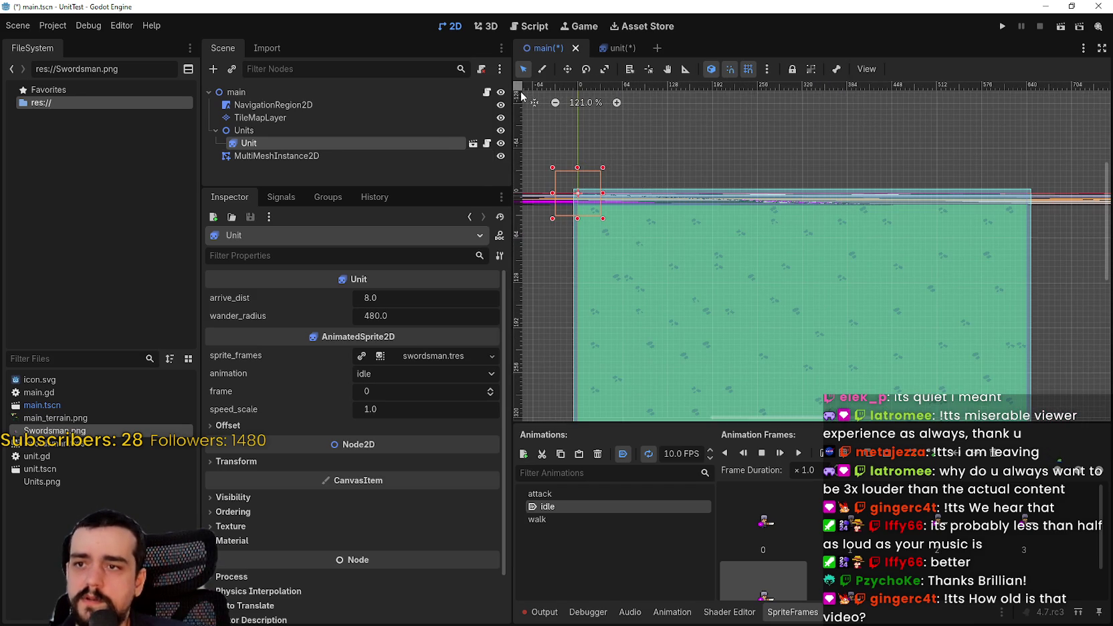
scroll(643, 187, up, 5)
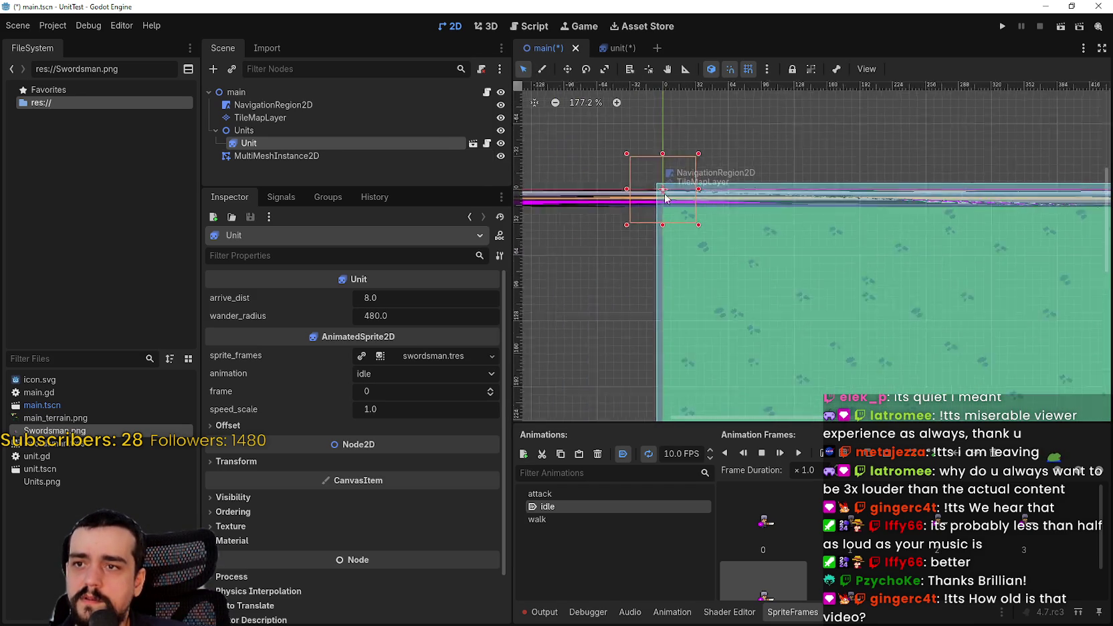
click(572, 69)
drag(652, 186, 783, 310)
scroll(784, 310, up, 3)
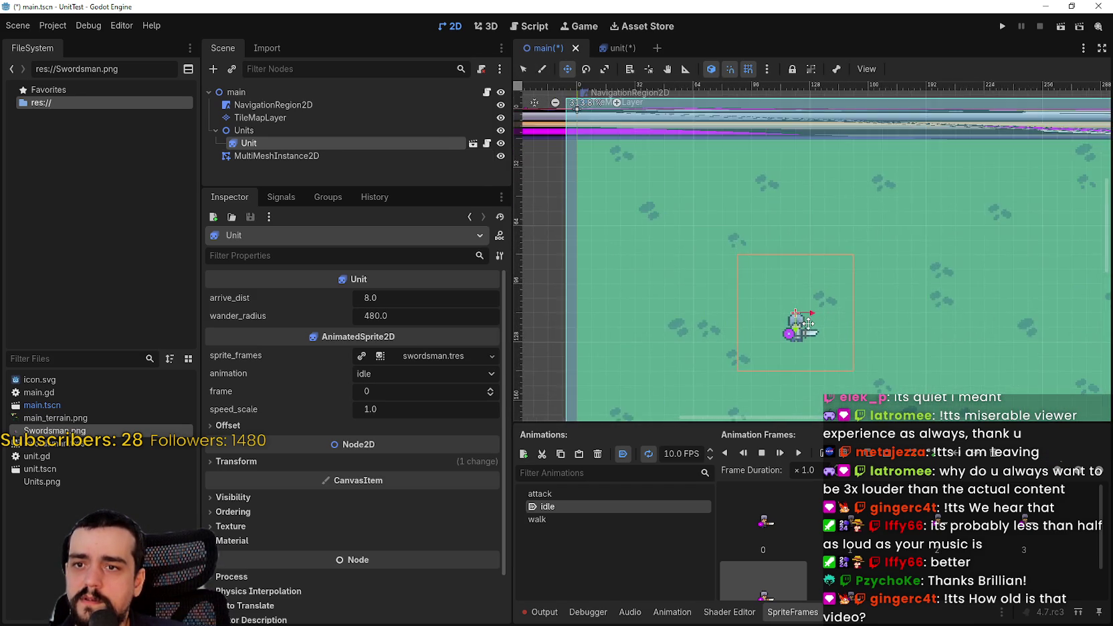
scroll(783, 310, down, 8)
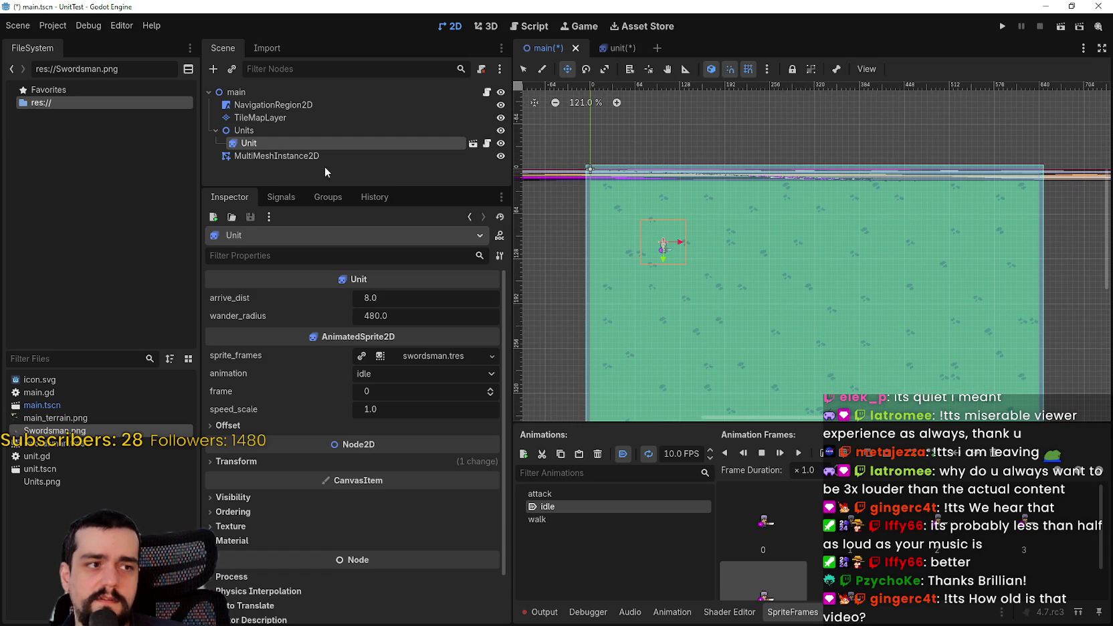
click(486, 144)
mouse_move(338, 156)
mouse_down()
mouse_move(759, 146)
mouse_move(762, 163)
mouse_up()
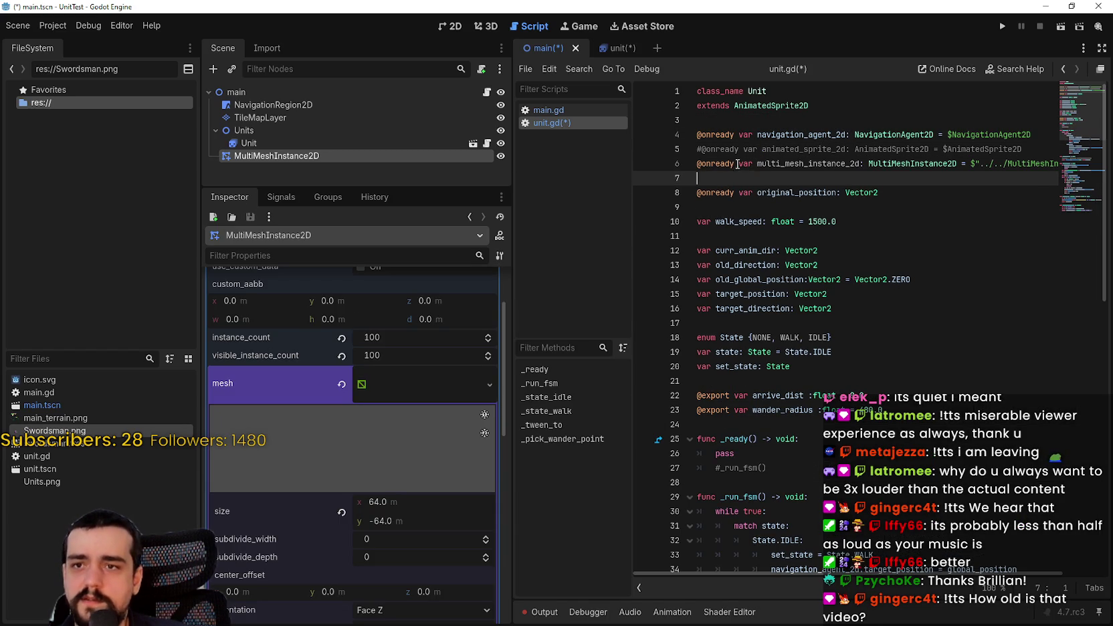
Rename the variable to multi_mesh_manager and comment out the navigation_agent_2d declaration
click(814, 163)
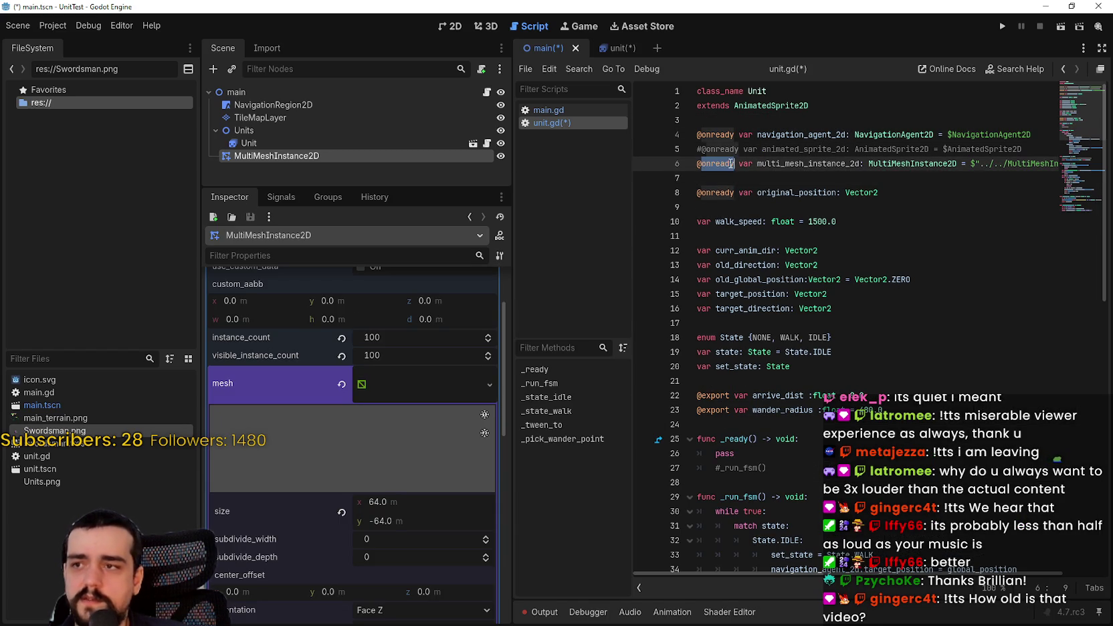
double_click(800, 163)
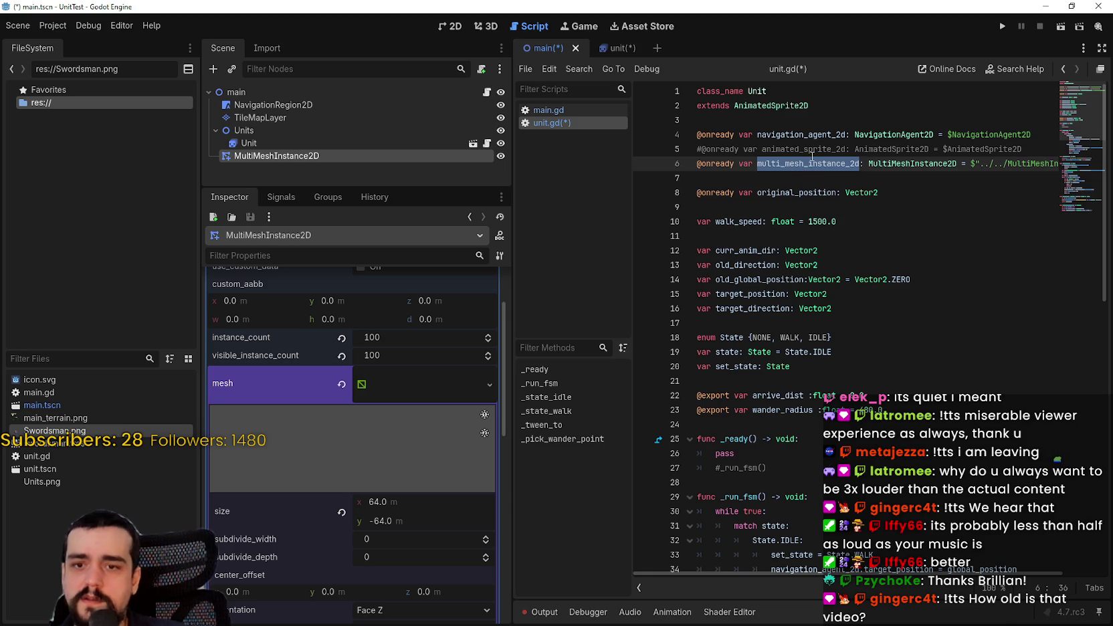
text(multi_mesh)
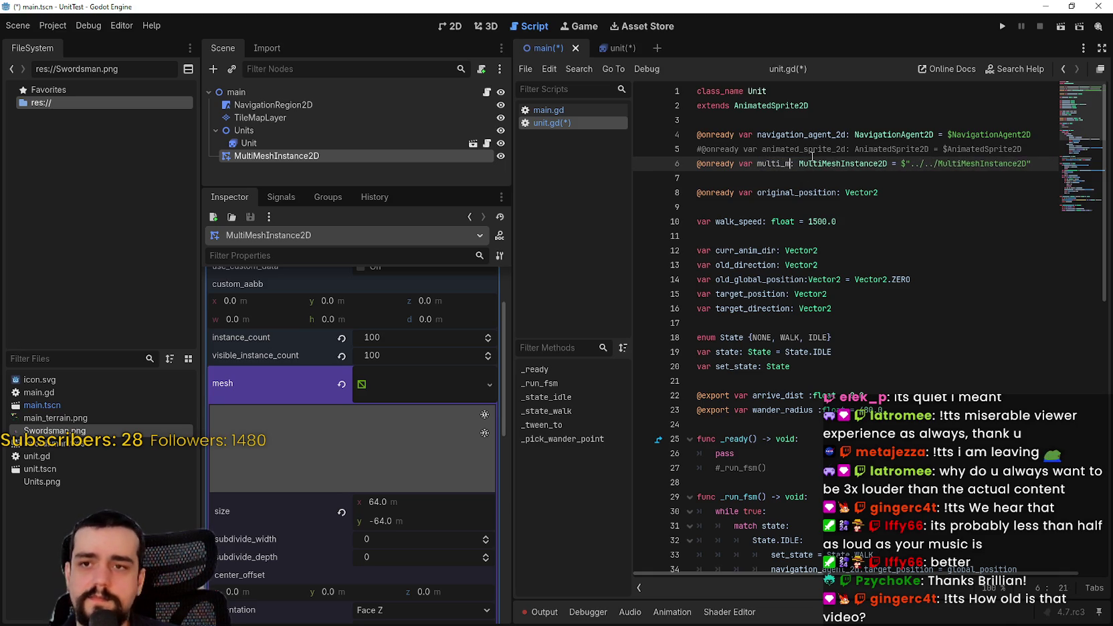
text(_manager)
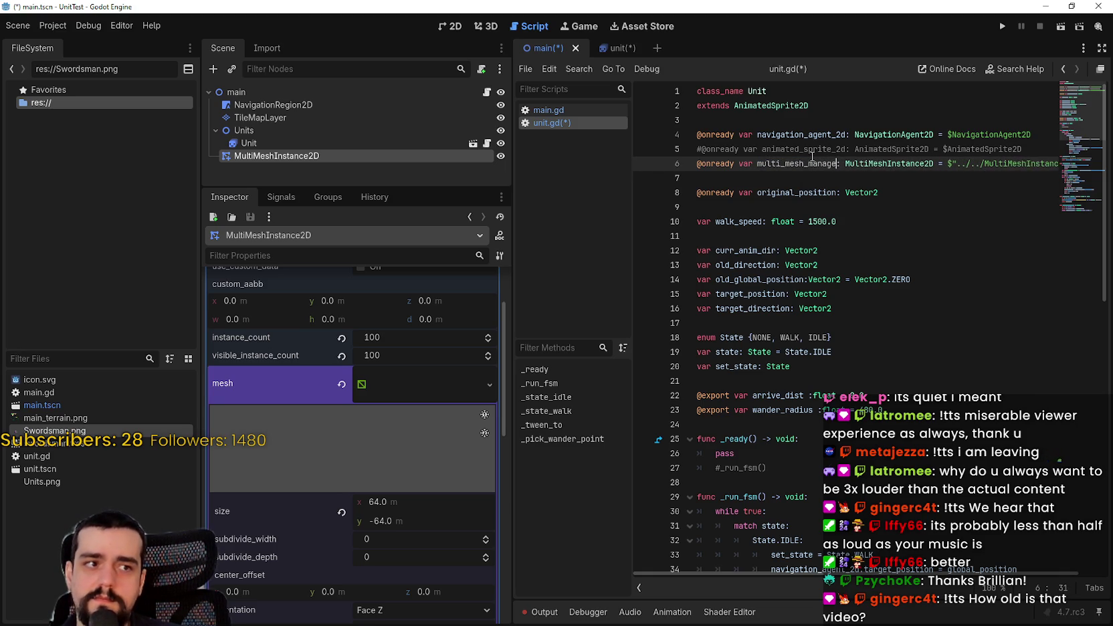
click(710, 134)
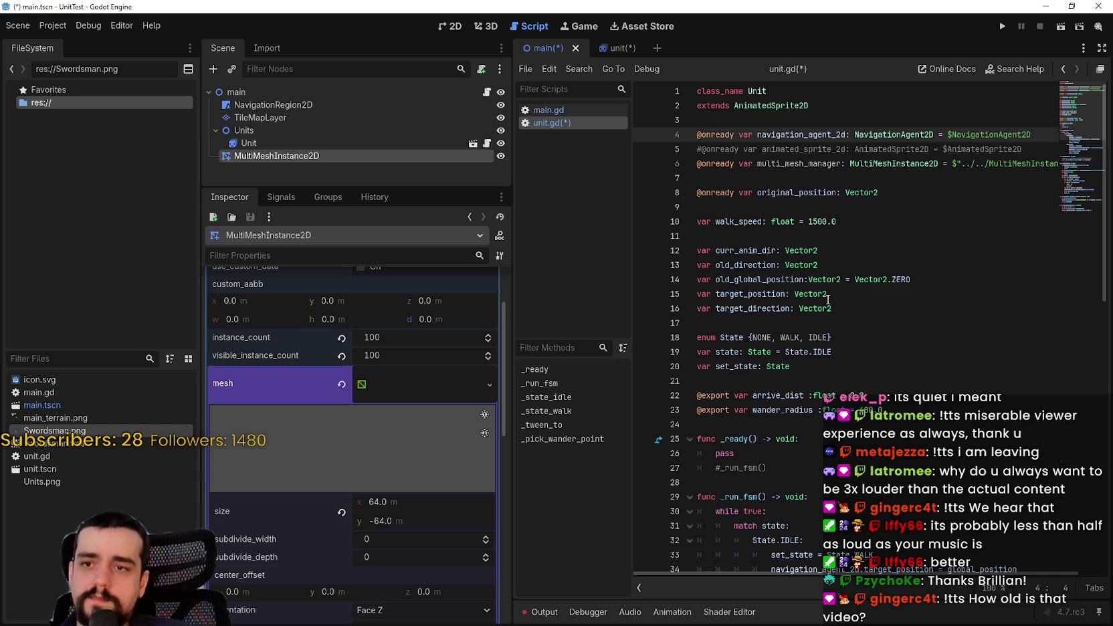
key(Home)
text(#)
Comment out everything from _run_fsm through the state functions with Ctrl+K
scroll(753, 249, down, 5)
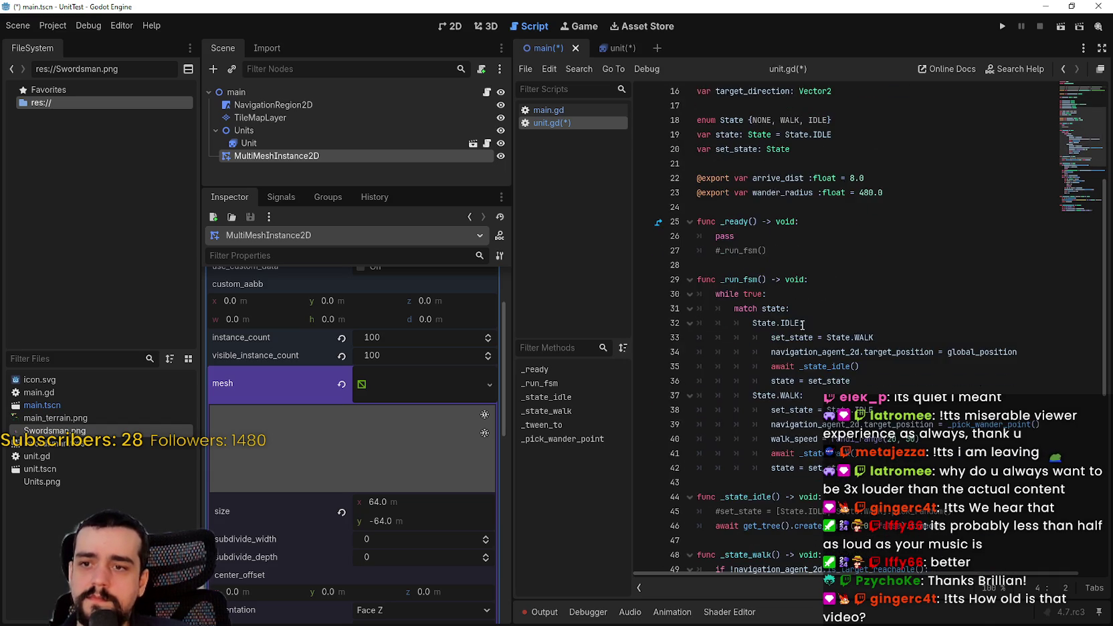
scroll(752, 249, up, 4)
scroll(753, 248, down, 4)
double_click(854, 351)
scroll(715, 270, up, 1)
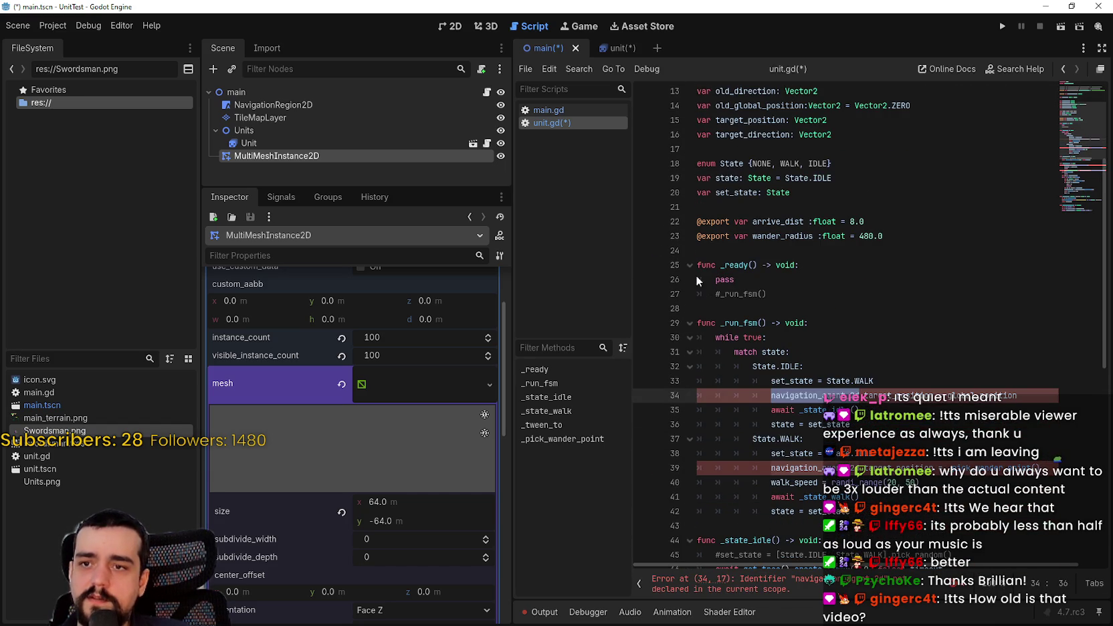
mouse_move(697, 323)
mouse_down()
mouse_move(769, 355)
mouse_move(780, 325)
mouse_move(699, 550)
mouse_up()
key(ctrl+k)
scroll(926, 379, up, 10)
click(805, 254)
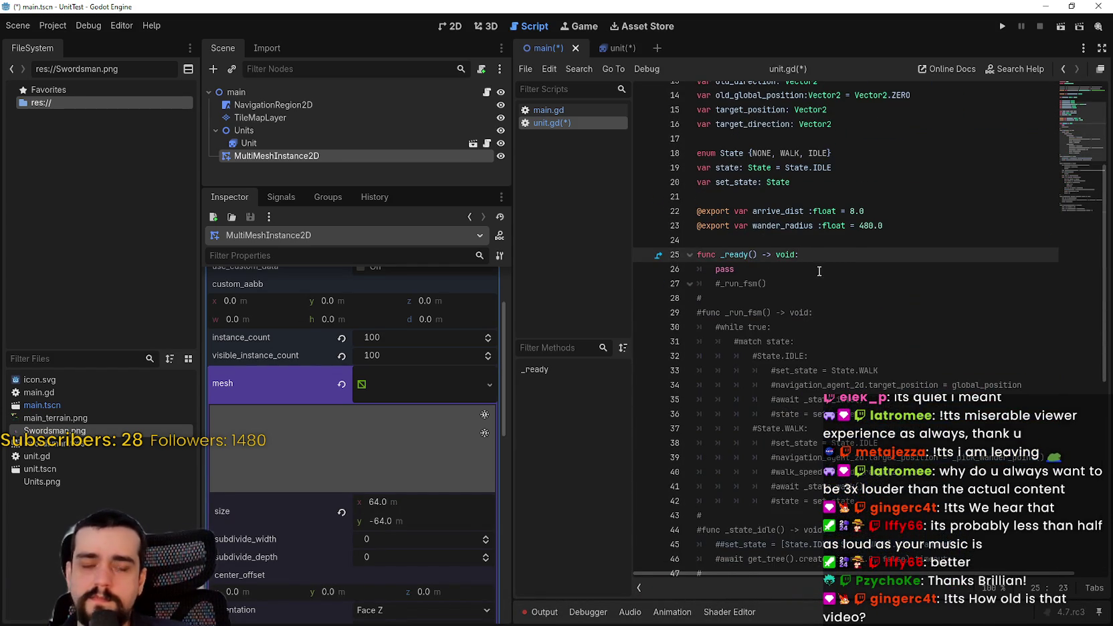
Replace the pass placeholder inside _ready with instance_id
scroll(680, 327, up, 1)
drag(734, 313, 712, 314)
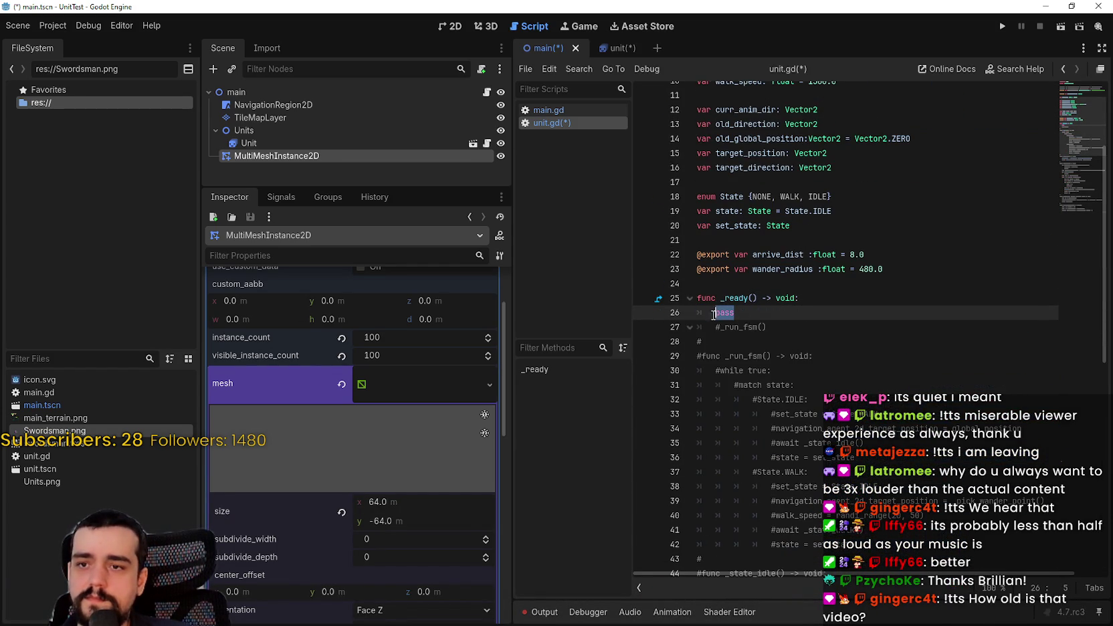
text(instance)
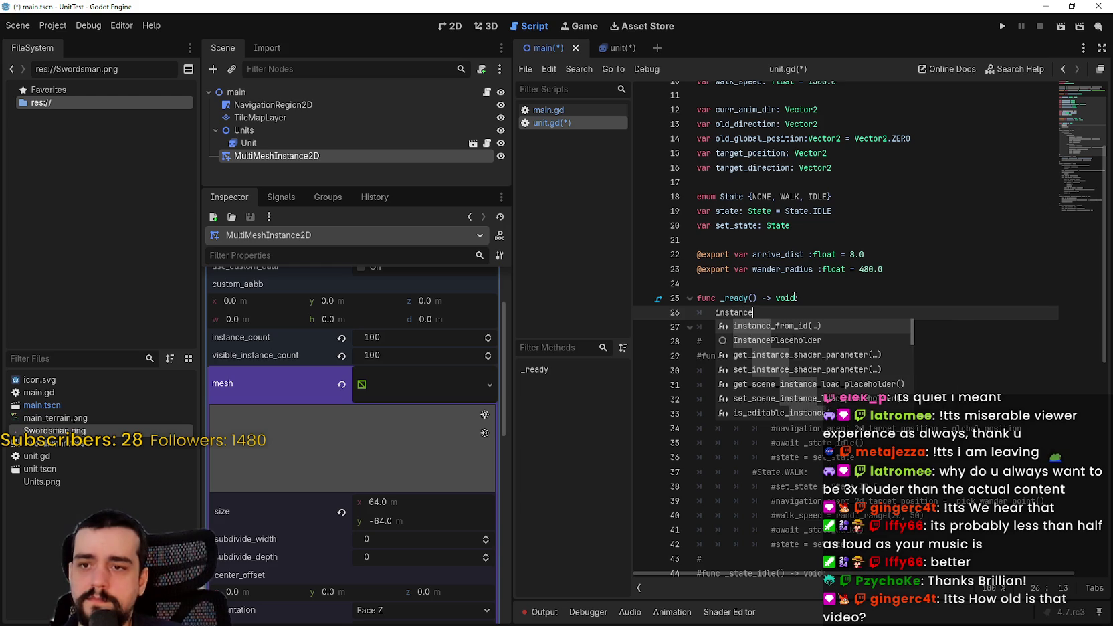
text(_id)
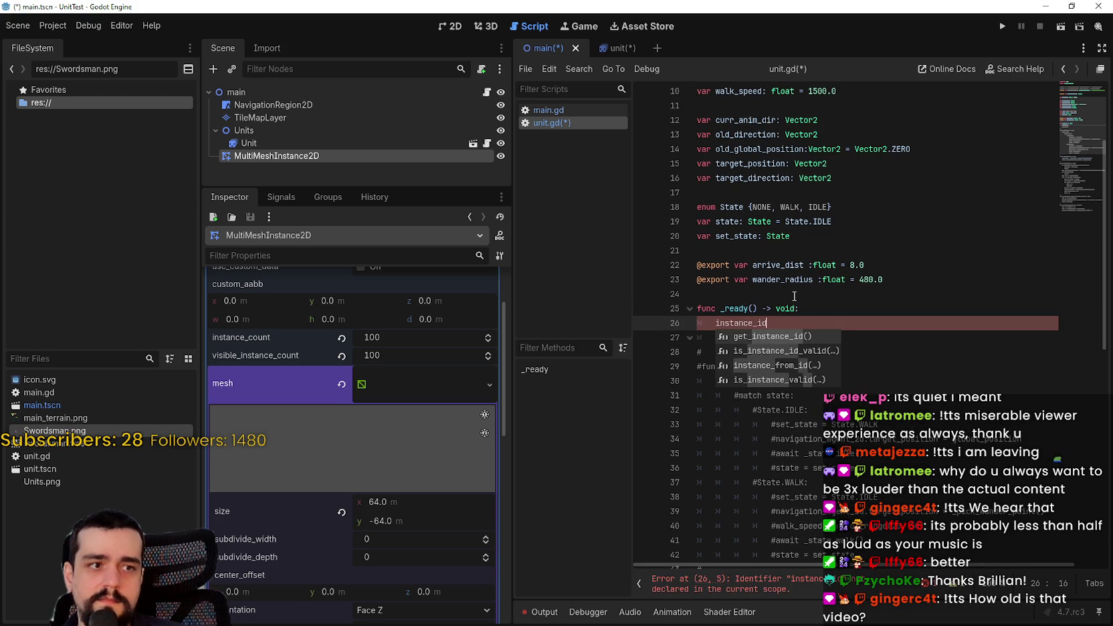
Move the multi_mesh_manager declaration above _ready and declare var instance_id: int there
scroll(749, 234, up, 3)
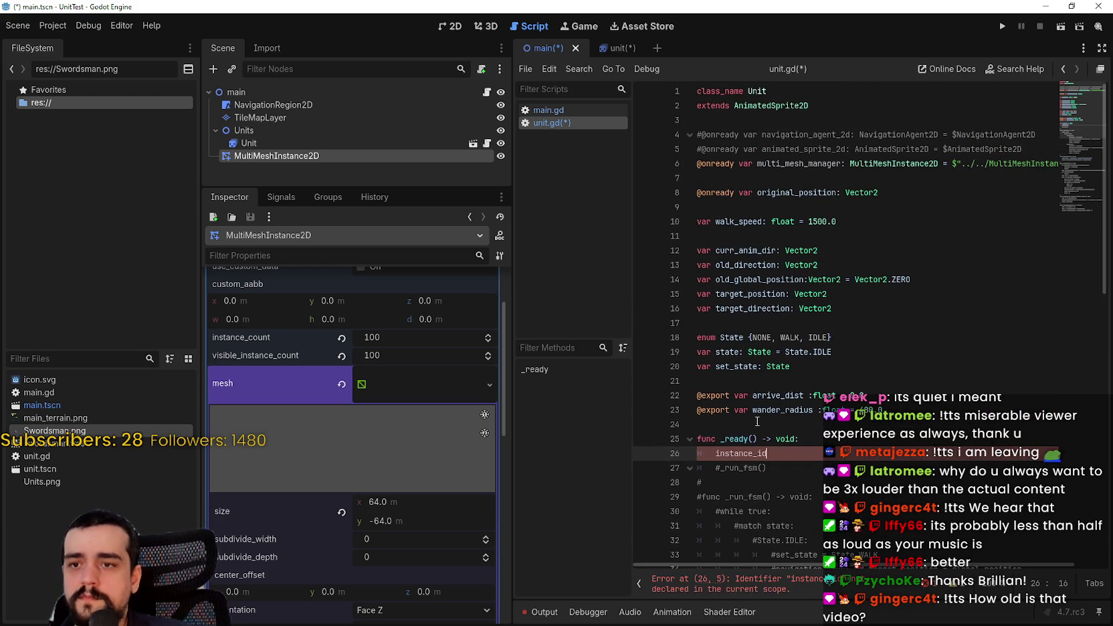
key(Up)
key(Up)
key(Return)
text(var insta)
key(BackSpace)
key(BackSpace)
key(BackSpace)
key(BackSpace)
key(BackSpace)
key(BackSpace)
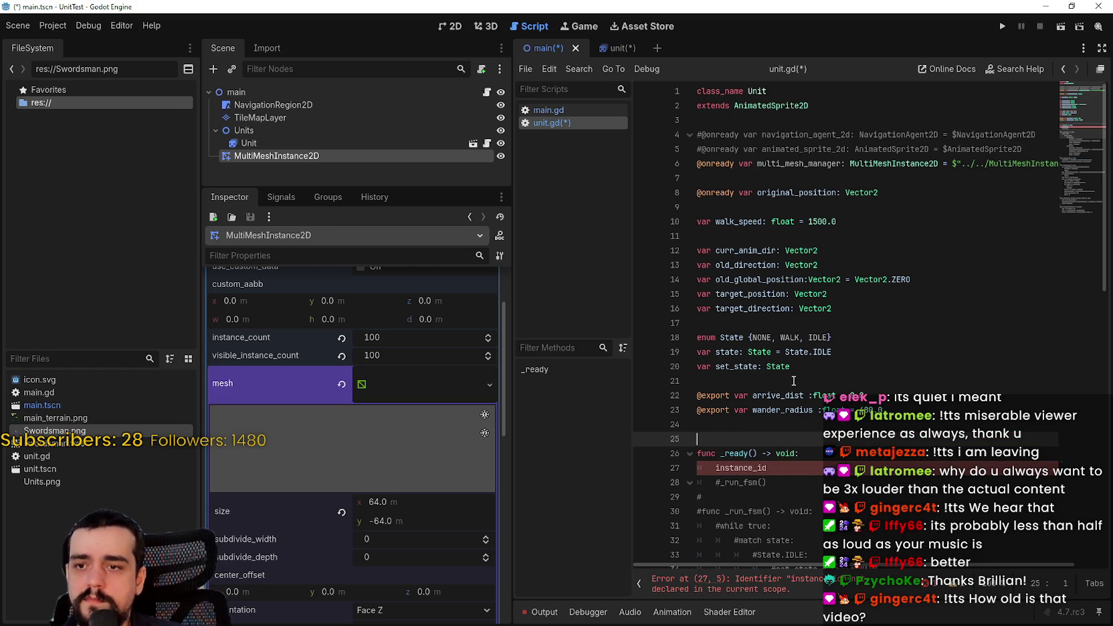
drag(693, 179, 696, 164)
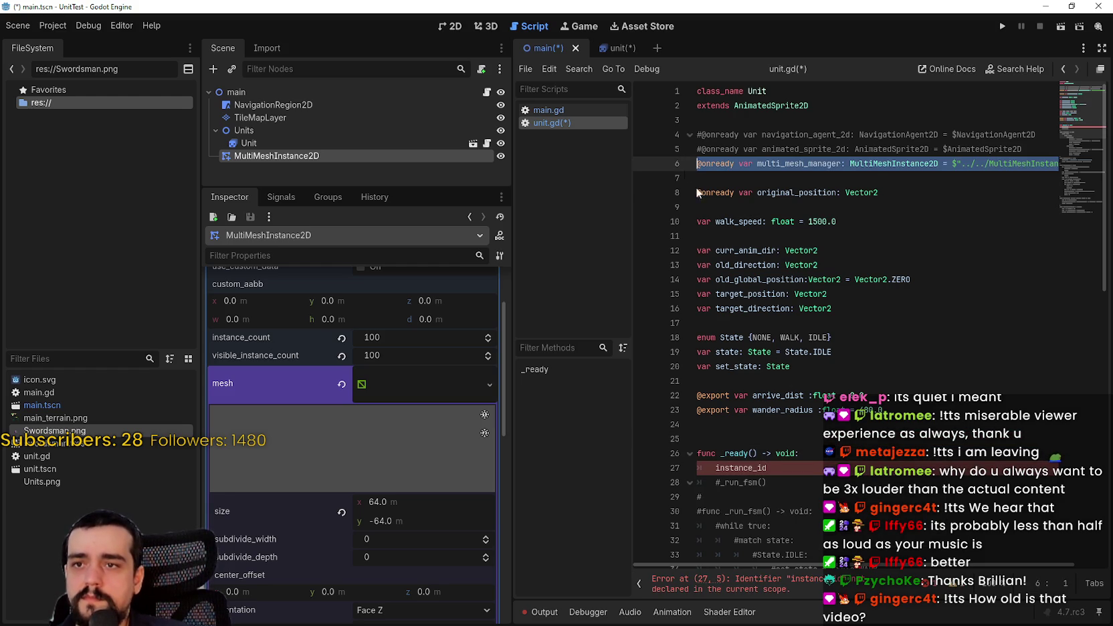
key(ctrl+x)
click(747, 425)
key(ctrl+v)
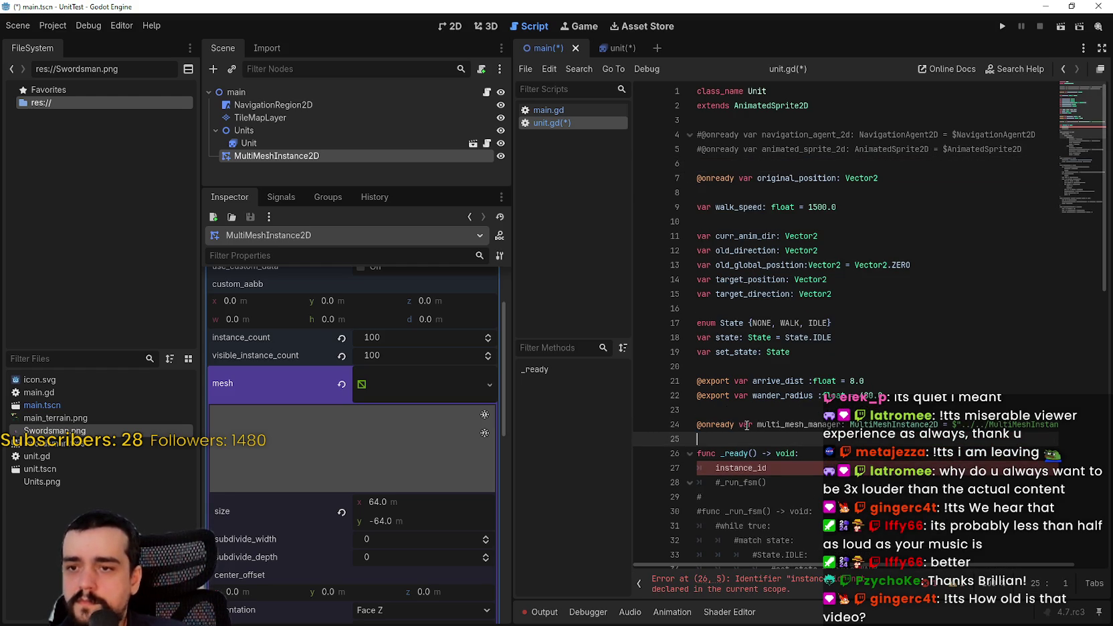
text(var inst)
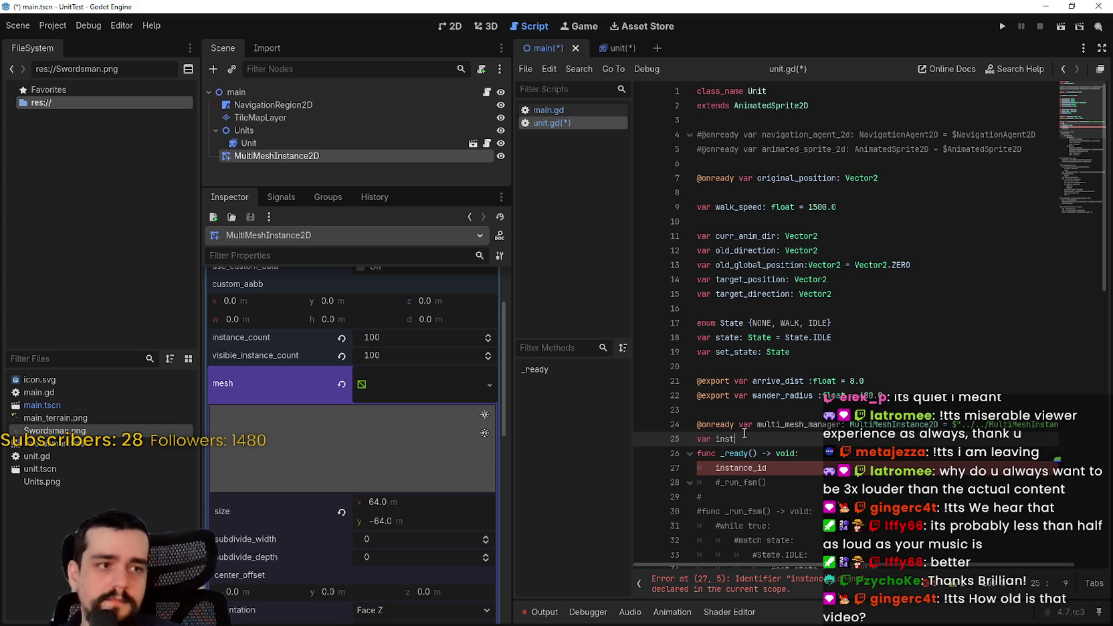
text(ance_id)
key(BackSpace)
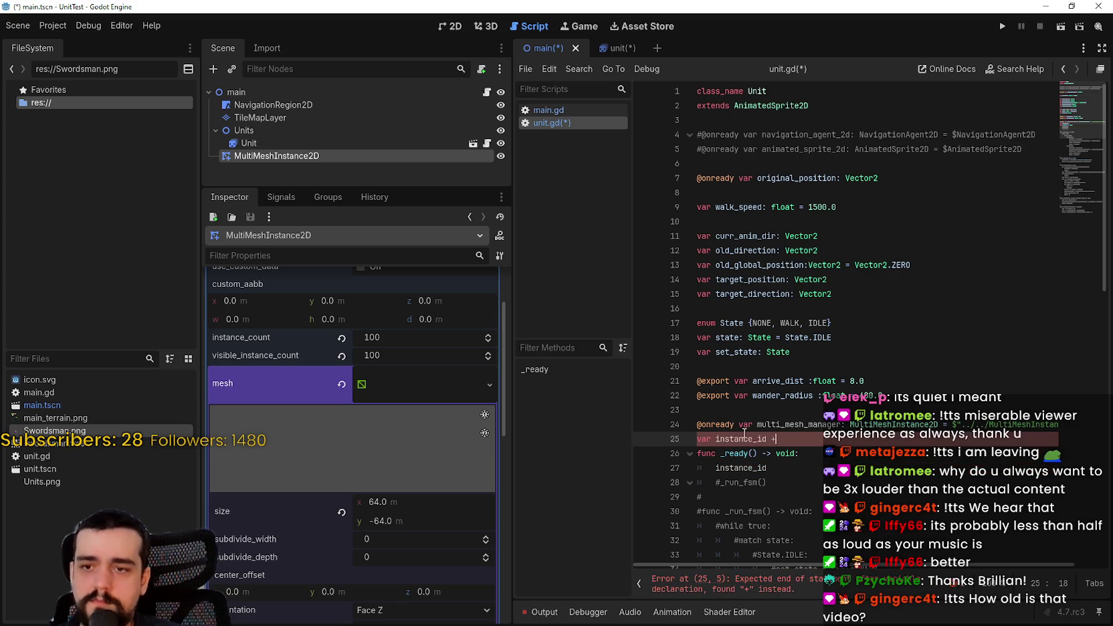
text(=)
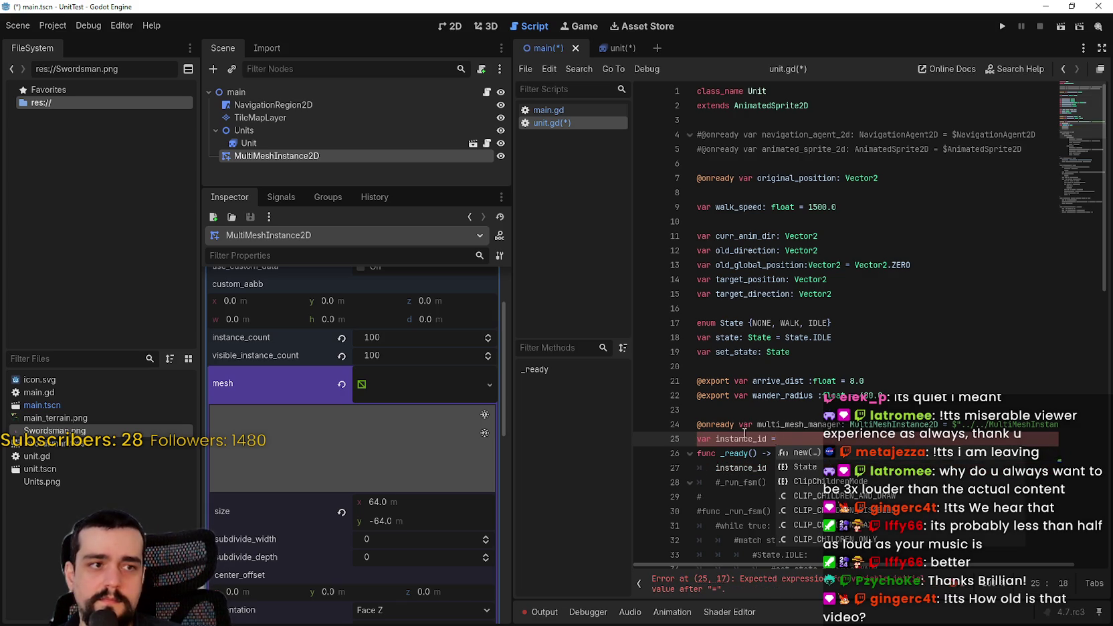
key(BackSpace)
key(BackSpace)
text(: int)
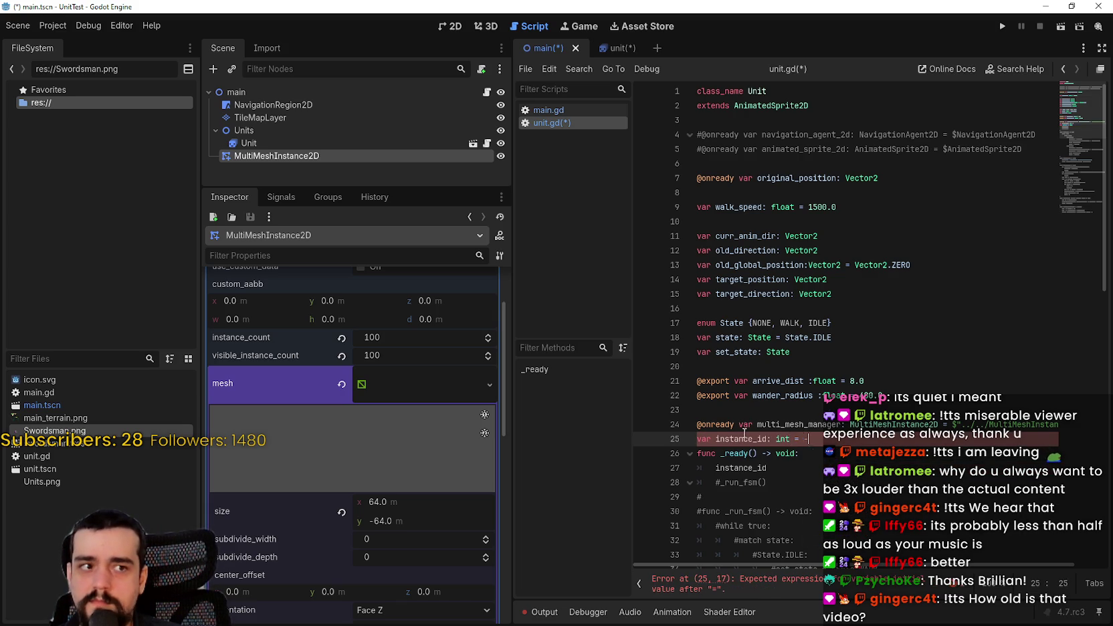
key(Return)
scroll(782, 355, down, 3)
Make _ready call multi_mesh_manager.register_instance(self)
click(782, 355)
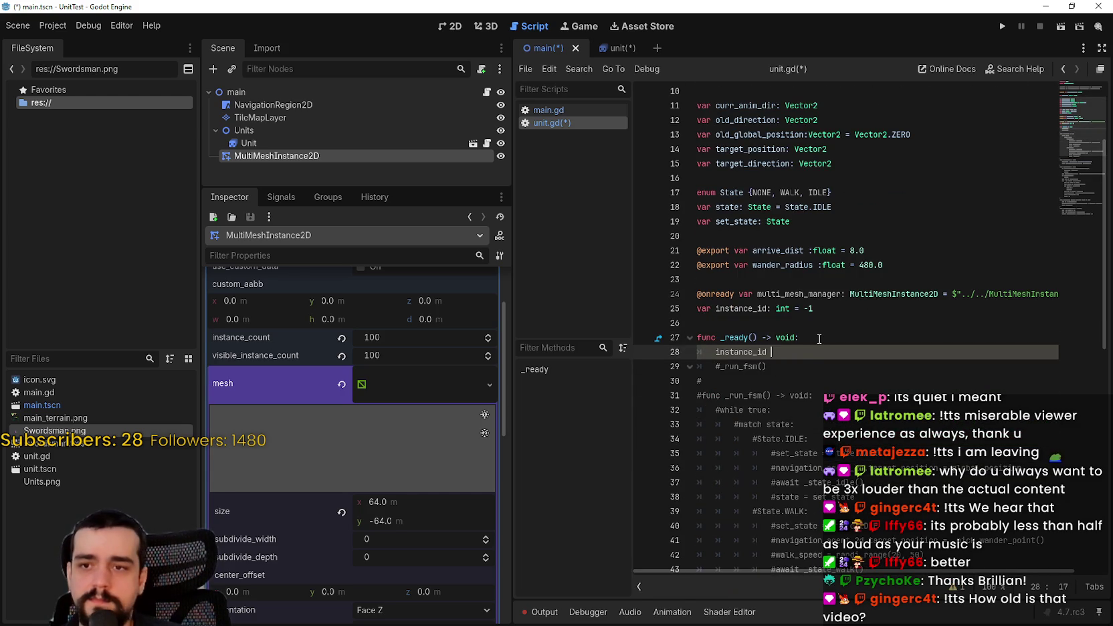
text(=mult)
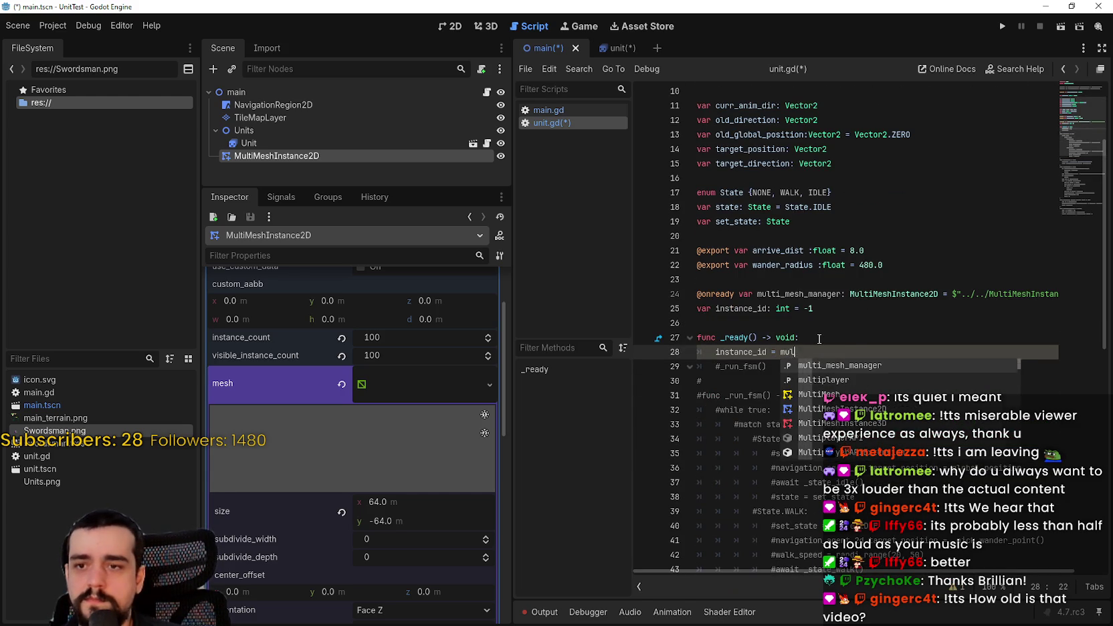
key(Return)
text(.regi)
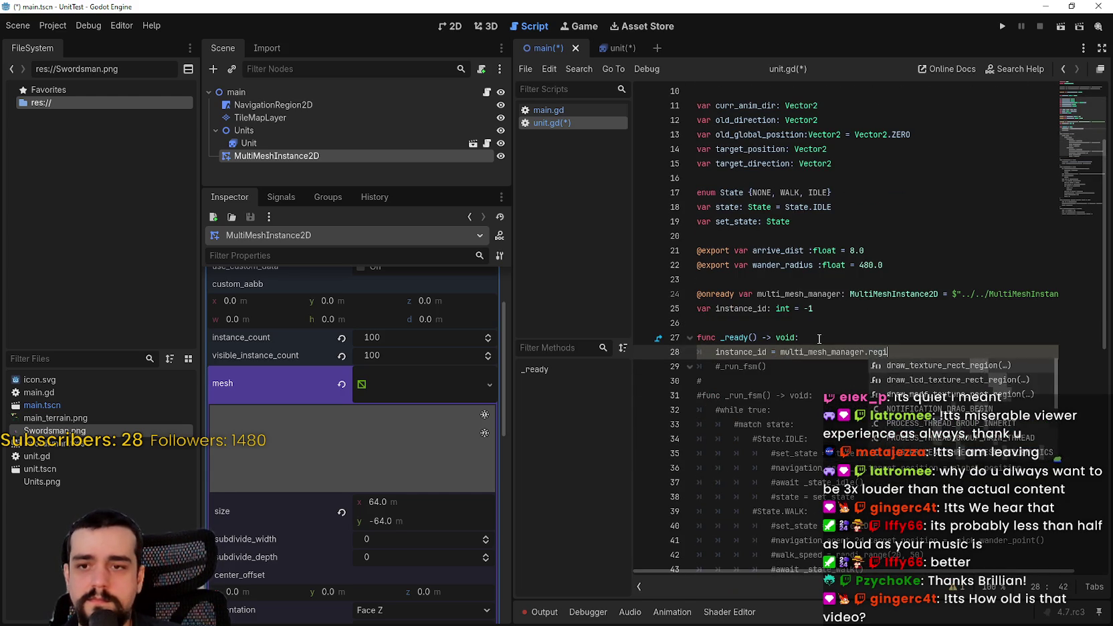
text(ster_instra)
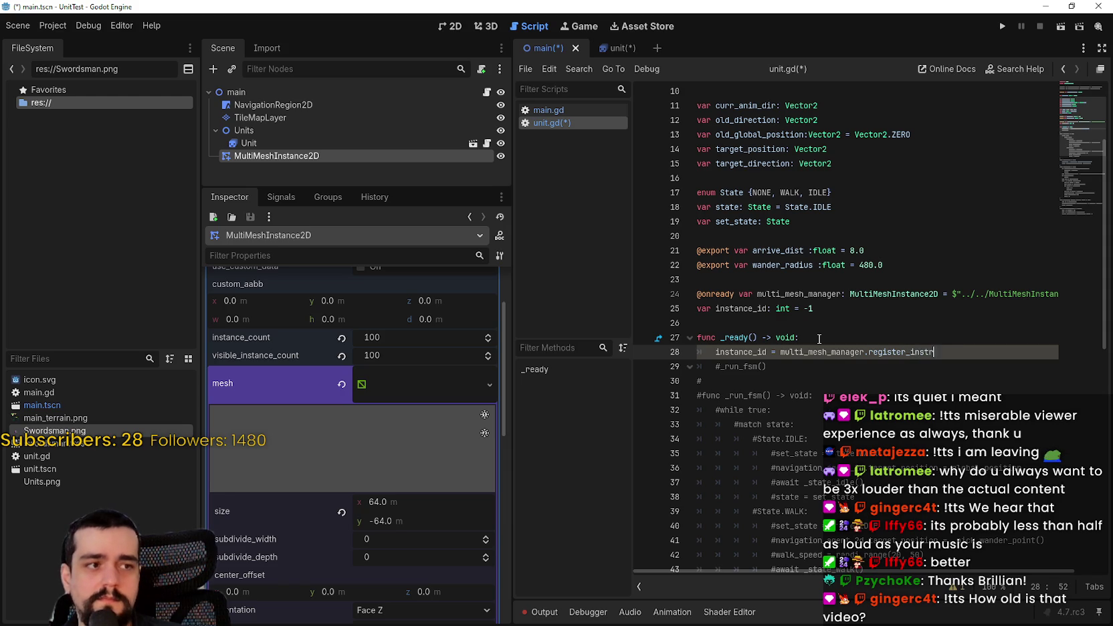
key(BackSpace)
key(BackSpace)
key(BackSpace)
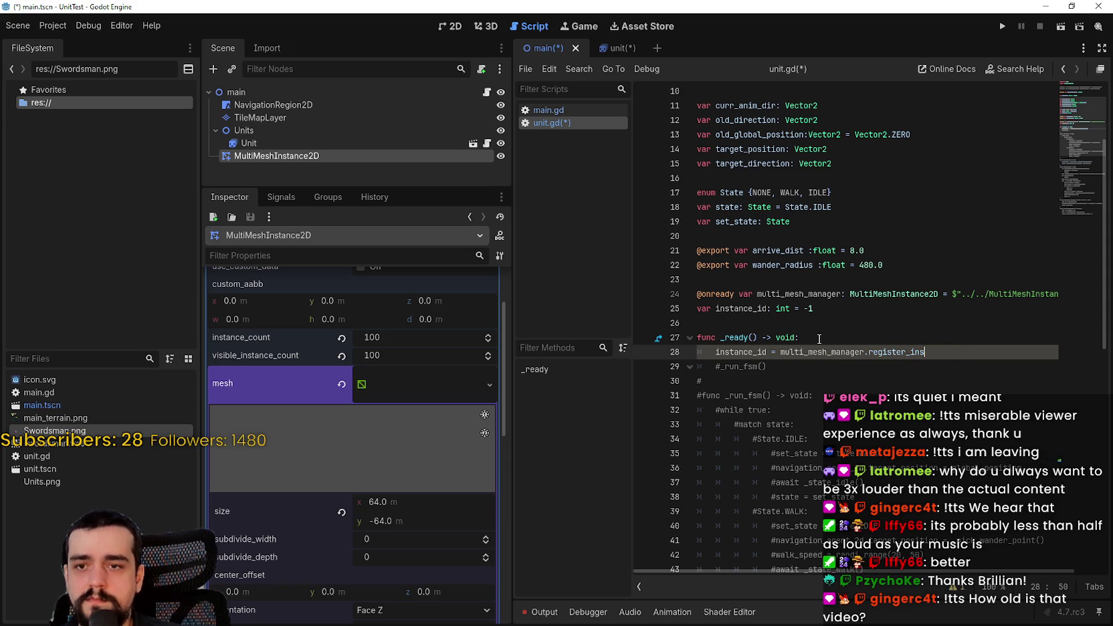
text(instance(self)
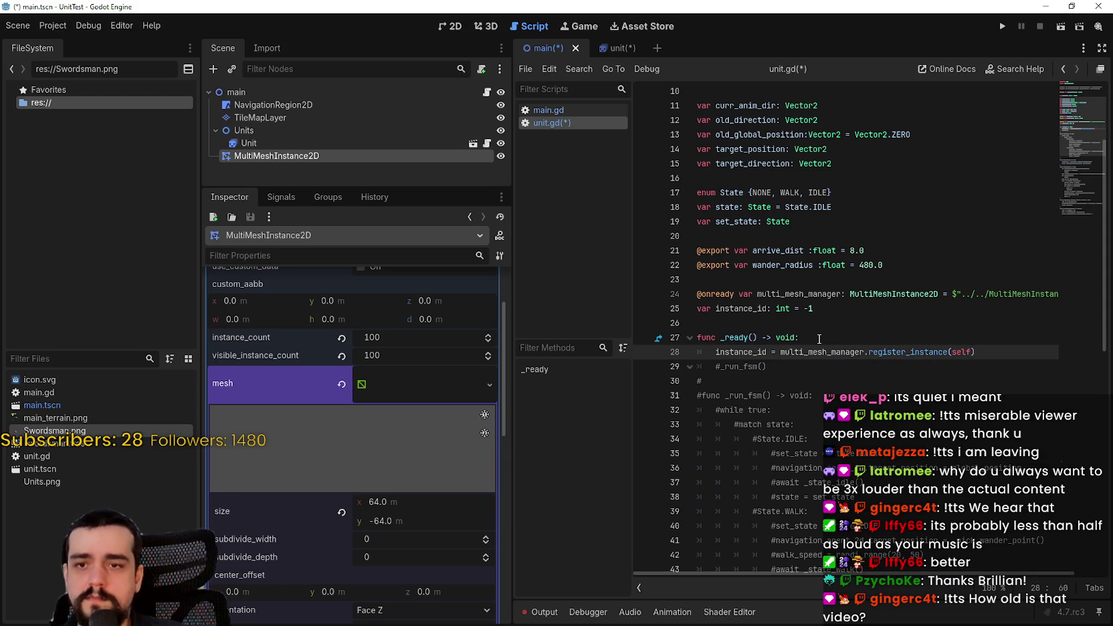
key(End)
key(Return)
Add global_position = Vector2(randf_range(0, 640), randf_range(0, 360)) to _ready
text(global_position)
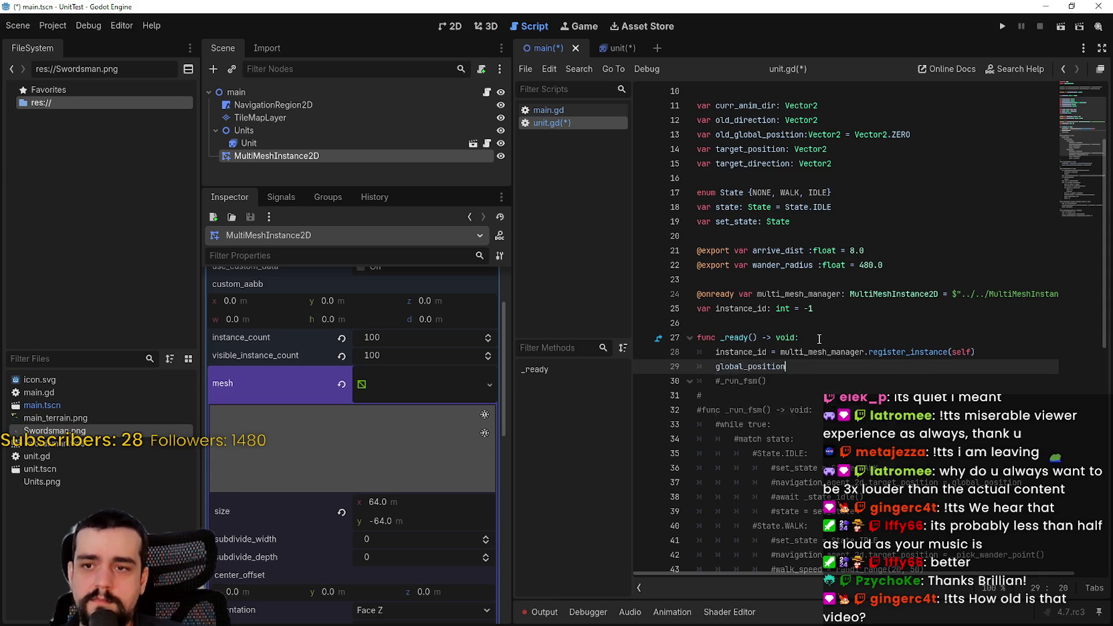
text( = V)
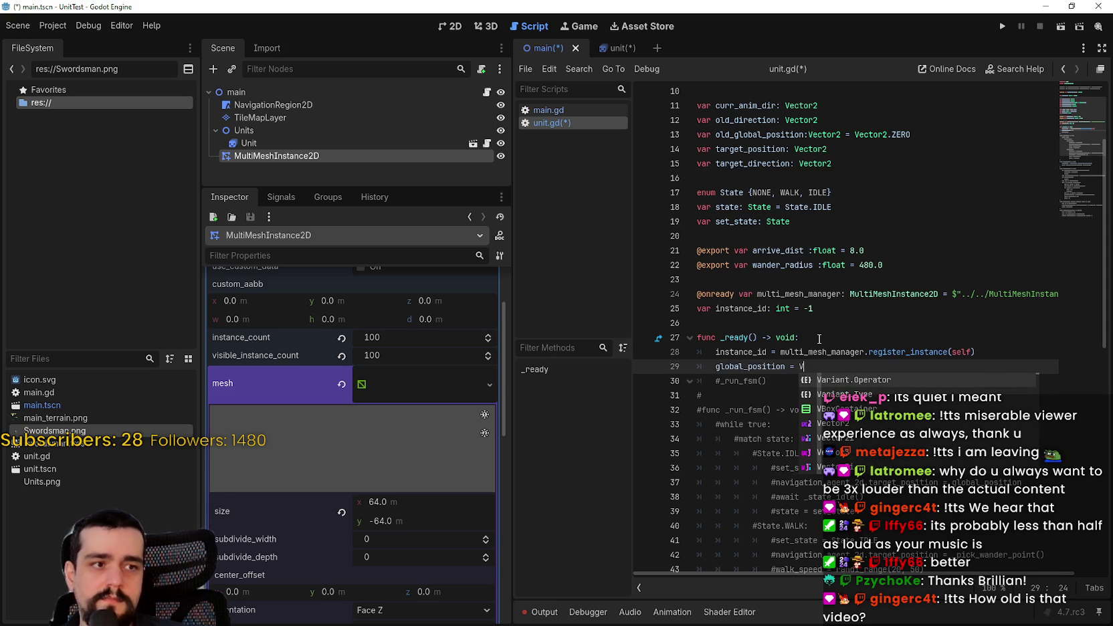
text(ector2()
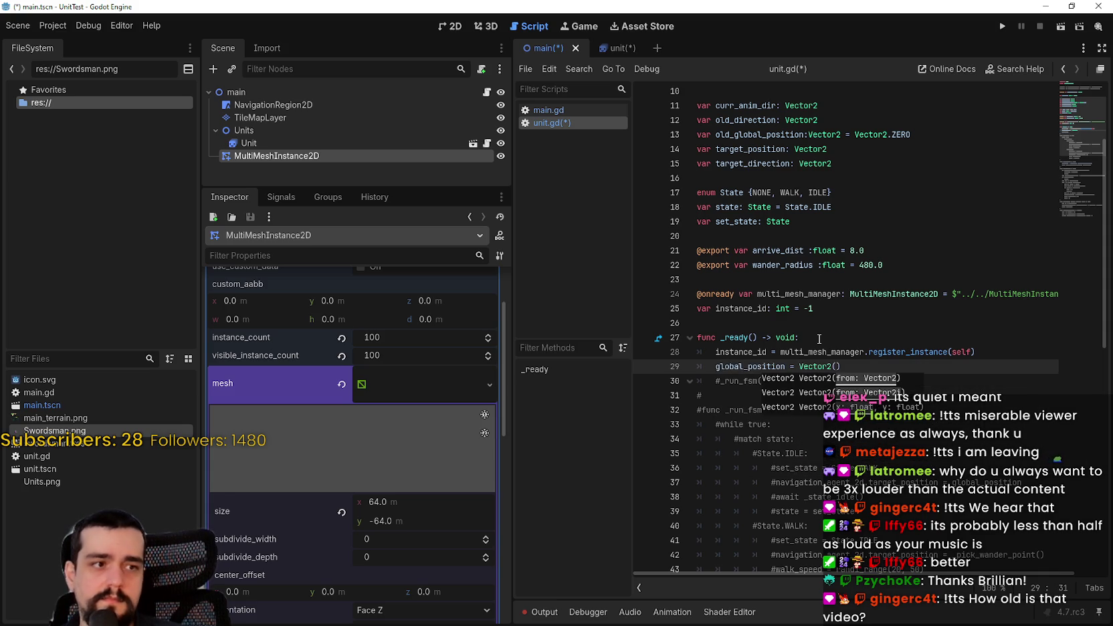
text(rand)
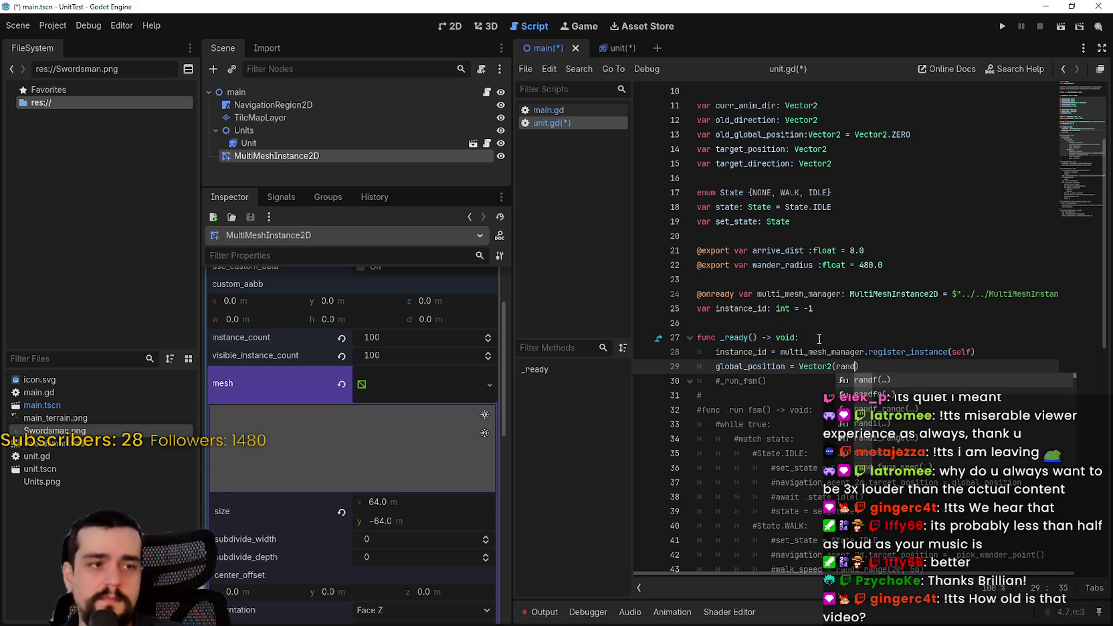
text(f_ran)
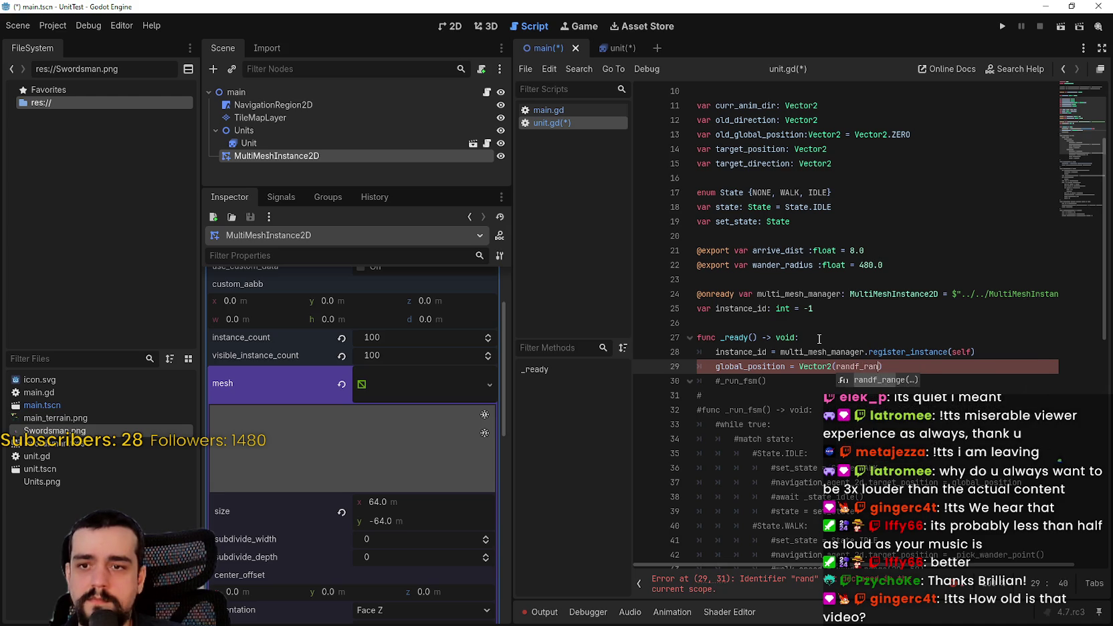
key(Return)
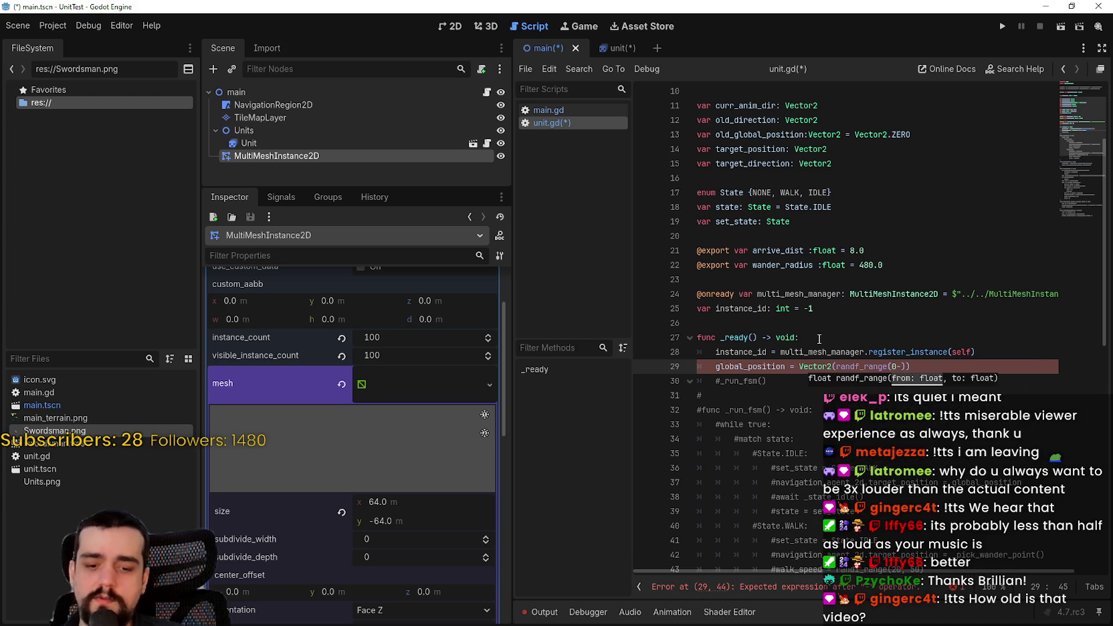
text(4,)
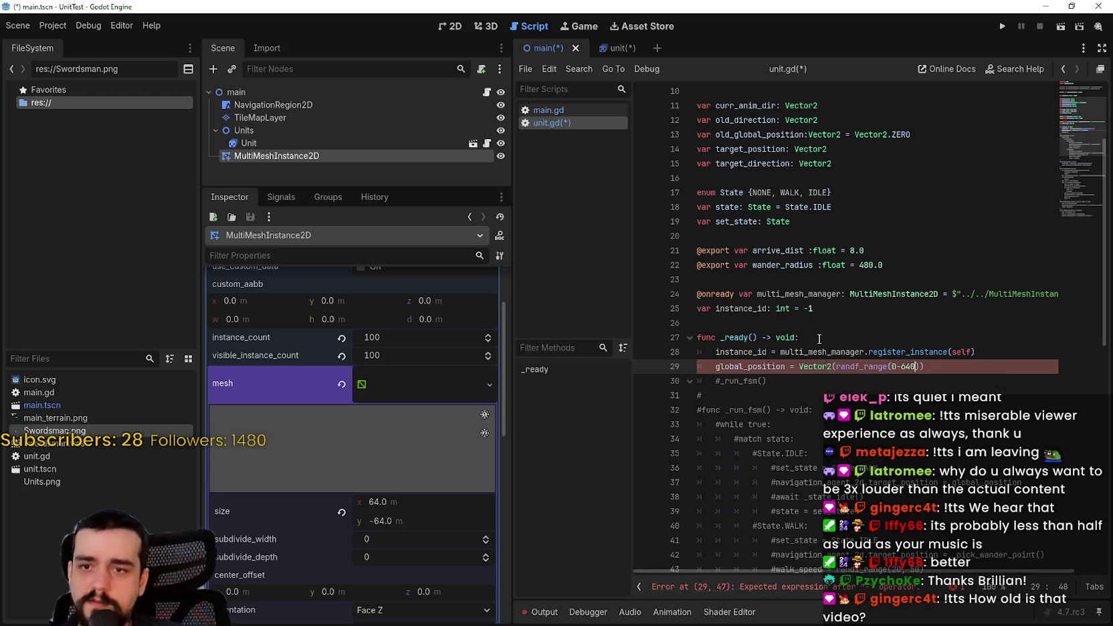
key(BackSpace)
key(BackSpace)
key(BackSpace)
text(, 640))
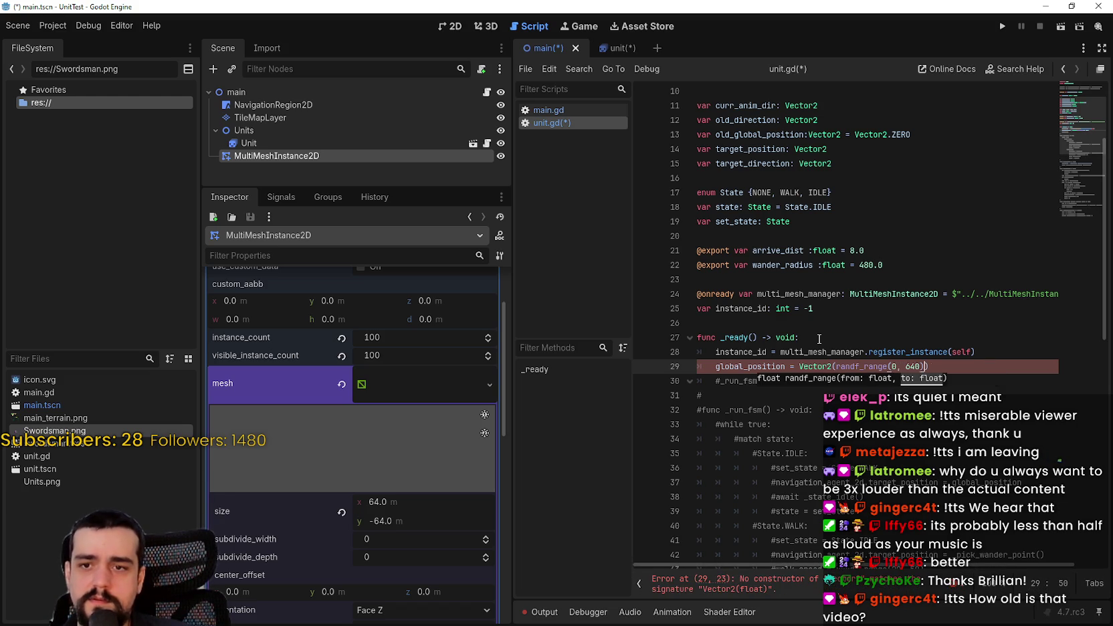
text(, )
text(ranf)
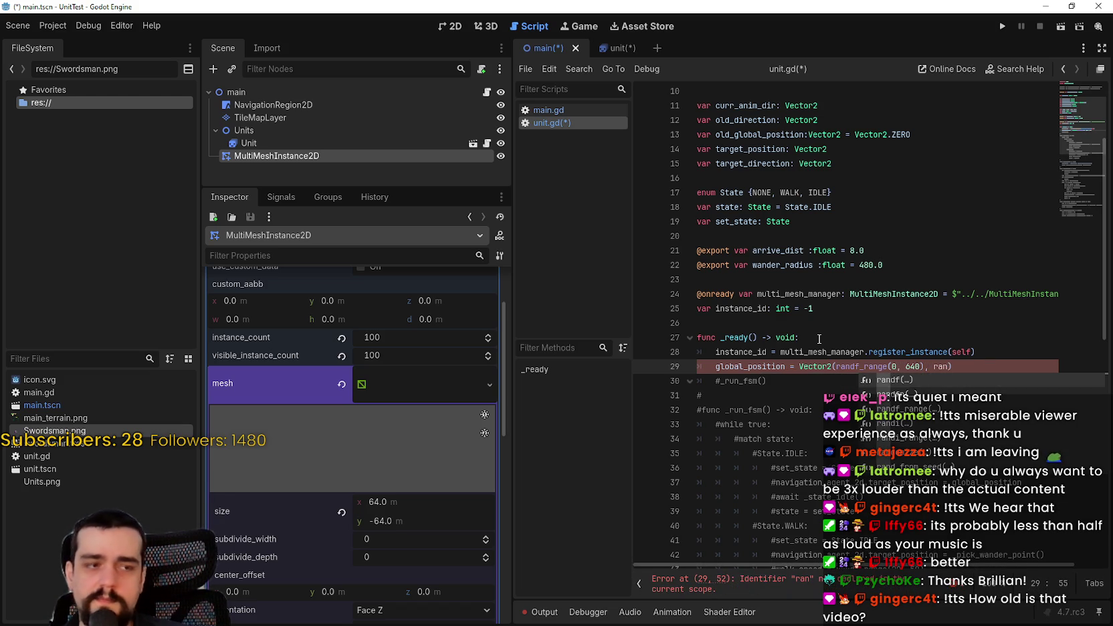
key(Down)
key(Down)
key(Return)
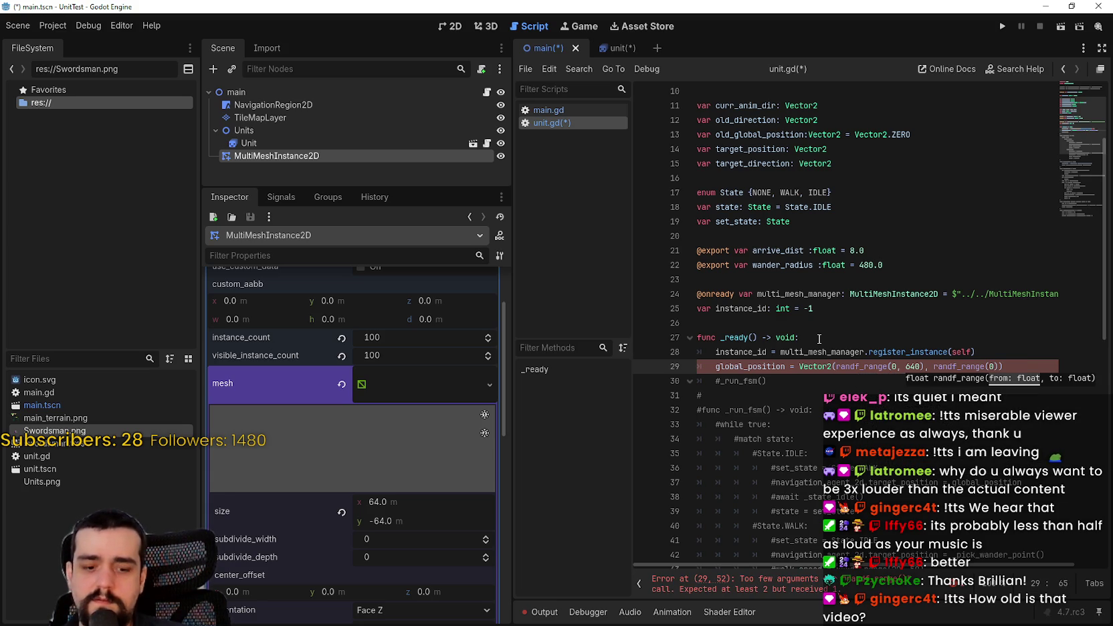
text(, 360)
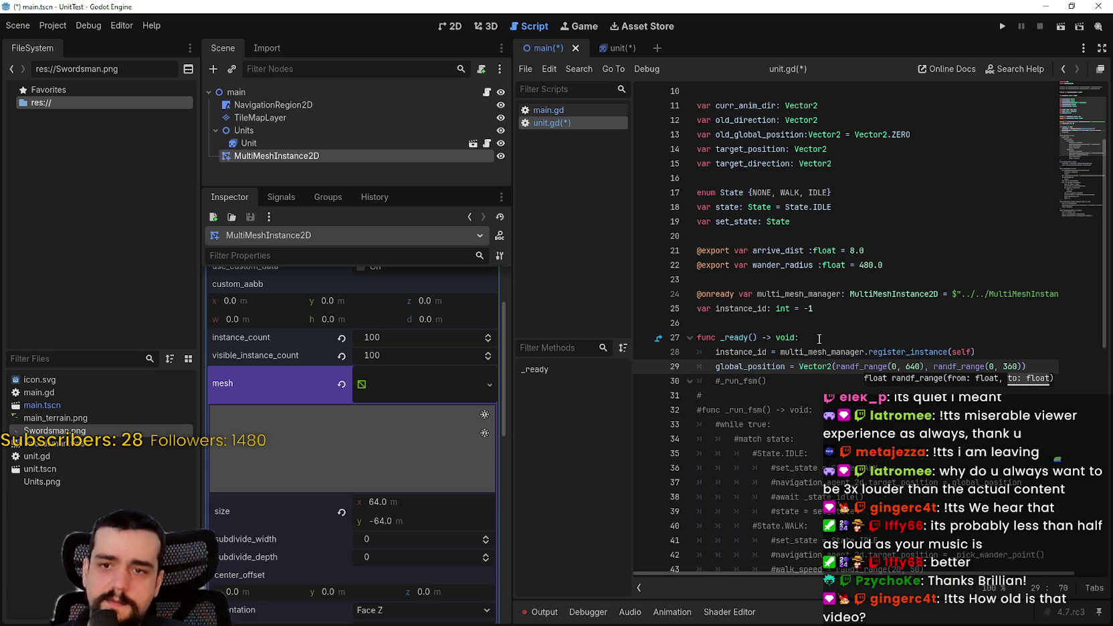
scroll(869, 331, down, 1)
click(956, 323)
click(1034, 321)
key(Return)
Add multi_mesh_manager.multimesh.set_instance_transform_2d(instance_id, global_position) and save the script
text(multi)
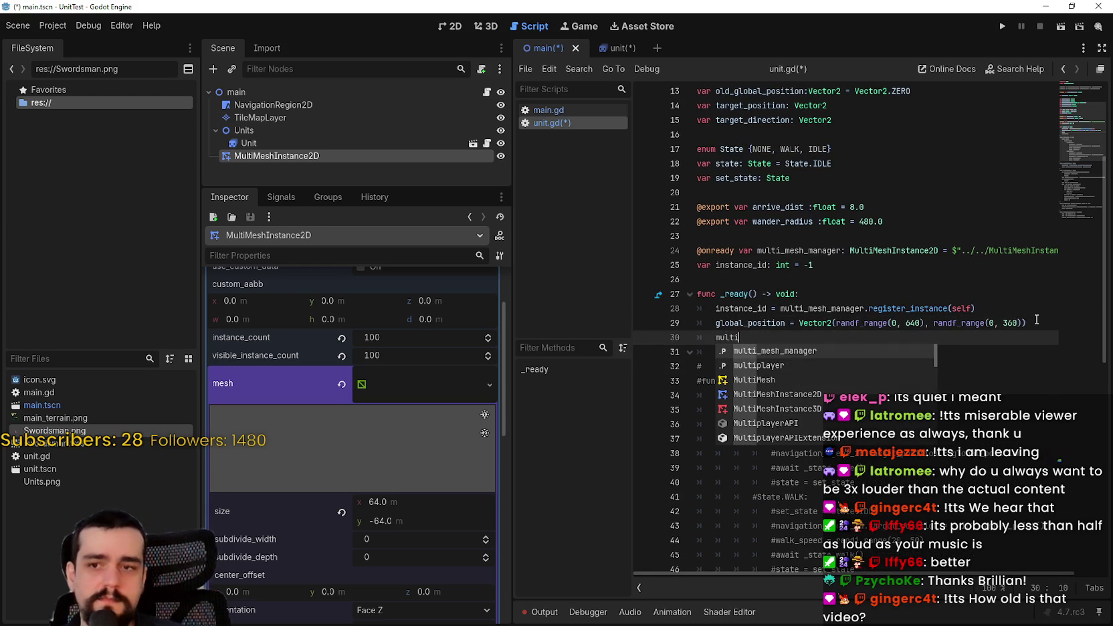
key(Return)
text(multimesh.set_stan)
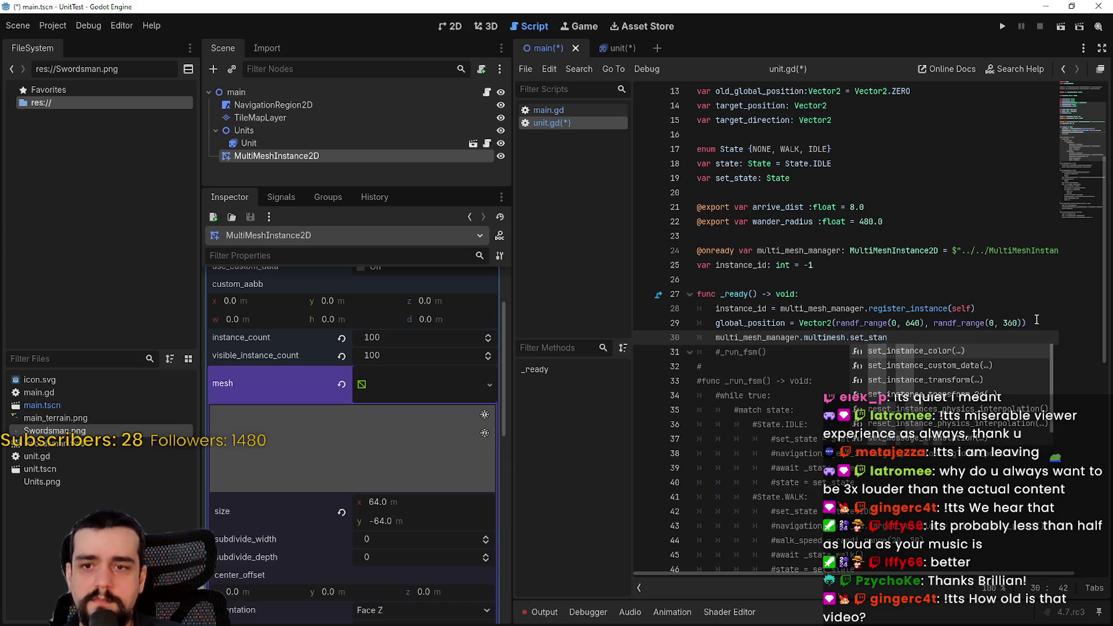
key(BackSpace)
key(BackSpace)
key(BackSpace)
key(BackSpace)
text(instance)
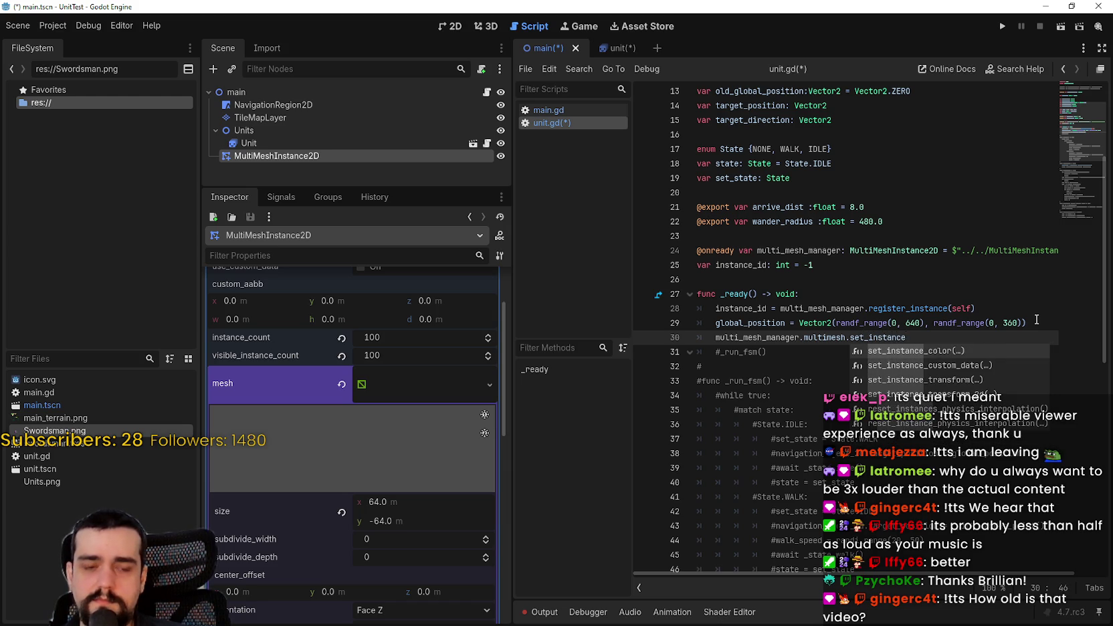
key(Down)
key(Down)
key(Down)
key(Return)
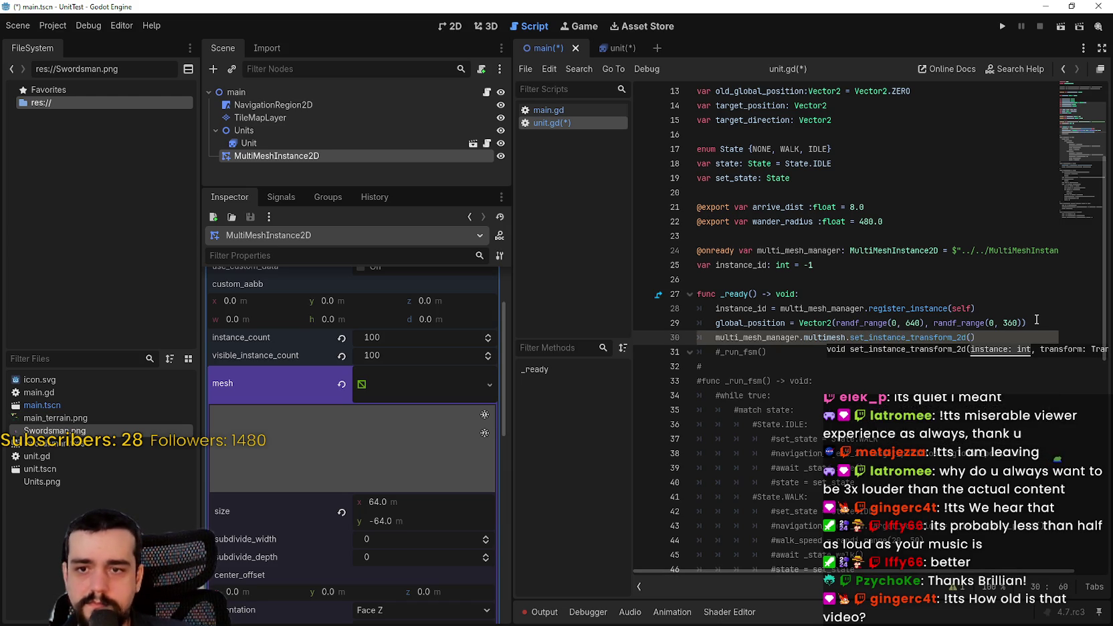
text(inst)
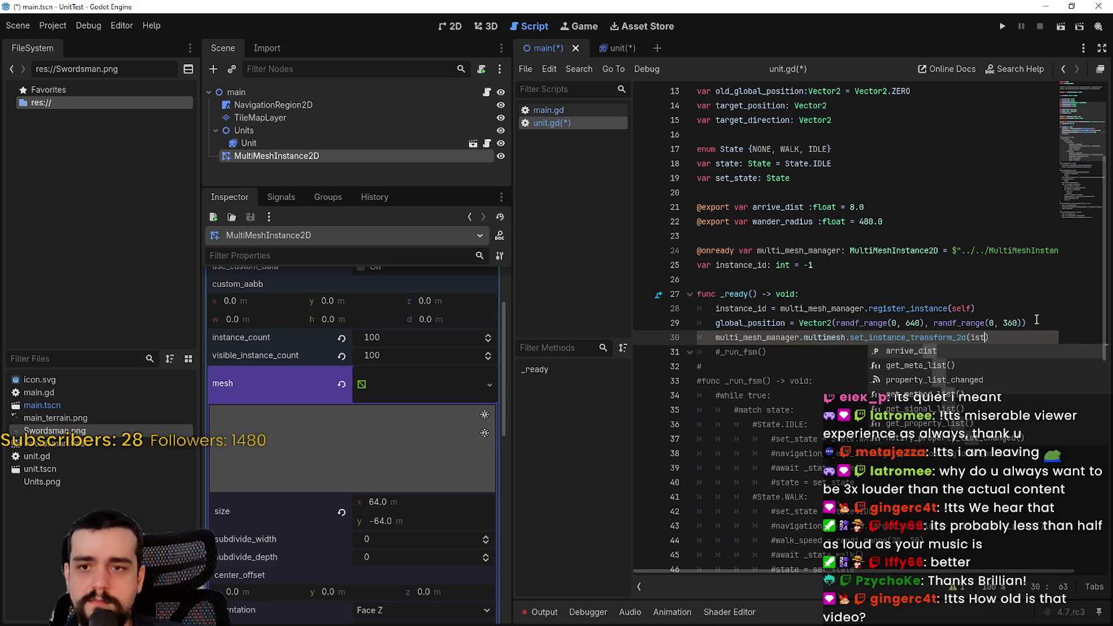
key(Return)
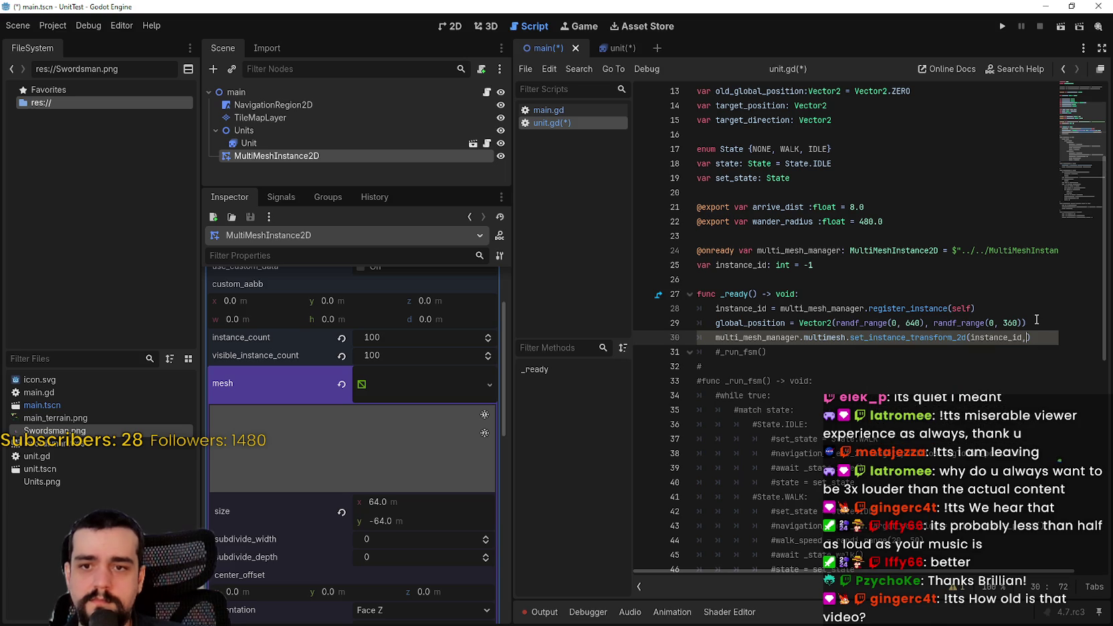
text(global)
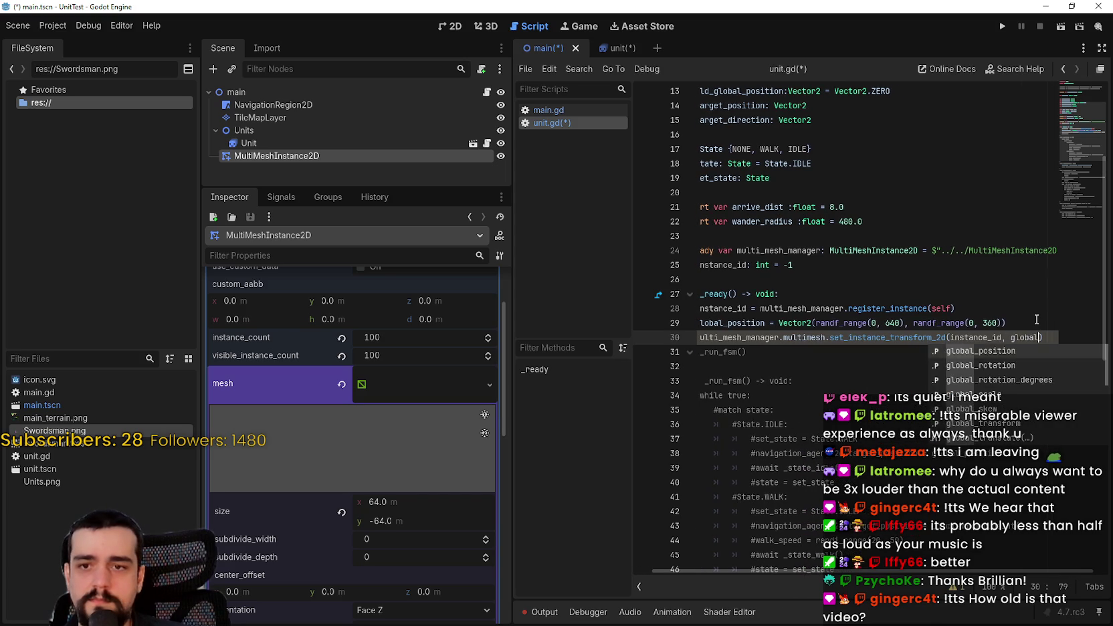
key(Return)
click(873, 345)
key(ctrl+s)
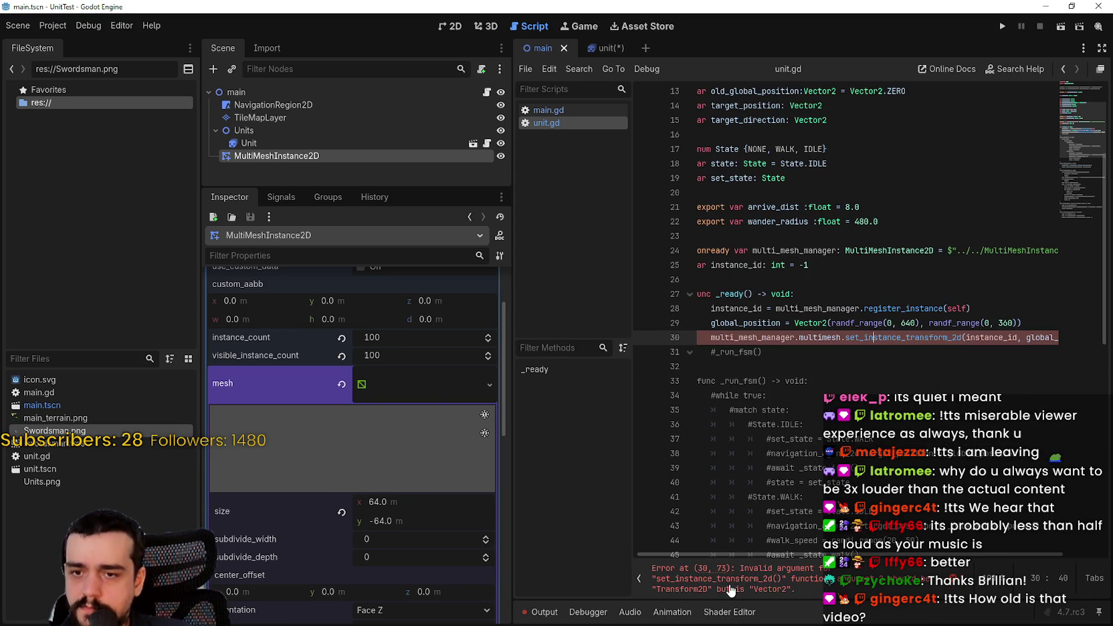
Change the second argument from global_position to global_transform and save
mouse_move(969, 337)
mouse_down()
mouse_move(1050, 337)
mouse_move(1039, 333)
mouse_up()
double_click(1011, 337)
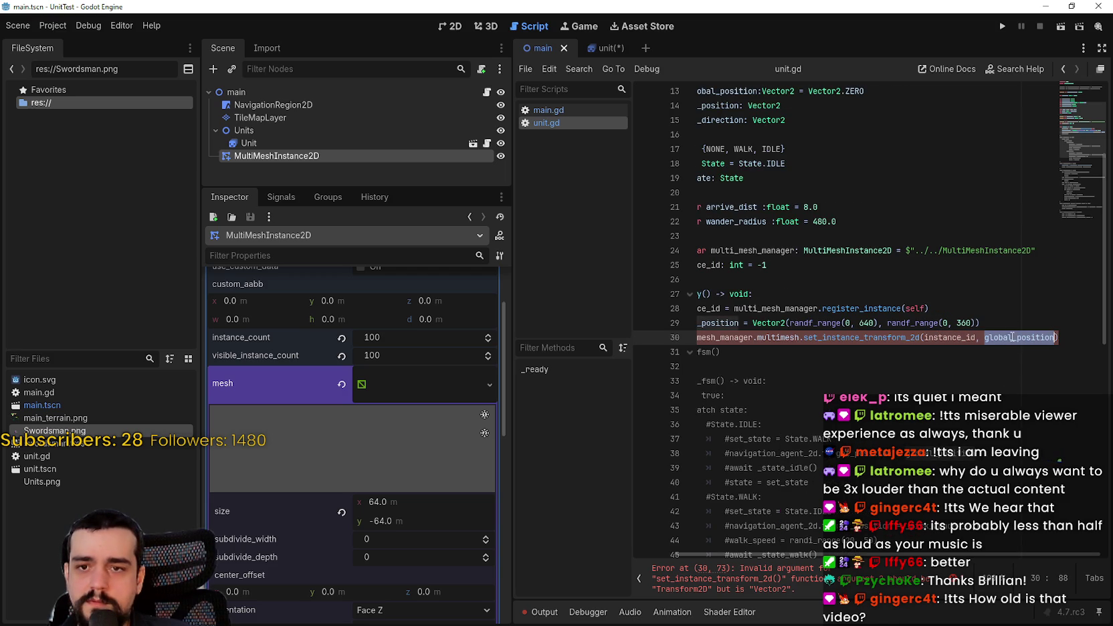
text(global)
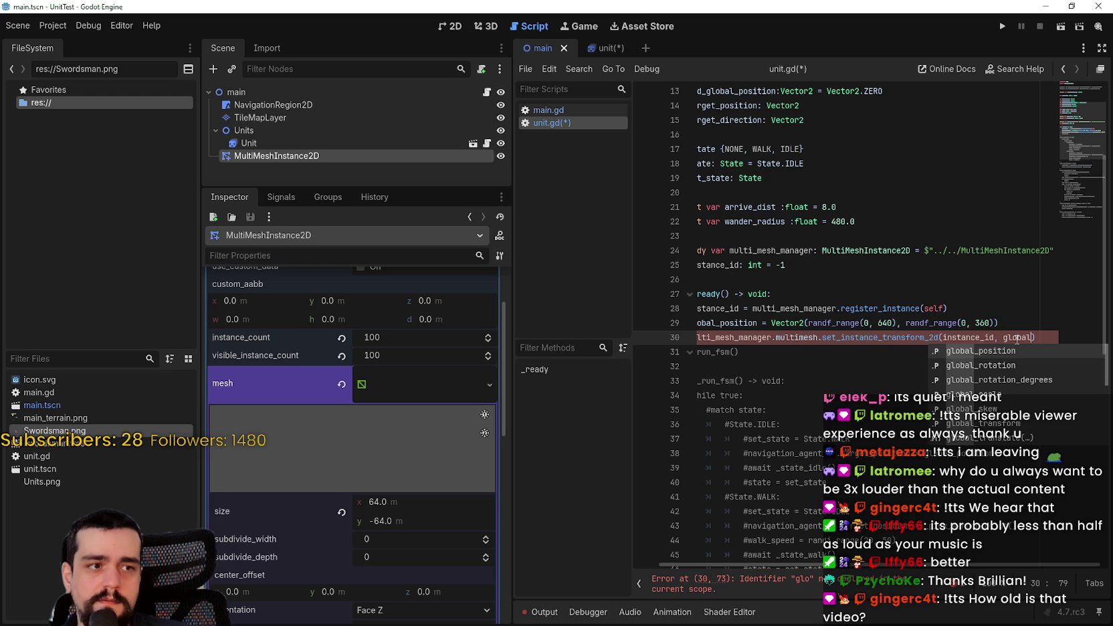
text(_tran)
key(Return)
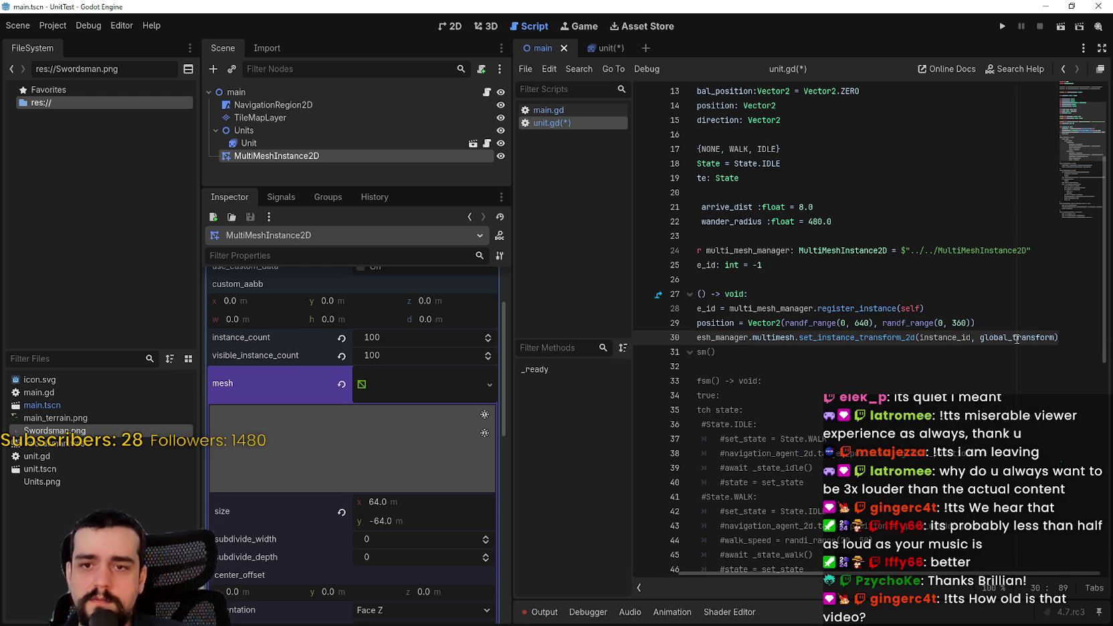
click(861, 337)
key(ctrl+s)
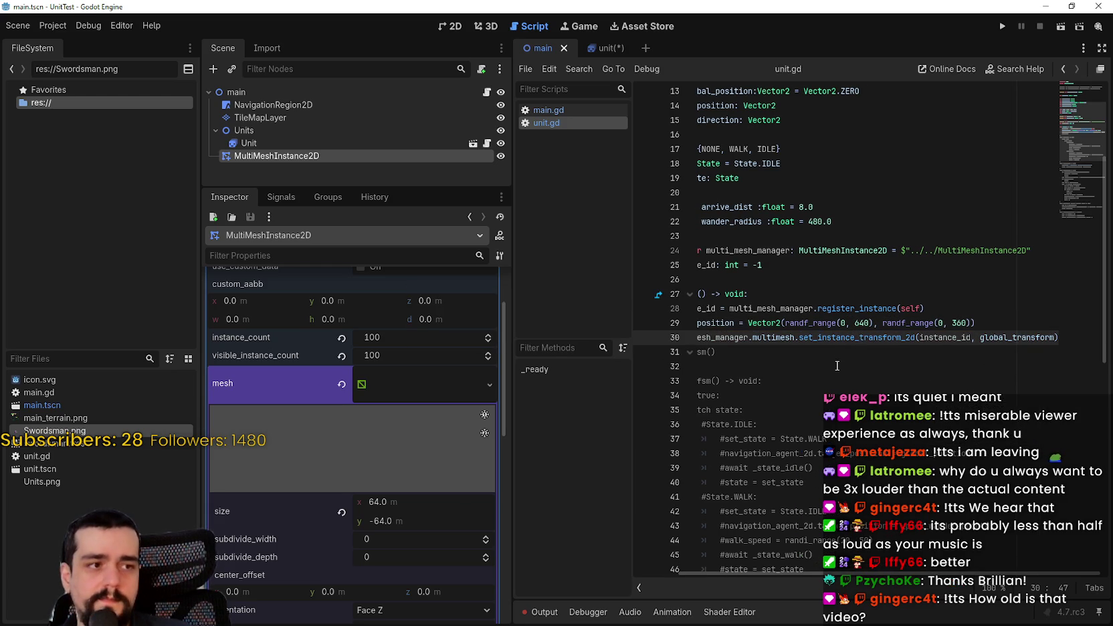
click(836, 355)
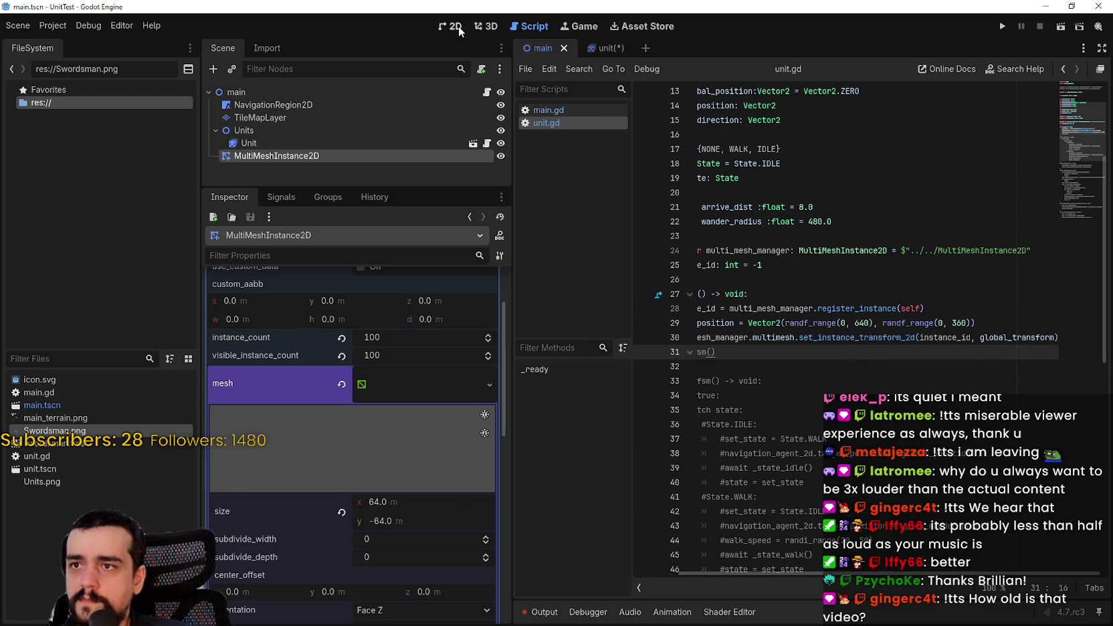
In the 2D view, save the unit scene and return to the main scene
click(452, 27)
click(606, 49)
key(ctrl+s)
click(532, 48)
Set the quad mesh size to 32 × -32 and save the scene
click(461, 477)
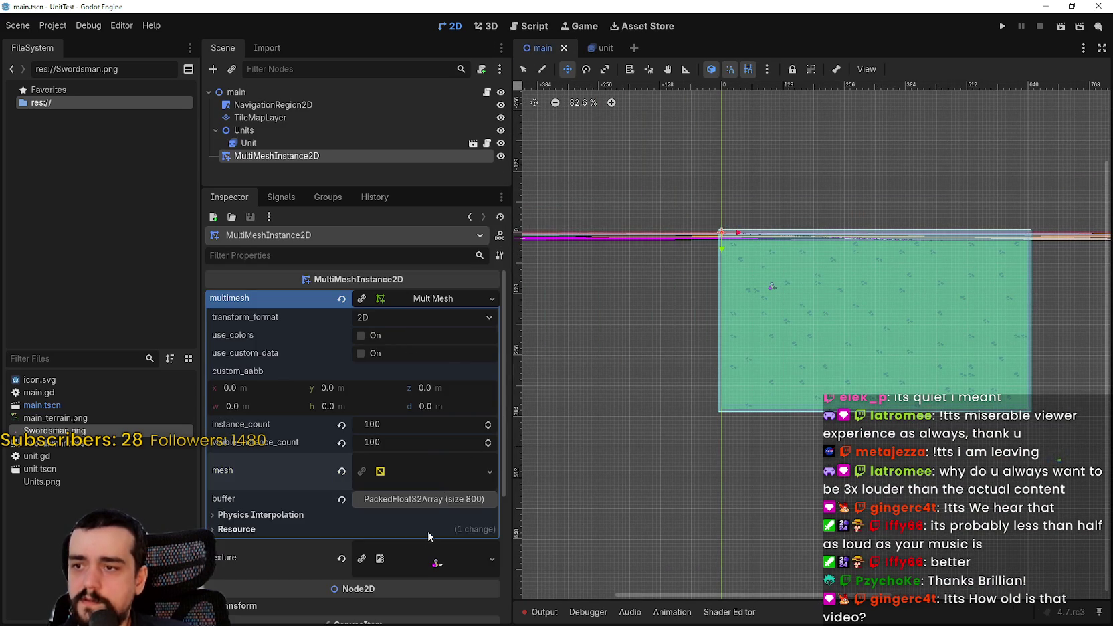
click(406, 501)
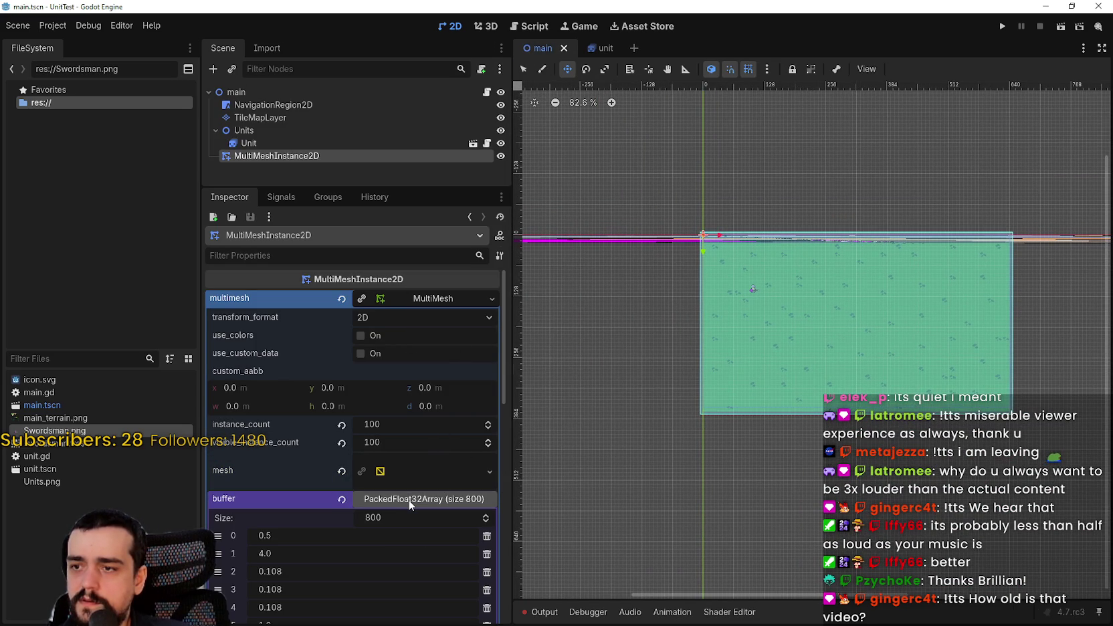
scroll(401, 528, down, 4)
scroll(396, 537, up, 3)
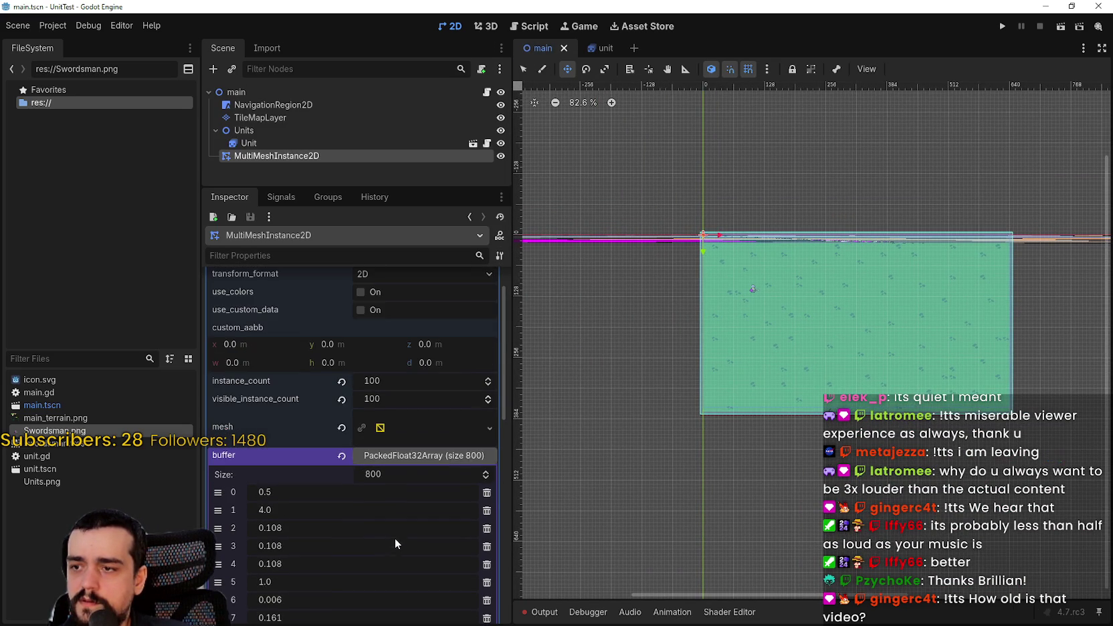
click(411, 454)
scroll(416, 452, up, 2)
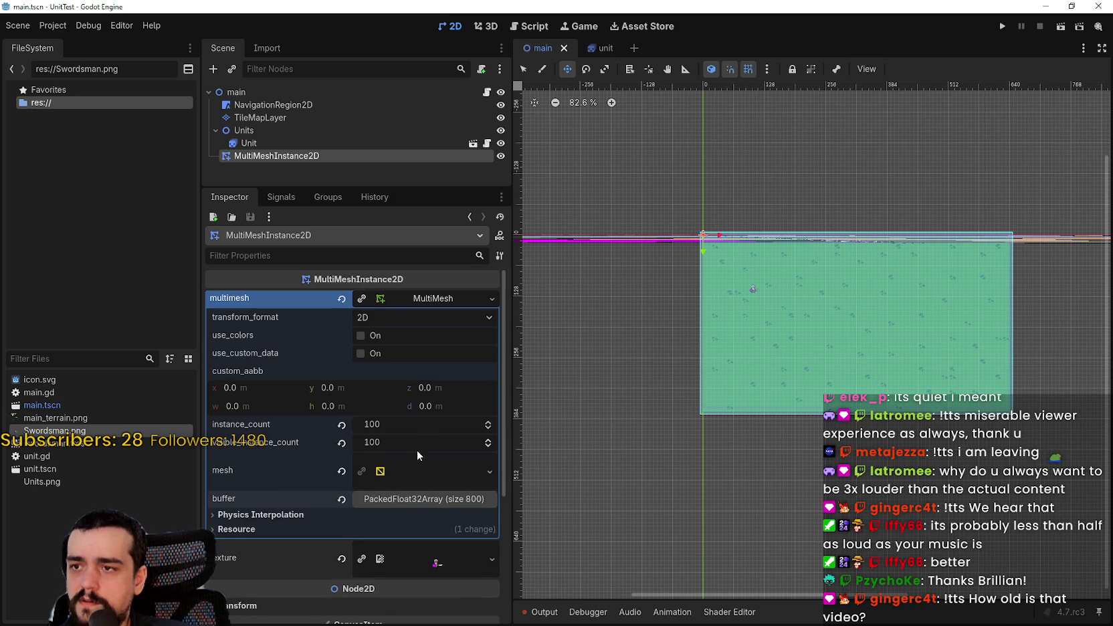
click(402, 474)
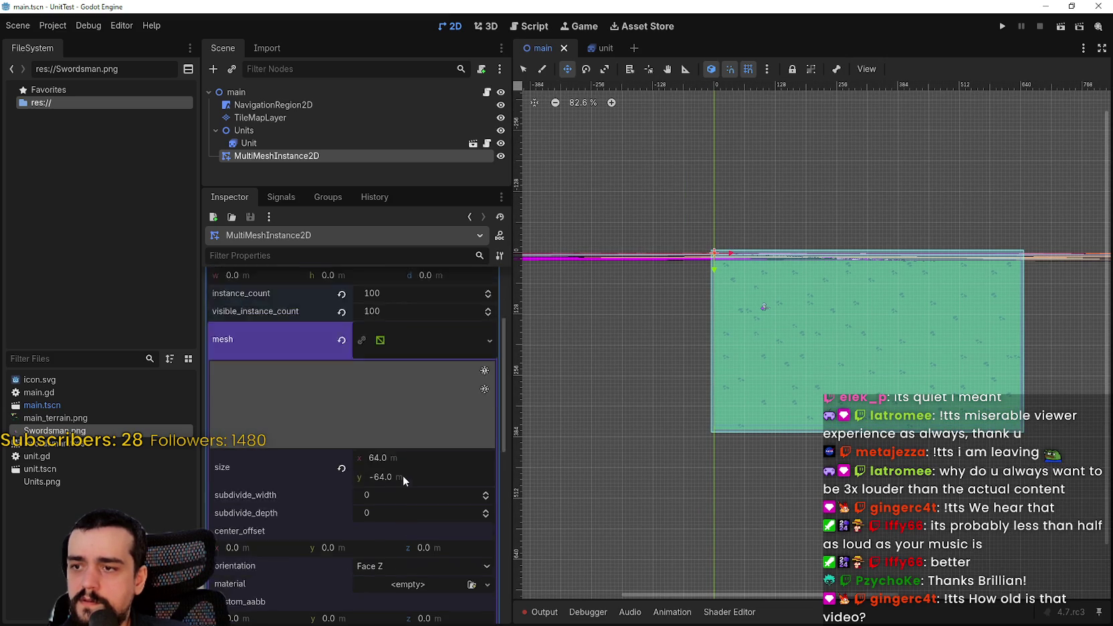
click(407, 415)
text(32)
key(Return)
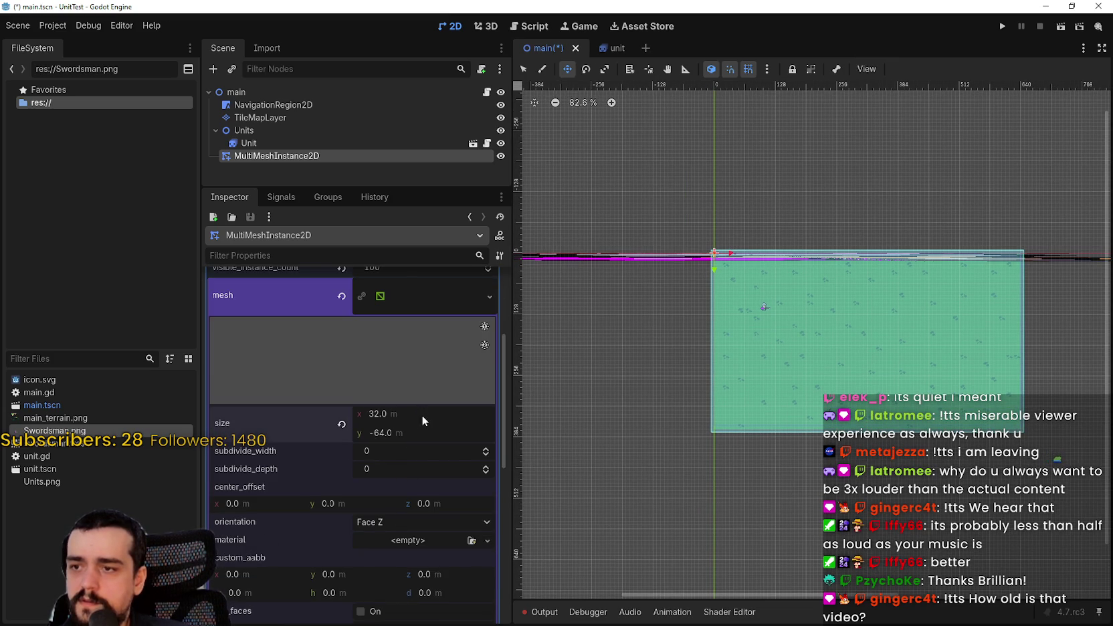
click(411, 433)
text(-32)
key(Return)
key(ctrl+s)
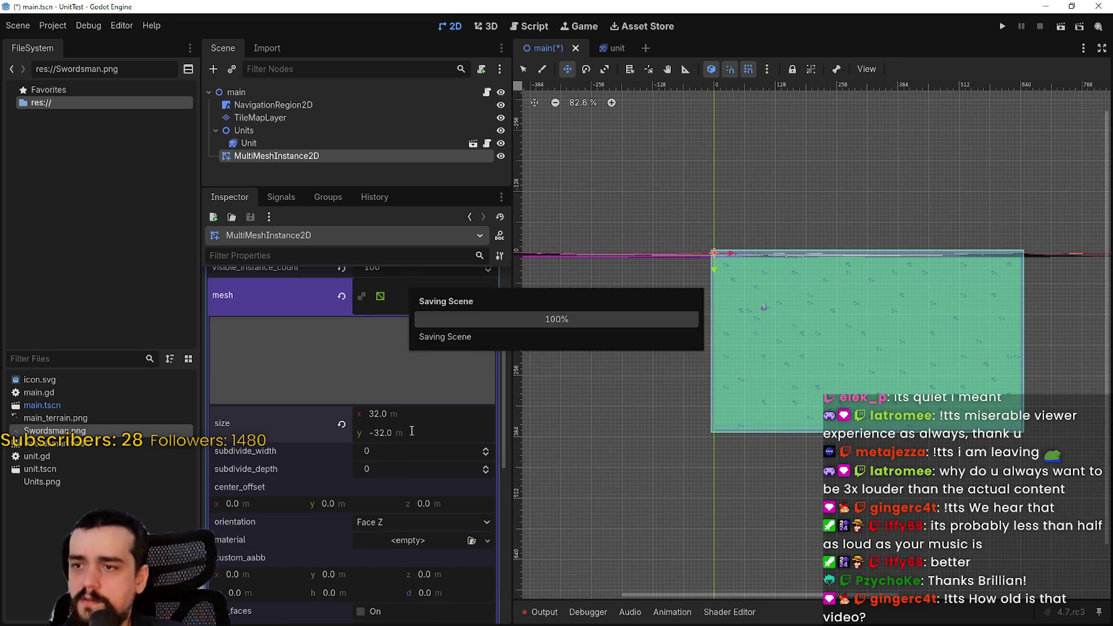
Collapse the quad mesh settings, then play the YouTube tutorial fullscreen
scroll(414, 401, up, 3)
click(415, 381)
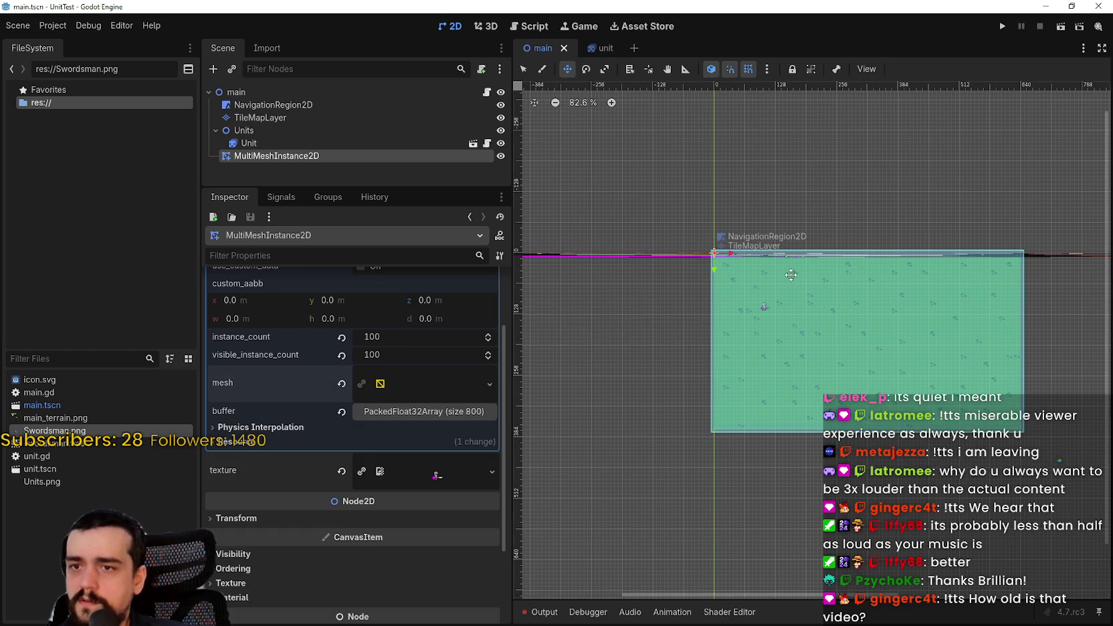
scroll(790, 275, up, 1)
scroll(790, 275, down, 5)
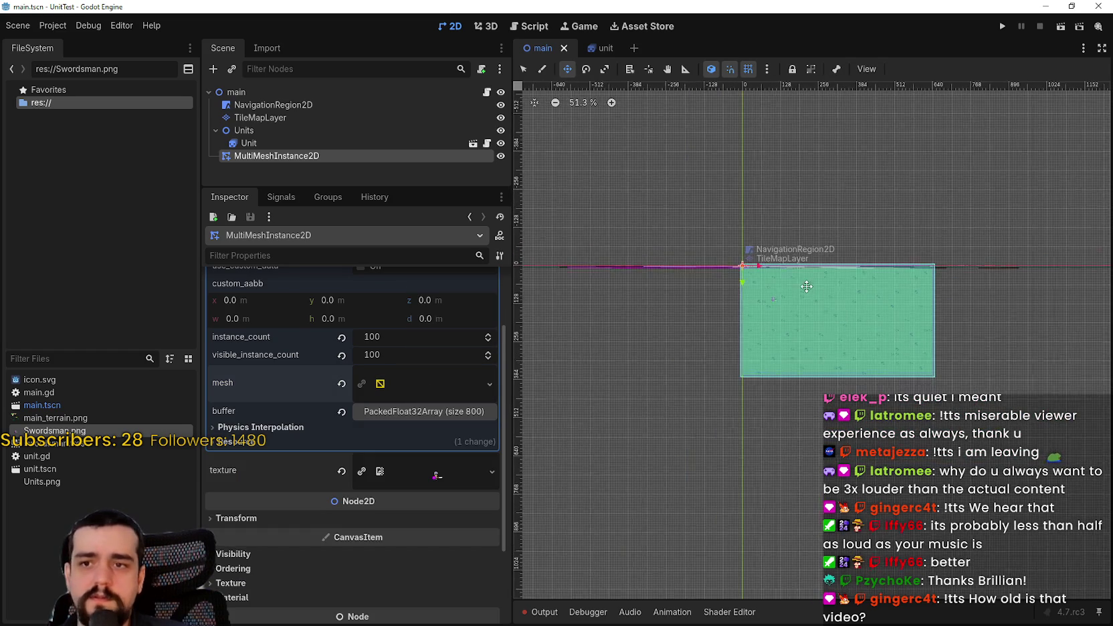
key(alt+Tab)
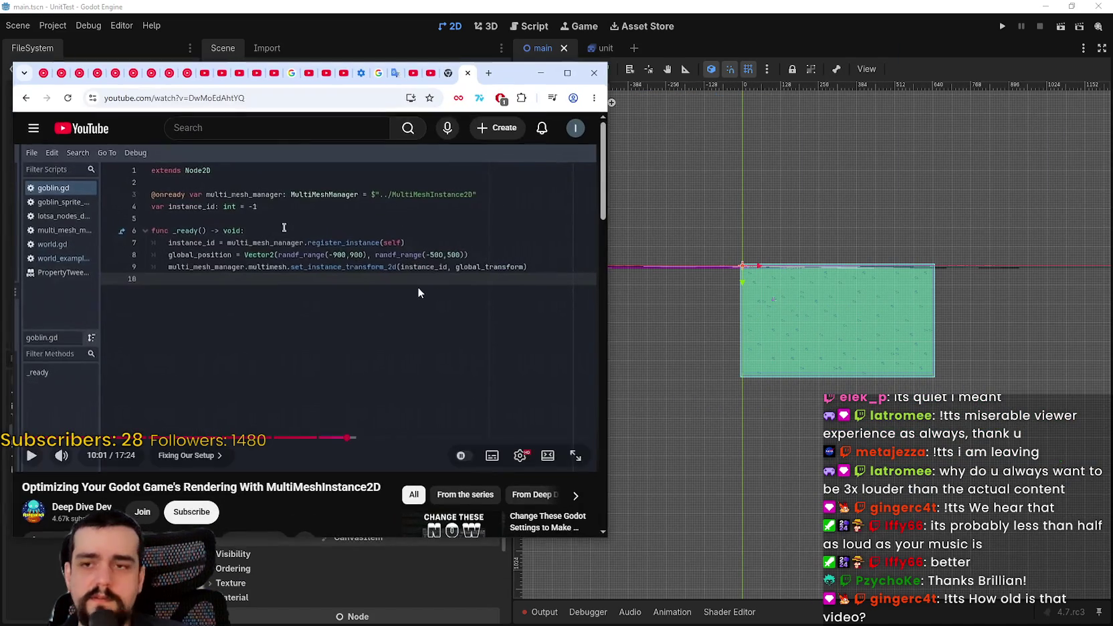
double_click(418, 287)
click(580, 291)
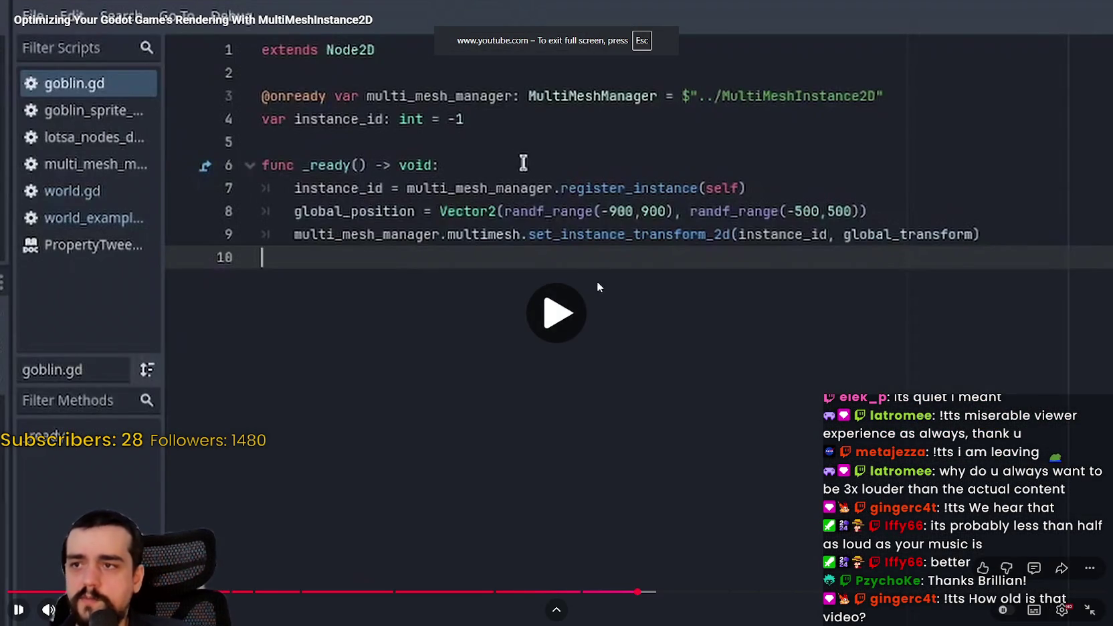